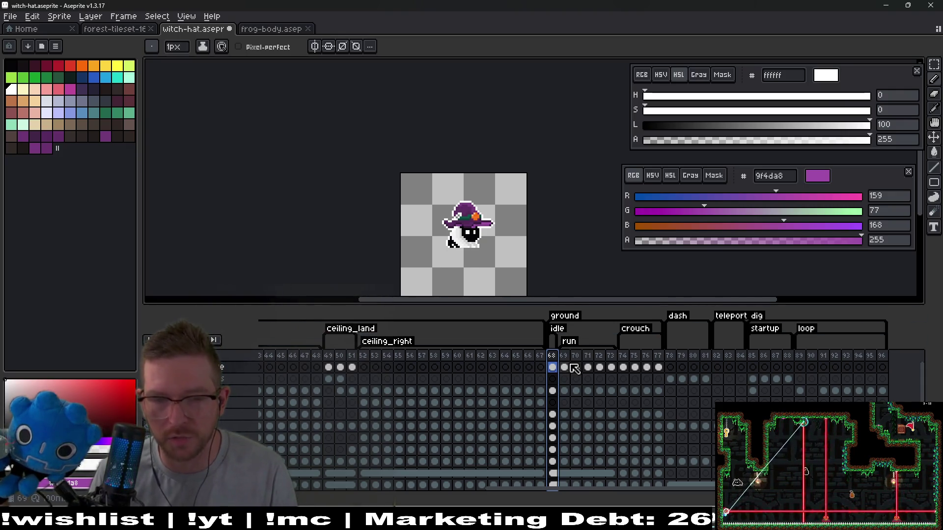
Step: Copy the witch hat cel from frame 68 and go to frame 11 under the fly tag
{"action": "left_click", "coordinate": [552, 367]}
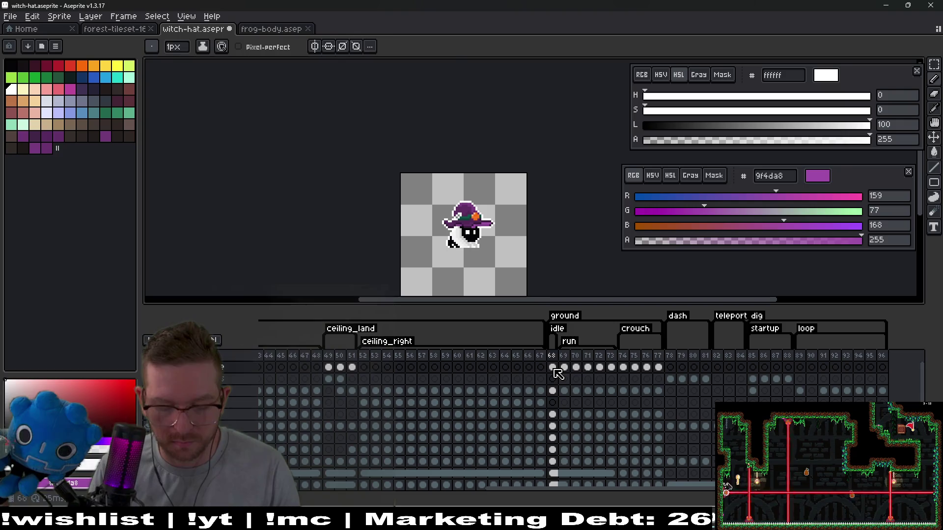
{"action": "key", "text": "ctrl+t"}
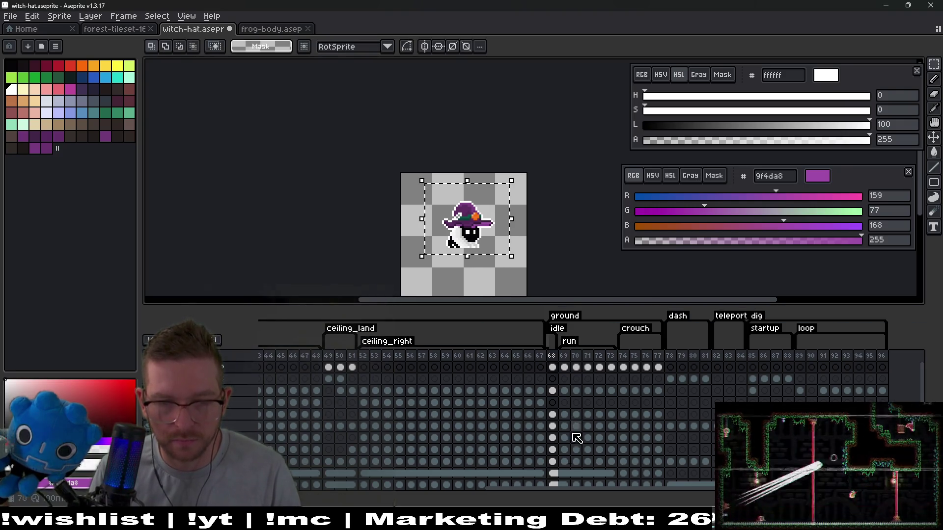
{"action": "left_click_drag", "start_coordinate": [540, 487], "coordinate": [293, 474]}
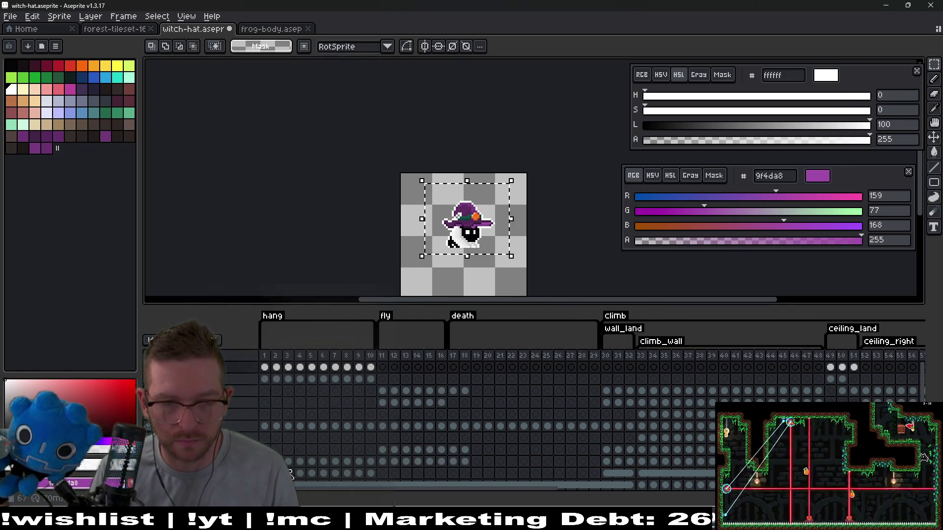
{"action": "left_click_drag", "start_coordinate": [265, 365], "coordinate": [376, 365]}
{"action": "left_click", "coordinate": [382, 367]}
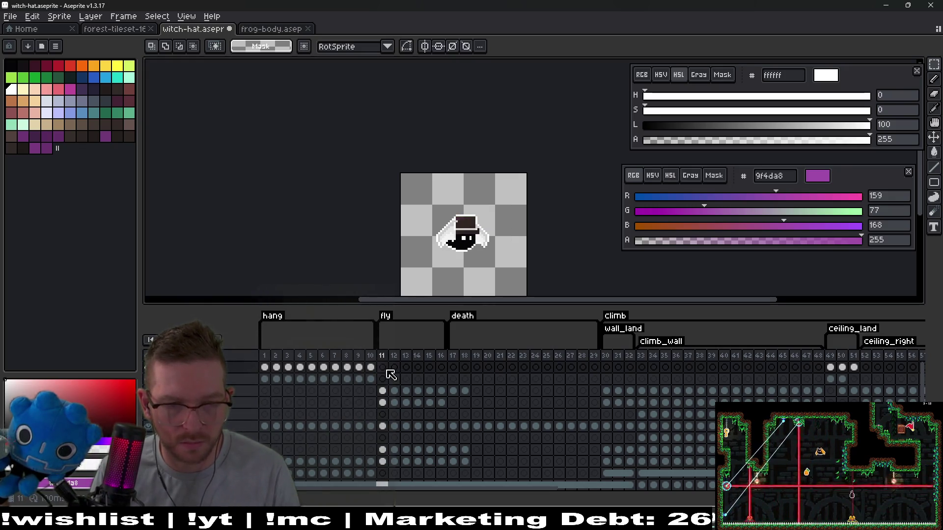
Step: Paste the witch hat onto frame 11 and lift it clear of the bat's head
{"action": "left_click_drag", "start_coordinate": [384, 407], "coordinate": [447, 407]}
{"action": "left_click", "coordinate": [383, 403]}
{"action": "key", "text": "ctrl+v"}
{"action": "scroll", "coordinate": [479, 252], "scroll_direction": "up", "scroll_amount": 5}
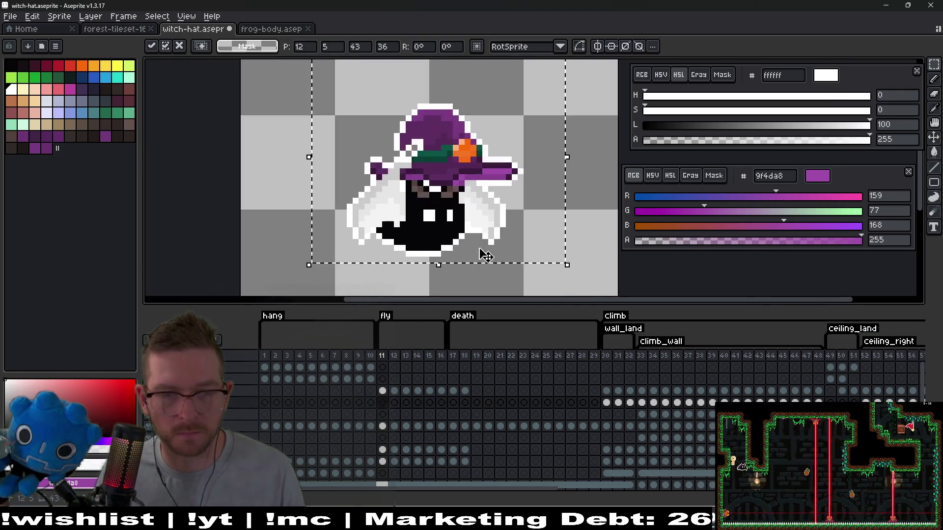
{"action": "key", "text": "Return"}
{"action": "mouse_move", "coordinate": [511, 221]}
{"action": "left_mouse_down"}
{"action": "mouse_move", "coordinate": [480, 176]}
{"action": "mouse_move", "coordinate": [474, 212]}
{"action": "left_mouse_up"}
{"action": "key", "text": "ctrl+z"}
{"action": "key", "text": "ctrl+y"}
{"action": "scroll", "coordinate": [480, 215], "scroll_direction": "down", "scroll_amount": 3}
{"action": "left_click_drag", "start_coordinate": [489, 212], "coordinate": [490, 167]}
{"action": "key", "text": "ctrl+d"}
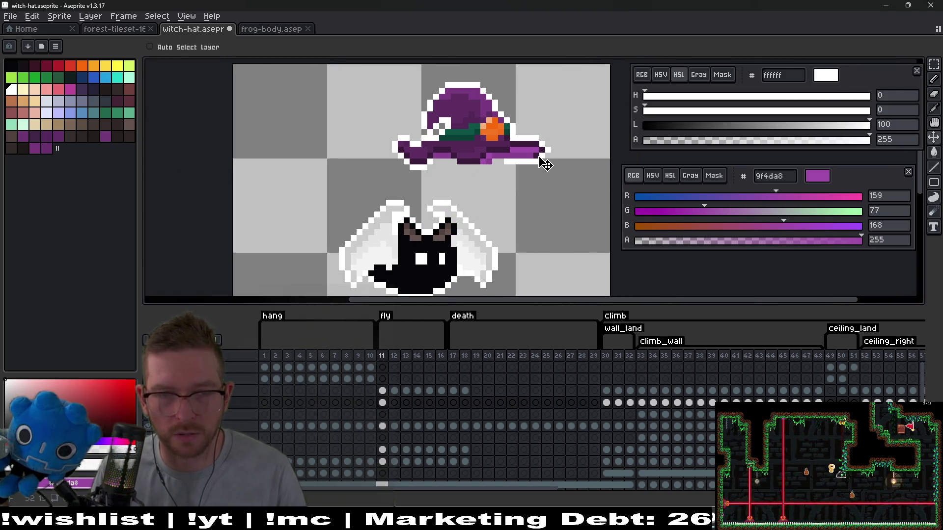
{"action": "scroll", "coordinate": [543, 157], "scroll_direction": "up", "scroll_amount": 3}
Step: Delete the stray white pixels under the hat brim with the Magic Wand
{"action": "key", "text": "w"}
{"action": "key", "text": "Delete"}
{"action": "left_click", "coordinate": [537, 148]}
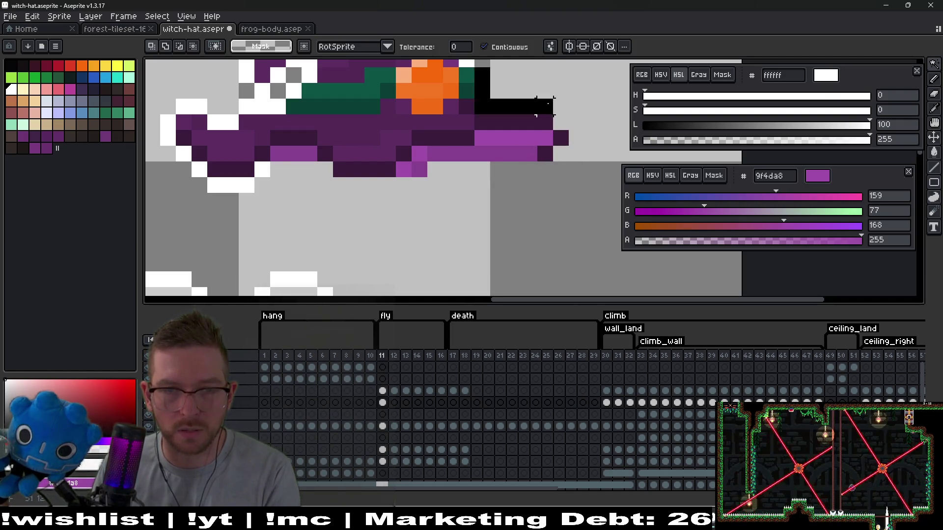
{"action": "left_click_drag", "start_coordinate": [387, 168], "coordinate": [609, 162]}
{"action": "key", "text": "Delete"}
{"action": "left_click", "coordinate": [485, 177]}
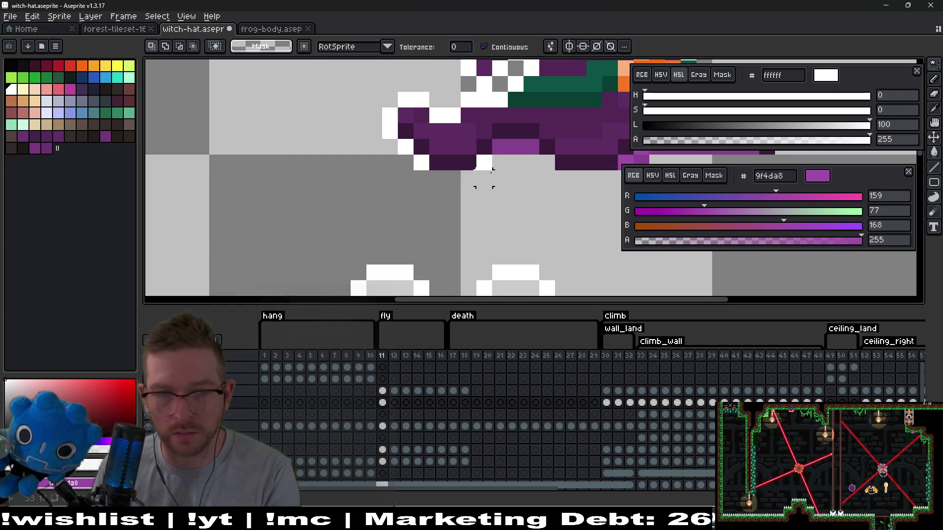
{"action": "left_click", "coordinate": [425, 165]}
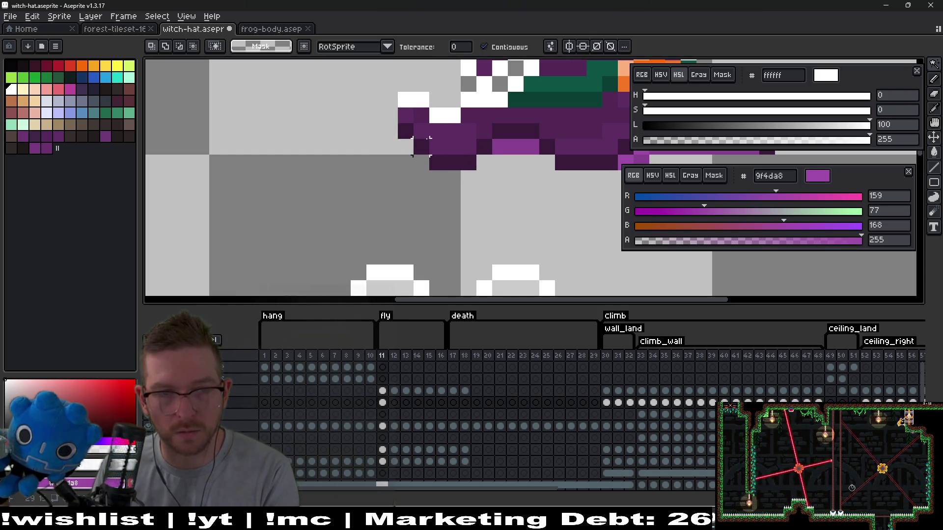
{"action": "scroll", "coordinate": [421, 146], "scroll_direction": "down", "scroll_amount": 5}
{"action": "scroll", "coordinate": [467, 148], "scroll_direction": "up", "scroll_amount": 2}
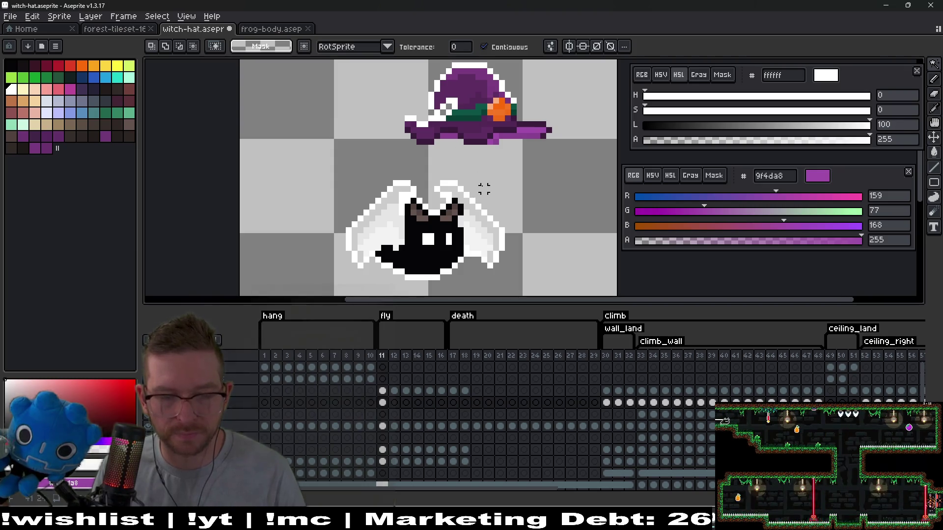
Step: Move the whole hat layer down onto the bat's head
{"action": "key", "text": "v"}
{"action": "left_click_drag", "start_coordinate": [500, 142], "coordinate": [454, 217]}
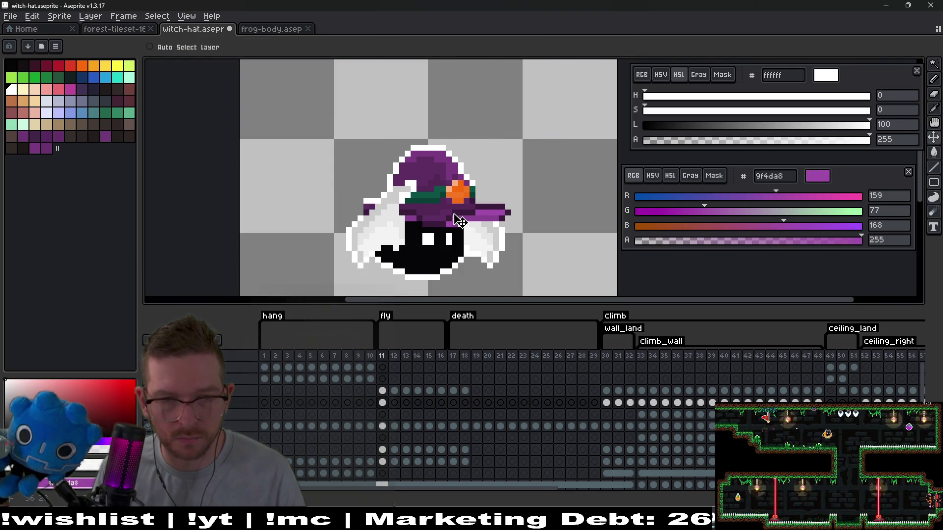
{"action": "scroll", "coordinate": [511, 232], "scroll_direction": "down", "scroll_amount": 1}
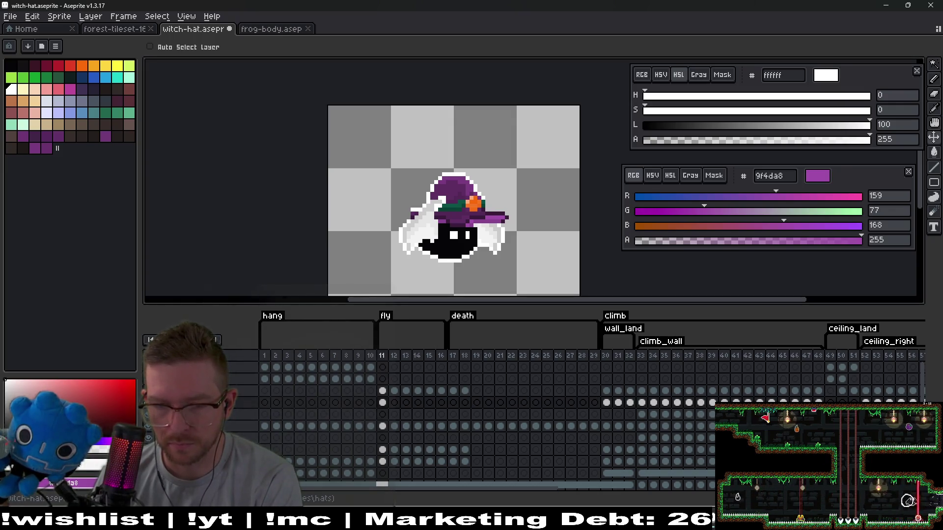
{"action": "left_click_drag", "start_coordinate": [542, 493], "coordinate": [697, 497]}
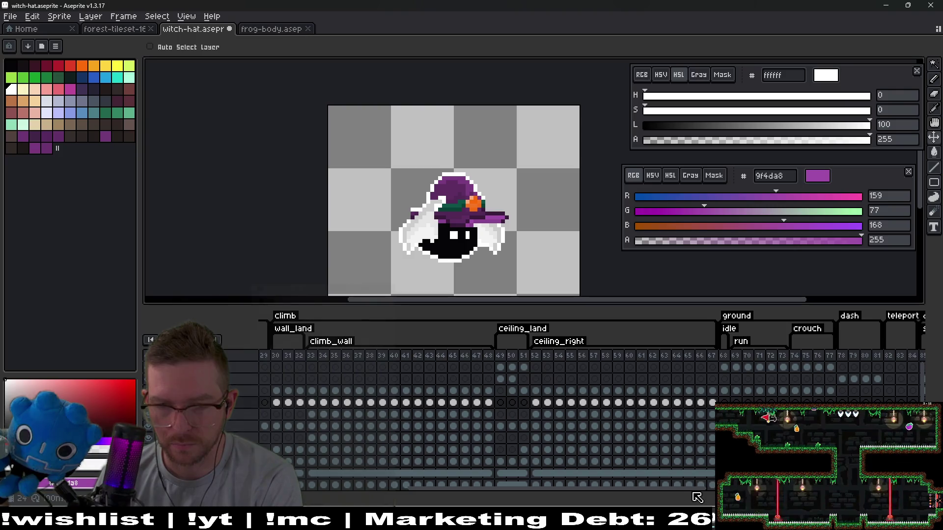
{"action": "left_click", "coordinate": [727, 366]}
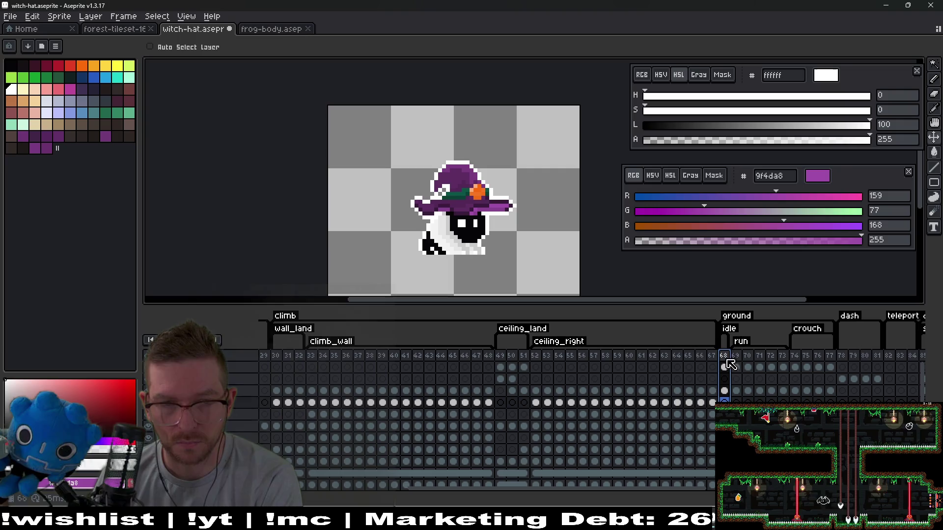
{"action": "left_click_drag", "start_coordinate": [589, 488], "coordinate": [467, 486]}
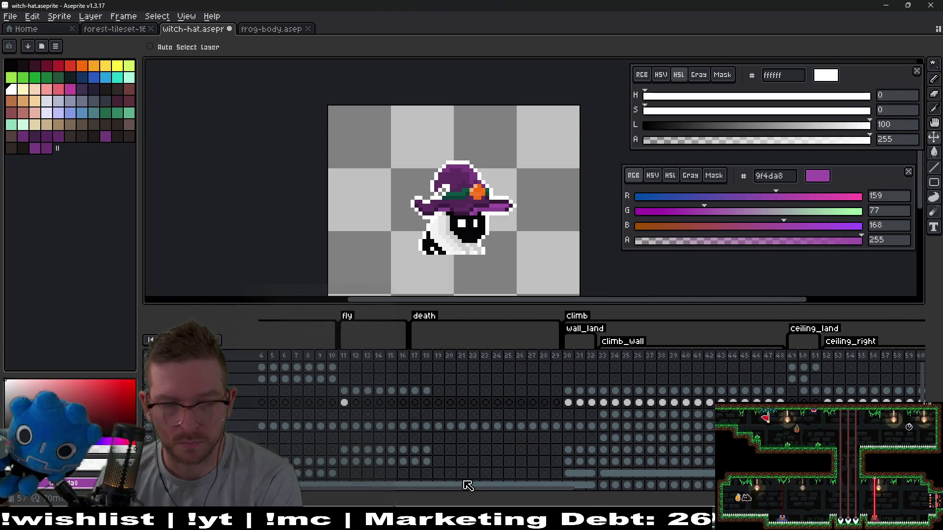
{"action": "left_click", "coordinate": [344, 402]}
{"action": "scroll", "coordinate": [485, 220], "scroll_direction": "up", "scroll_amount": 3}
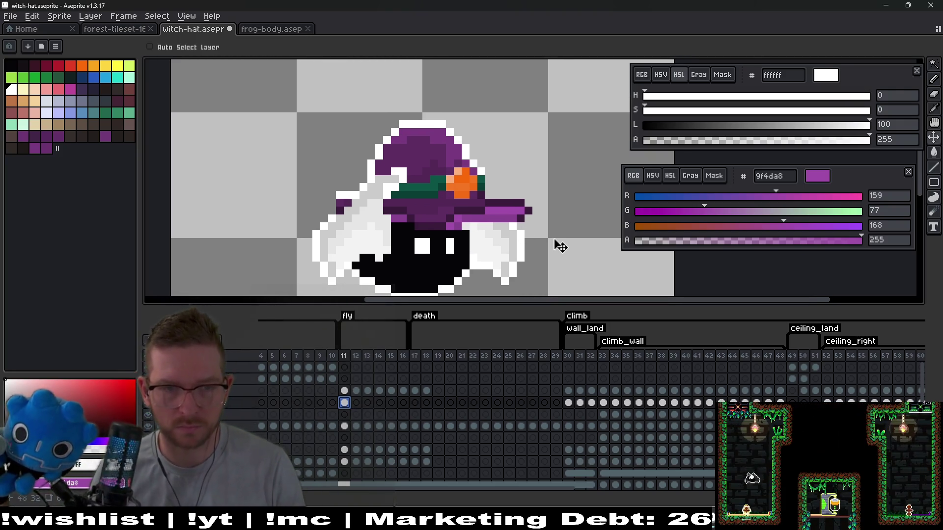
{"action": "left_click_drag", "start_coordinate": [405, 189], "coordinate": [449, 170]}
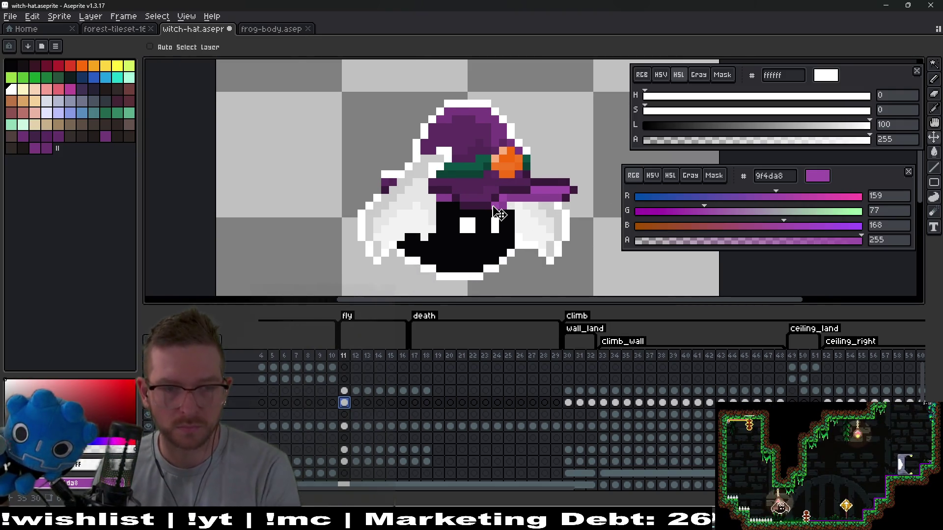
{"action": "key", "text": "Right"}
{"action": "key", "text": "Left"}
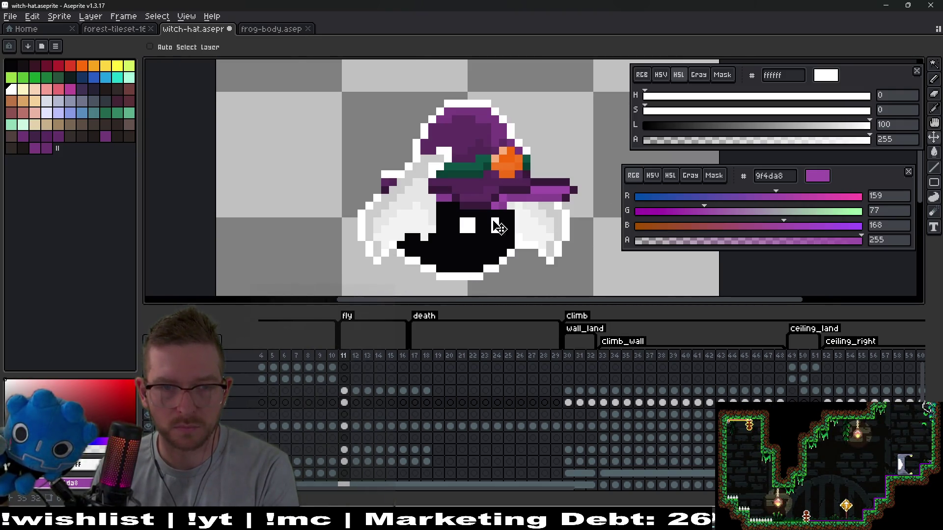
{"action": "scroll", "coordinate": [426, 203], "scroll_direction": "up", "scroll_amount": 1}
{"action": "scroll", "coordinate": [377, 189], "scroll_direction": "right", "scroll_amount": 2}
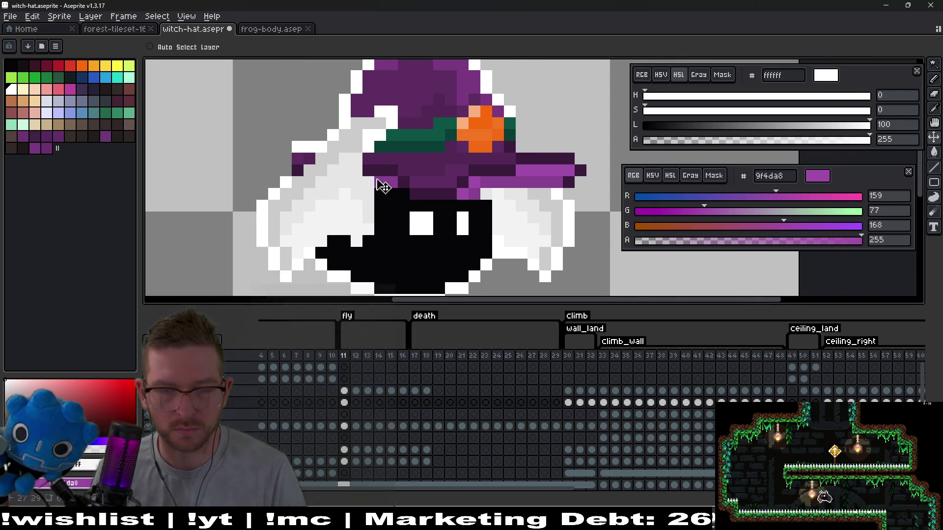
{"action": "left_click", "coordinate": [357, 405]}
Step: Paste the witch hat, raise it a pixel, and shift the right brim down one pixel
{"action": "key", "text": "ctrl+v"}
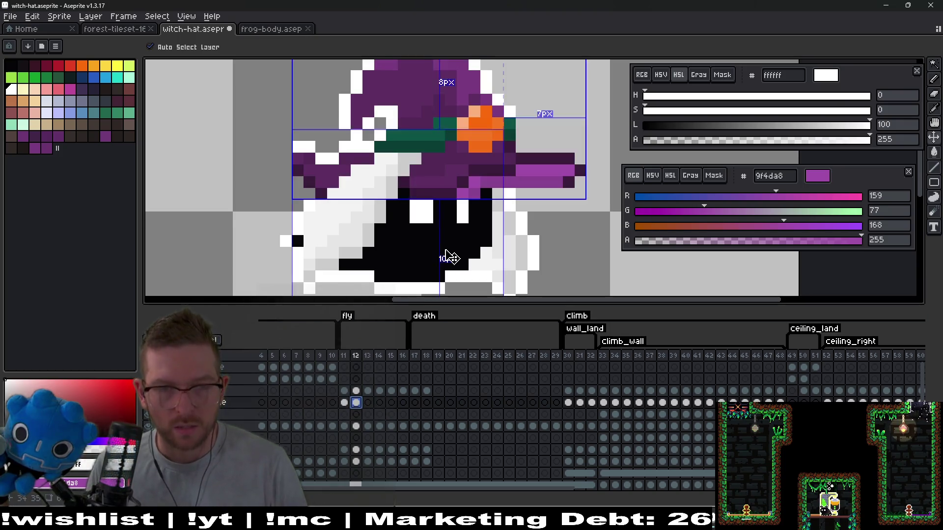
{"action": "mouse_move", "coordinate": [481, 203]}
{"action": "left_mouse_down"}
{"action": "mouse_move", "coordinate": [584, 189]}
{"action": "mouse_move", "coordinate": [594, 202]}
{"action": "left_mouse_up"}
{"action": "key", "text": "m"}
{"action": "key", "text": "Down"}
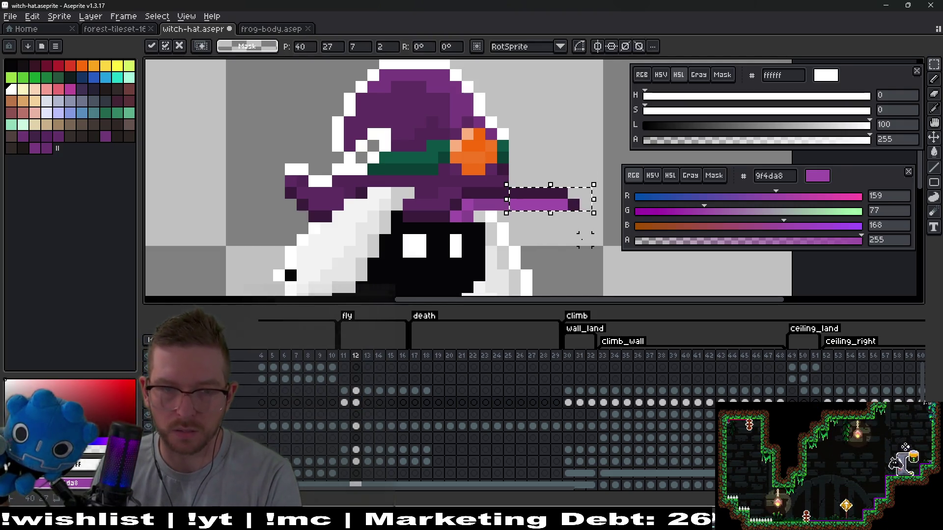
{"action": "key", "text": "ctrl+d"}
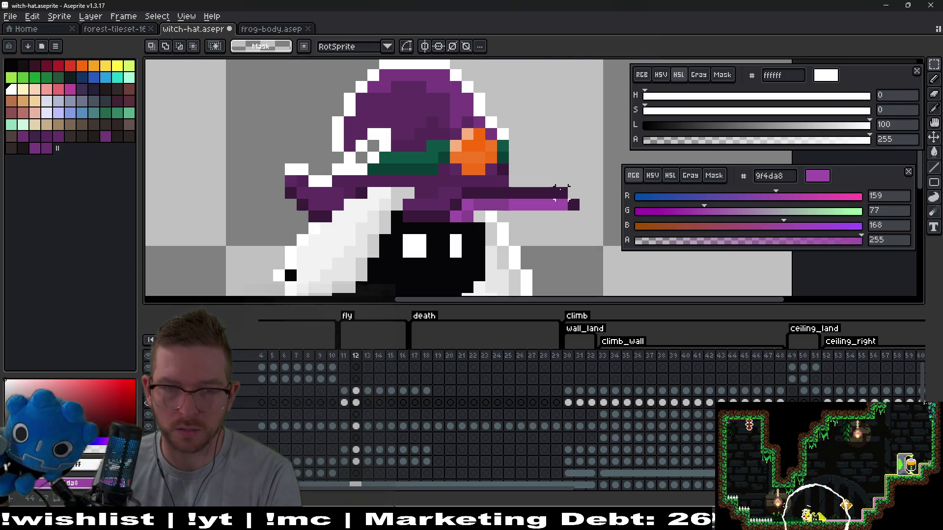
{"action": "key", "text": "Left"}
{"action": "key", "text": "Right"}
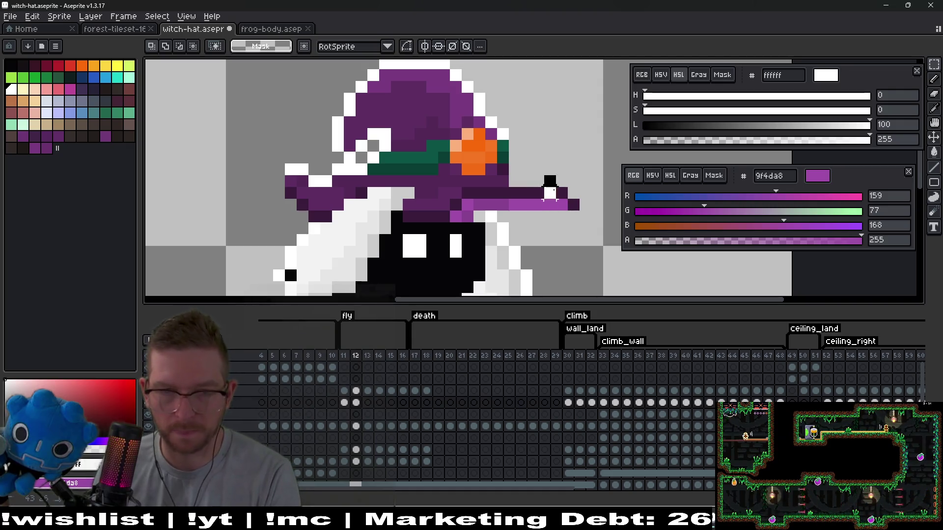
Step: Try deleting the hat brim tip, then restore it
{"action": "left_click_drag", "start_coordinate": [540, 170], "coordinate": [583, 211]}
{"action": "key", "text": "ctrl+d"}
{"action": "scroll", "coordinate": [606, 241], "scroll_direction": "down", "scroll_amount": 2}
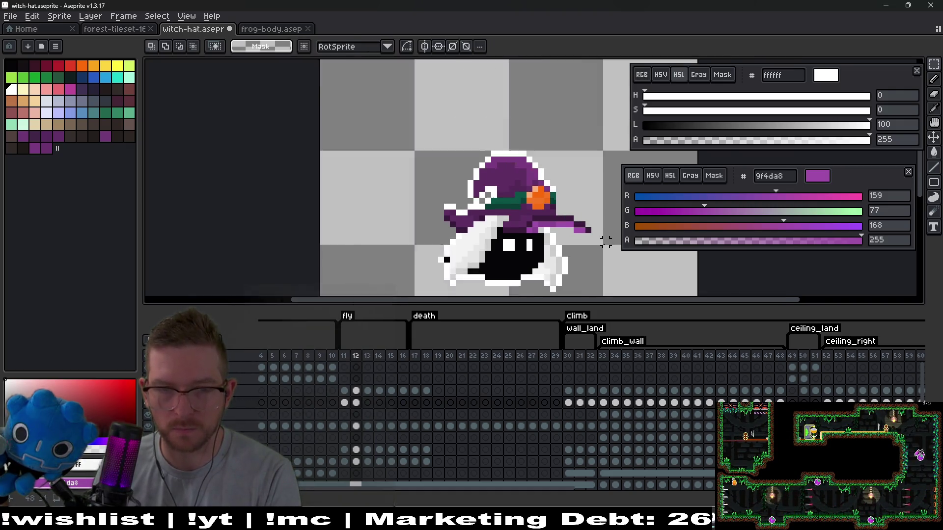
{"action": "scroll", "coordinate": [606, 242], "scroll_direction": "down", "scroll_amount": 1}
{"action": "key", "text": "ctrl+shift+d"}
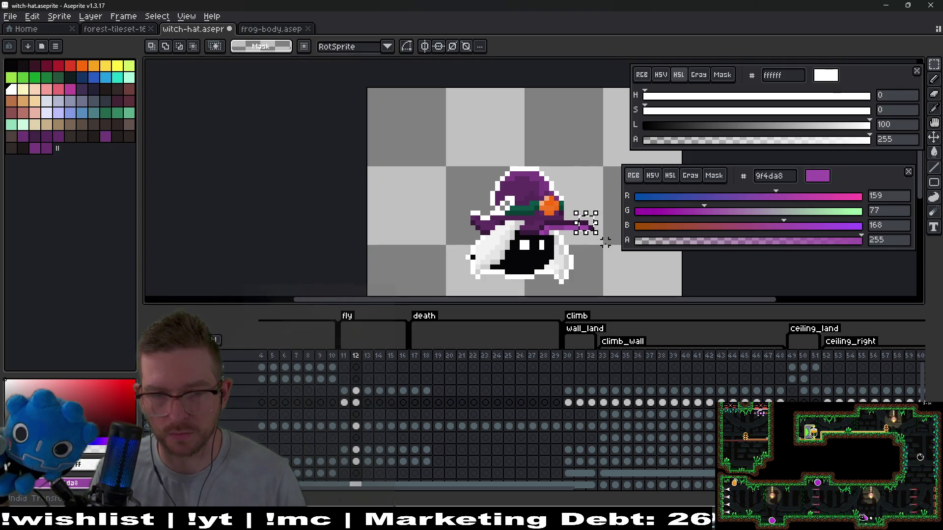
{"action": "scroll", "coordinate": [603, 244], "scroll_direction": "up", "scroll_amount": 2}
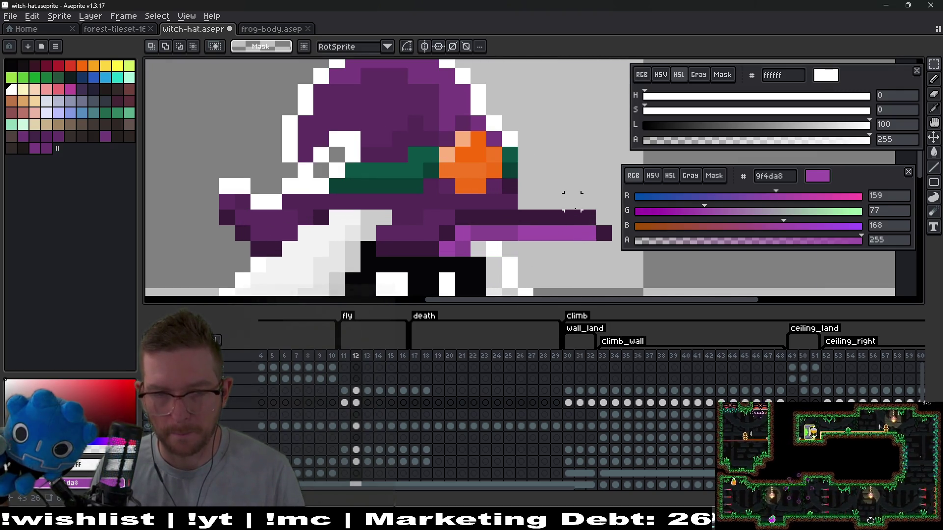
{"action": "scroll", "coordinate": [595, 229], "scroll_direction": "down", "scroll_amount": 2}
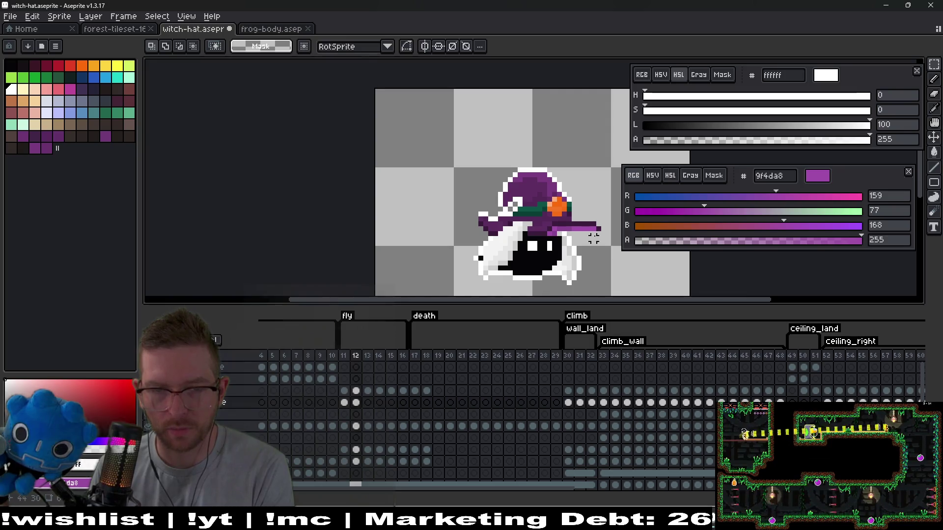
{"action": "scroll", "coordinate": [593, 238], "scroll_direction": "up", "scroll_amount": 2}
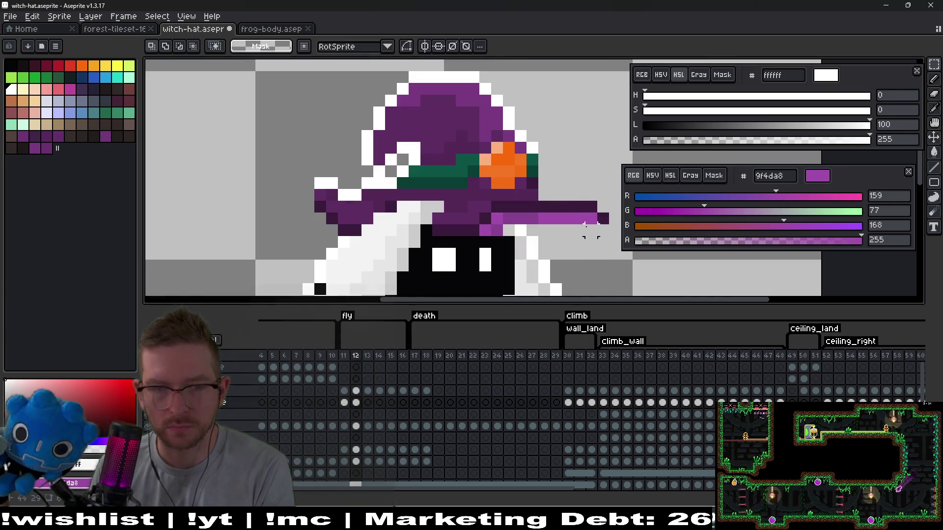
Step: Select the hat's left outline and nudge it one pixel right
{"action": "mouse_move", "coordinate": [567, 217]}
{"action": "left_mouse_down"}
{"action": "mouse_move", "coordinate": [585, 206]}
{"action": "mouse_move", "coordinate": [511, 214]}
{"action": "left_mouse_up"}
{"action": "key", "text": "i"}
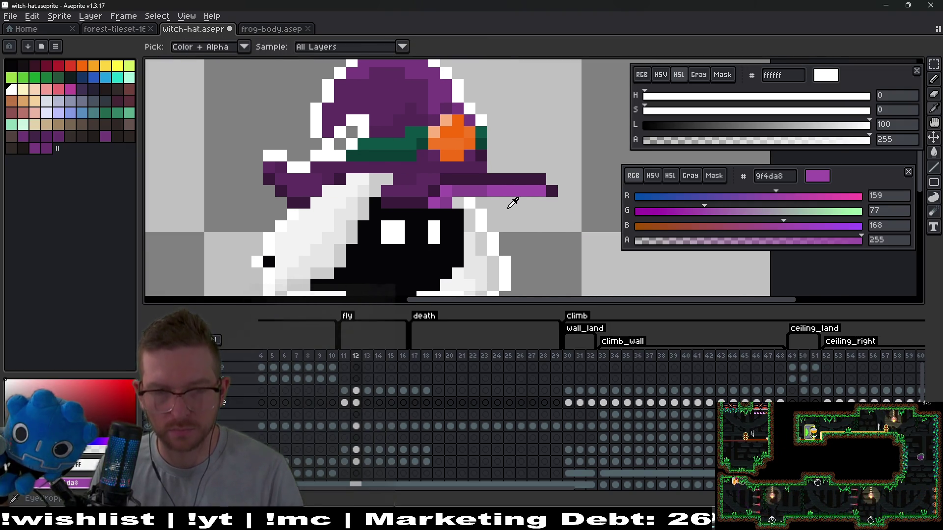
{"action": "left_click_drag", "start_coordinate": [348, 177], "coordinate": [402, 192]}
{"action": "key", "text": "m"}
{"action": "left_click_drag", "start_coordinate": [295, 155], "coordinate": [329, 218]}
{"action": "scroll", "coordinate": [370, 157], "scroll_direction": "up", "scroll_amount": 3}
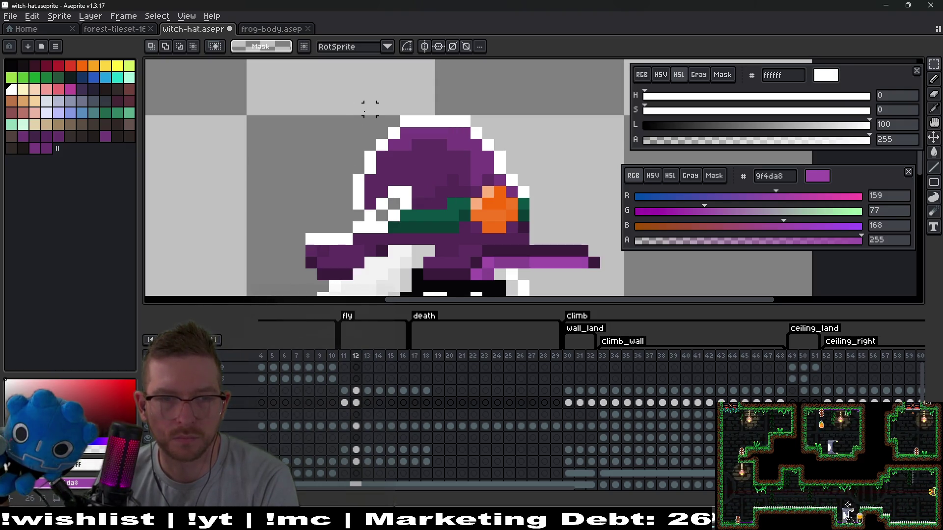
{"action": "left_click_drag", "start_coordinate": [341, 172], "coordinate": [400, 227]}
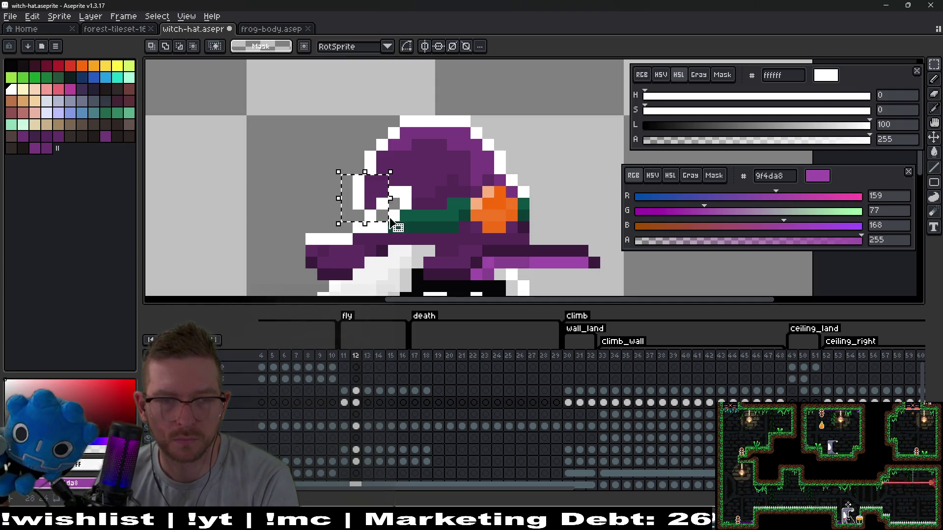
{"action": "key", "text": "Right"}
{"action": "key", "text": "ctrl+d"}
{"action": "scroll", "coordinate": [478, 195], "scroll_direction": "down", "scroll_amount": 2}
Step: Compare against the neighbouring frames, then move on to frame 13 of the hat layer
{"action": "key", "text": "Right"}
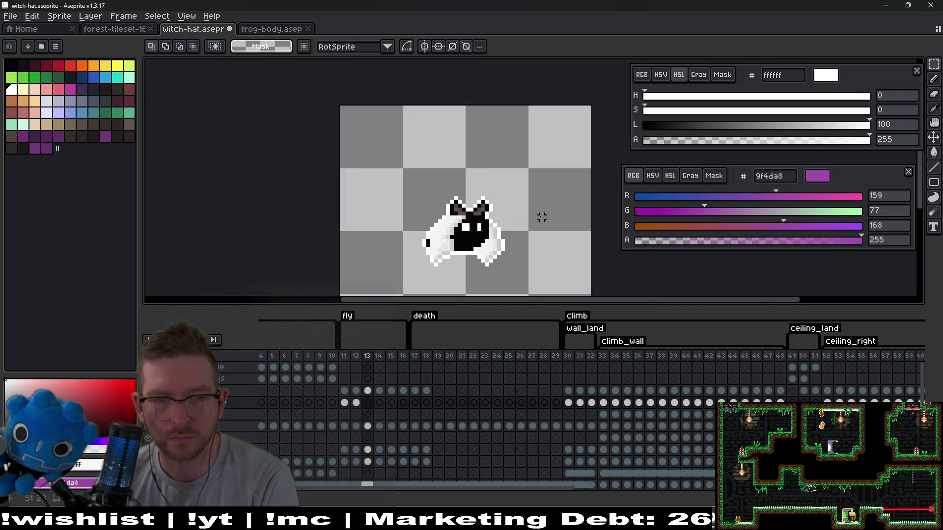
{"action": "key", "text": "Left"}
{"action": "key", "text": "Left"}
{"action": "key", "text": "Right"}
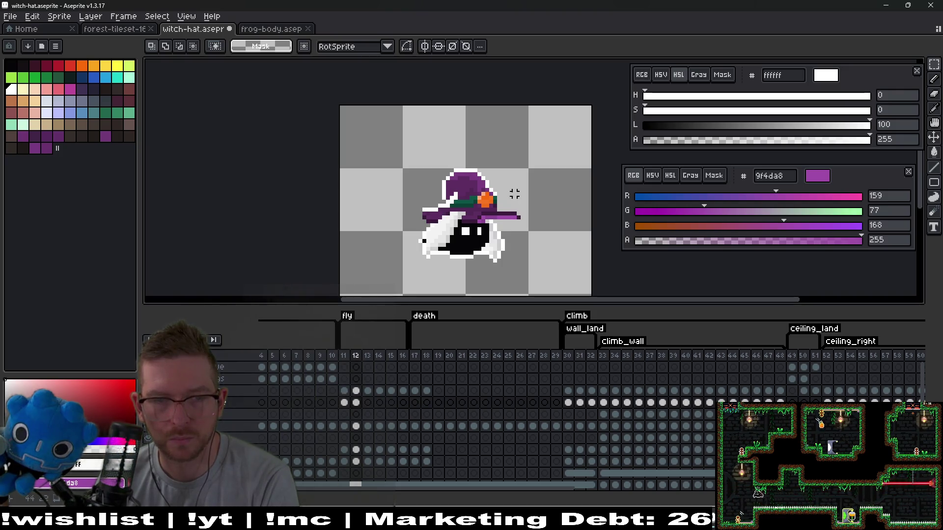
{"action": "scroll", "coordinate": [495, 222], "scroll_direction": "up", "scroll_amount": 4}
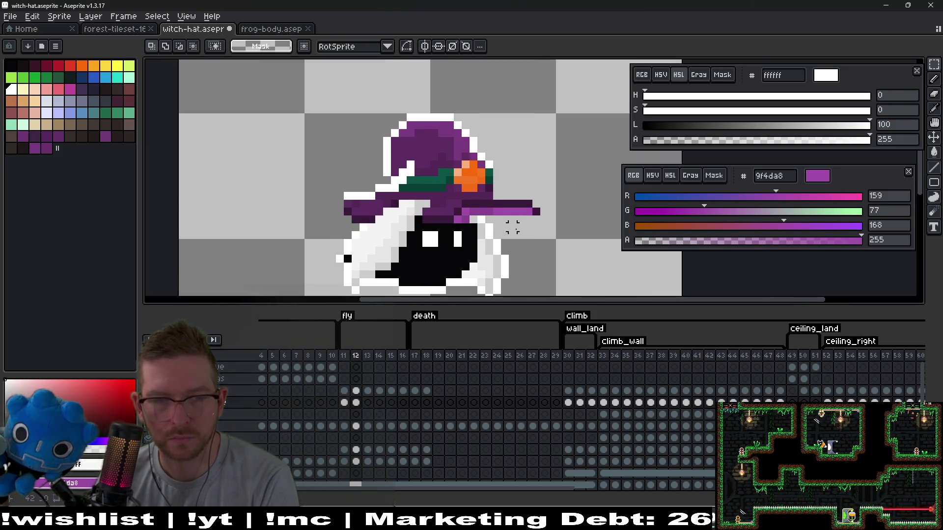
{"action": "scroll", "coordinate": [544, 207], "scroll_direction": "down", "scroll_amount": 3}
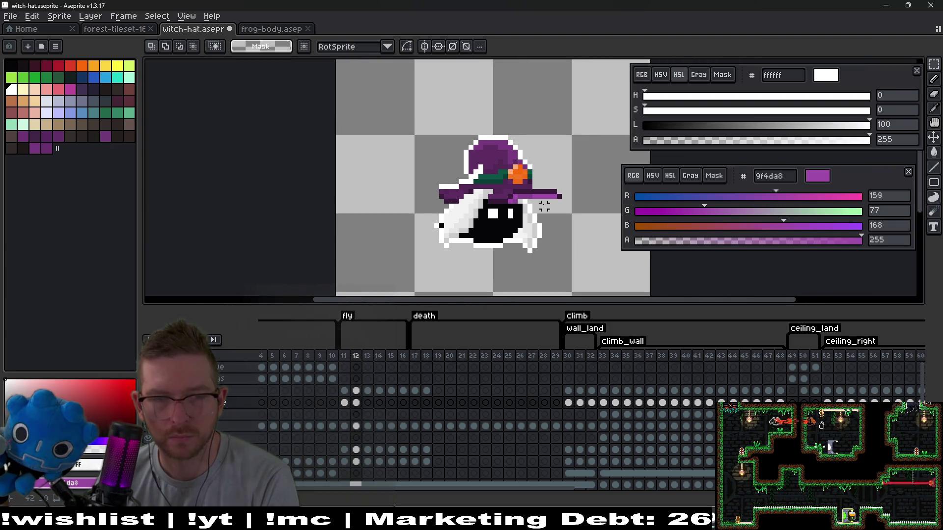
{"action": "scroll", "coordinate": [503, 212], "scroll_direction": "up", "scroll_amount": 2}
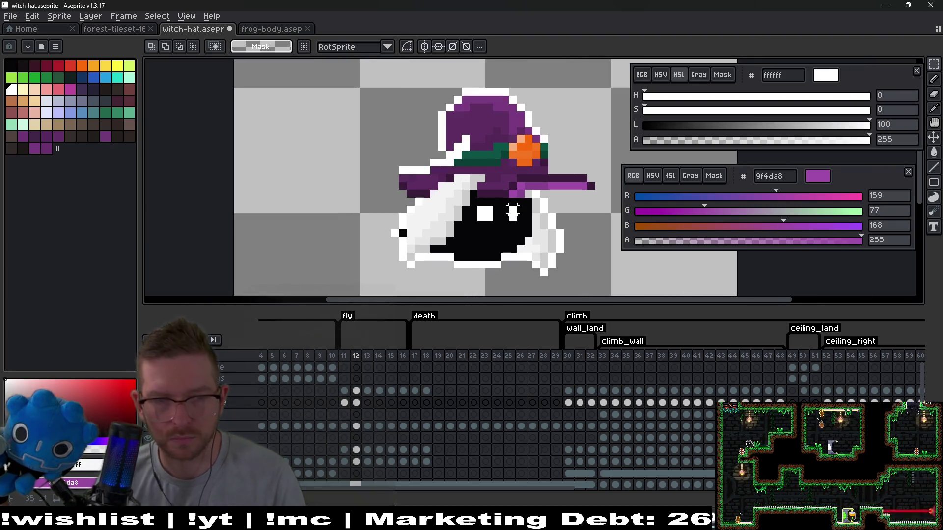
{"action": "left_click", "coordinate": [368, 403]}
Step: Select the brim tip and trial-paint it dark purple, then undo the strokes
{"action": "scroll", "coordinate": [521, 209], "scroll_direction": "up", "scroll_amount": 1}
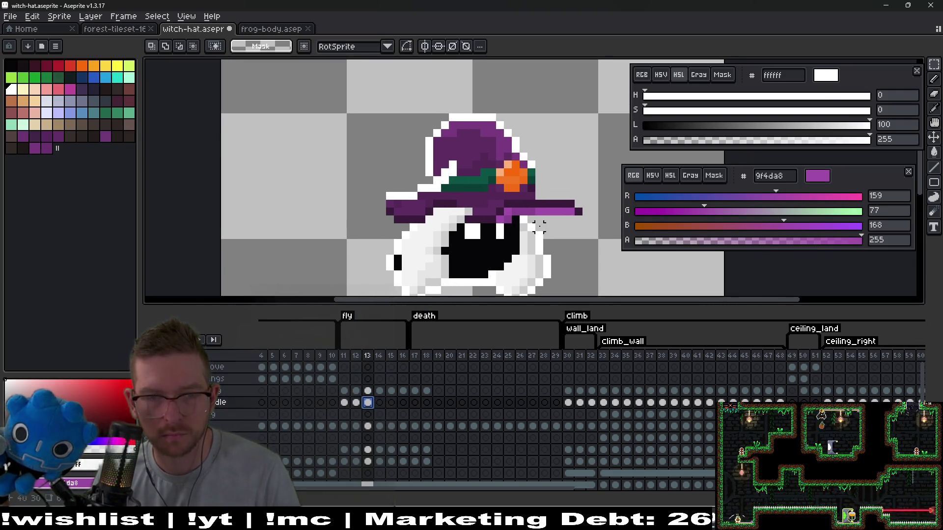
{"action": "left_click_drag", "start_coordinate": [549, 198], "coordinate": [593, 234]}
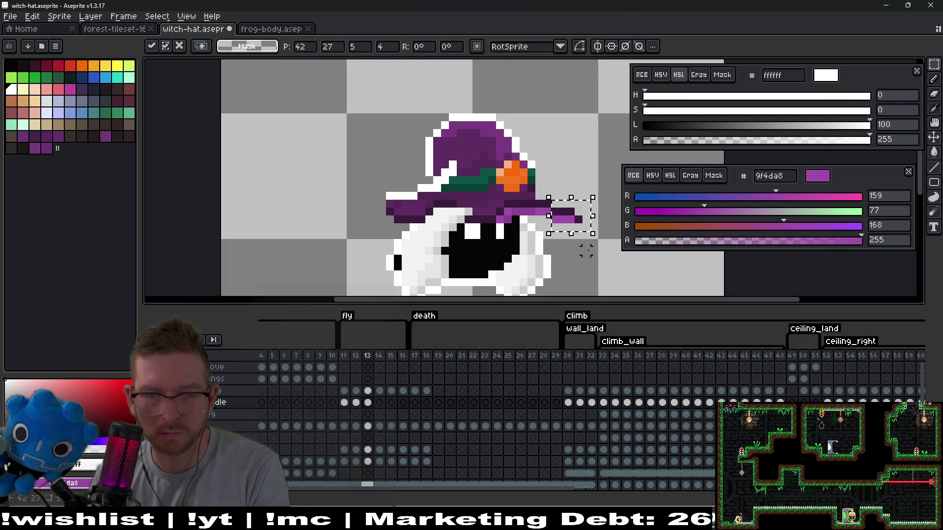
{"action": "left_click", "coordinate": [578, 251]}
{"action": "scroll", "coordinate": [572, 230], "scroll_direction": "up", "scroll_amount": 1}
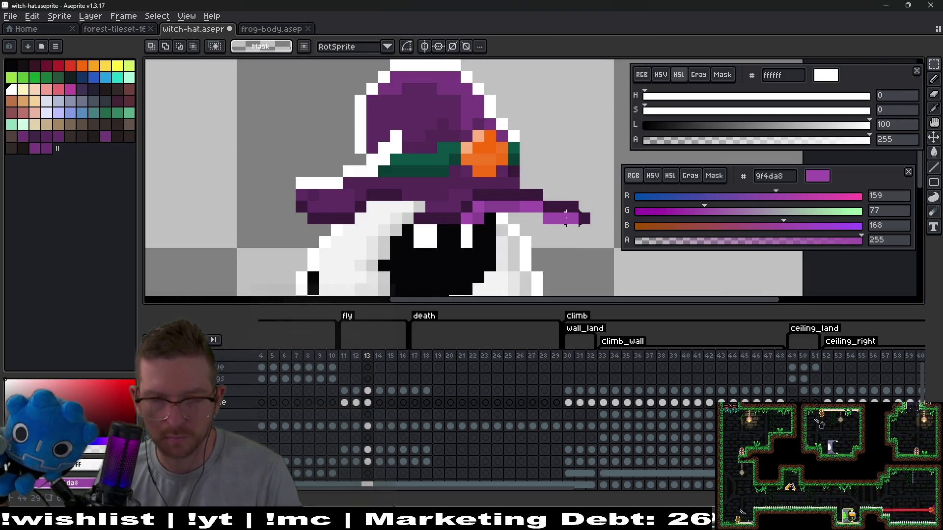
{"action": "scroll", "coordinate": [569, 217], "scroll_direction": "up", "scroll_amount": 1}
{"action": "key", "text": "i"}
{"action": "left_click", "coordinate": [537, 221]}
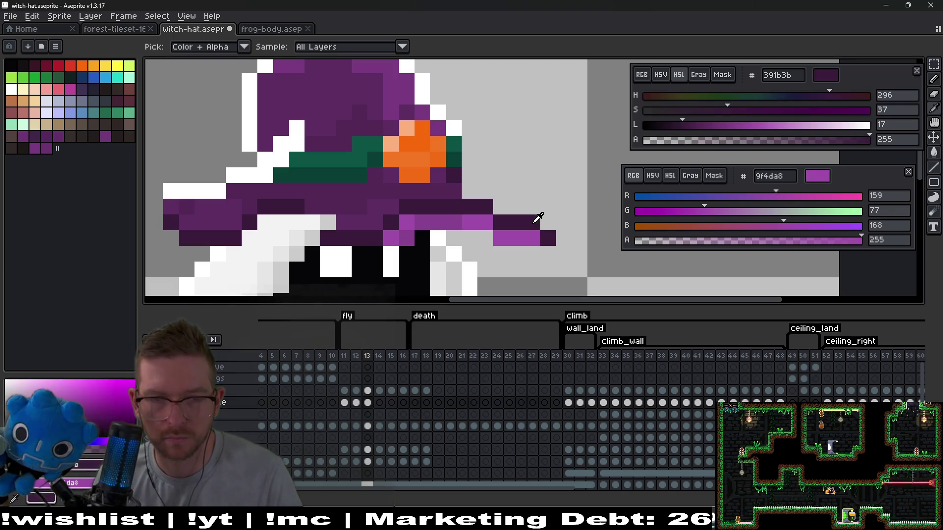
{"action": "key", "text": "b"}
{"action": "left_click_drag", "start_coordinate": [535, 238], "coordinate": [475, 221]}
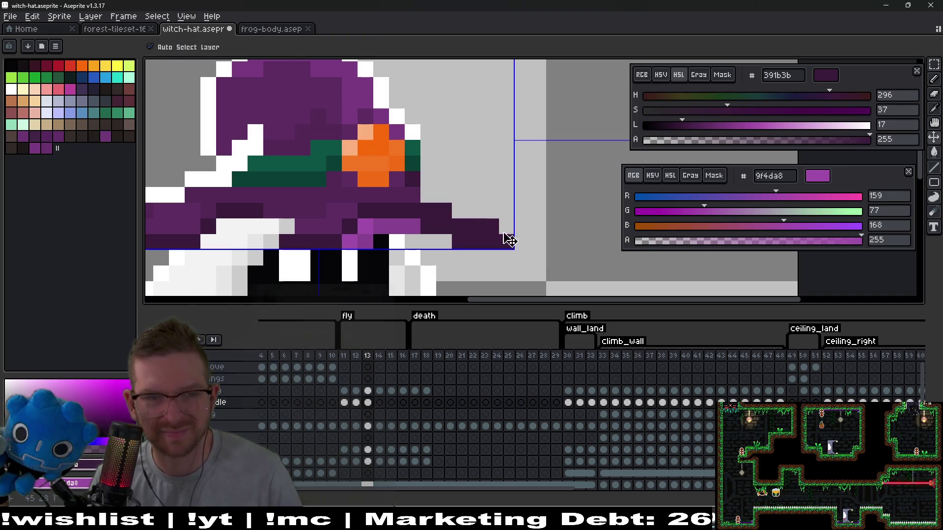
{"action": "key", "text": "ctrl+z"}
{"action": "key", "text": "ctrl+z"}
{"action": "scroll", "coordinate": [501, 240], "scroll_direction": "down", "scroll_amount": 2}
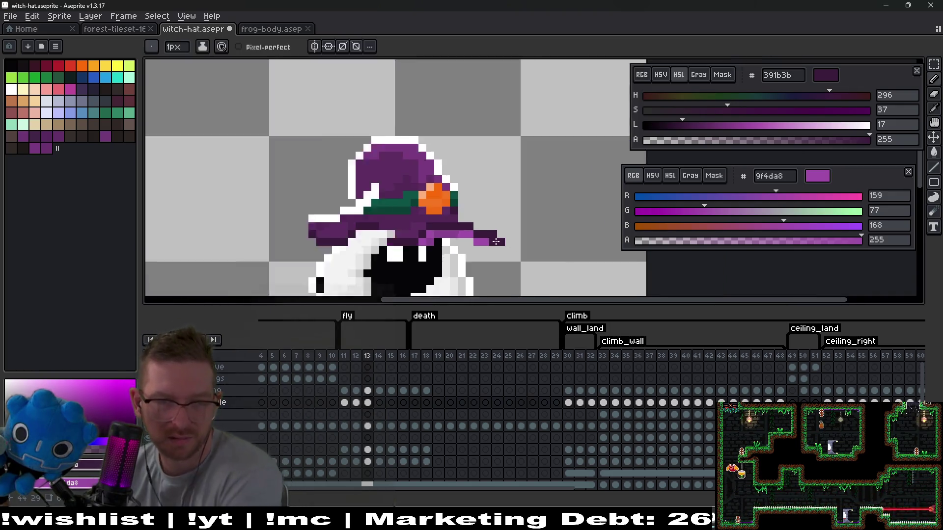
{"action": "scroll", "coordinate": [459, 231], "scroll_direction": "up", "scroll_amount": 2}
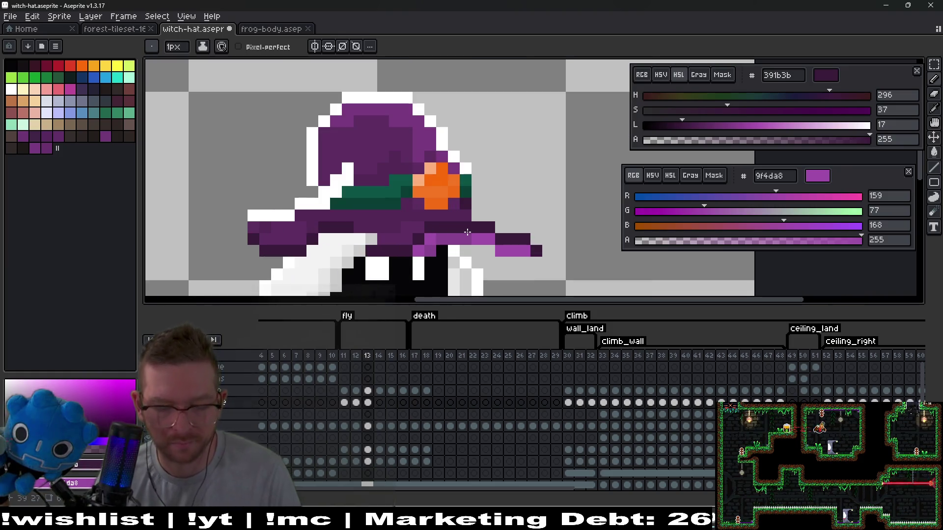
Step: Move the dark brim row down one pixel and paint a mid-purple 532857 run along it
{"action": "key", "text": "m"}
{"action": "left_click_drag", "start_coordinate": [422, 220], "coordinate": [497, 234]}
{"action": "key", "text": "Down"}
{"action": "key", "text": "ctrl+d"}
{"action": "scroll", "coordinate": [480, 234], "scroll_direction": "up", "scroll_amount": 1}
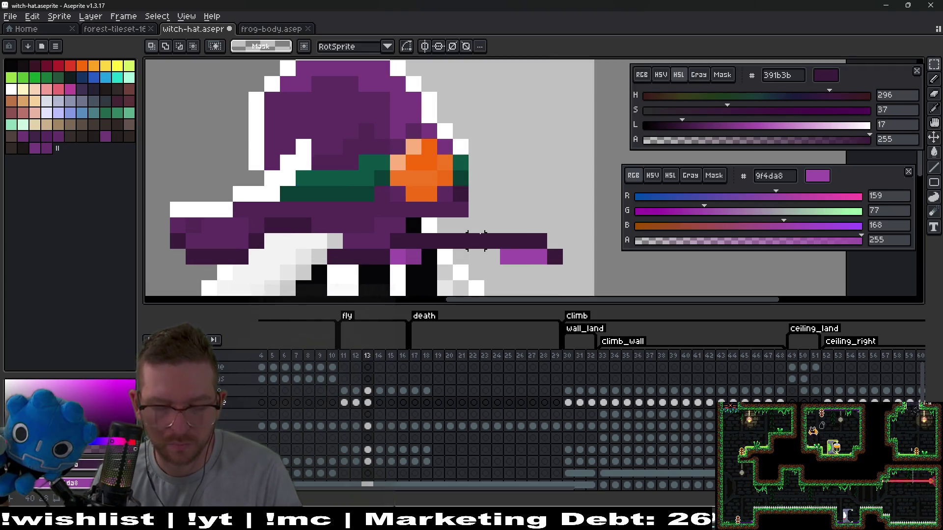
{"action": "key", "text": "i"}
{"action": "left_click", "coordinate": [432, 213]}
{"action": "key", "text": "v"}
{"action": "key", "text": "b"}
{"action": "left_click_drag", "start_coordinate": [422, 226], "coordinate": [494, 226]}
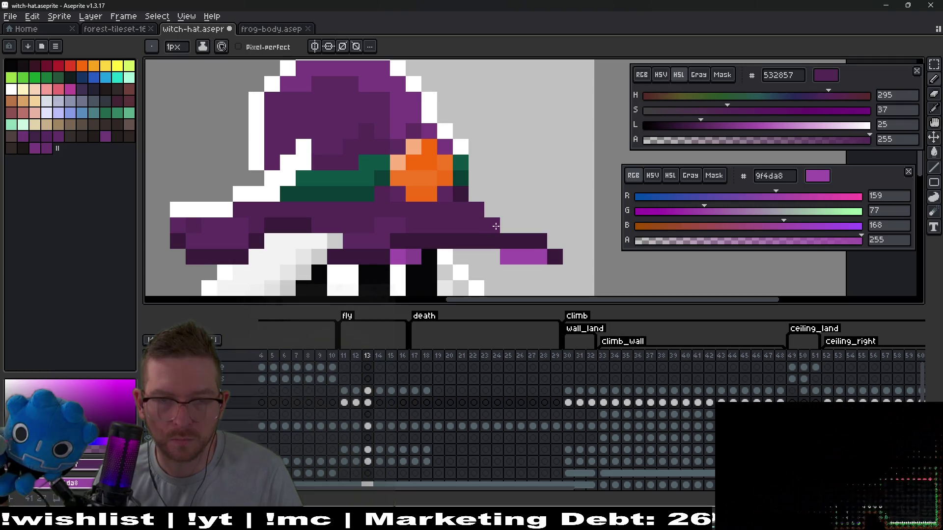
{"action": "scroll", "coordinate": [494, 226], "scroll_direction": "down", "scroll_amount": 1}
{"action": "scroll", "coordinate": [511, 236], "scroll_direction": "up", "scroll_amount": 1}
Step: Pick dark purple 391b3b and erase a stray dark pixel at the brim tip
{"action": "key", "text": "i"}
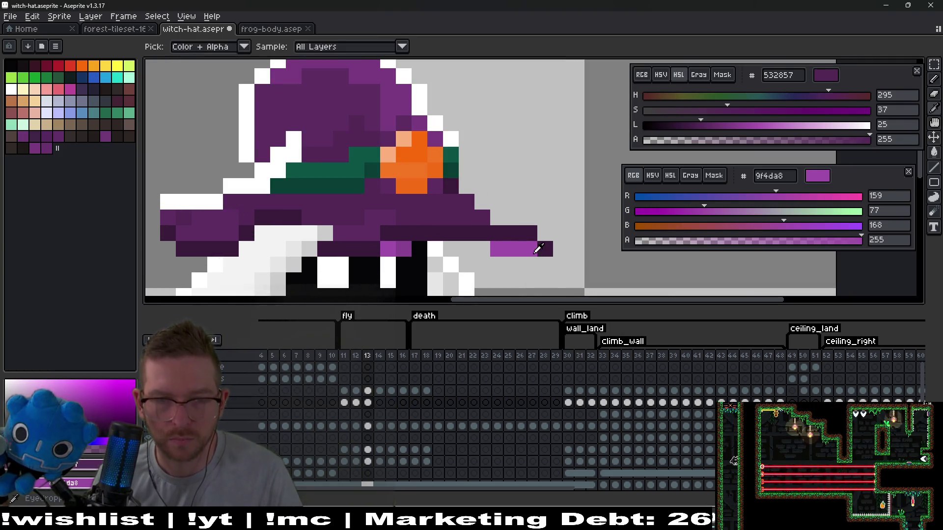
{"action": "left_click", "coordinate": [528, 243]}
{"action": "key", "text": "b"}
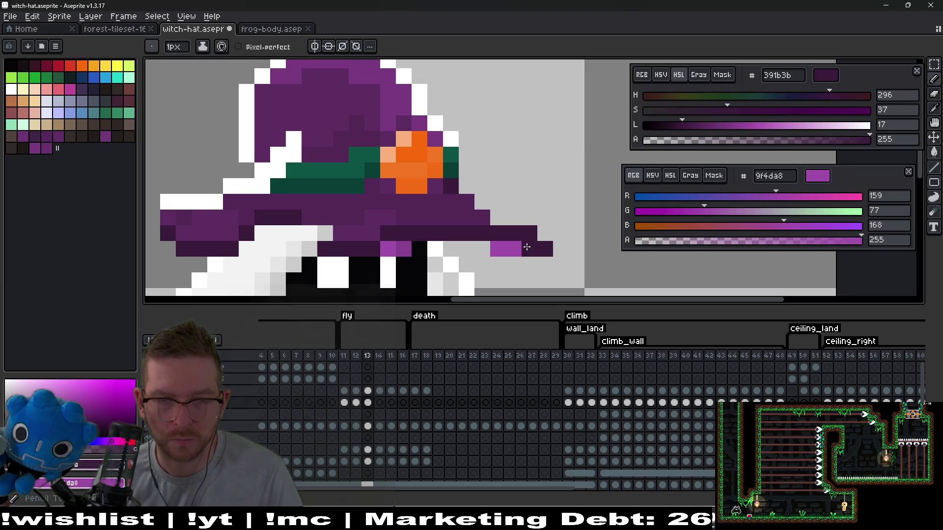
{"action": "key", "text": "e"}
{"action": "left_click", "coordinate": [529, 233]}
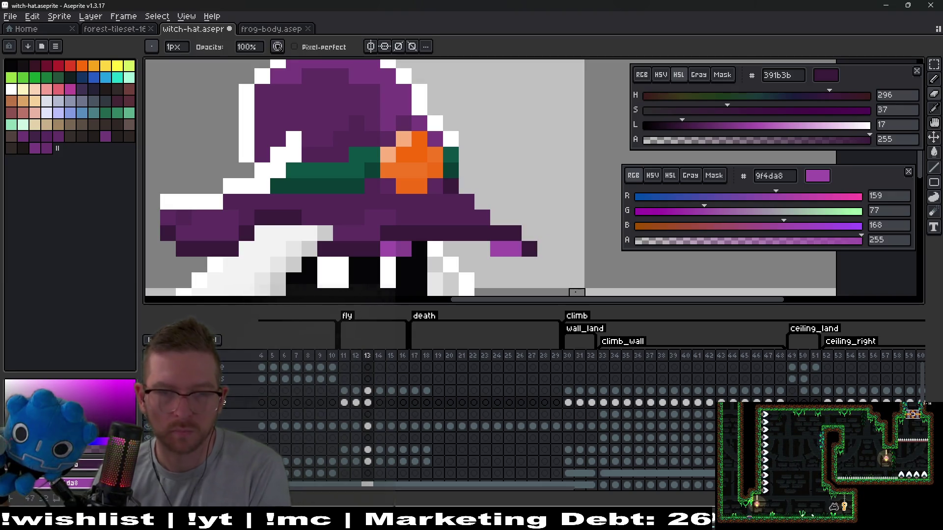
{"action": "key", "text": "Left"}
{"action": "key", "text": "Right"}
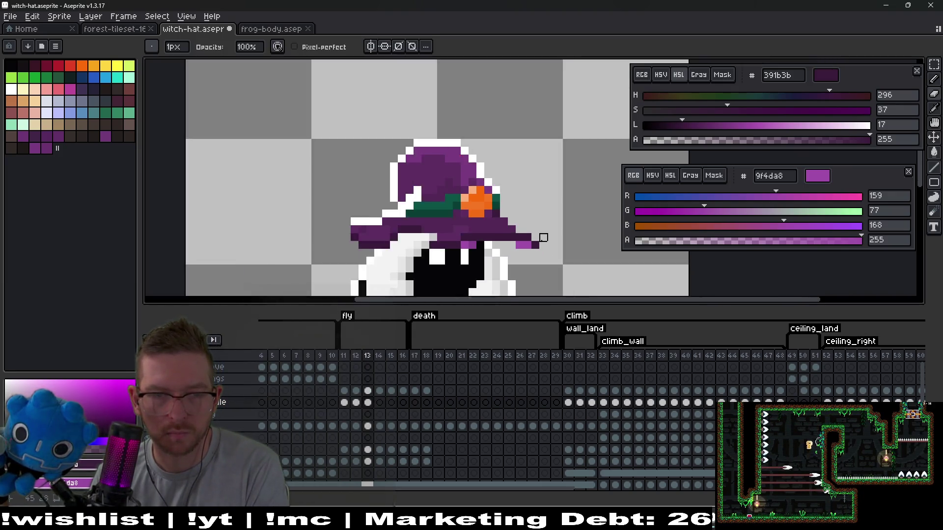
{"action": "scroll", "coordinate": [545, 234], "scroll_direction": "down", "scroll_amount": 3}
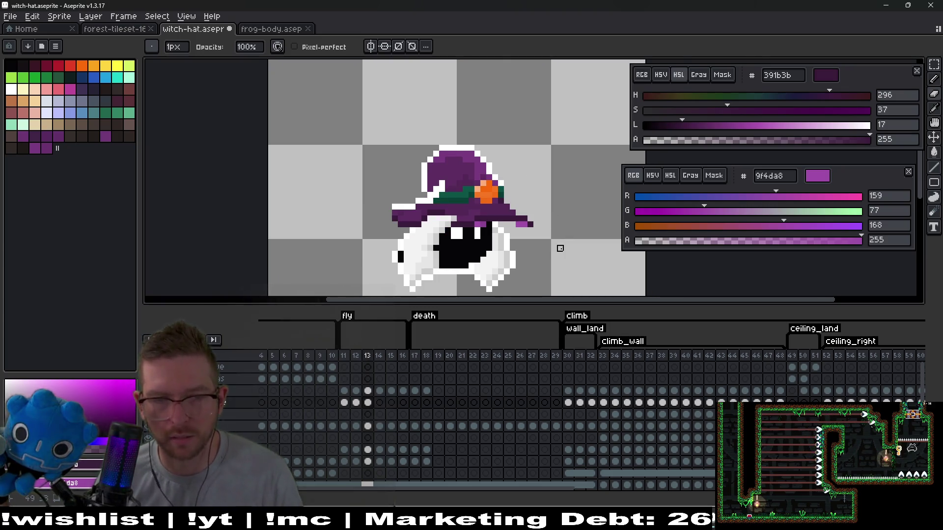
{"action": "scroll", "coordinate": [533, 216], "scroll_direction": "up", "scroll_amount": 3}
Step: Shift the brim tip block one pixel right and add a light purple 9f4da8 pixel beside it
{"action": "key", "text": "m"}
{"action": "mouse_move", "coordinate": [511, 209]}
{"action": "left_mouse_down"}
{"action": "mouse_move", "coordinate": [555, 239]}
{"action": "mouse_move", "coordinate": [541, 246]}
{"action": "left_mouse_up"}
{"action": "key", "text": "ctrl+d"}
{"action": "key", "text": "i"}
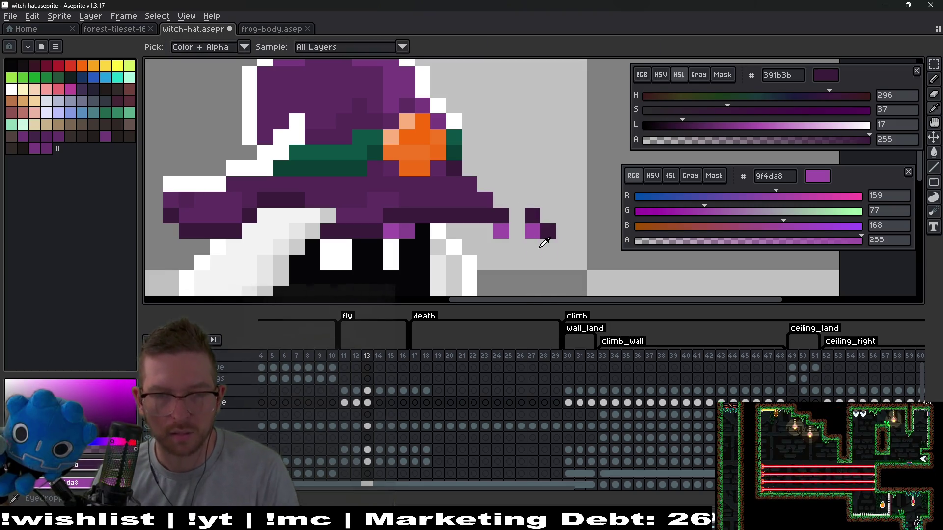
{"action": "left_click", "coordinate": [537, 229], "text": "alt"}
{"action": "left_click", "coordinate": [523, 231]}
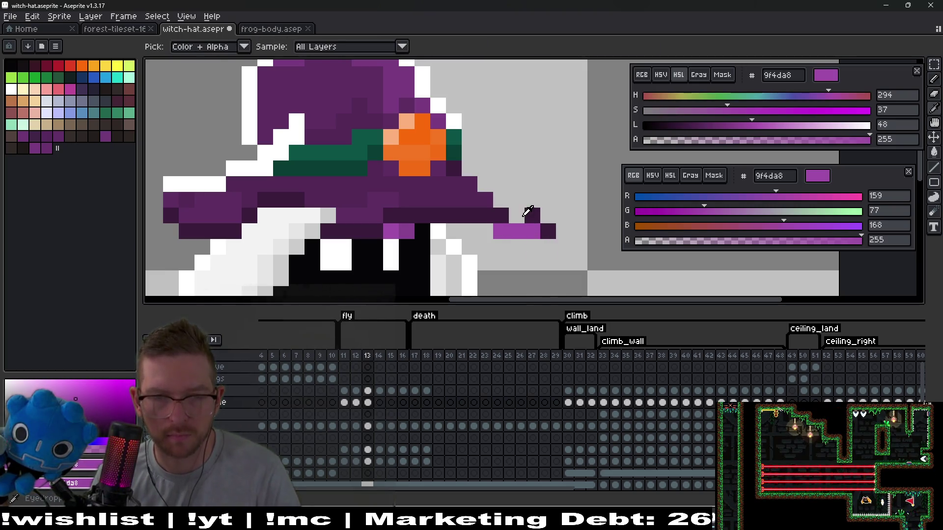
Step: Repaint the brim's light strip dark purple and two dark brim pixels mid purple 532857
{"action": "left_click", "coordinate": [528, 213], "text": "alt"}
{"action": "left_click", "coordinate": [515, 217]}
{"action": "left_click", "coordinate": [484, 226]}
{"action": "left_click_drag", "start_coordinate": [483, 225], "coordinate": [534, 227]}
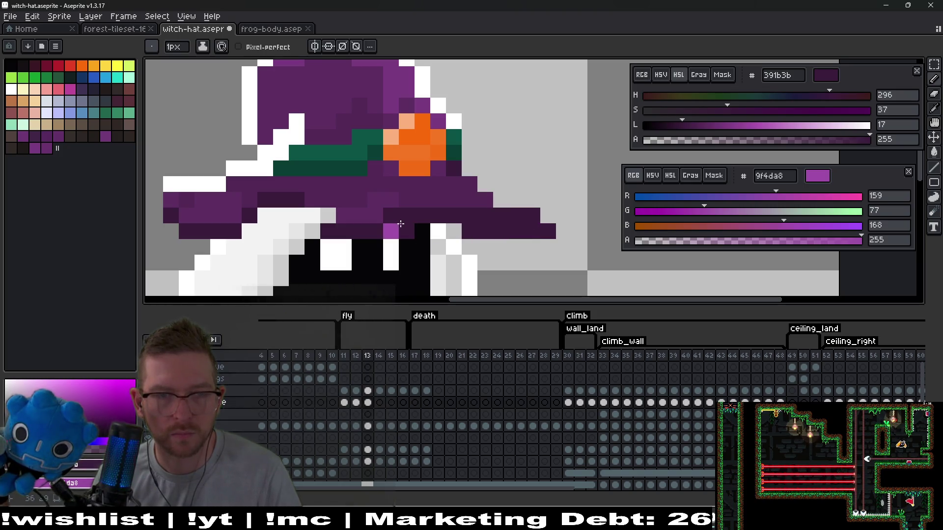
{"action": "left_click", "coordinate": [425, 194], "text": "alt"}
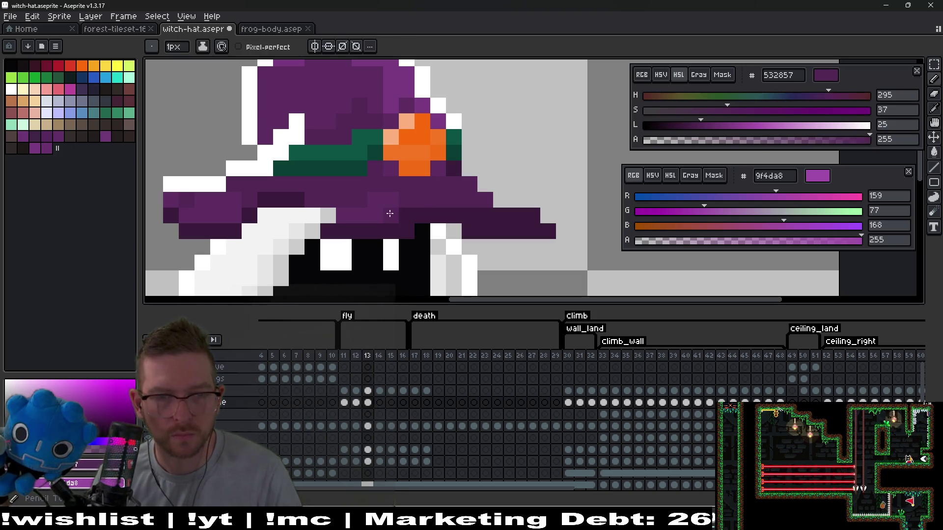
{"action": "left_click_drag", "start_coordinate": [404, 215], "coordinate": [425, 211]}
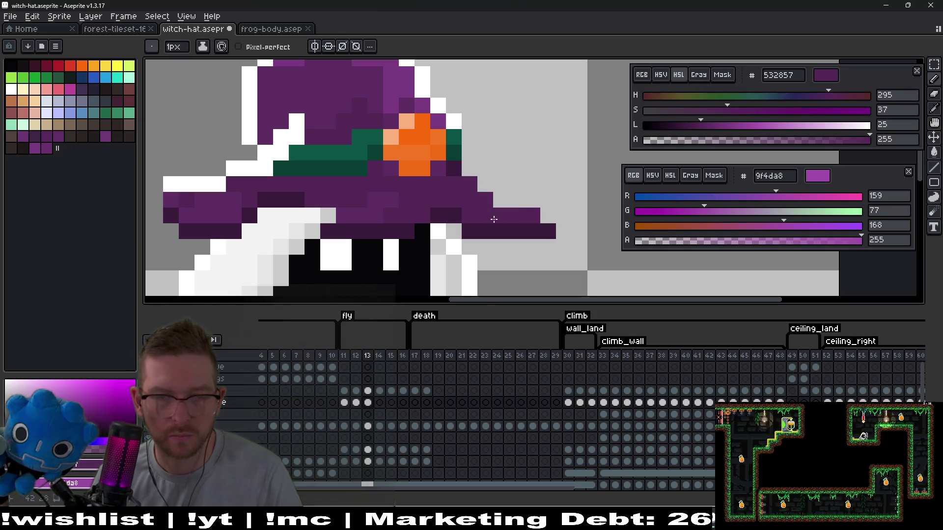
{"action": "scroll", "coordinate": [496, 221], "scroll_direction": "down", "scroll_amount": 5}
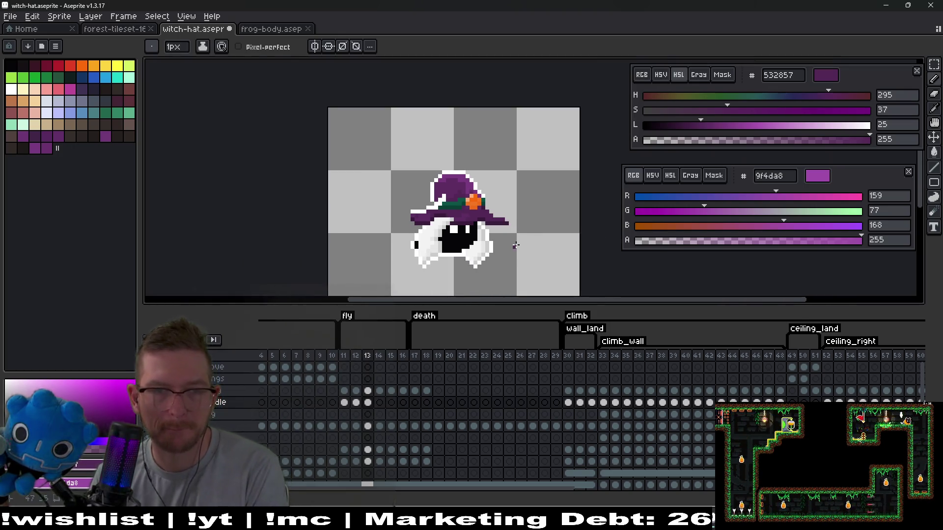
Step: Flip between frames 11, 12 and 13 to compare the hat, ending on frame 12
{"action": "key", "text": "Left"}
{"action": "key", "text": "Right"}
{"action": "scroll", "coordinate": [515, 245], "scroll_direction": "up", "scroll_amount": 1}
{"action": "key", "text": "Left"}
{"action": "key", "text": "Right"}
{"action": "key", "text": "Left"}
{"action": "key", "text": "Right"}
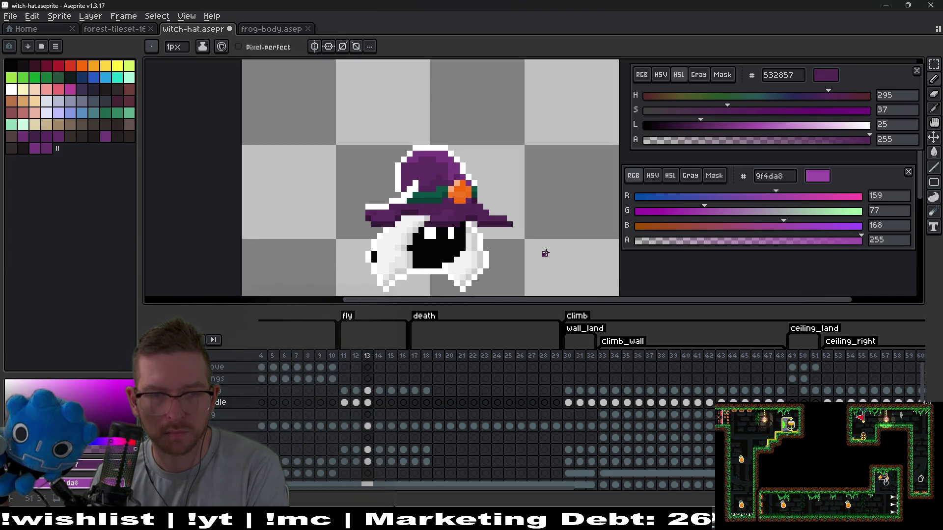
{"action": "key", "text": "Left"}
{"action": "key", "text": "Left"}
{"action": "key", "text": "Right"}
{"action": "scroll", "coordinate": [462, 220], "scroll_direction": "up", "scroll_amount": 4}
Step: Paint dark purple 391b3b pixels on the brim and under it
{"action": "left_click_drag", "start_coordinate": [442, 212], "coordinate": [442, 235]}
{"action": "left_click", "coordinate": [426, 261]}
{"action": "key", "text": "ctrl+z"}
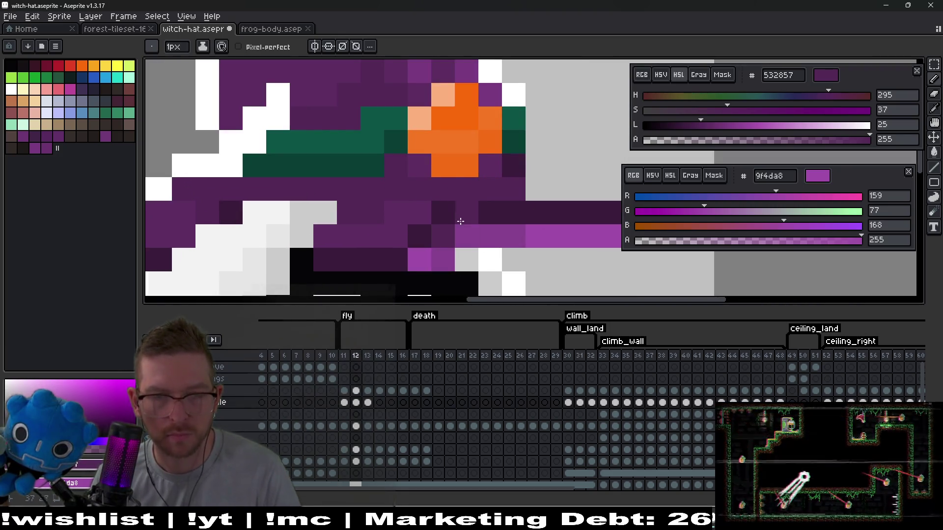
{"action": "key", "text": "alt"}
{"action": "left_click", "coordinate": [467, 213], "text": "alt"}
{"action": "left_click", "coordinate": [426, 256]}
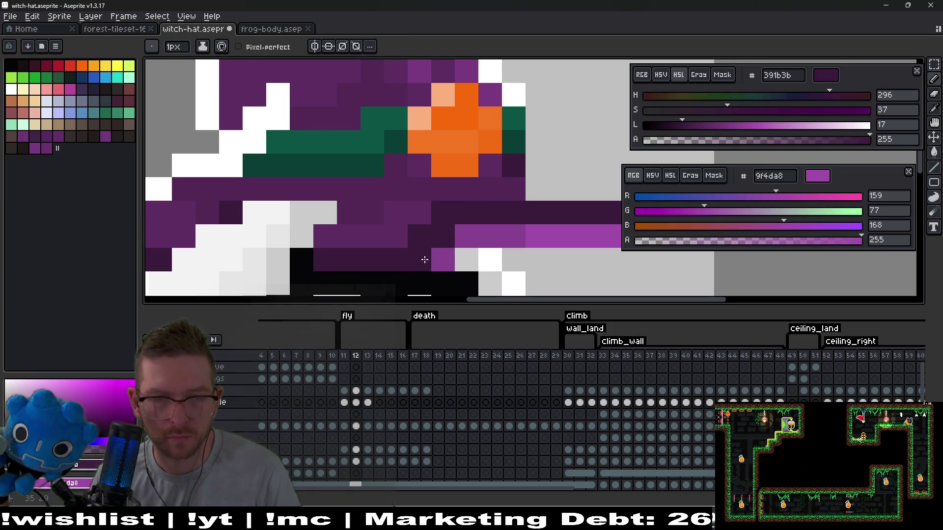
Step: Repaint the too-dark hat pixels medium purple and return to frame 11
{"action": "left_click", "coordinate": [425, 211], "text": "alt"}
{"action": "left_click", "coordinate": [421, 233]}
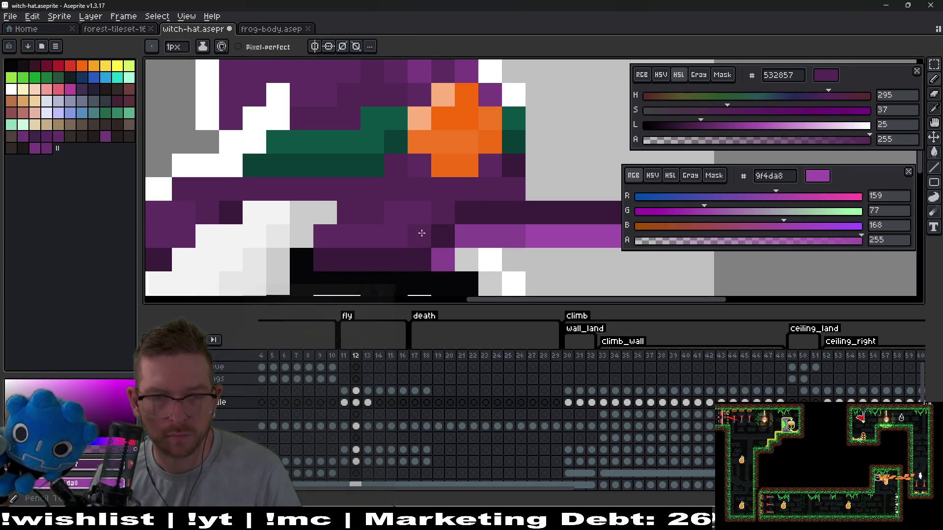
{"action": "key", "text": "alt"}
{"action": "left_click", "coordinate": [417, 237]}
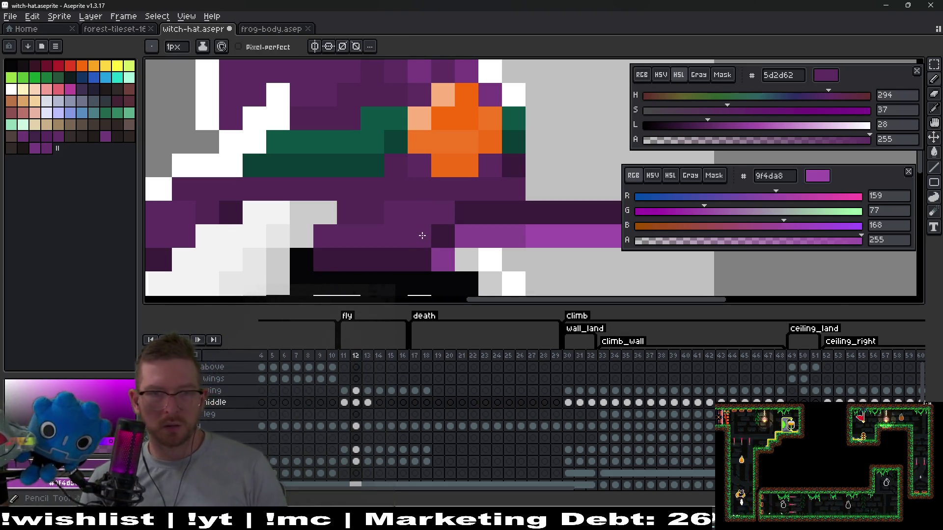
{"action": "scroll", "coordinate": [421, 235], "scroll_direction": "down", "scroll_amount": 3}
{"action": "key", "text": "Left"}
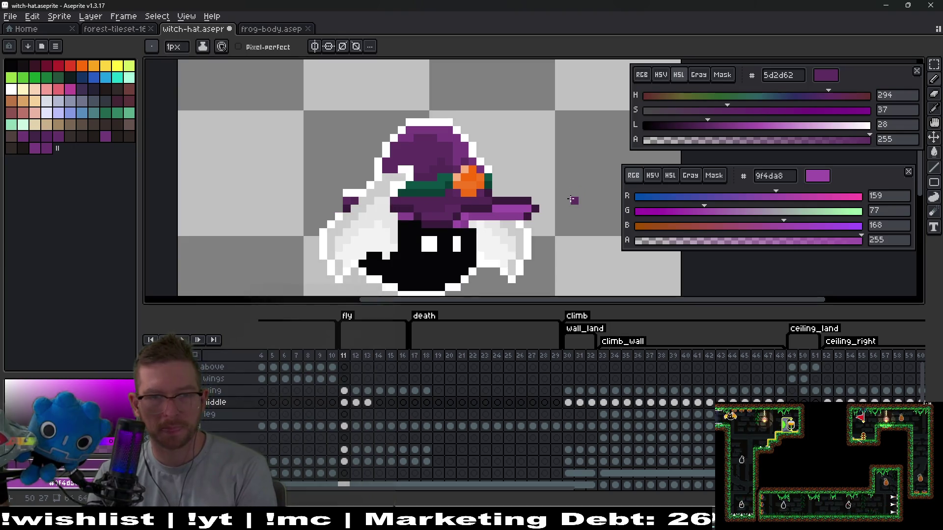
Step: Sample white from the sprite outline while flipping between frames 11 and 12
{"action": "key", "text": "Right"}
{"action": "left_click_drag", "start_coordinate": [420, 228], "coordinate": [469, 217]}
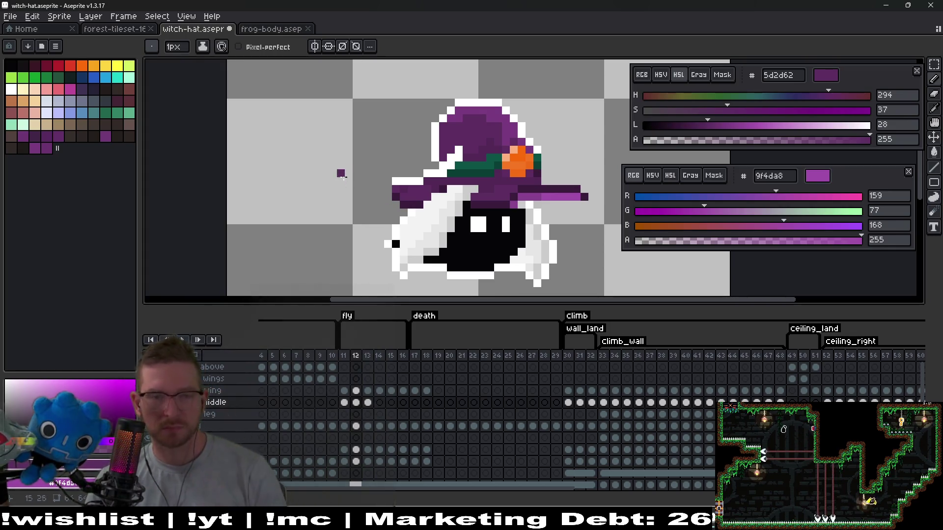
{"action": "scroll", "coordinate": [396, 192], "scroll_direction": "up", "scroll_amount": 1}
{"action": "left_click", "coordinate": [375, 176], "text": "alt"}
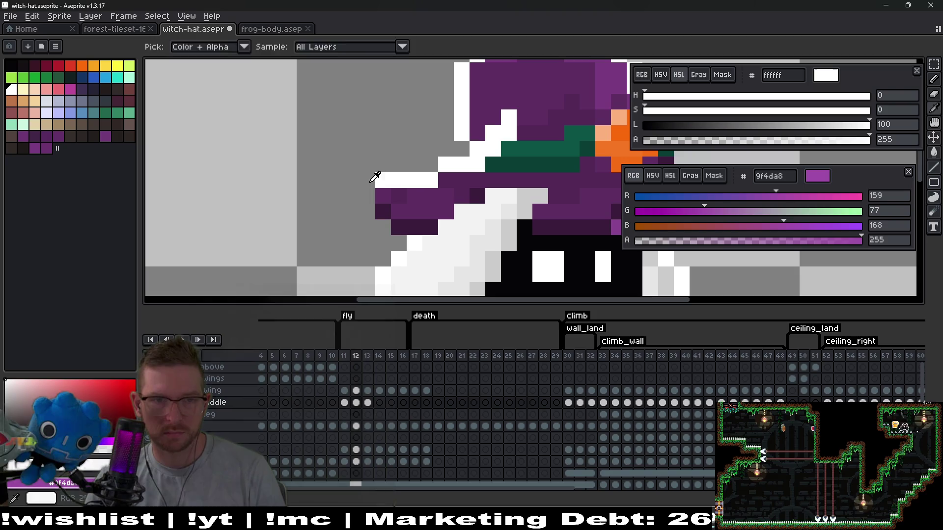
{"action": "scroll", "coordinate": [398, 236], "scroll_direction": "down", "scroll_amount": 2}
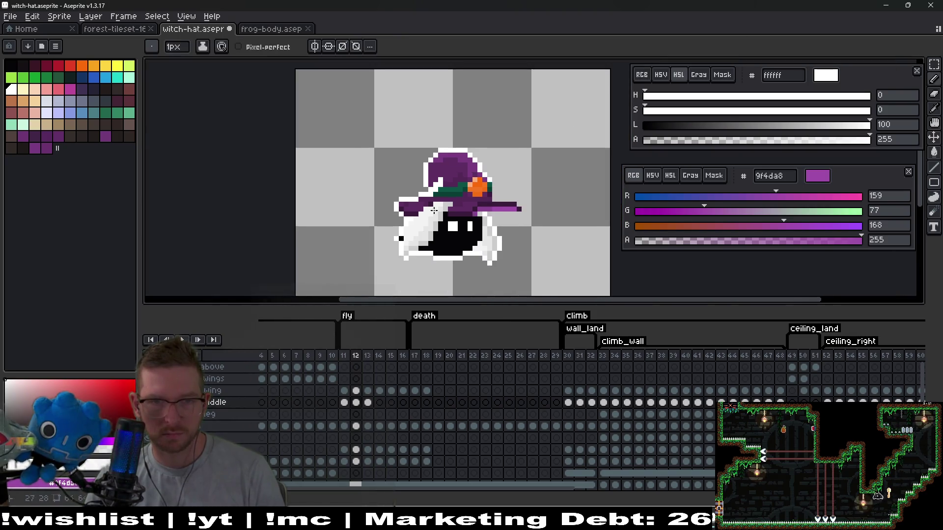
{"action": "key", "text": "comma"}
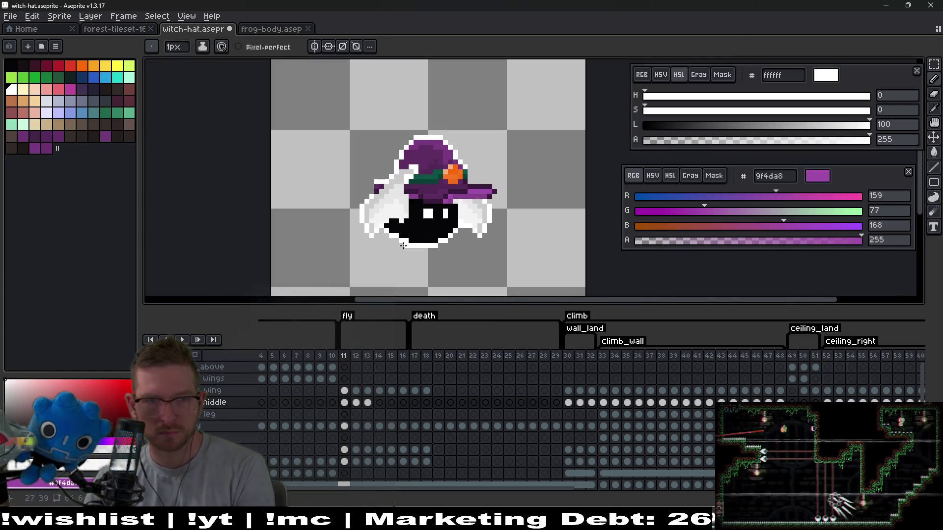
{"action": "scroll", "coordinate": [371, 184], "scroll_direction": "up", "scroll_amount": 2}
{"action": "scroll", "coordinate": [401, 195], "scroll_direction": "down", "scroll_amount": 2}
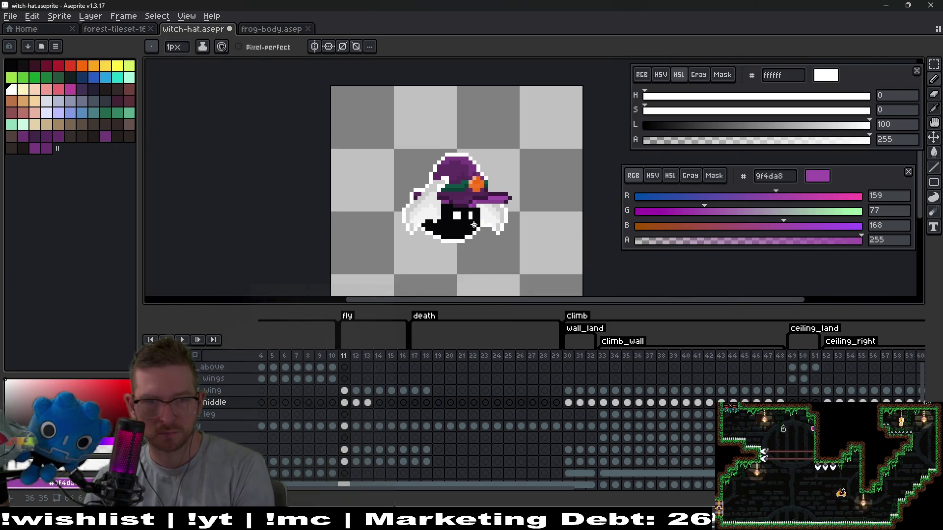
{"action": "key", "text": "period"}
{"action": "key", "text": "period"}
{"action": "scroll", "coordinate": [480, 201], "scroll_direction": "up", "scroll_amount": 3}
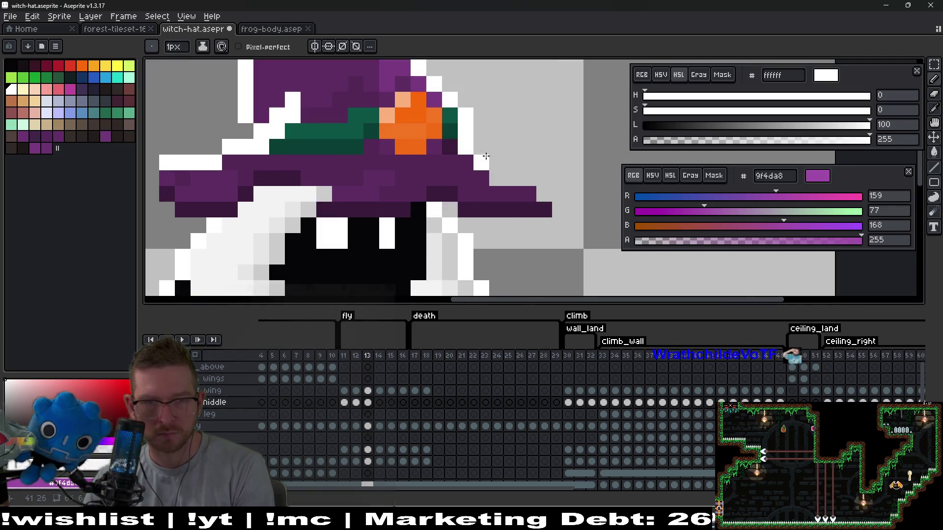
Step: Move the selected block of the left hat brim down one pixel on frame 13
{"action": "scroll", "coordinate": [487, 159], "scroll_direction": "down", "scroll_amount": 3}
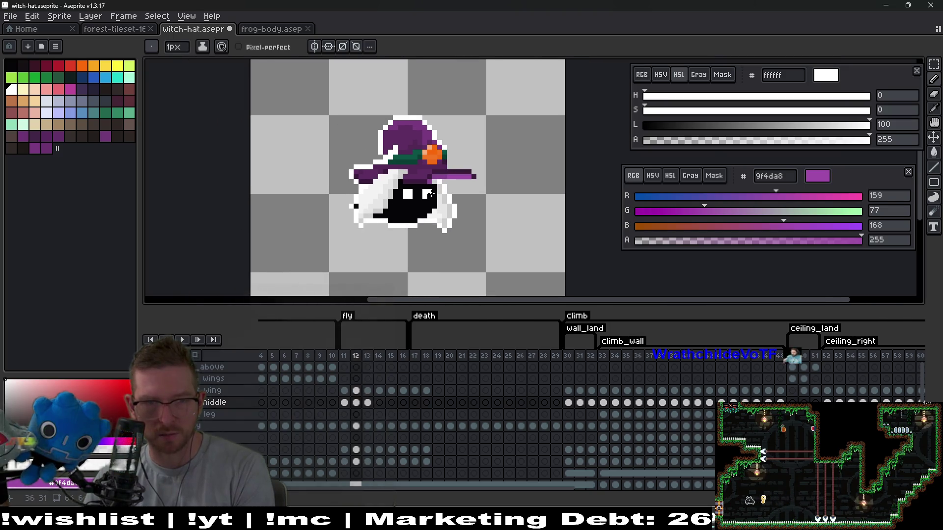
{"action": "scroll", "coordinate": [350, 182], "scroll_direction": "up", "scroll_amount": 2}
{"action": "key", "text": "m"}
{"action": "left_click_drag", "start_coordinate": [346, 134], "coordinate": [385, 187]}
{"action": "key", "text": "Down"}
{"action": "key", "text": "Return"}
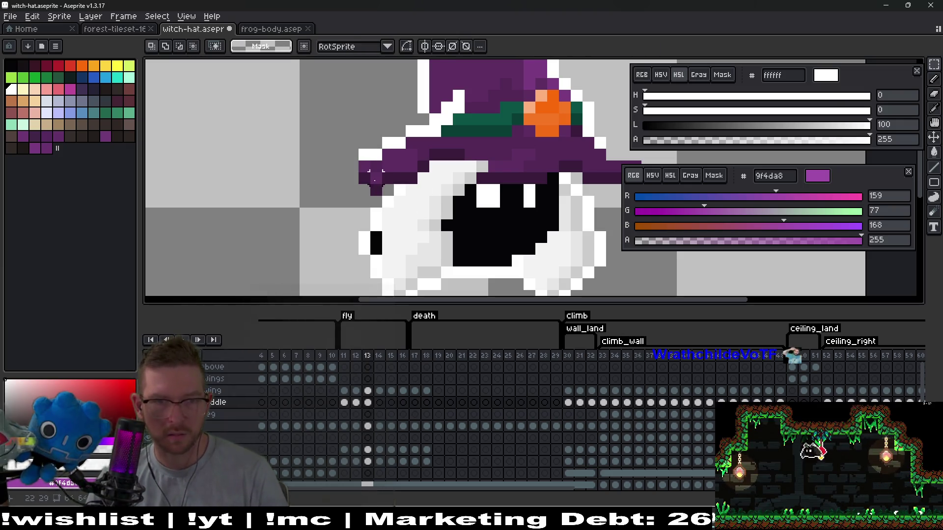
Step: Lower a small two-pixel brim piece by one pixel and sample the brim purple
{"action": "scroll", "coordinate": [422, 187], "scroll_direction": "up", "scroll_amount": 3}
{"action": "left_click_drag", "start_coordinate": [352, 168], "coordinate": [359, 197]}
{"action": "key", "text": "Down"}
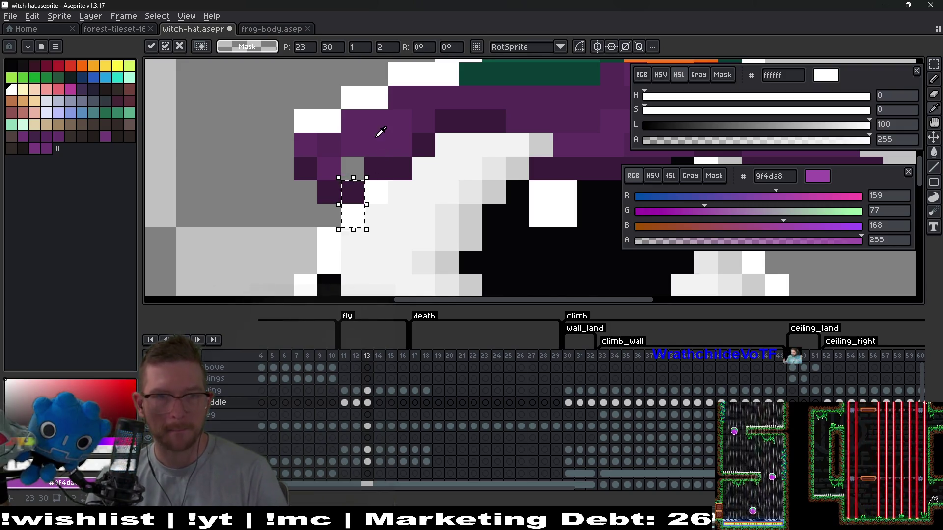
{"action": "left_click", "coordinate": [381, 133], "text": "alt"}
{"action": "key", "text": "b"}
Step: Compare frame 13 with its neighbour, move to frame 14, and select frame 13's hat cel
{"action": "scroll", "coordinate": [397, 151], "scroll_direction": "down", "scroll_amount": 3}
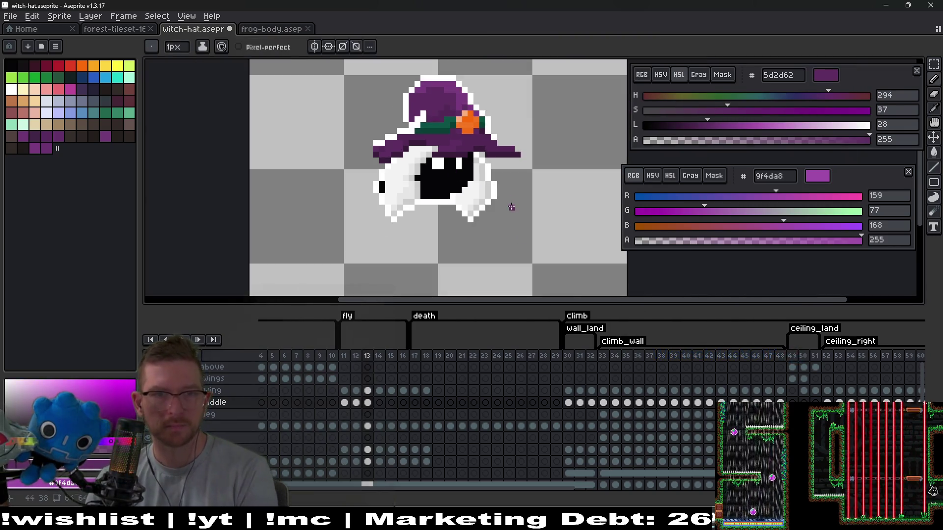
{"action": "key", "text": "Right"}
{"action": "key", "text": "Left"}
{"action": "left_click_drag", "start_coordinate": [501, 167], "coordinate": [437, 212]}
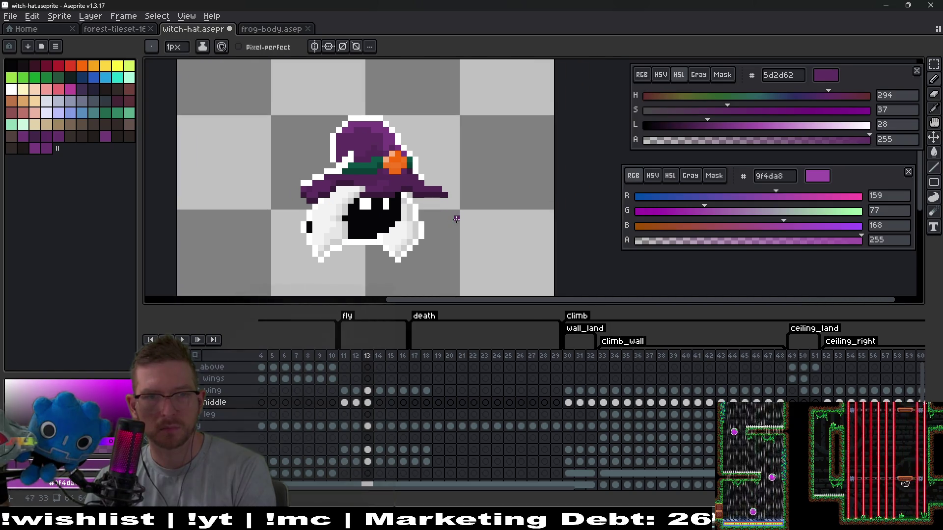
{"action": "key", "text": "Right"}
{"action": "left_click", "coordinate": [368, 402]}
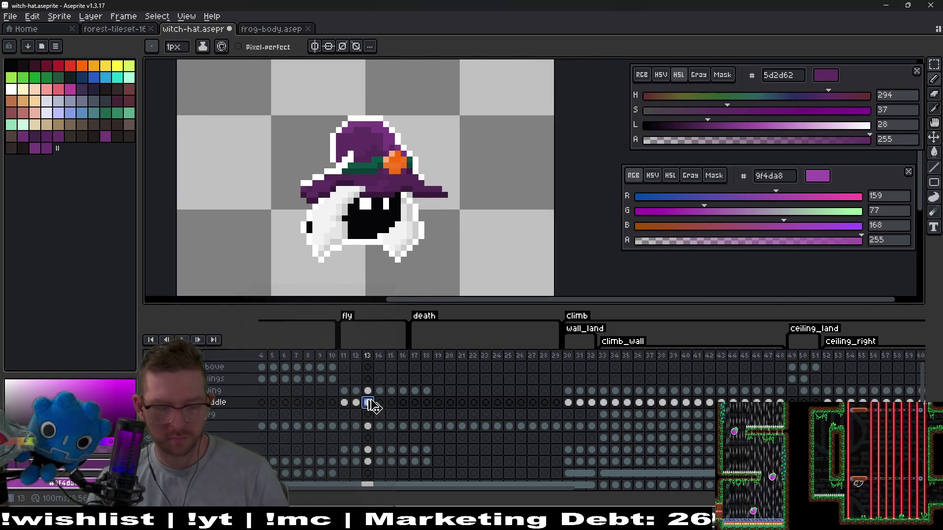
Step: Paste the witch hat into frame 14's middle layer and add a purple pixel beside the brim
{"action": "left_click", "coordinate": [382, 405]}
{"action": "key", "text": "ctrl+v"}
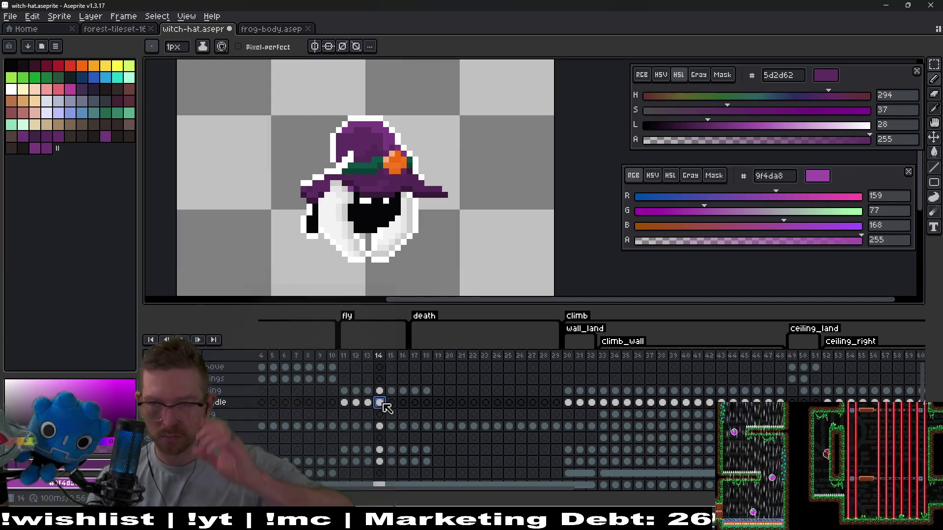
{"action": "scroll", "coordinate": [411, 176], "scroll_direction": "up", "scroll_amount": 4}
{"action": "left_click", "coordinate": [411, 181]}
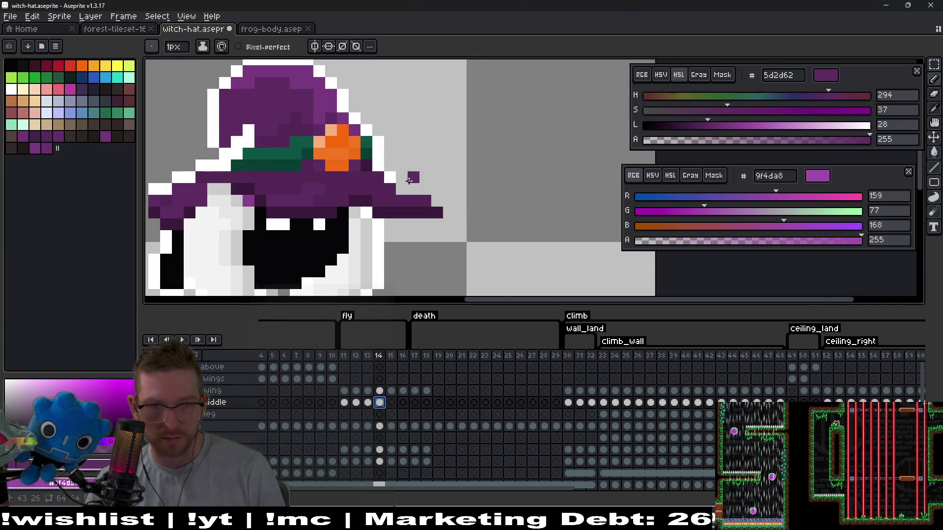
Step: Adjust the right brim end with rectangle selections on frame 14
{"action": "scroll", "coordinate": [411, 181], "scroll_direction": "left", "scroll_amount": 2}
{"action": "scroll", "coordinate": [524, 184], "scroll_direction": "down", "scroll_amount": 1}
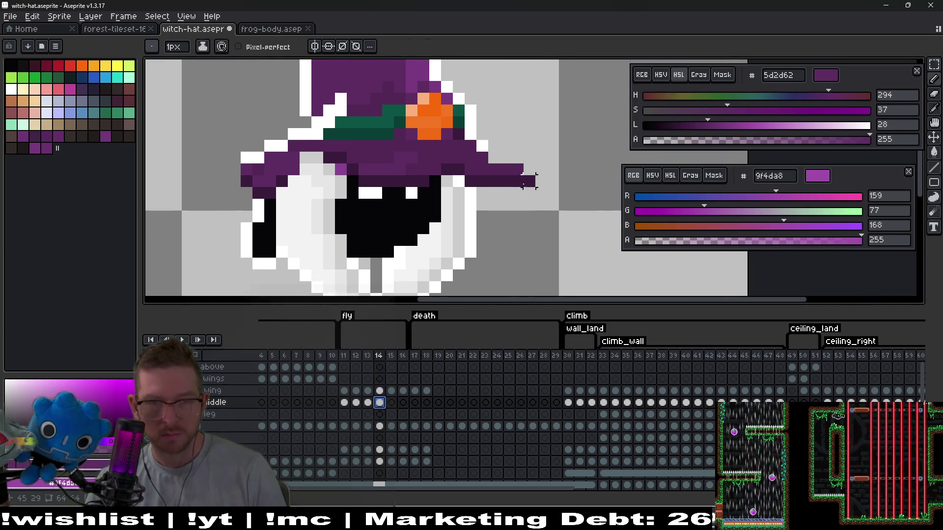
{"action": "key", "text": "m"}
{"action": "mouse_move", "coordinate": [501, 152]}
{"action": "left_mouse_down"}
{"action": "mouse_move", "coordinate": [545, 206]}
{"action": "mouse_move", "coordinate": [543, 221]}
{"action": "left_mouse_up"}
{"action": "key", "text": "ctrl+d"}
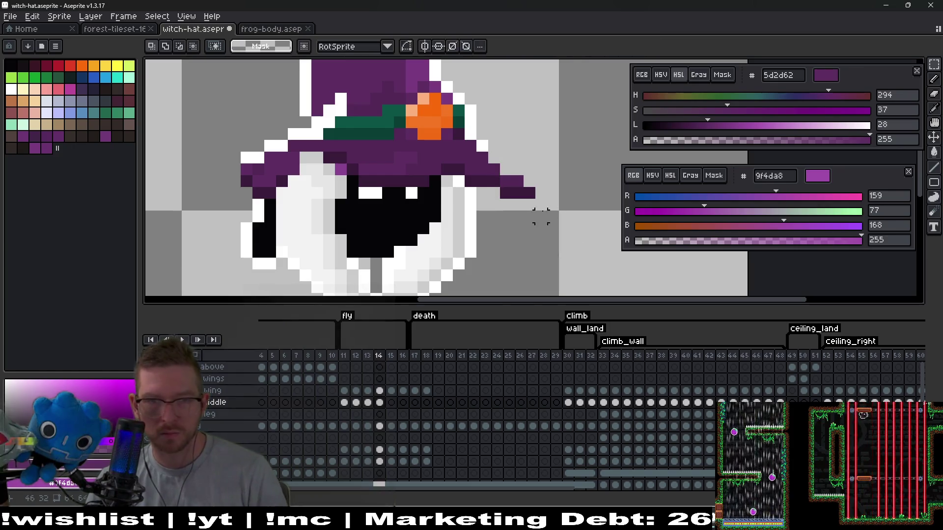
{"action": "left_click_drag", "start_coordinate": [496, 170], "coordinate": [550, 211]}
{"action": "key", "text": "ctrl+d"}
{"action": "scroll", "coordinate": [545, 216], "scroll_direction": "down", "scroll_amount": 4}
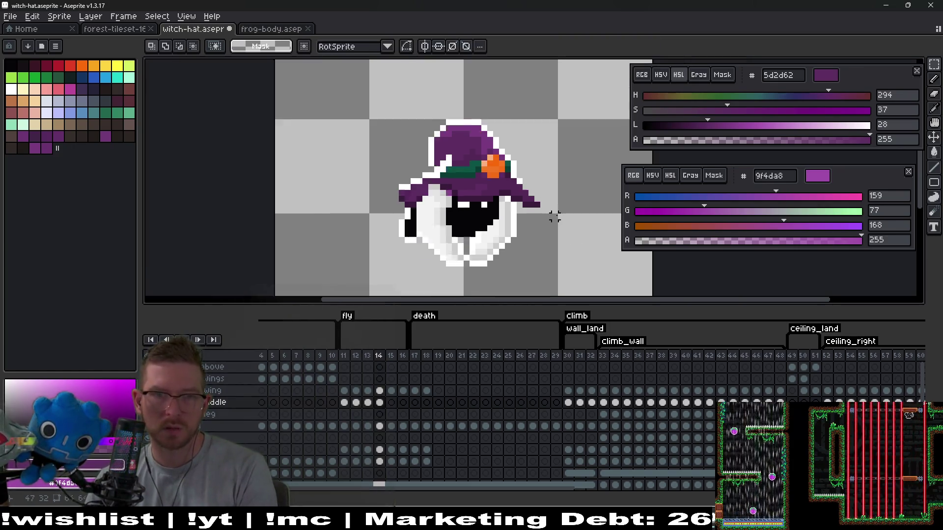
{"action": "scroll", "coordinate": [503, 231], "scroll_direction": "up", "scroll_amount": 5}
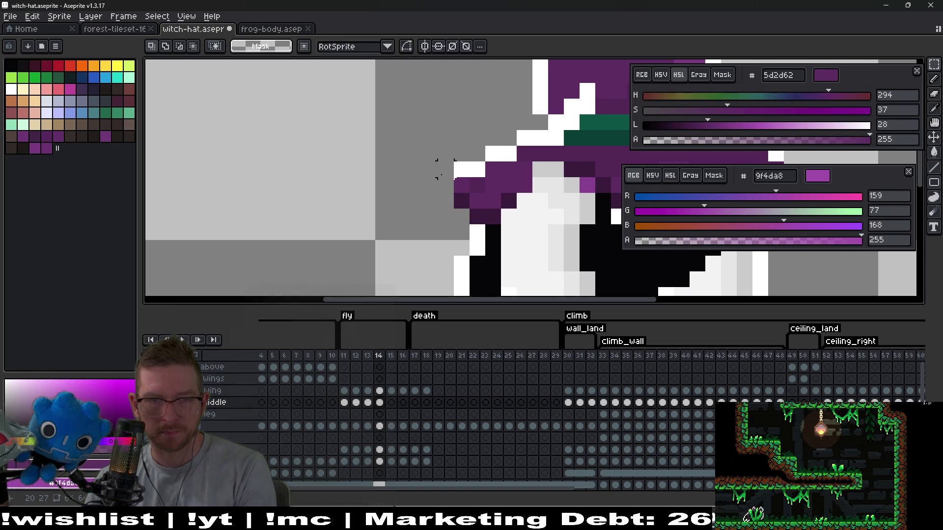
Step: Shift the pixel column at the brim's left tip down two pixels
{"action": "left_click_drag", "start_coordinate": [454, 162], "coordinate": [468, 223]}
{"action": "key", "text": "Down"}
{"action": "key", "text": "Down"}
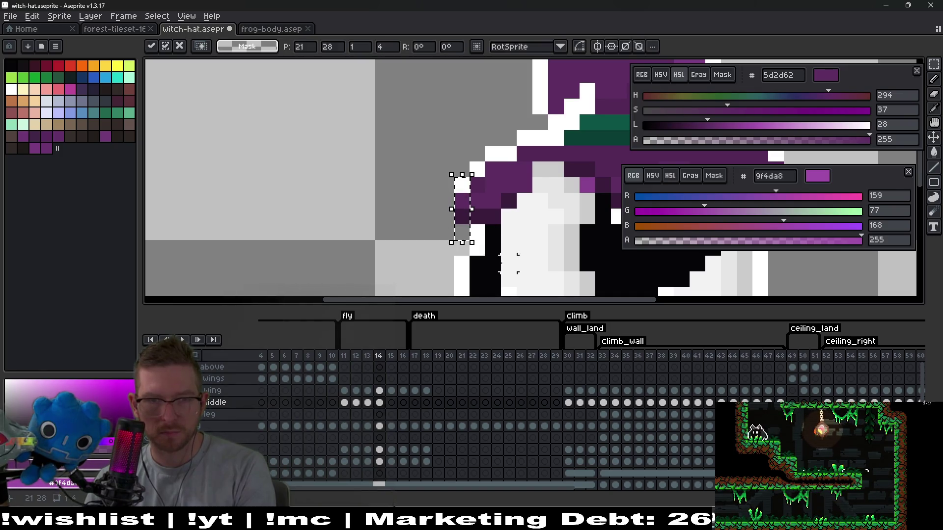
{"action": "key", "text": "ctrl+d"}
{"action": "scroll", "coordinate": [524, 216], "scroll_direction": "down", "scroll_amount": 4}
{"action": "scroll", "coordinate": [511, 224], "scroll_direction": "up", "scroll_amount": 5}
Step: Repaint the brim-tip pixels, turning white to purple and adding darker purple
{"action": "key", "text": "b"}
{"action": "left_click", "coordinate": [458, 207]}
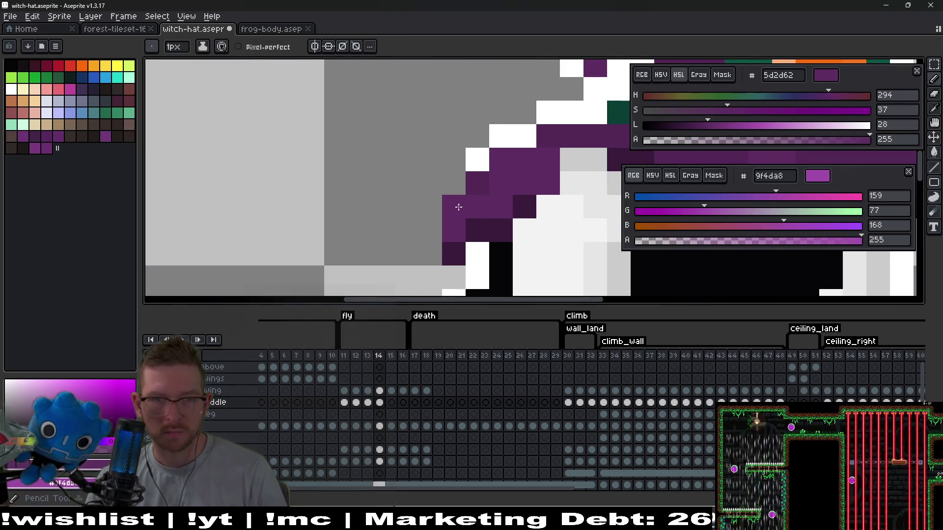
{"action": "left_click", "coordinate": [505, 189], "text": "alt"}
{"action": "left_click", "coordinate": [454, 183]}
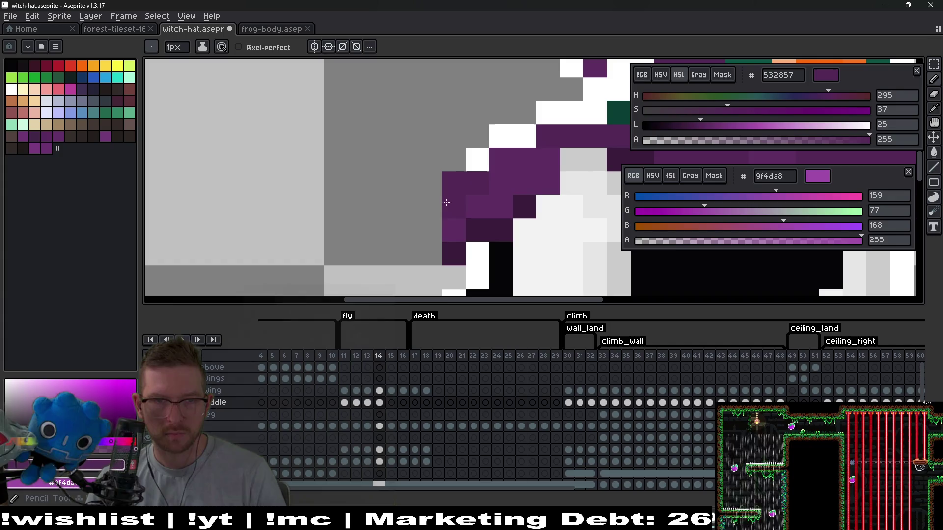
{"action": "left_click", "coordinate": [430, 206]}
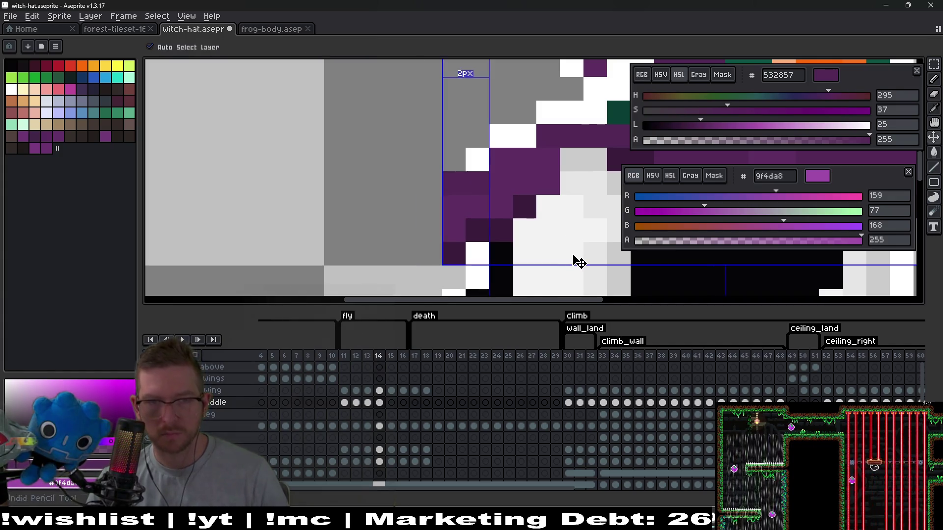
{"action": "scroll", "coordinate": [540, 236], "scroll_direction": "down", "scroll_amount": 4}
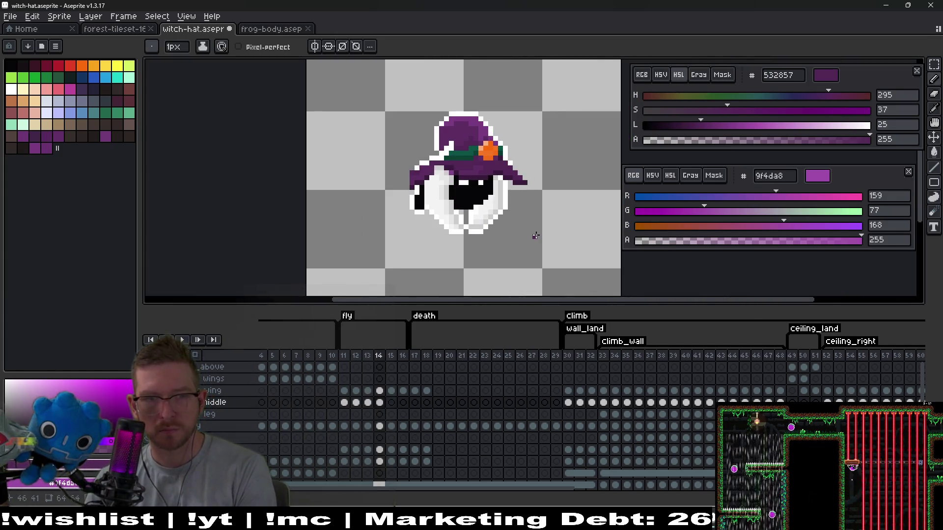
{"action": "scroll", "coordinate": [448, 175], "scroll_direction": "up", "scroll_amount": 3}
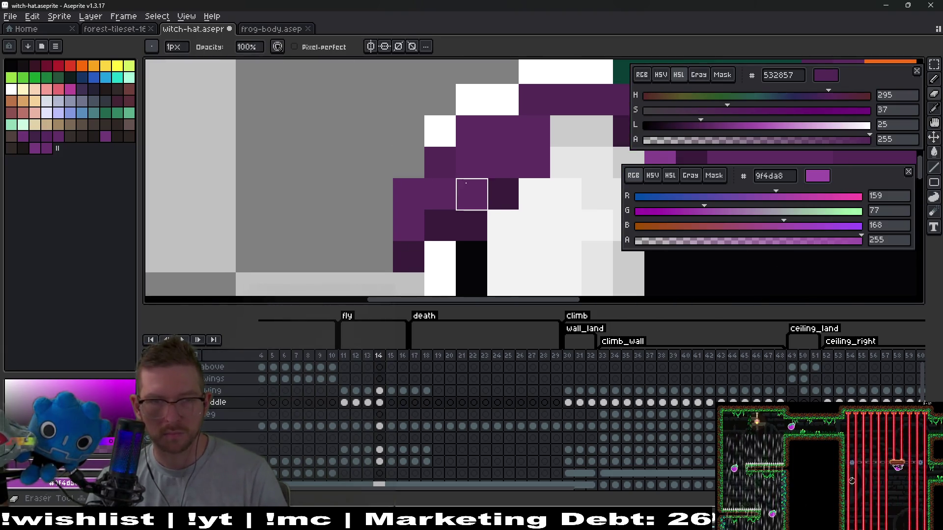
Step: Draw white outline pixels along the left side of the brim
{"action": "left_click", "coordinate": [442, 114], "text": "alt"}
{"action": "mouse_move", "coordinate": [416, 144]}
{"action": "left_mouse_down"}
{"action": "mouse_move", "coordinate": [393, 183]}
{"action": "mouse_move", "coordinate": [386, 173]}
{"action": "mouse_move", "coordinate": [406, 260]}
{"action": "left_mouse_up"}
{"action": "scroll", "coordinate": [558, 241], "scroll_direction": "down", "scroll_amount": 3}
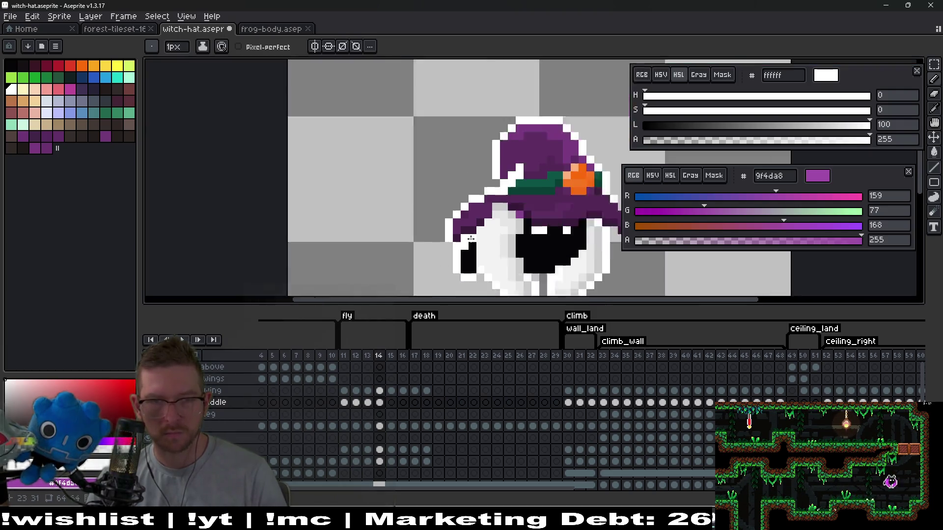
{"action": "scroll", "coordinate": [493, 206], "scroll_direction": "up", "scroll_amount": 3}
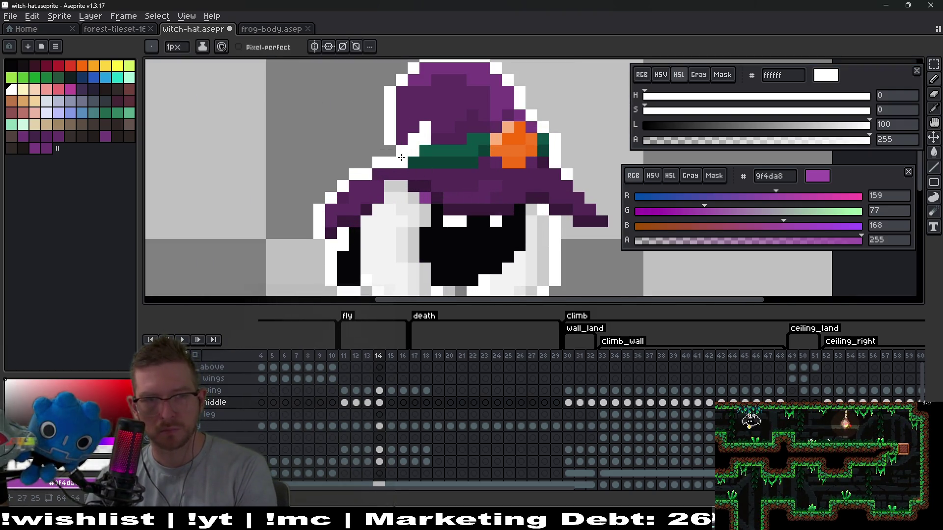
{"action": "scroll", "coordinate": [508, 184], "scroll_direction": "down", "scroll_amount": 3}
Step: Flip between neighbouring frames to compare the hat, ending on frame 13
{"action": "key", "text": "Left"}
{"action": "key", "text": "Left"}
{"action": "key", "text": "Right"}
{"action": "key", "text": "Left"}
{"action": "key", "text": "Right"}
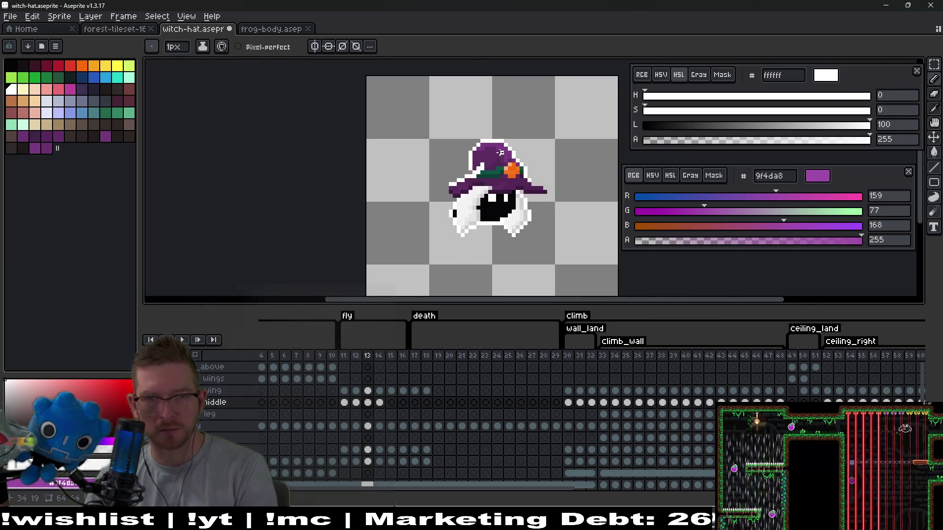
Step: Select part of the hat on frame 13, then clear the selection
{"action": "scroll", "coordinate": [500, 153], "scroll_direction": "up", "scroll_amount": 3}
{"action": "key", "text": "m"}
{"action": "mouse_move", "coordinate": [388, 112]}
{"action": "left_mouse_down"}
{"action": "mouse_move", "coordinate": [390, 206]}
{"action": "mouse_move", "coordinate": [420, 219]}
{"action": "left_mouse_up"}
{"action": "key", "text": "ctrl+d"}
{"action": "scroll", "coordinate": [474, 171], "scroll_direction": "down", "scroll_amount": 2}
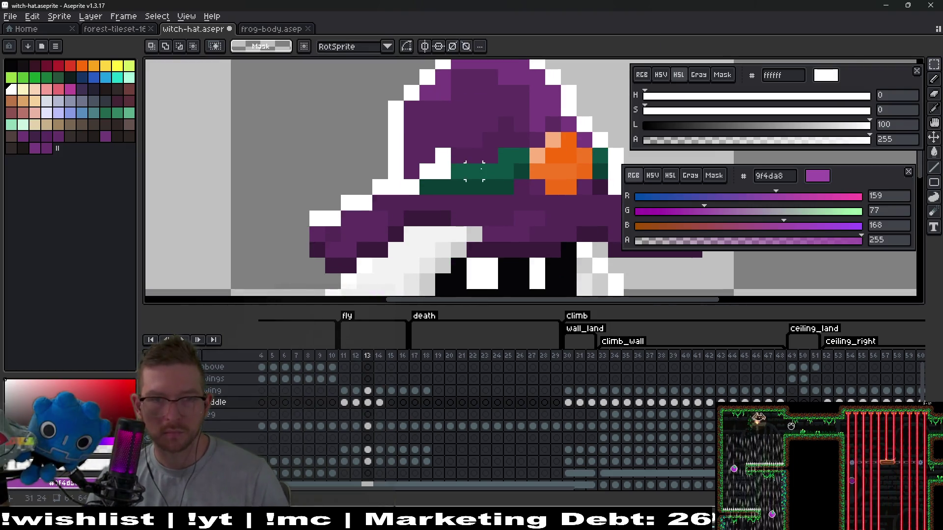
{"action": "scroll", "coordinate": [474, 171], "scroll_direction": "up", "scroll_amount": 1}
Step: Sample the hat band's green and flip between frames 12 and 13 to compare
{"action": "key", "text": "b"}
{"action": "left_click", "coordinate": [444, 172], "text": "alt"}
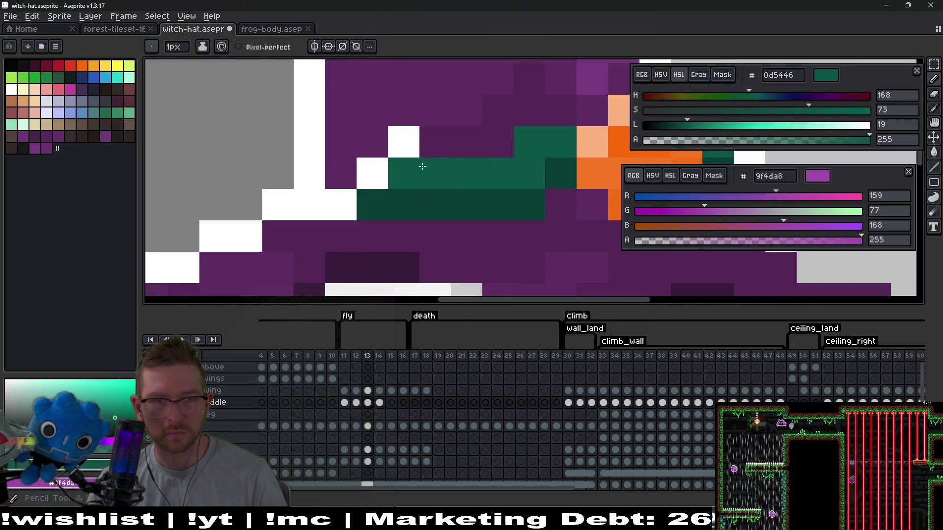
{"action": "scroll", "coordinate": [417, 168], "scroll_direction": "down", "scroll_amount": 2}
{"action": "key", "text": "comma"}
{"action": "key", "text": "period"}
{"action": "key", "text": "comma"}
{"action": "key", "text": "period"}
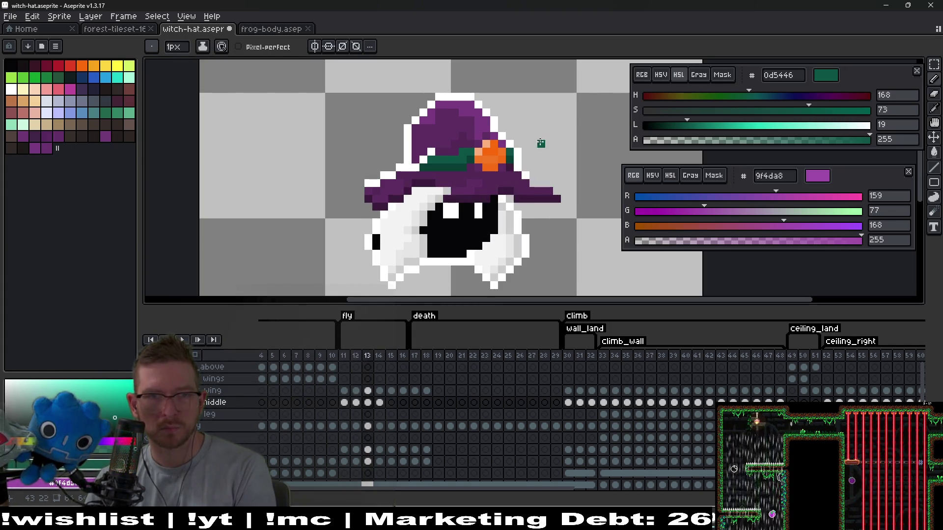
{"action": "key", "text": "period"}
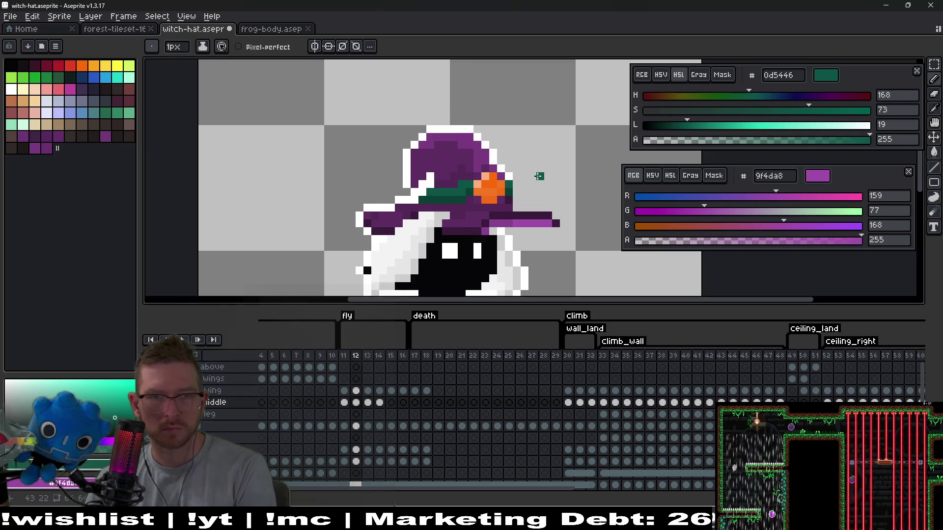
{"action": "key", "text": "comma"}
{"action": "scroll", "coordinate": [491, 131], "scroll_direction": "up", "scroll_amount": 3}
Step: Select the top of the hat, then drop the selection
{"action": "key", "text": "m"}
{"action": "mouse_move", "coordinate": [367, 101]}
{"action": "left_mouse_down"}
{"action": "mouse_move", "coordinate": [448, 120]}
{"action": "mouse_move", "coordinate": [496, 143]}
{"action": "mouse_move", "coordinate": [497, 157]}
{"action": "left_mouse_up"}
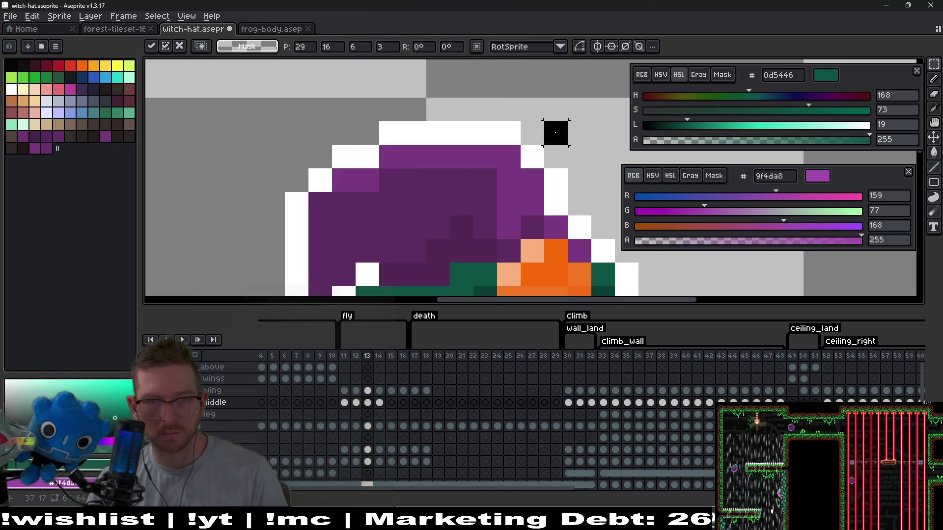
{"action": "left_click", "coordinate": [555, 132]}
{"action": "scroll", "coordinate": [556, 133], "scroll_direction": "down", "scroll_amount": 3}
{"action": "scroll", "coordinate": [481, 166], "scroll_direction": "up", "scroll_amount": 4}
Step: Paint a white outline pixel on the hat top, recolour a stray pixel purple 7a3b81, and pick 5d2d62
{"action": "key", "text": "i"}
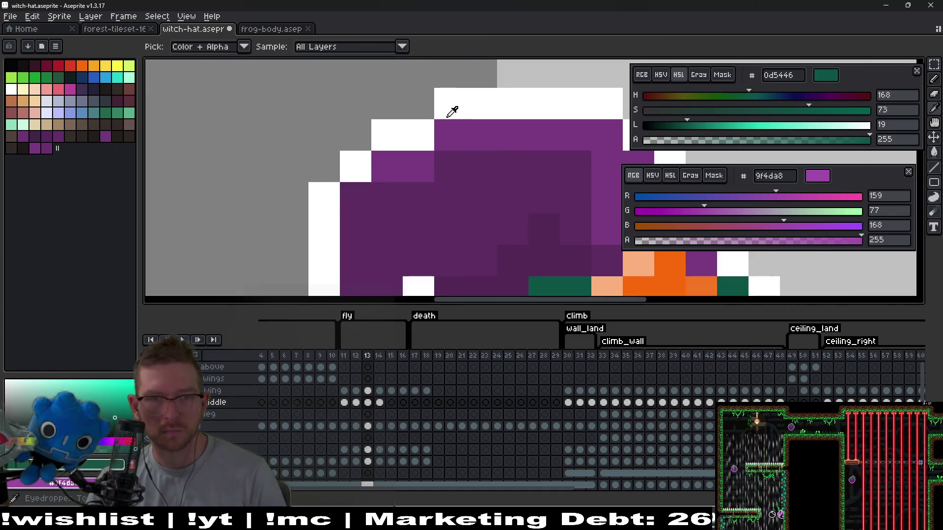
{"action": "left_click", "coordinate": [448, 109]}
{"action": "key", "text": "b"}
{"action": "left_click", "coordinate": [428, 101]}
{"action": "key", "text": "alt"}
{"action": "left_click", "coordinate": [477, 134], "text": "alt"}
{"action": "left_click", "coordinate": [432, 141]}
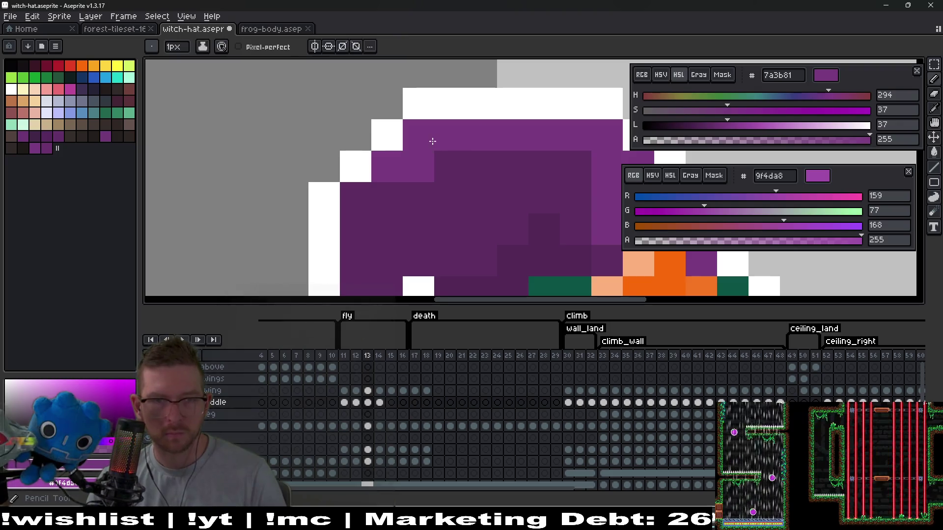
{"action": "left_click", "coordinate": [458, 181], "text": "alt"}
Step: Compare frame 13's hat against frame 12
{"action": "scroll", "coordinate": [458, 181], "scroll_direction": "down", "scroll_amount": 3}
{"action": "key", "text": "Left"}
{"action": "key", "text": "Right"}
{"action": "scroll", "coordinate": [530, 220], "scroll_direction": "down", "scroll_amount": 3}
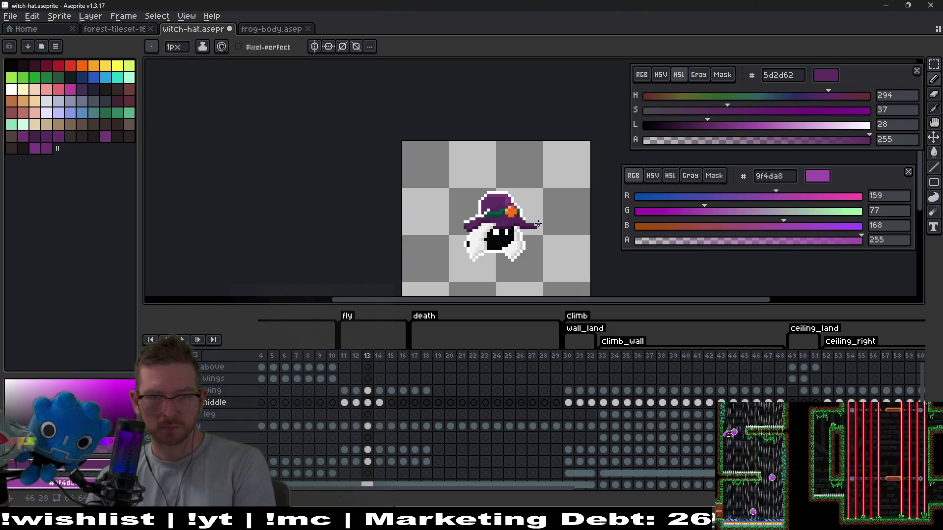
Step: On frame 14, lower the hat's left edge by one pixel
{"action": "key", "text": "Right"}
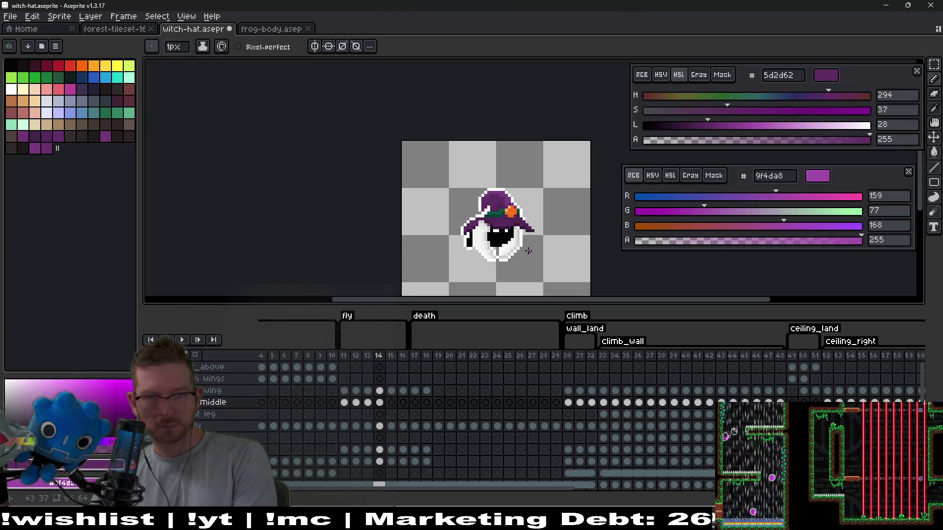
{"action": "scroll", "coordinate": [513, 215], "scroll_direction": "up", "scroll_amount": 4}
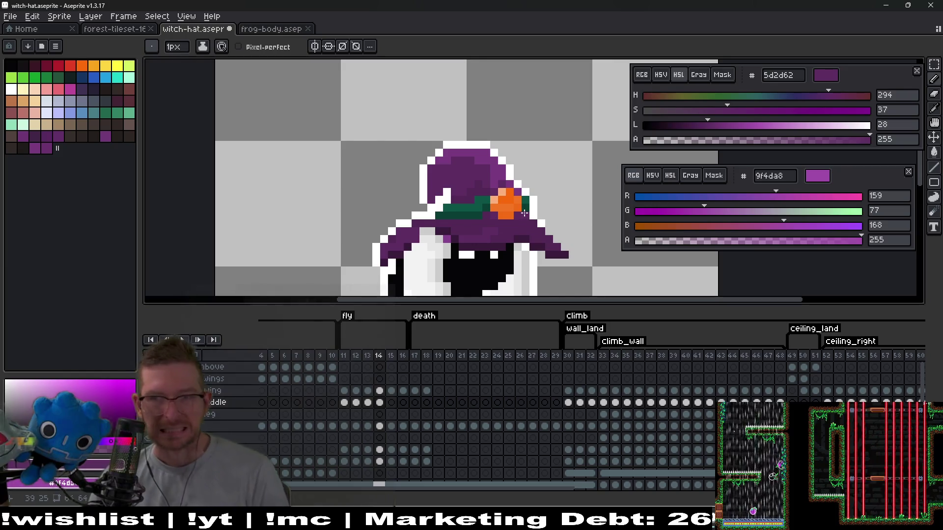
{"action": "scroll", "coordinate": [491, 157], "scroll_direction": "up", "scroll_amount": 2}
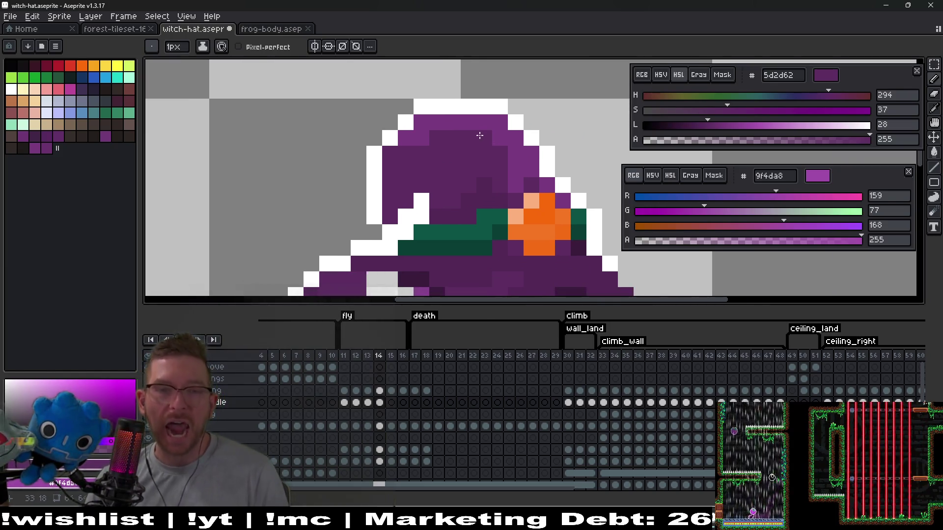
{"action": "key", "text": "m"}
{"action": "mouse_move", "coordinate": [357, 90]}
{"action": "left_mouse_down"}
{"action": "mouse_move", "coordinate": [382, 185]}
{"action": "mouse_move", "coordinate": [413, 225]}
{"action": "left_mouse_up"}
{"action": "key", "text": "Down"}
{"action": "key", "text": "ctrl+d"}
Step: Lower the hat's top two rows one pixel and fill the top-right gap with purple 7a3b81
{"action": "left_click_drag", "start_coordinate": [397, 99], "coordinate": [523, 131]}
{"action": "key", "text": "Down"}
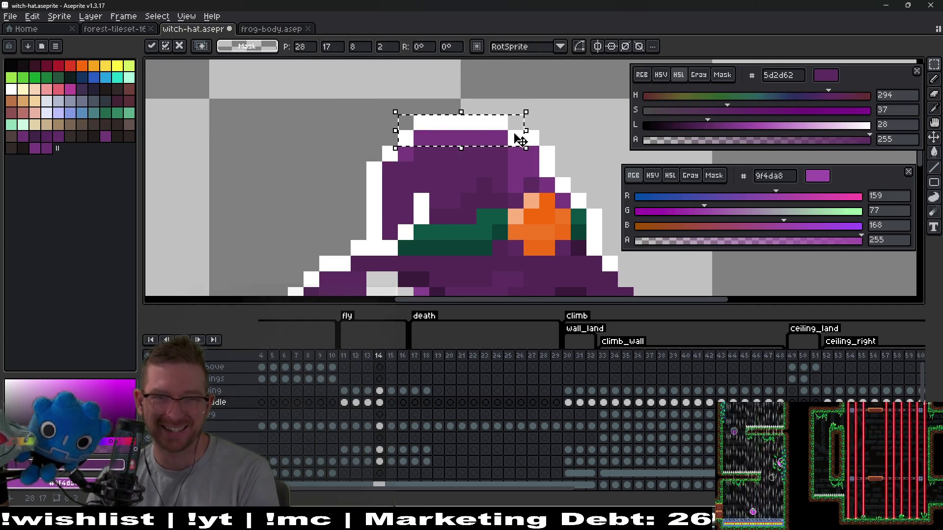
{"action": "key", "text": "ctrl+d"}
{"action": "key", "text": "i"}
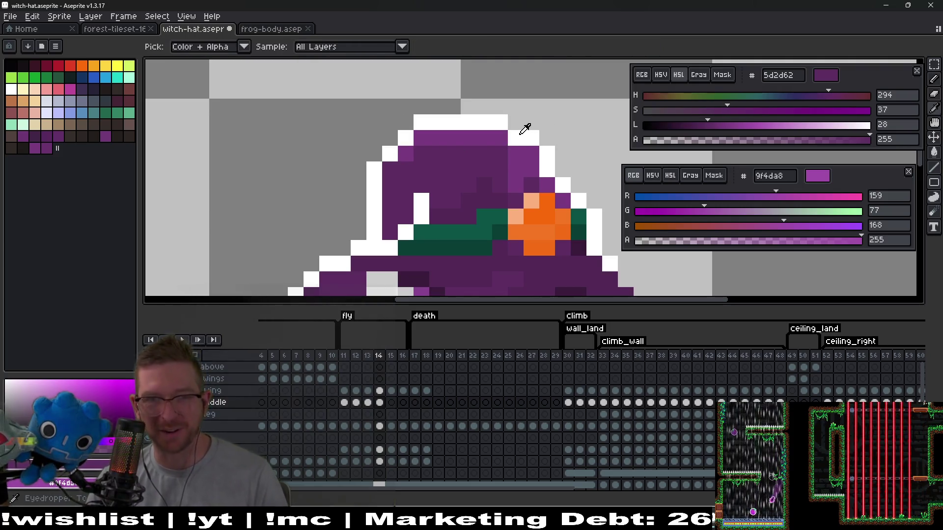
{"action": "left_click", "coordinate": [501, 137]}
{"action": "key", "text": "b"}
{"action": "left_click", "coordinate": [546, 138]}
Step: Flip between neighbouring frames to compare the lowered hat
{"action": "scroll", "coordinate": [571, 174], "scroll_direction": "down", "scroll_amount": 5}
{"action": "key", "text": "Right"}
{"action": "key", "text": "Right"}
{"action": "key", "text": "Left"}
{"action": "key", "text": "Left"}
{"action": "key", "text": "Left"}
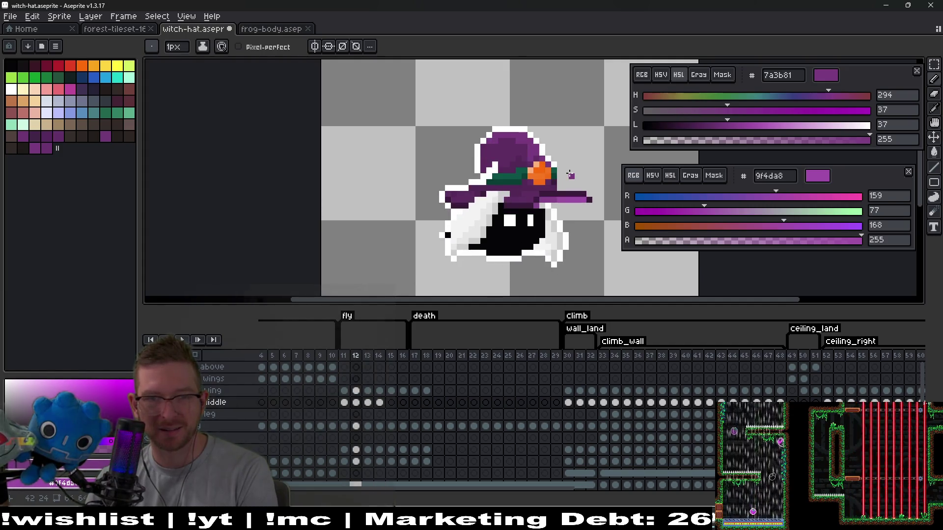
{"action": "key", "text": "Right"}
{"action": "key", "text": "Right"}
{"action": "scroll", "coordinate": [512, 156], "scroll_direction": "up", "scroll_amount": 2}
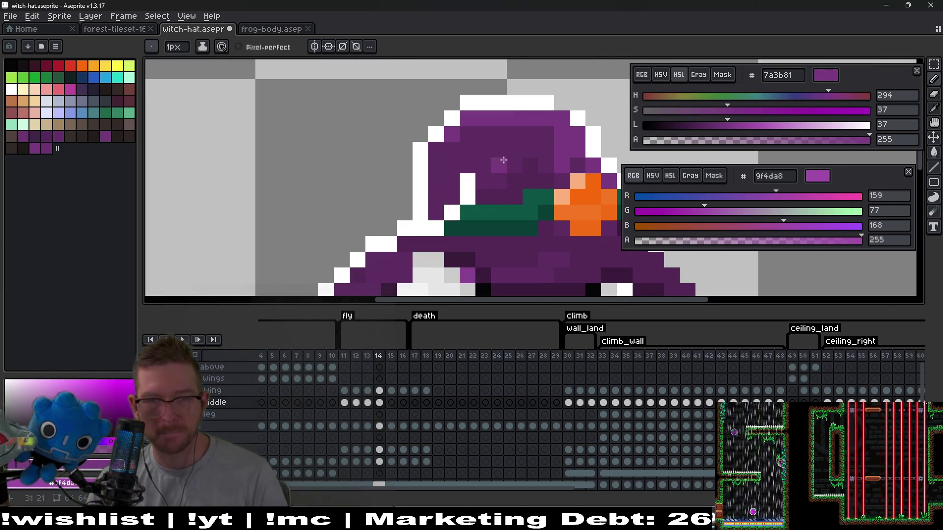
Step: Paint a grey pixel on the hat top white and pick the hat's purple 7a3b81
{"action": "key", "text": "v"}
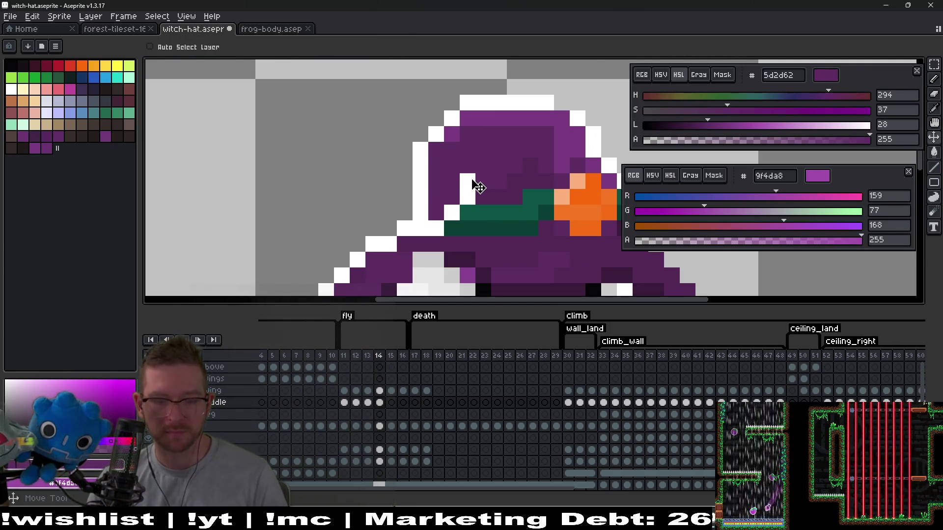
{"action": "left_click_drag", "start_coordinate": [501, 134], "coordinate": [452, 152]}
{"action": "key", "text": "i"}
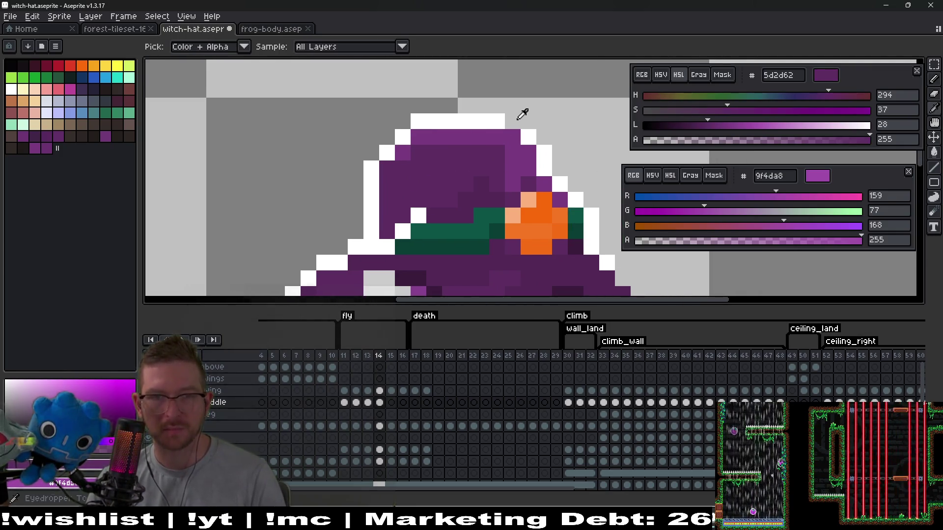
{"action": "left_click", "coordinate": [523, 130]}
{"action": "left_click", "coordinate": [506, 123]}
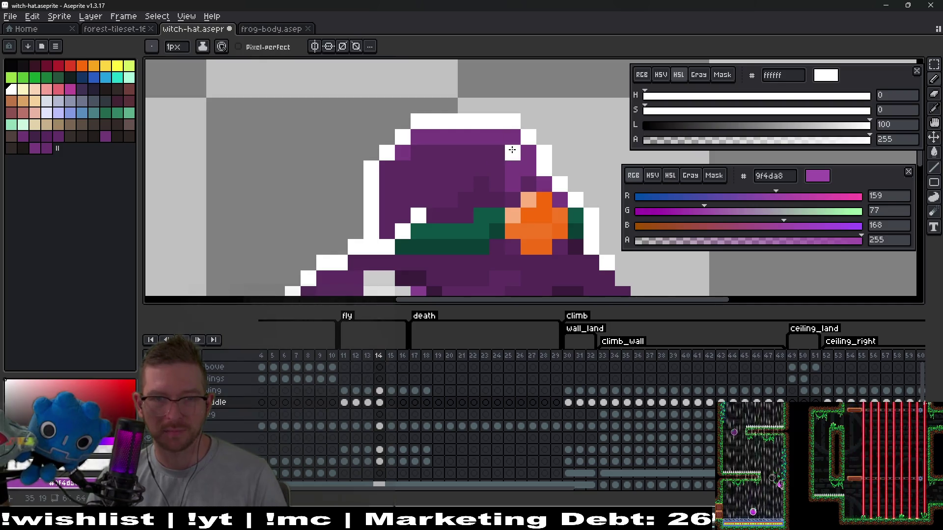
{"action": "left_click_drag", "start_coordinate": [500, 152], "coordinate": [521, 133]}
{"action": "left_click", "coordinate": [525, 134], "text": "alt"}
Step: Return to frame 13 to review the hat
{"action": "scroll", "coordinate": [525, 134], "scroll_direction": "down", "scroll_amount": 4}
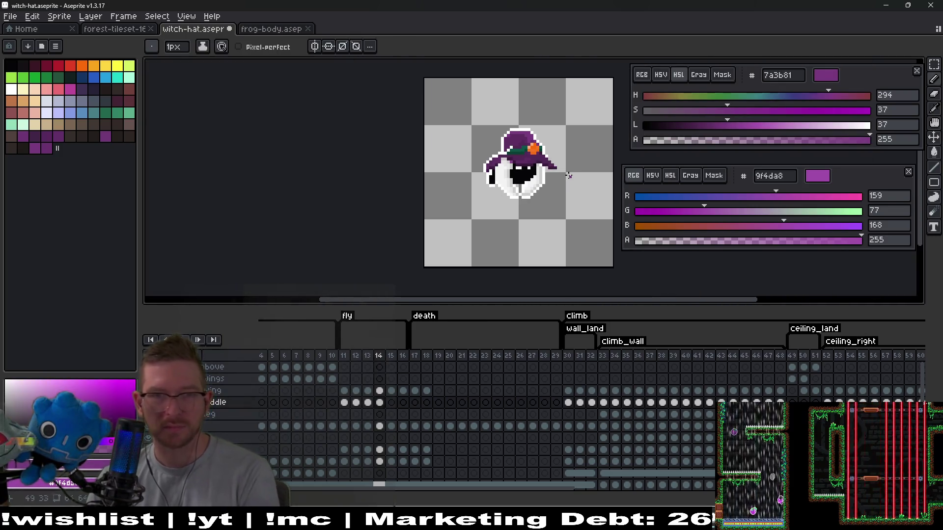
{"action": "scroll", "coordinate": [544, 146], "scroll_direction": "up", "scroll_amount": 2}
{"action": "key", "text": "Left"}
{"action": "scroll", "coordinate": [540, 142], "scroll_direction": "up", "scroll_amount": 2}
{"action": "scroll", "coordinate": [529, 125], "scroll_direction": "down", "scroll_amount": 3}
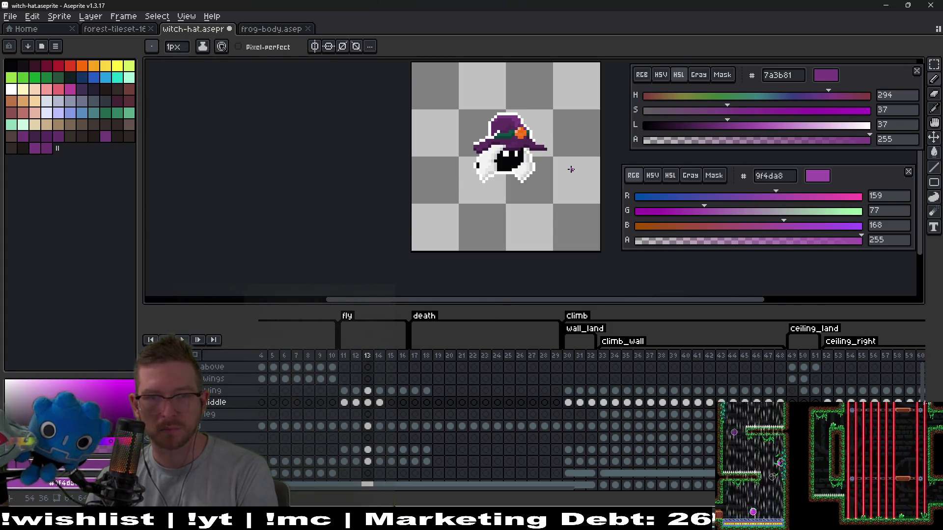
Step: Compare fly frames 12 and 13, then zoom in on frame 14
{"action": "key", "text": "Left"}
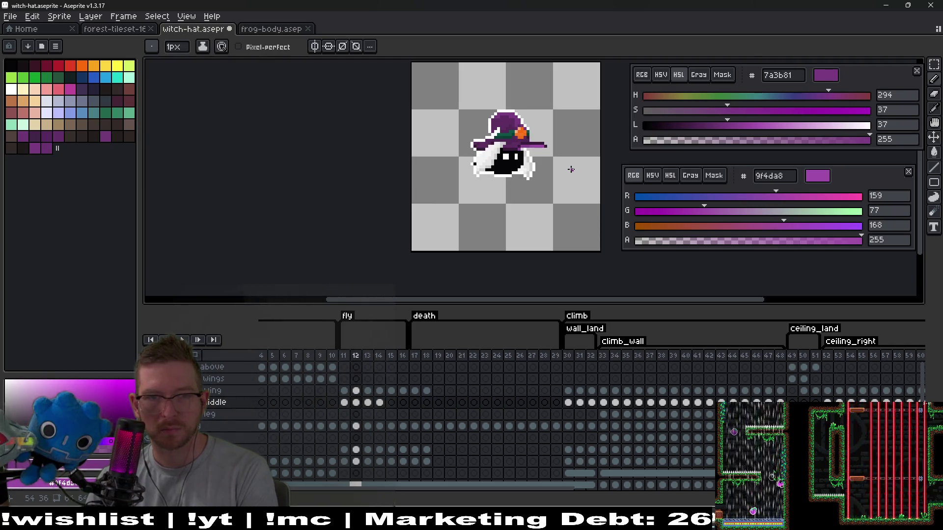
{"action": "key", "text": "Right"}
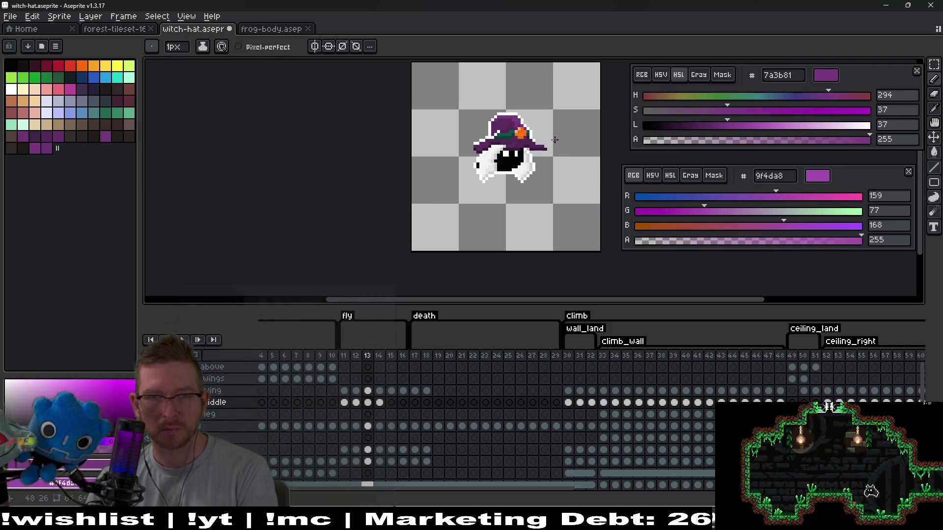
{"action": "key", "text": "Left"}
{"action": "key", "text": "Right"}
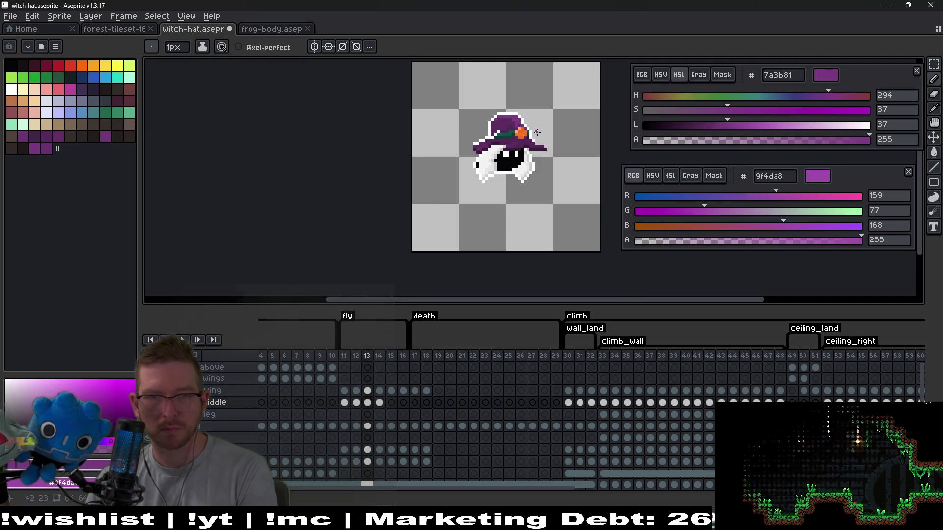
{"action": "scroll", "coordinate": [536, 132], "scroll_direction": "up", "scroll_amount": 1}
{"action": "key", "text": "Right"}
{"action": "scroll", "coordinate": [444, 120], "scroll_direction": "up", "scroll_amount": 1}
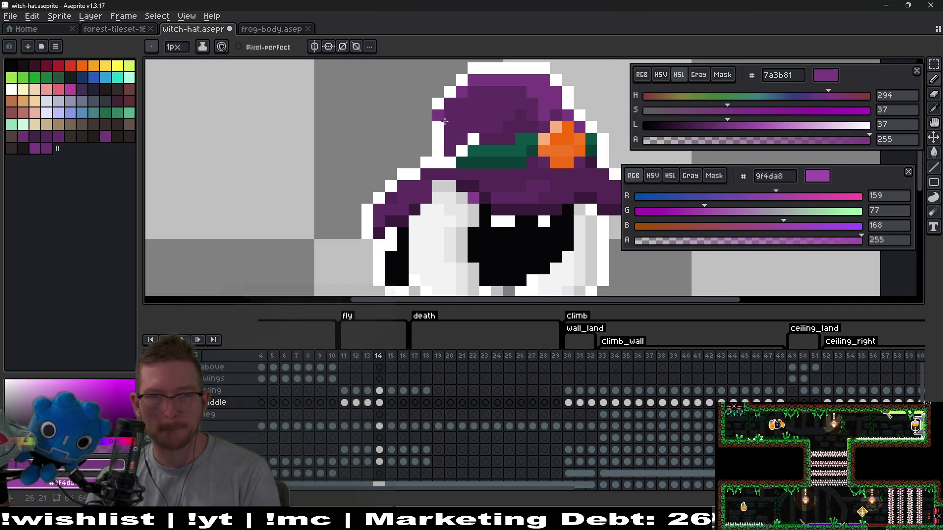
Step: Nudge the hat's left edge down one pixel and sample the dark purple 5d2d62
{"action": "key", "text": "m"}
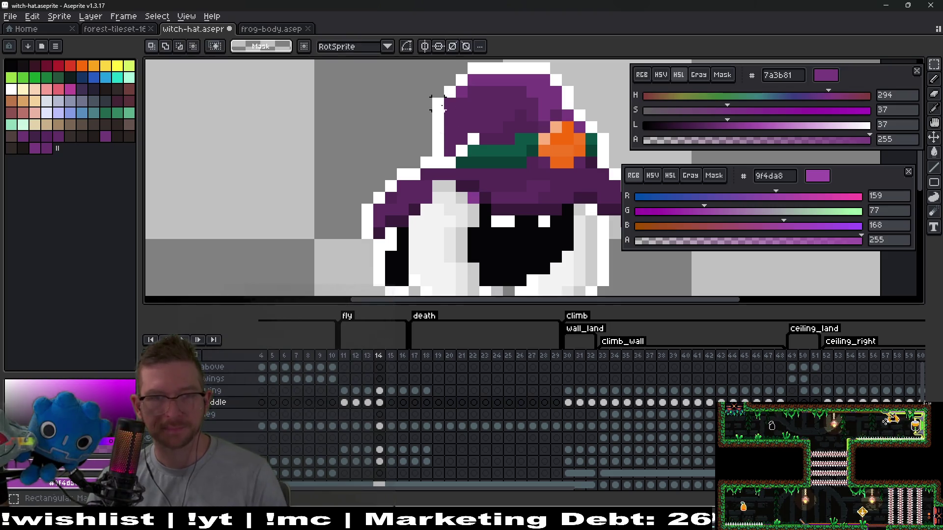
{"action": "left_click_drag", "start_coordinate": [421, 74], "coordinate": [445, 139]}
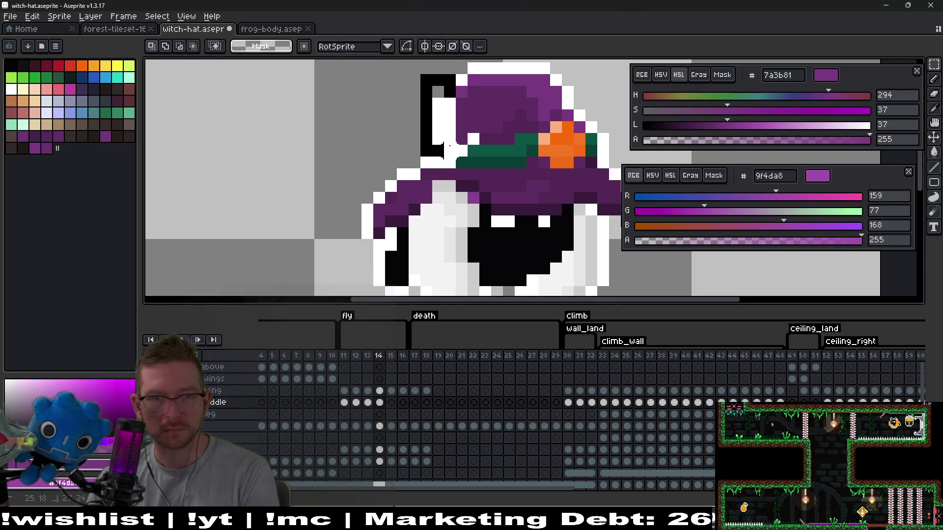
{"action": "key", "text": "Down"}
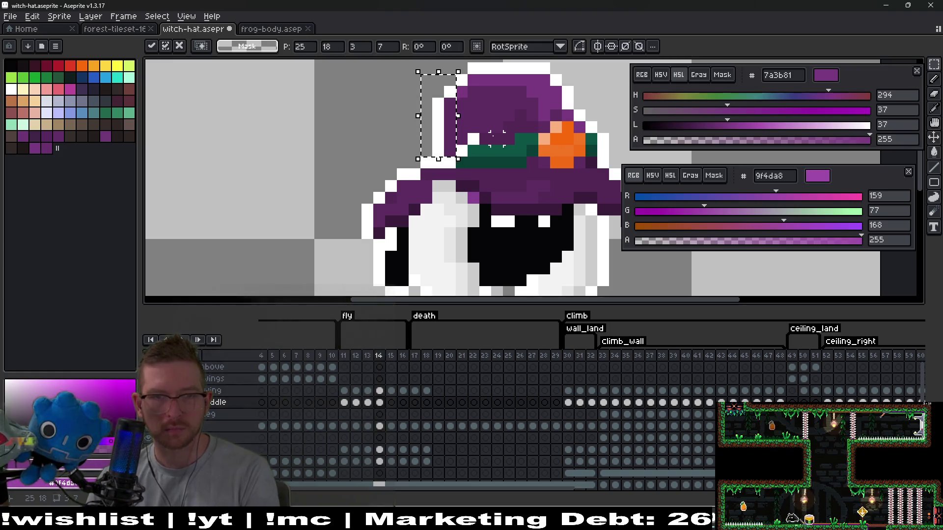
{"action": "key", "text": "ctrl+d"}
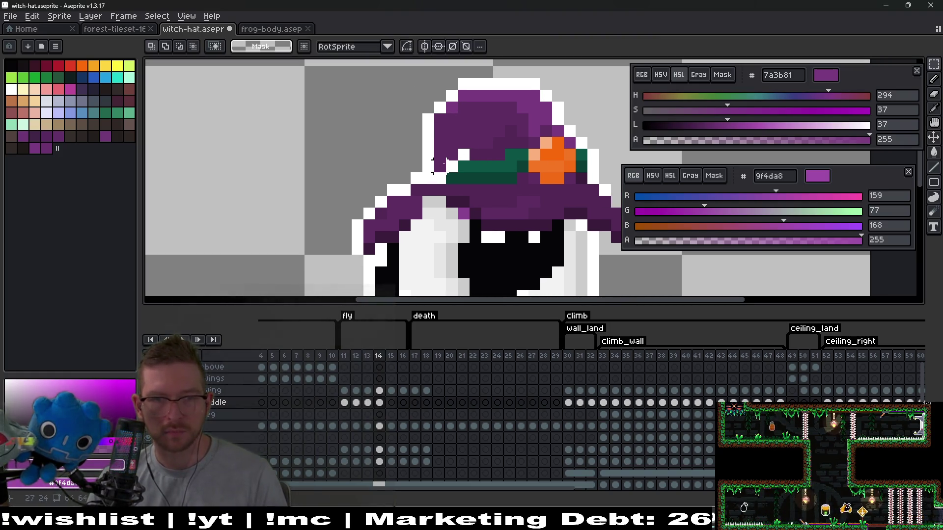
{"action": "scroll", "coordinate": [442, 165], "scroll_direction": "up", "scroll_amount": 1}
{"action": "key", "text": "i"}
{"action": "left_click", "coordinate": [459, 145]}
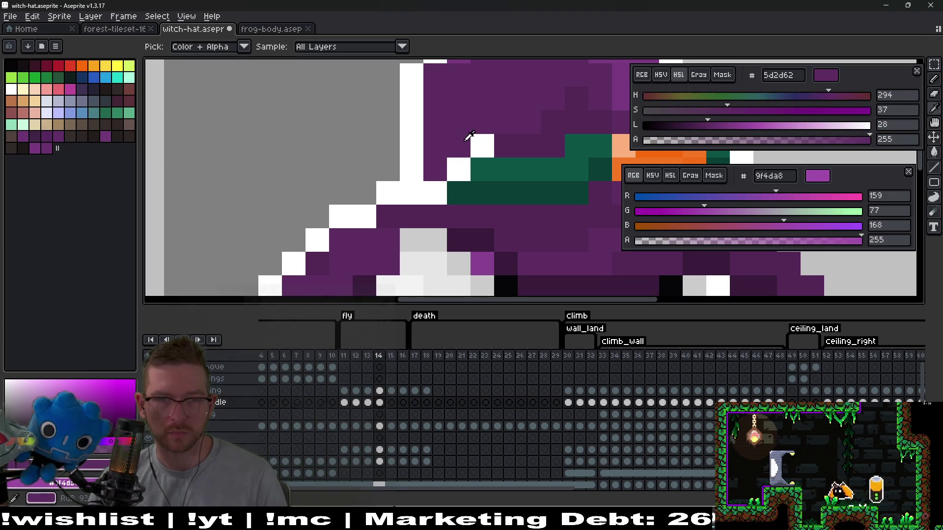
{"action": "scroll", "coordinate": [442, 137], "scroll_direction": "down", "scroll_amount": 3}
Step: Lower the selected top of frame 14's hat by one pixel
{"action": "key", "text": "Left"}
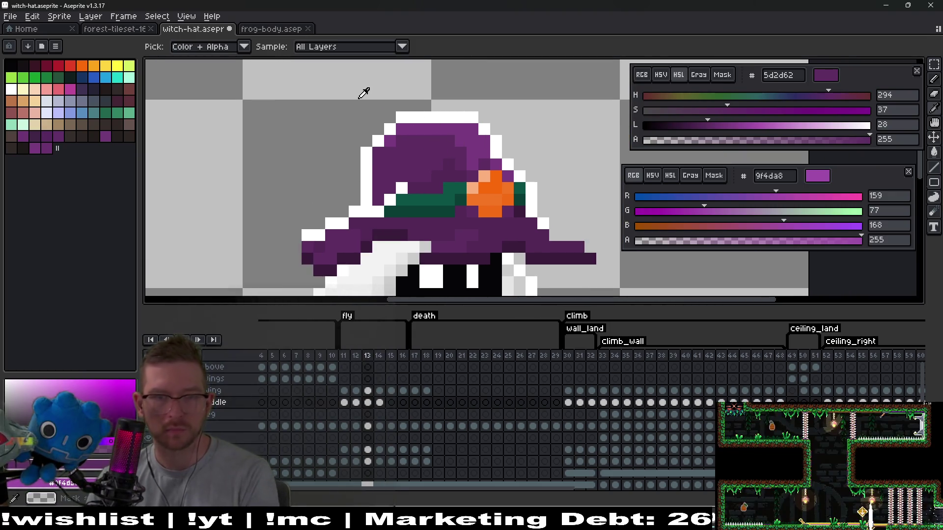
{"action": "key", "text": "Right"}
{"action": "key", "text": "m"}
{"action": "mouse_move", "coordinate": [363, 91]}
{"action": "left_mouse_down"}
{"action": "mouse_move", "coordinate": [431, 123]}
{"action": "mouse_move", "coordinate": [523, 144]}
{"action": "left_mouse_up"}
{"action": "key", "text": "Down"}
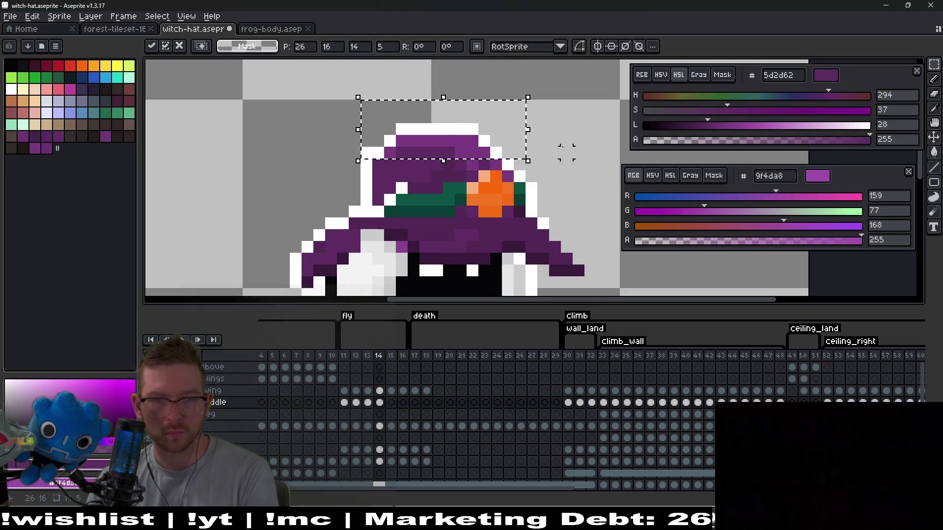
{"action": "key", "text": "ctrl+d"}
{"action": "key", "text": "b"}
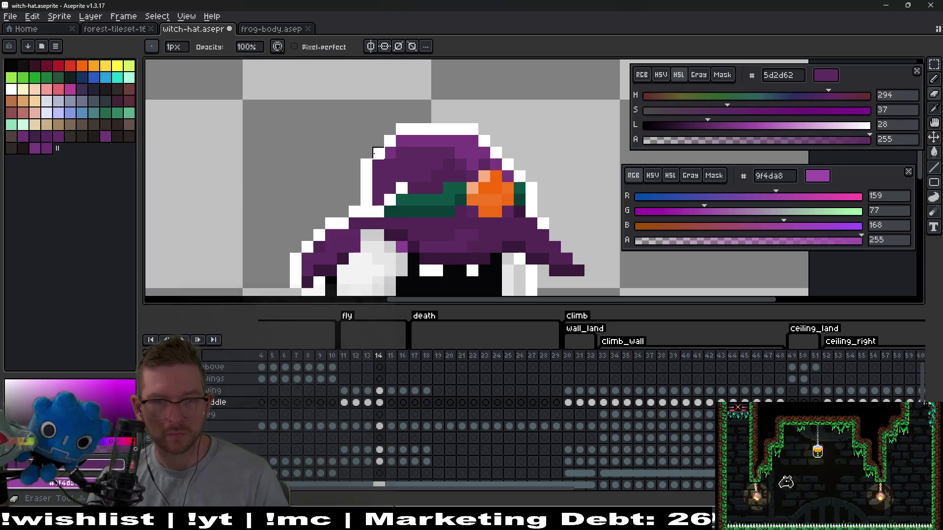
Step: Step through the neighbouring fly frames, ending on frame 15
{"action": "scroll", "coordinate": [529, 169], "scroll_direction": "down", "scroll_amount": 4}
{"action": "key", "text": "Left"}
{"action": "key", "text": "Right"}
{"action": "key", "text": "Left"}
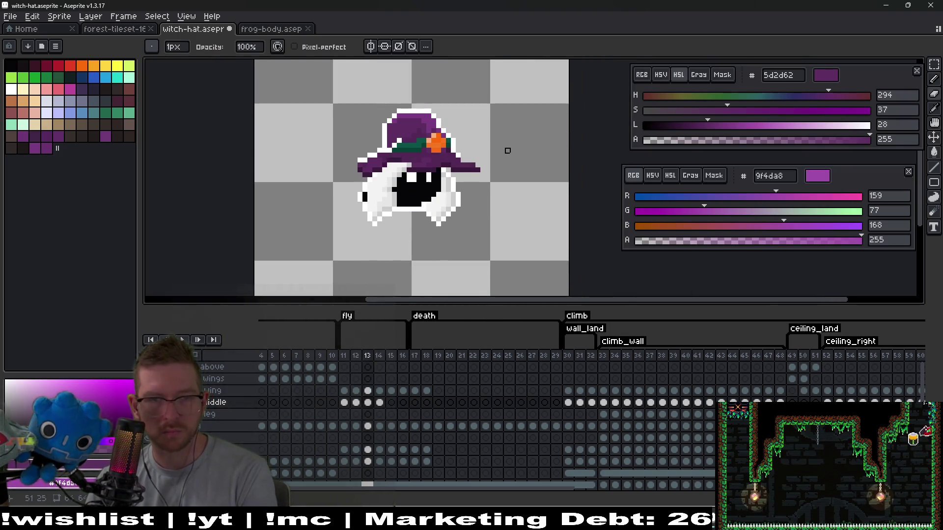
{"action": "key", "text": "Right"}
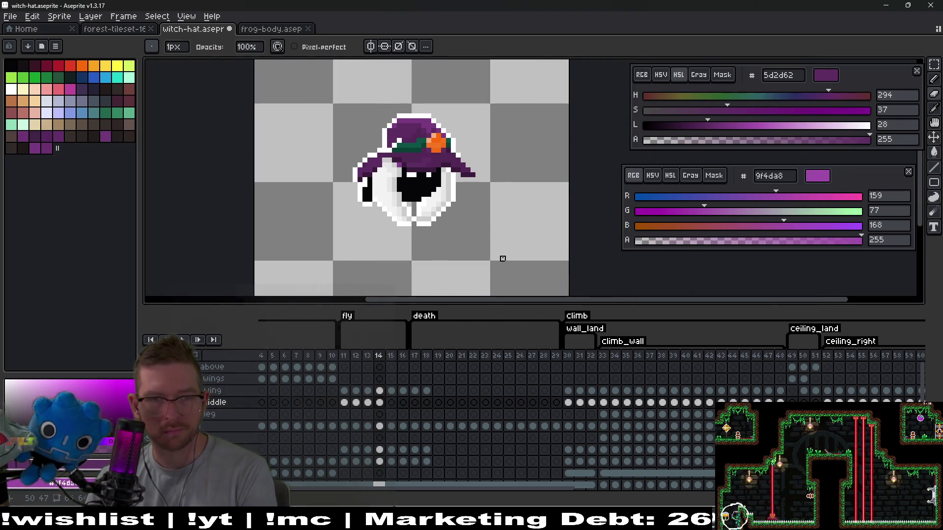
{"action": "key", "text": "Right"}
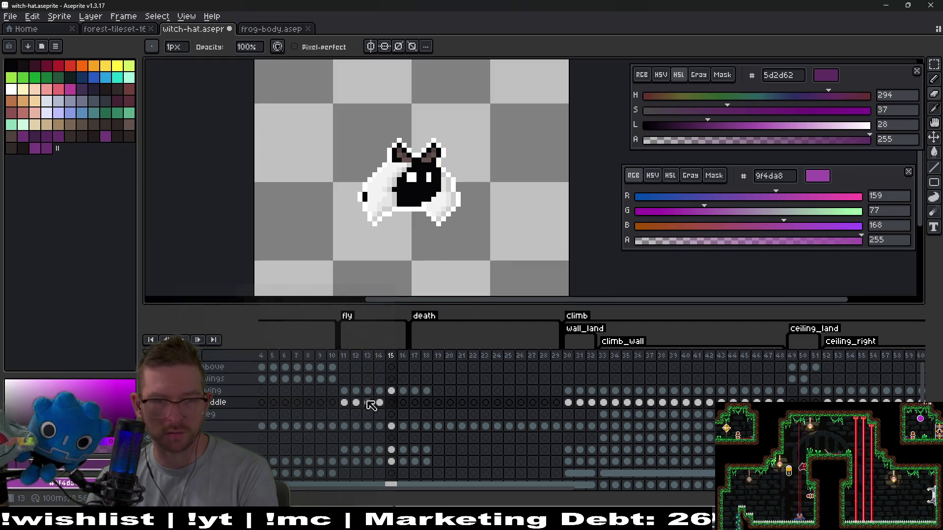
{"action": "left_click", "coordinate": [369, 403]}
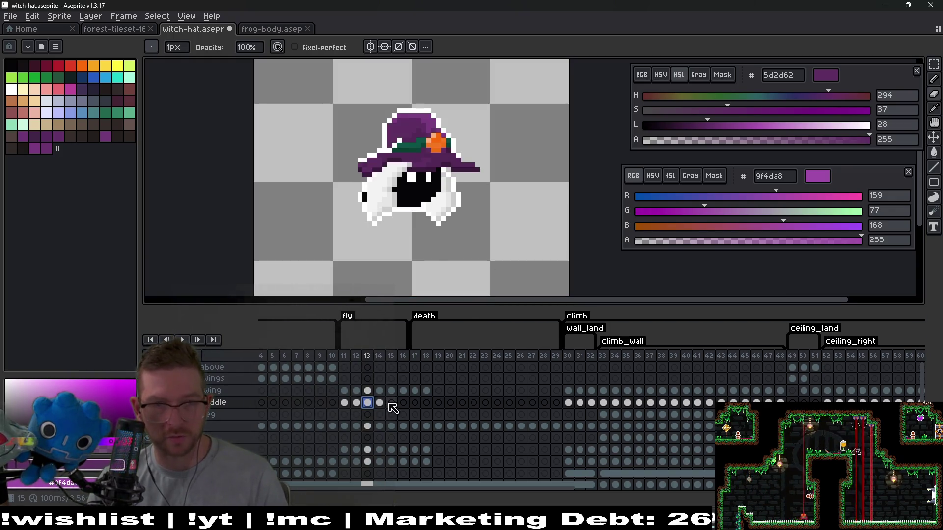
{"action": "left_click", "coordinate": [390, 403]}
{"action": "left_click", "coordinate": [368, 403]}
{"action": "left_click", "coordinate": [356, 402]}
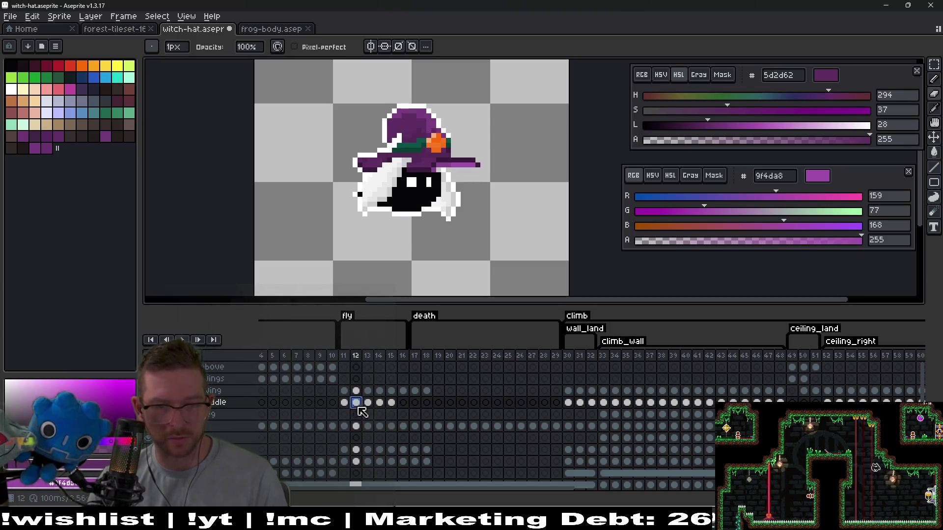
{"action": "left_click", "coordinate": [402, 403]}
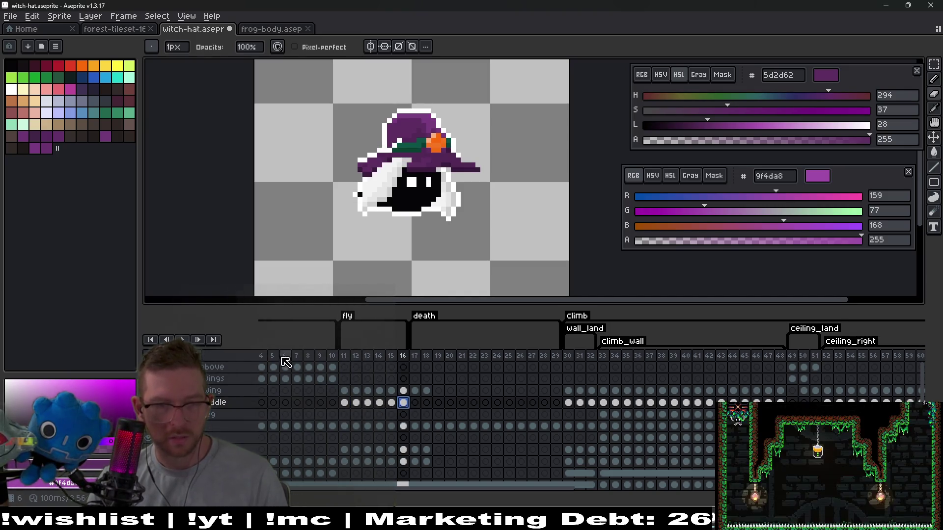
{"action": "left_click", "coordinate": [182, 339]}
{"action": "scroll", "coordinate": [488, 240], "scroll_direction": "down", "scroll_amount": 5}
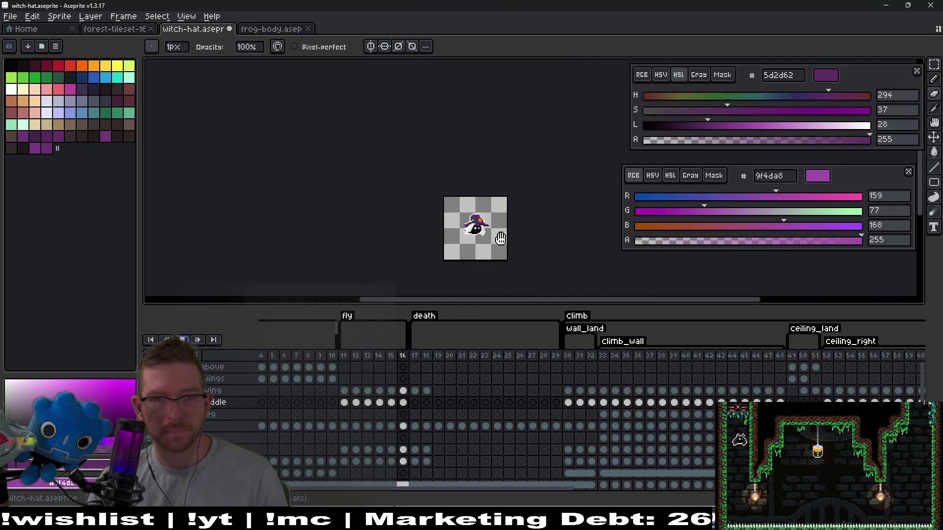
{"action": "scroll", "coordinate": [500, 239], "scroll_direction": "up", "scroll_amount": 3}
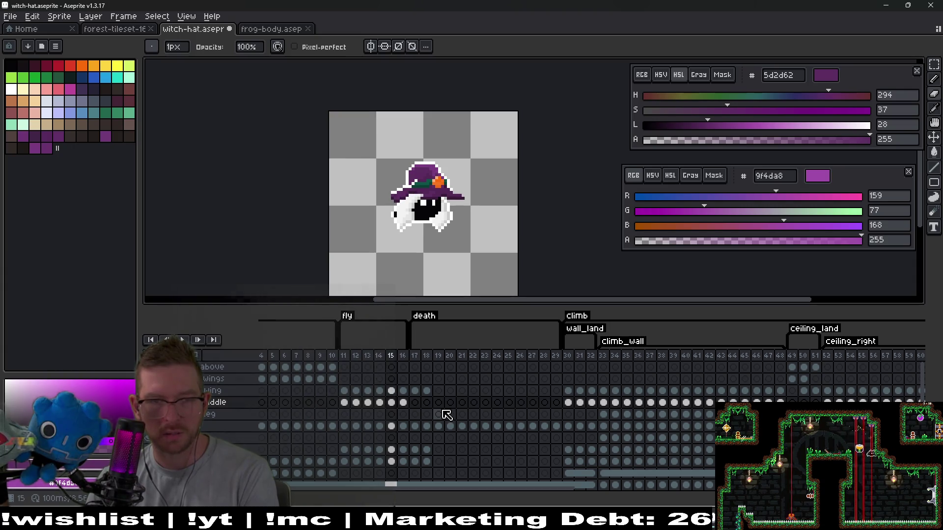
{"action": "left_click", "coordinate": [368, 404]}
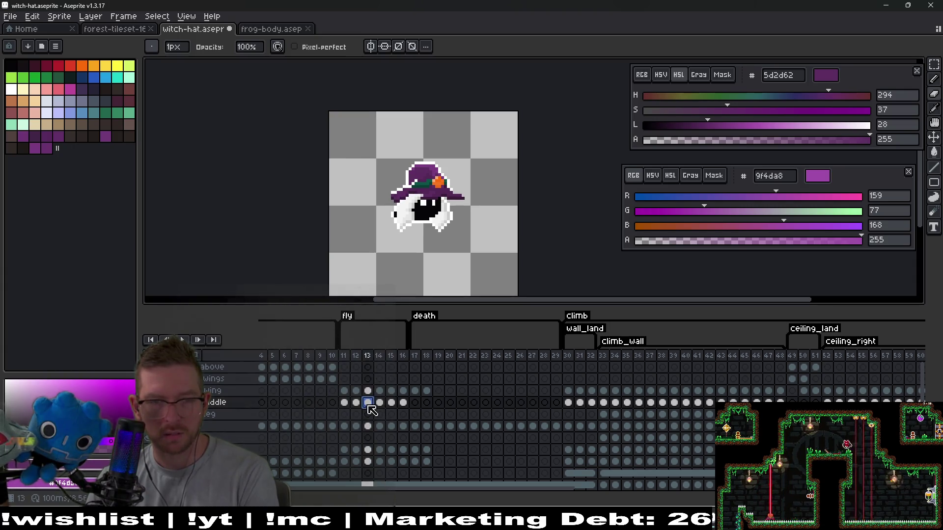
{"action": "left_click", "coordinate": [391, 404]}
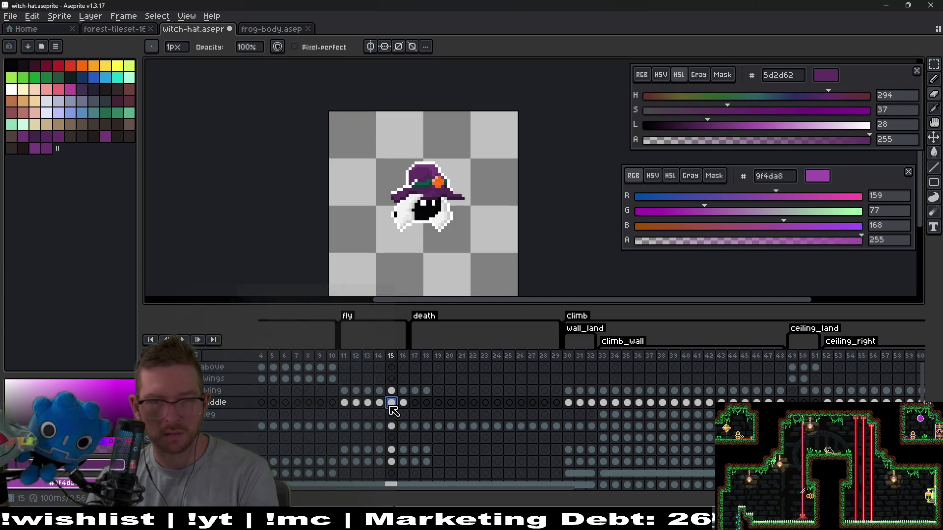
{"action": "scroll", "coordinate": [447, 226], "scroll_direction": "up", "scroll_amount": 2}
{"action": "key", "text": "Left"}
{"action": "key", "text": "Left"}
{"action": "key", "text": "Left"}
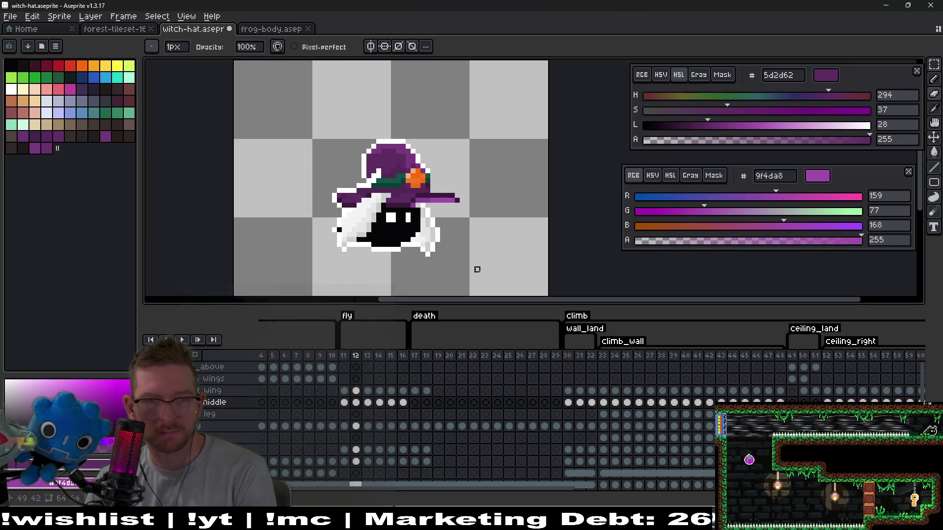
{"action": "key", "text": "Right"}
{"action": "key", "text": "Right"}
{"action": "key", "text": "Right"}
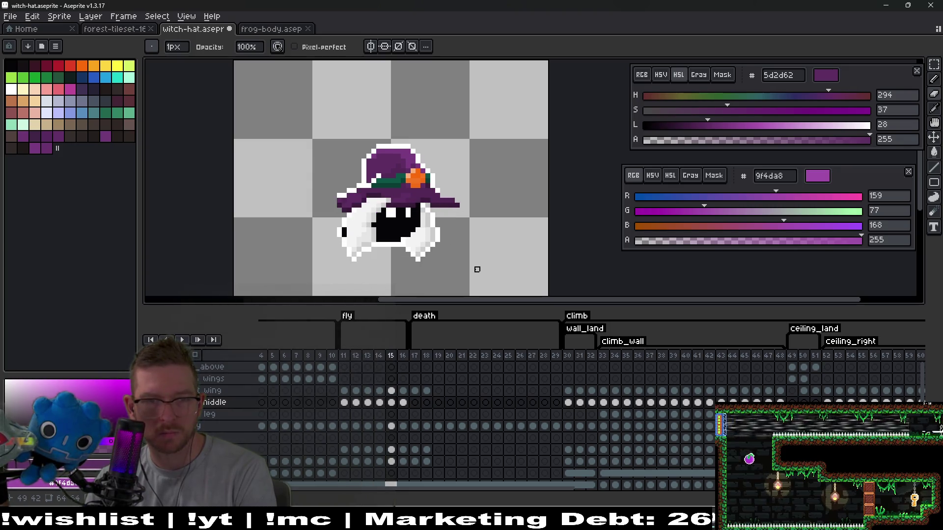
{"action": "key", "text": "Right"}
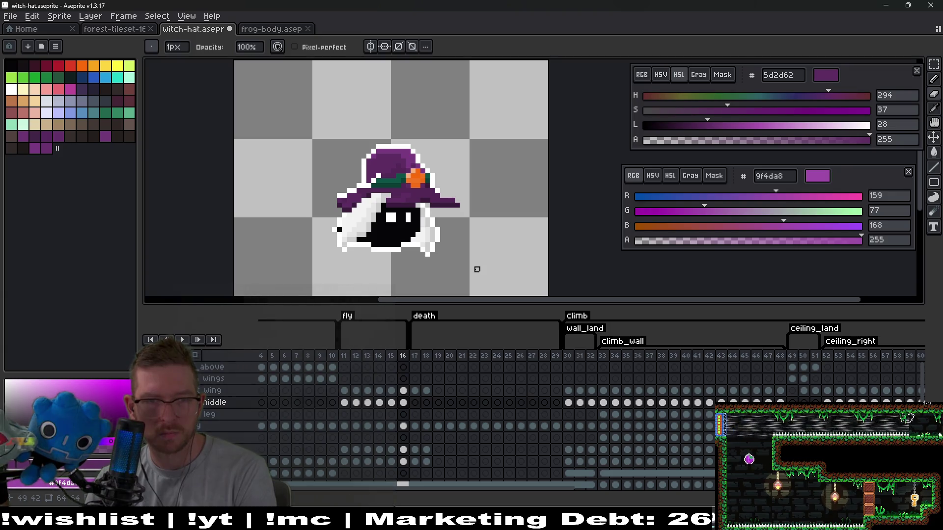
{"action": "left_click", "coordinate": [356, 403]}
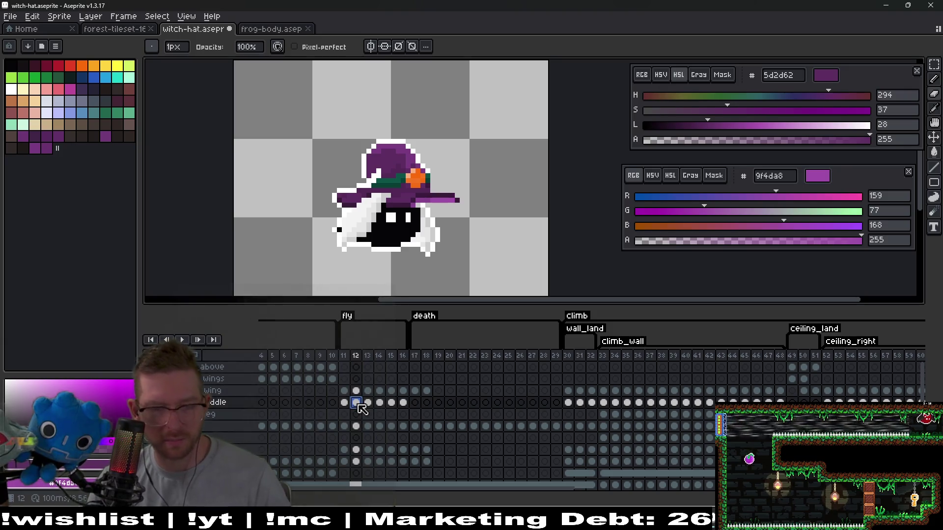
{"action": "key", "text": "ctrl+c"}
{"action": "left_click", "coordinate": [403, 404]}
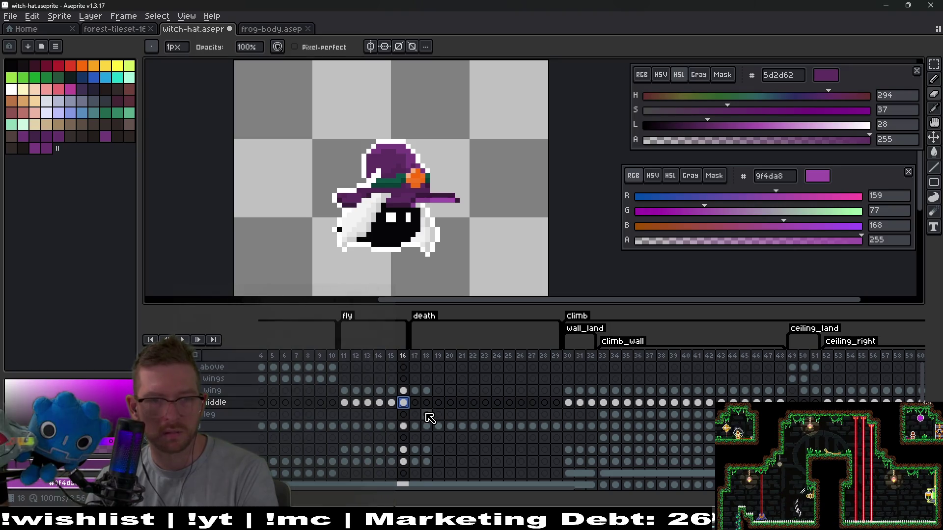
{"action": "key", "text": "Right"}
{"action": "left_click", "coordinate": [403, 427]}
{"action": "key", "text": "Return"}
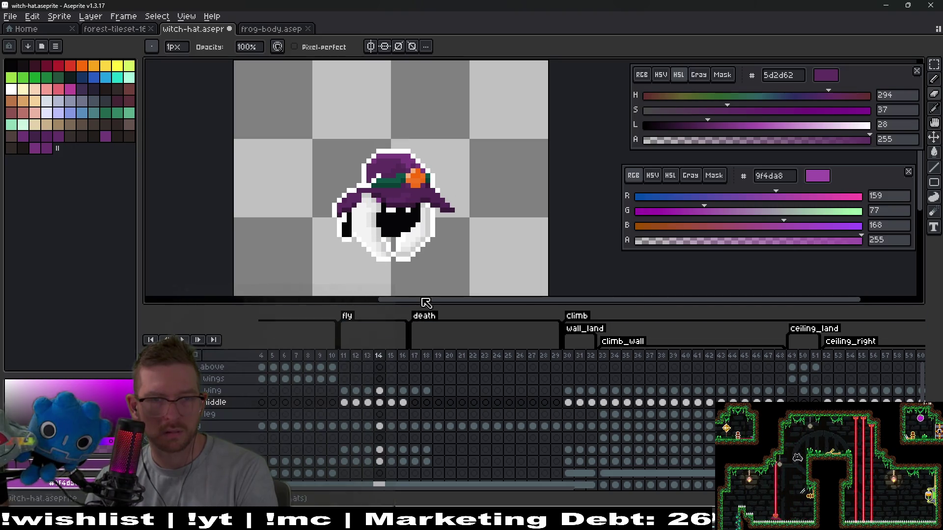
Step: Move the witch hat up one pixel on frames 14 and 15, then go to frame 16
{"action": "key", "text": "v"}
{"action": "left_click_drag", "start_coordinate": [412, 203], "coordinate": [412, 194]}
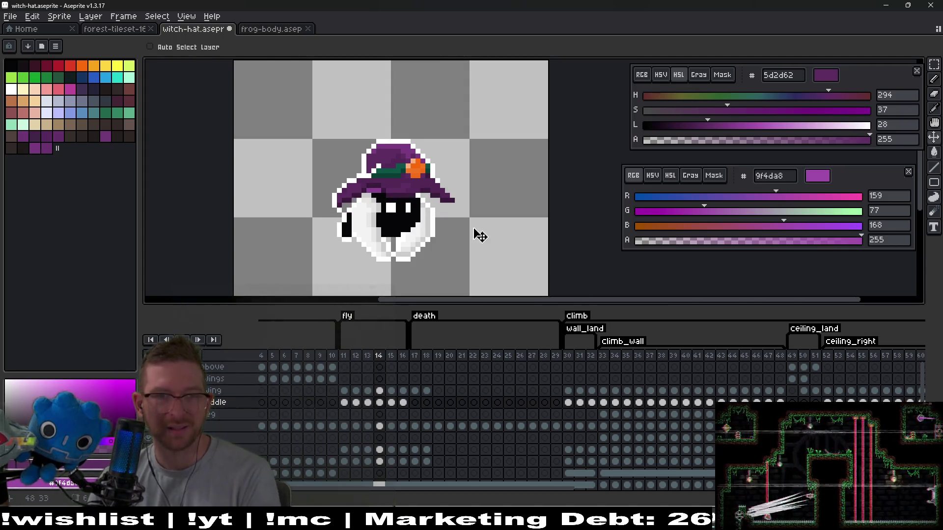
{"action": "key", "text": "Return"}
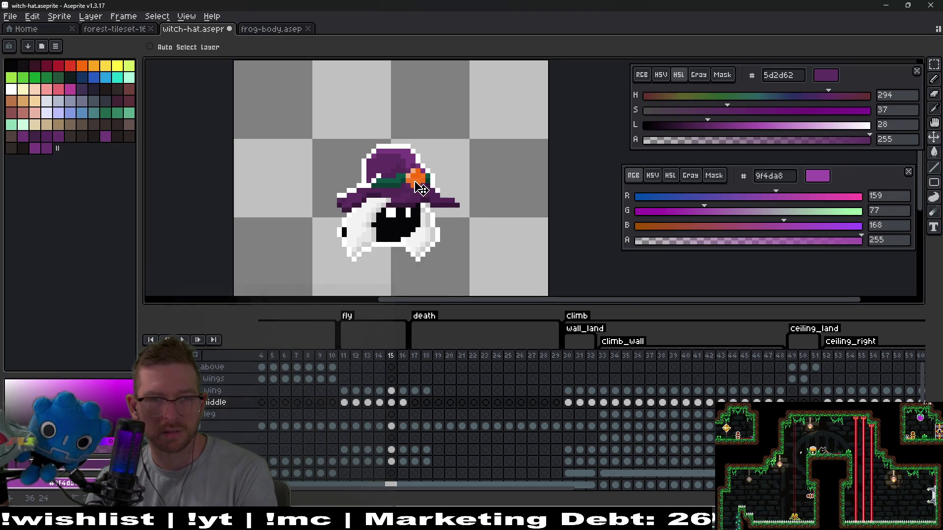
{"action": "left_click_drag", "start_coordinate": [418, 188], "coordinate": [419, 186]}
{"action": "key", "text": "period"}
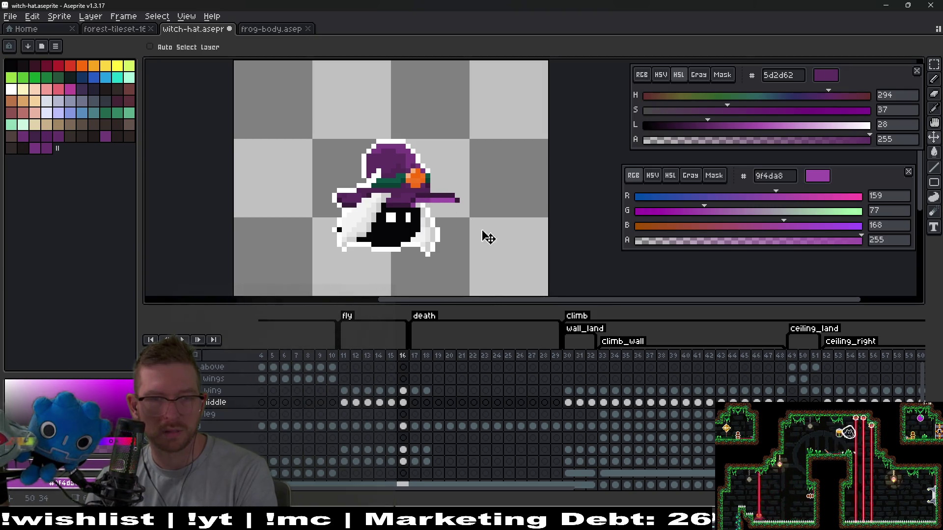
Step: Play the fly animation to check the hat, then stop playback
{"action": "left_click", "coordinate": [182, 339]}
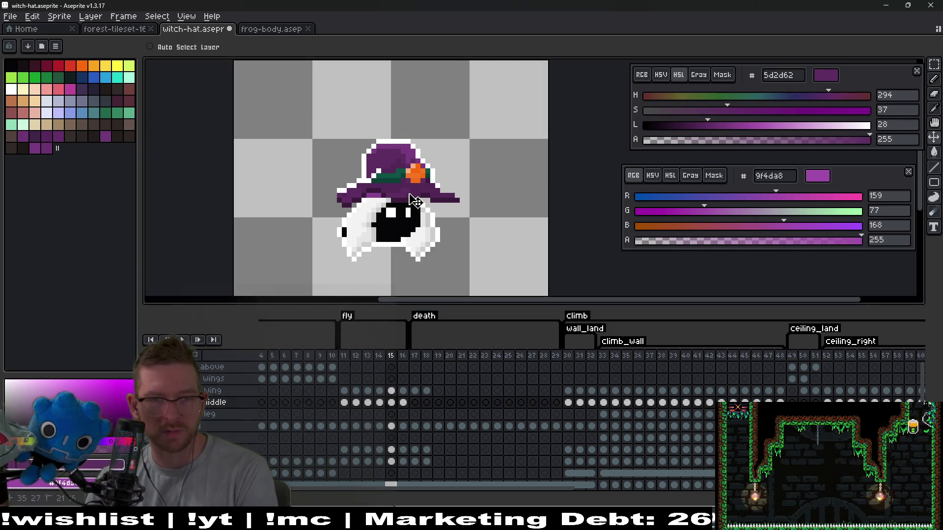
{"action": "scroll", "coordinate": [440, 216], "scroll_direction": "up", "scroll_amount": 2}
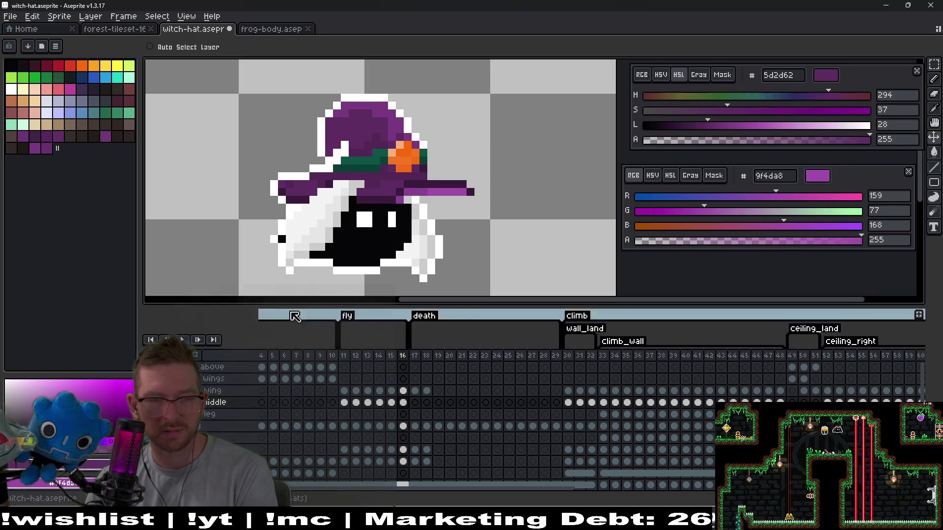
{"action": "key", "text": "minus"}
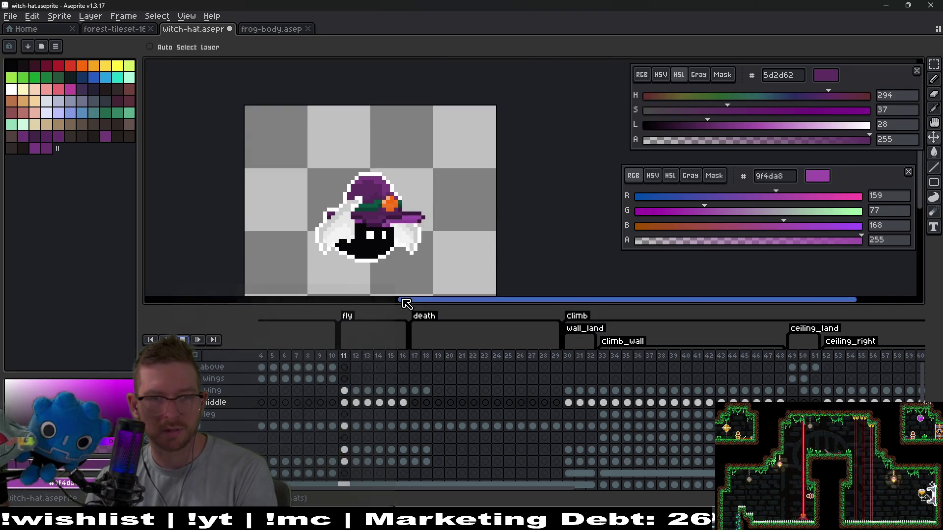
{"action": "scroll", "coordinate": [448, 226], "scroll_direction": "down", "scroll_amount": 1}
{"action": "scroll", "coordinate": [448, 227], "scroll_direction": "down", "scroll_amount": 4}
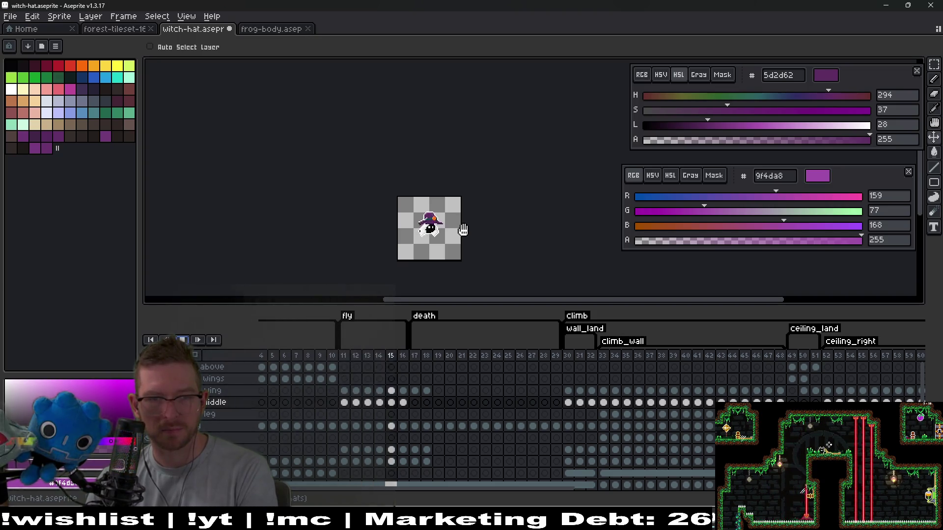
{"action": "left_click", "coordinate": [190, 343]}
{"action": "scroll", "coordinate": [462, 221], "scroll_direction": "up", "scroll_amount": 6}
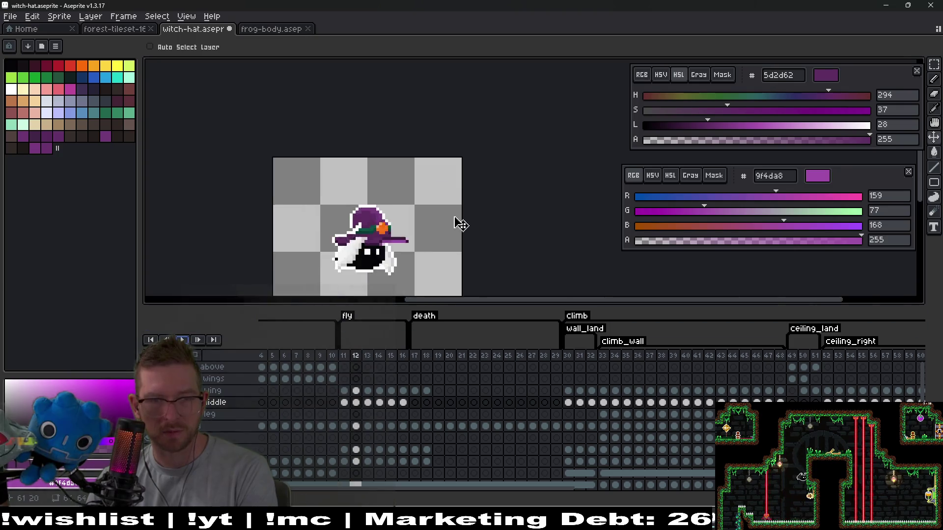
Step: Erase two stray pixels on the hat's left edge in frame 13
{"action": "scroll", "coordinate": [390, 219], "scroll_direction": "up", "scroll_amount": 4}
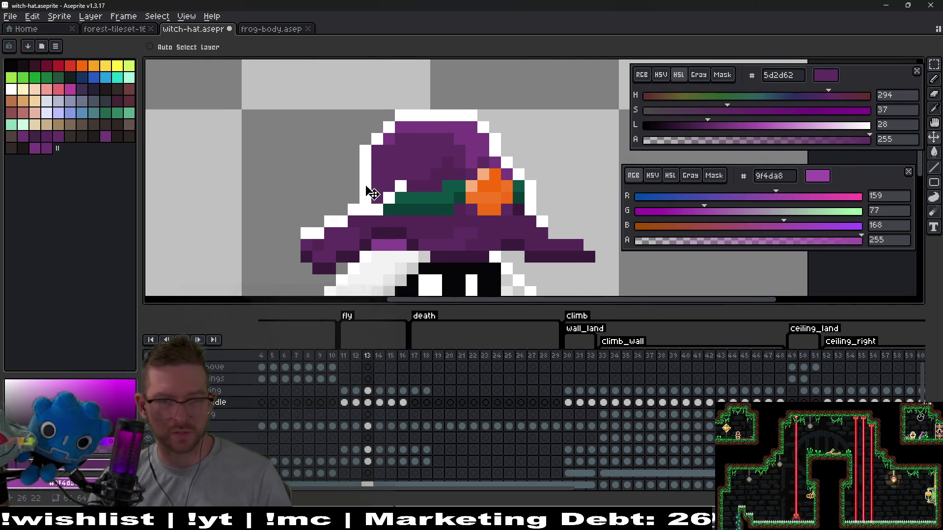
{"action": "key", "text": "e"}
{"action": "scroll", "coordinate": [376, 187], "scroll_direction": "up", "scroll_amount": 2}
{"action": "left_click_drag", "start_coordinate": [378, 206], "coordinate": [354, 208]}
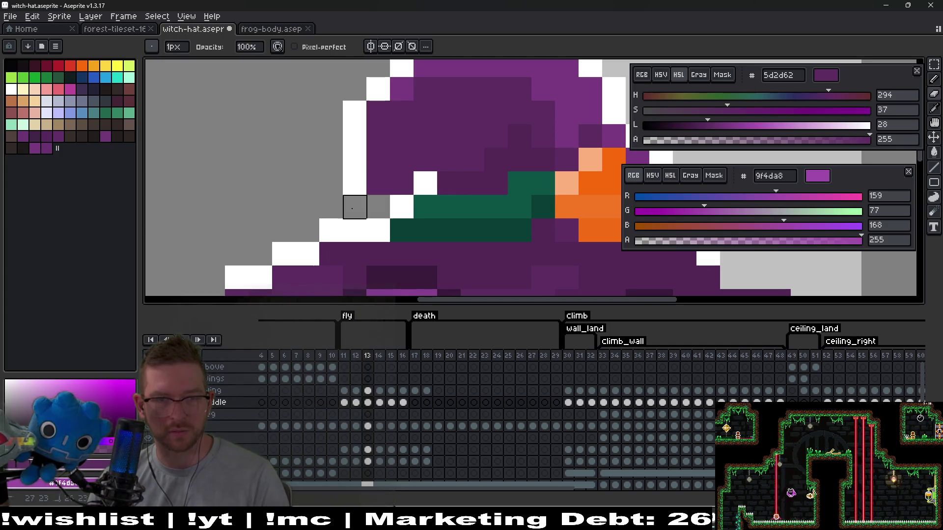
Step: Paint a dark purple pixel and a white outline pixel on the hat's left edge
{"action": "key", "text": "i"}
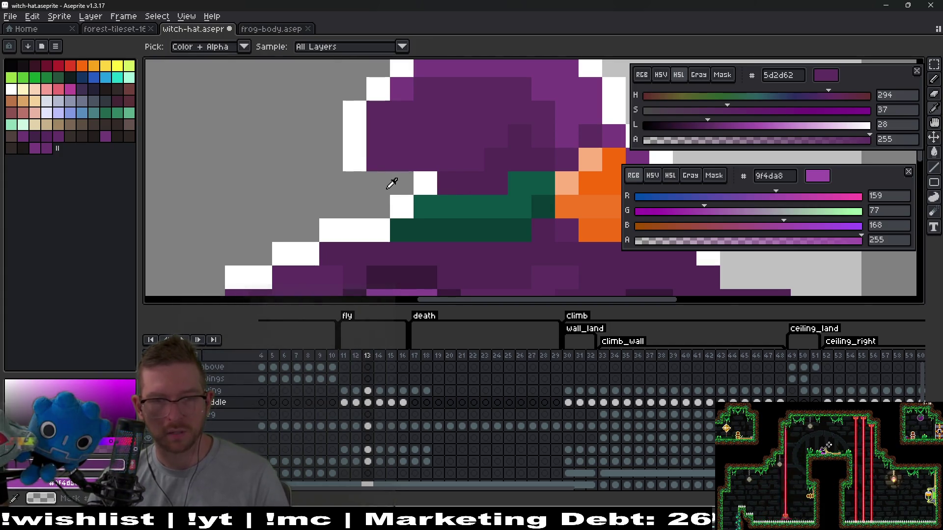
{"action": "scroll", "coordinate": [400, 189], "scroll_direction": "down", "scroll_amount": 4}
{"action": "scroll", "coordinate": [392, 178], "scroll_direction": "up", "scroll_amount": 2}
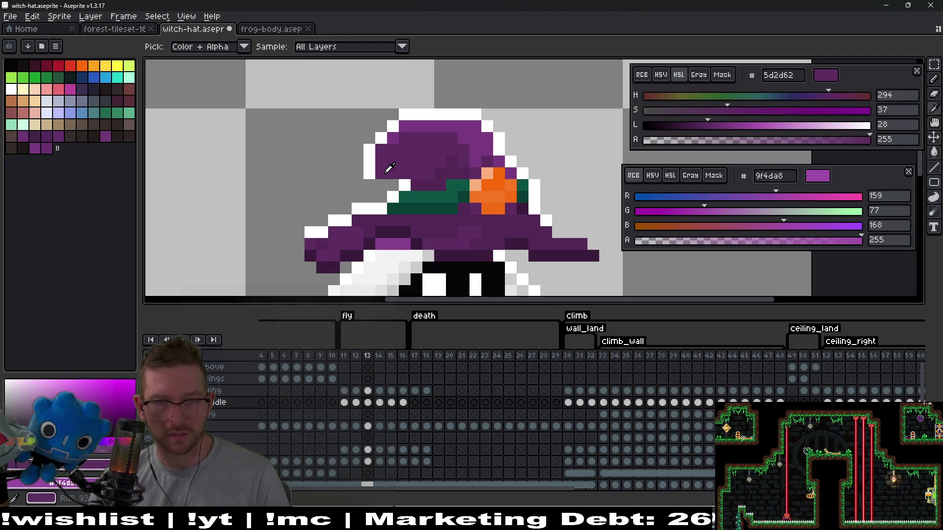
{"action": "key", "text": "b"}
{"action": "left_click", "coordinate": [372, 185]}
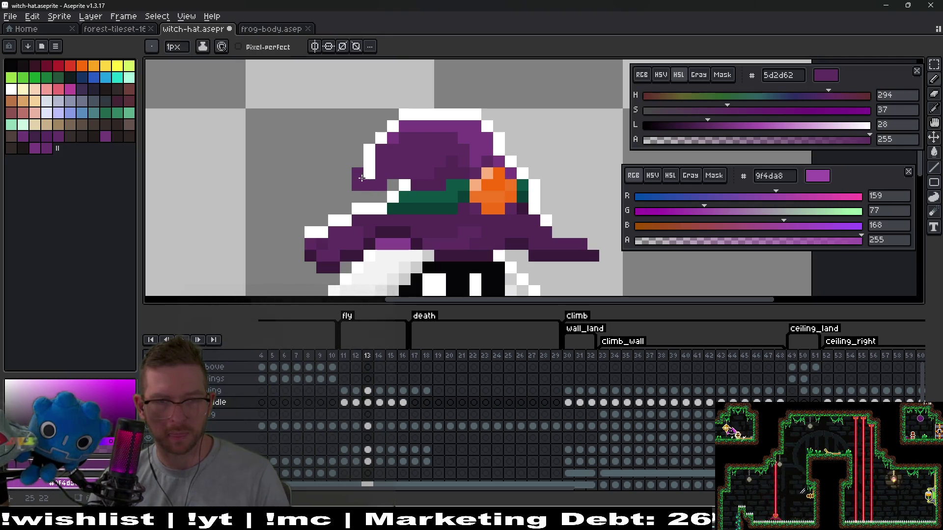
{"action": "left_click", "coordinate": [362, 174]}
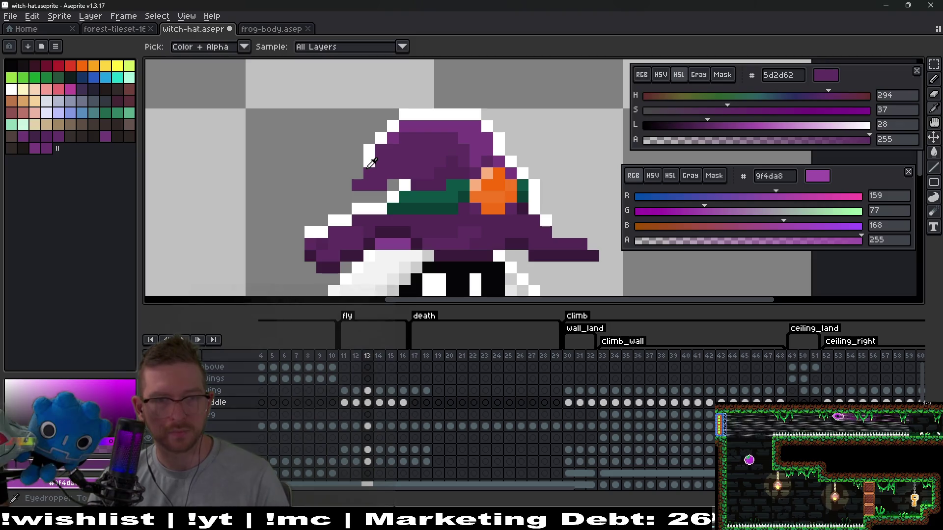
{"action": "left_click", "coordinate": [369, 162], "text": "alt"}
{"action": "left_click", "coordinate": [345, 185]}
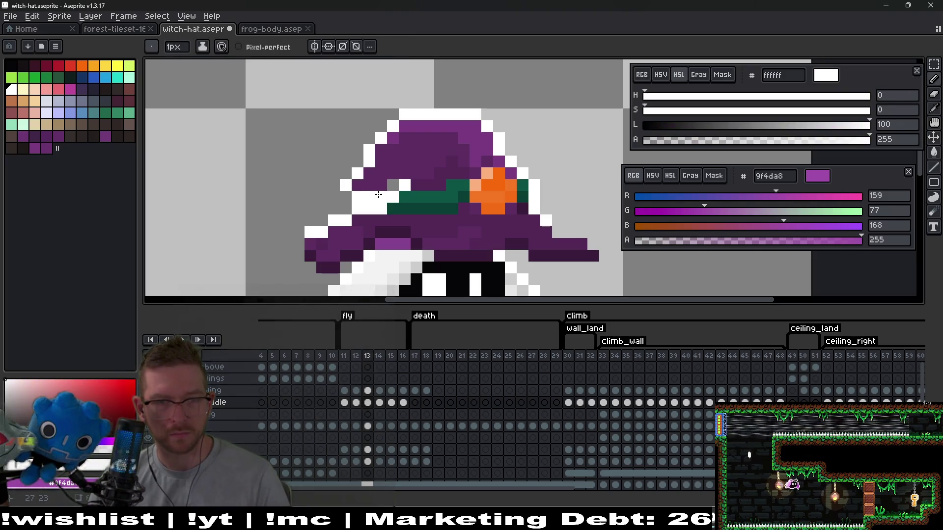
{"action": "scroll", "coordinate": [393, 189], "scroll_direction": "down", "scroll_amount": 3}
{"action": "key", "text": "Left"}
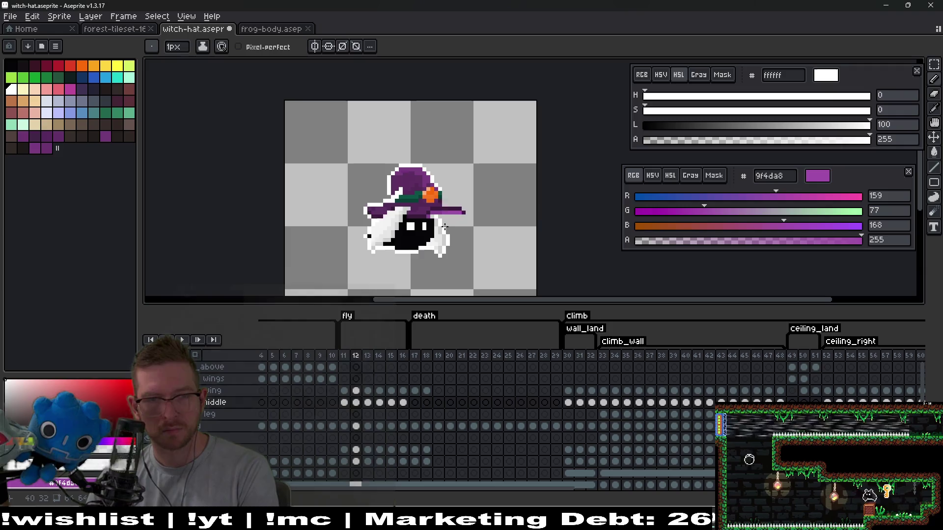
Step: Step between frames 12 and 13, undo the stray pencil stroke, and settle on frame 14's hat
{"action": "key", "text": "Right"}
{"action": "key", "text": "Right"}
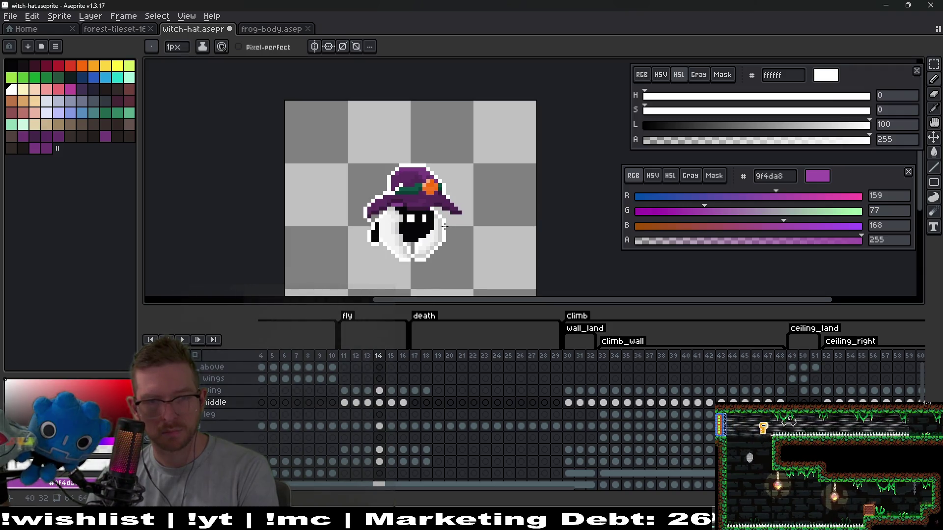
{"action": "key", "text": "Left"}
{"action": "key", "text": "Left"}
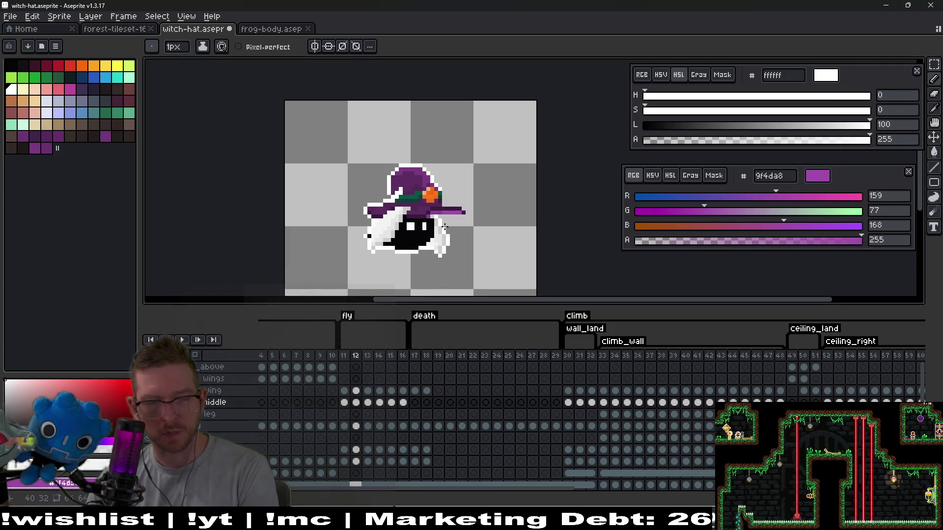
{"action": "key", "text": "v"}
{"action": "key", "text": "ctrl+z"}
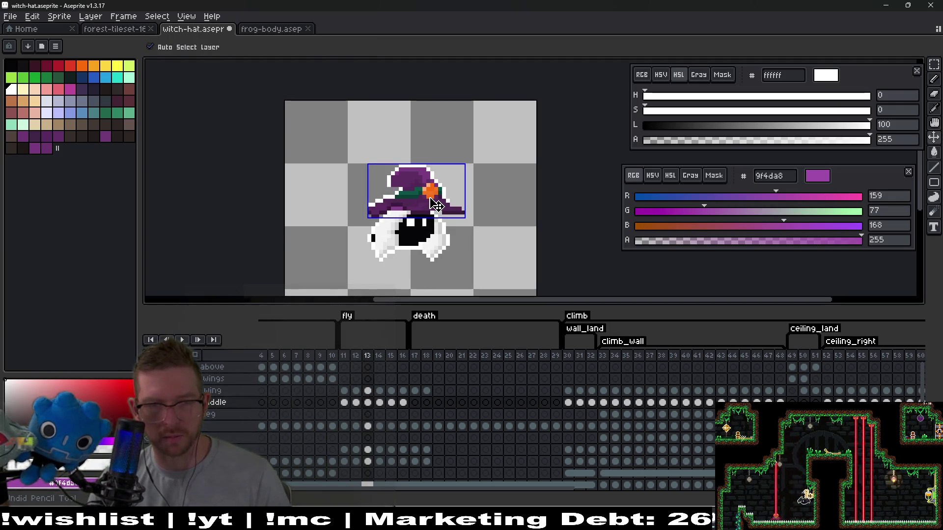
{"action": "key", "text": "b"}
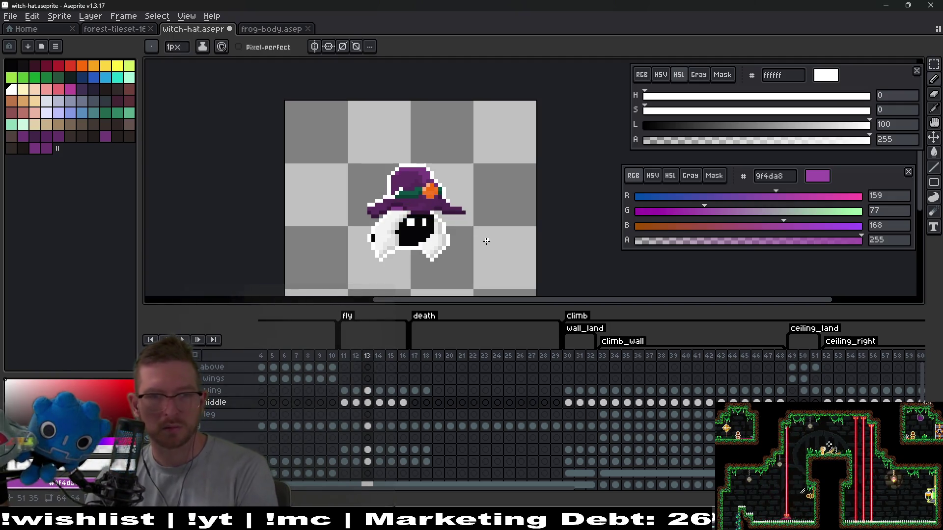
{"action": "key", "text": "Right"}
{"action": "scroll", "coordinate": [486, 241], "scroll_direction": "down", "scroll_amount": 1}
{"action": "scroll", "coordinate": [420, 148], "scroll_direction": "up", "scroll_amount": 3}
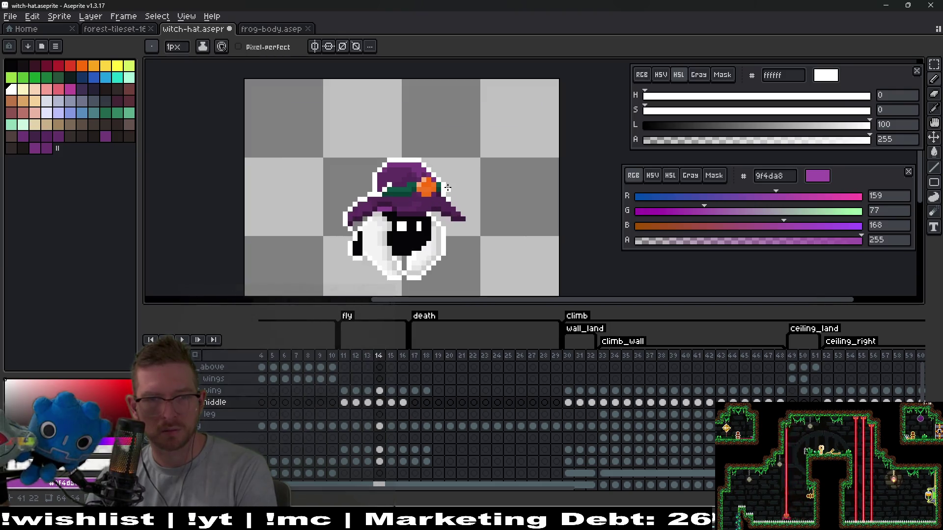
{"action": "mouse_move", "coordinate": [420, 148]}
{"action": "left_mouse_down"}
{"action": "mouse_move", "coordinate": [420, 196]}
{"action": "mouse_move", "coordinate": [415, 109]}
{"action": "left_mouse_up"}
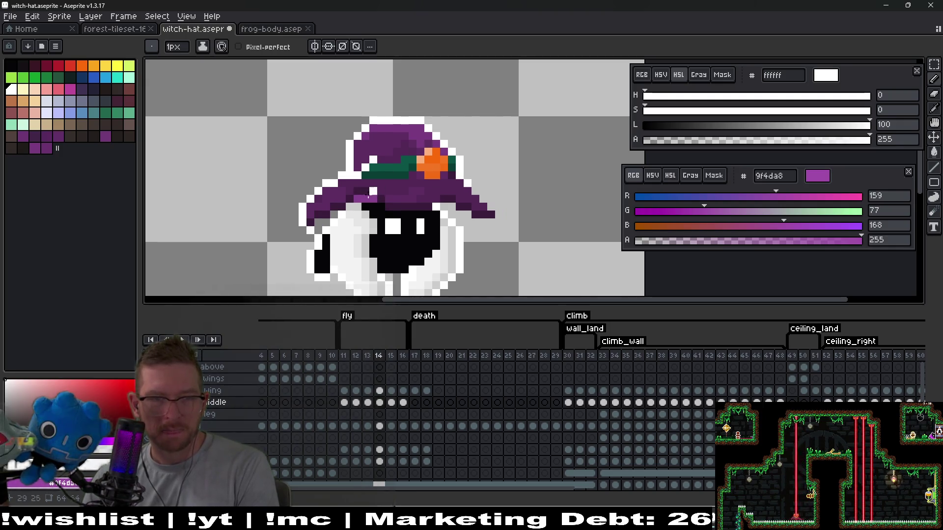
Step: Compare with frame 15, then shift frame 14's hat outline pixel one spot left
{"action": "scroll", "coordinate": [325, 223], "scroll_direction": "up", "scroll_amount": 1}
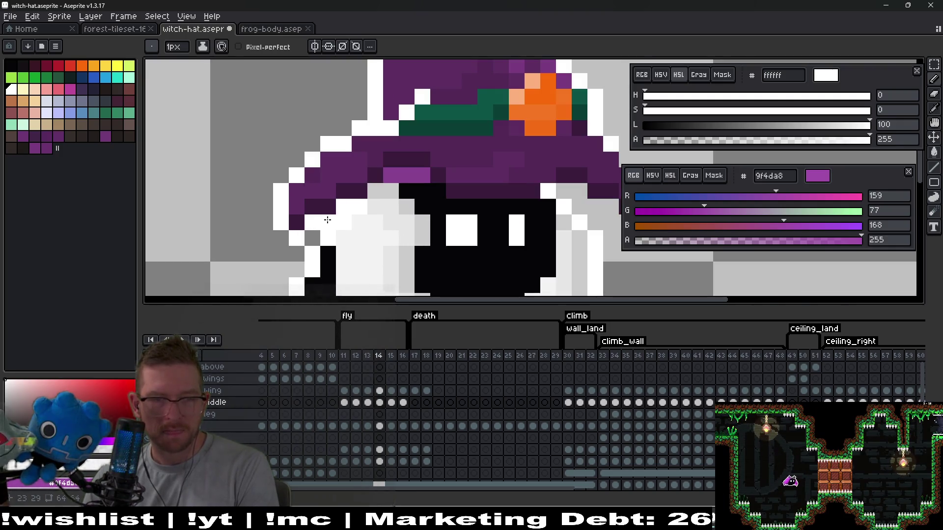
{"action": "scroll", "coordinate": [371, 188], "scroll_direction": "down", "scroll_amount": 2}
{"action": "scroll", "coordinate": [407, 215], "scroll_direction": "up", "scroll_amount": 1}
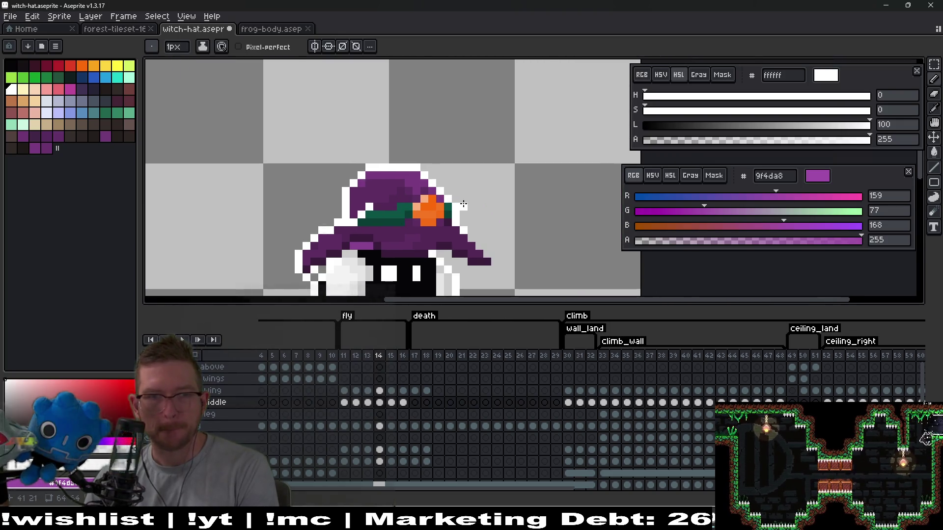
{"action": "key", "text": "Right"}
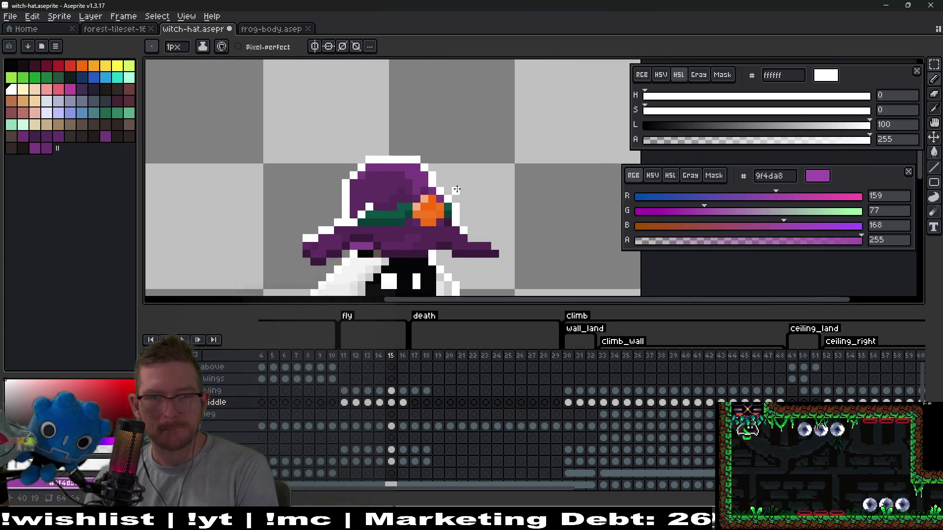
{"action": "key", "text": "Left"}
{"action": "scroll", "coordinate": [418, 184], "scroll_direction": "up", "scroll_amount": 1}
{"action": "right_click", "coordinate": [423, 185]}
{"action": "left_click", "coordinate": [419, 184]}
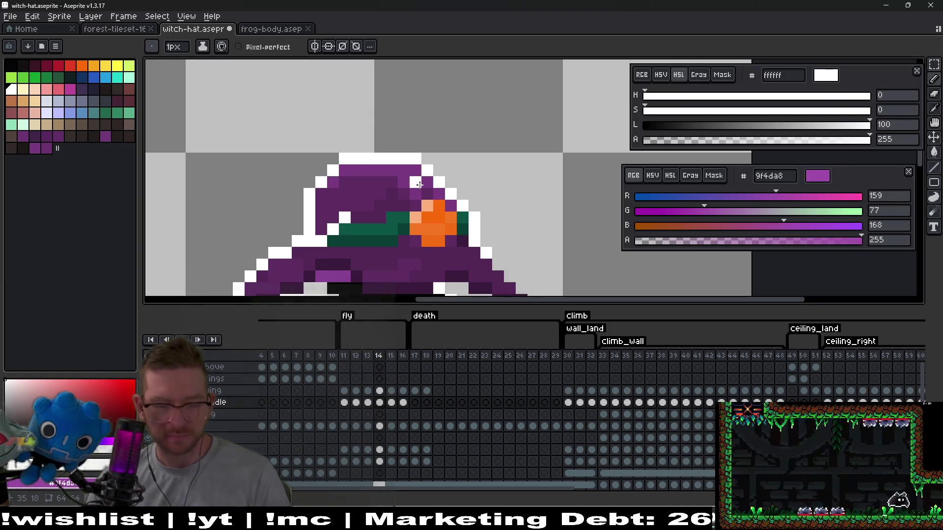
Step: Raise the hat's top band one pixel on frame 14
{"action": "key", "text": "m"}
{"action": "left_click_drag", "start_coordinate": [423, 189], "coordinate": [339, 153]}
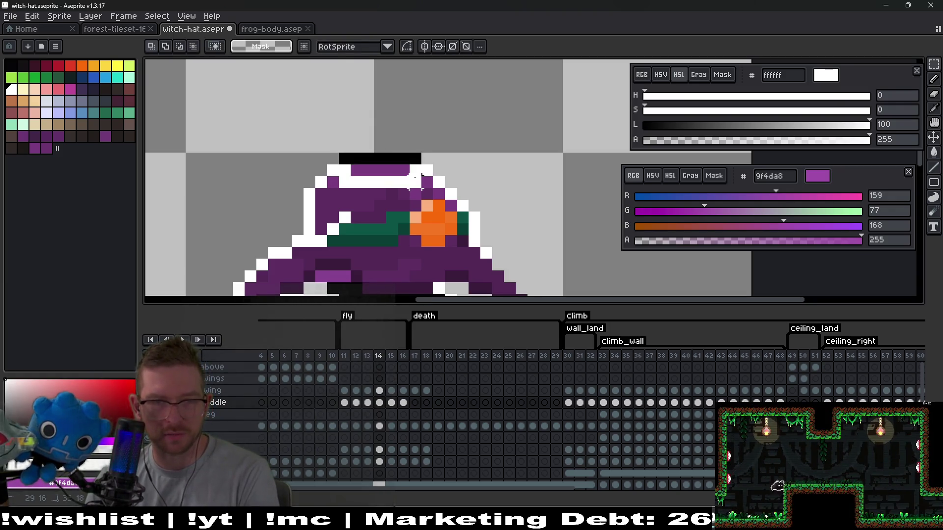
{"action": "key", "text": "Up"}
{"action": "key", "text": "Return"}
Step: Paint the grey row dark purple and two hat pixels lighter purple
{"action": "scroll", "coordinate": [442, 166], "scroll_direction": "up", "scroll_amount": 2}
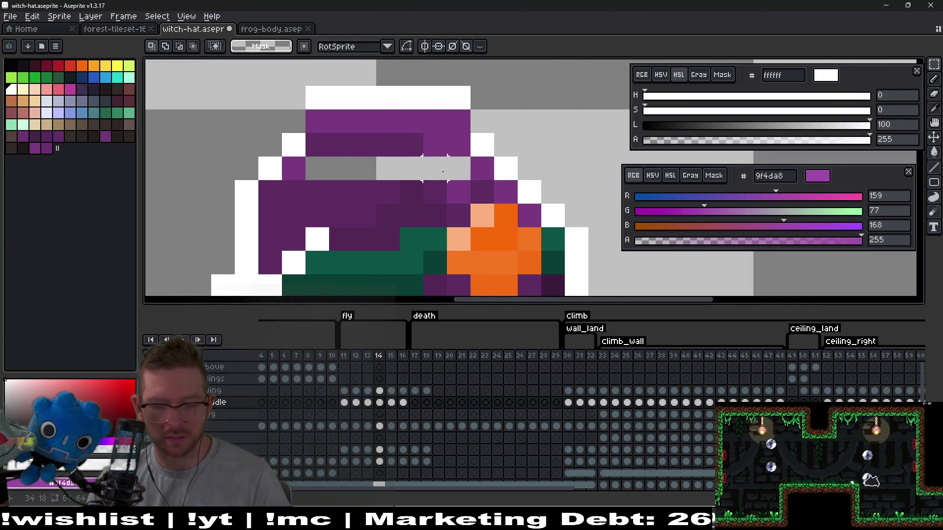
{"action": "key", "text": "i"}
{"action": "left_click", "coordinate": [385, 150]}
{"action": "key", "text": "b"}
{"action": "left_click_drag", "start_coordinate": [319, 168], "coordinate": [437, 169]}
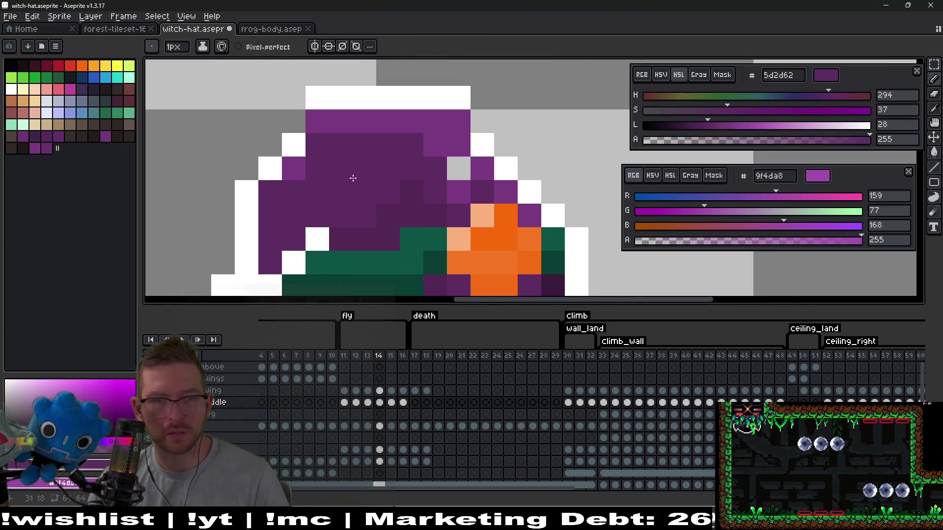
{"action": "left_click", "coordinate": [326, 126], "text": "alt"}
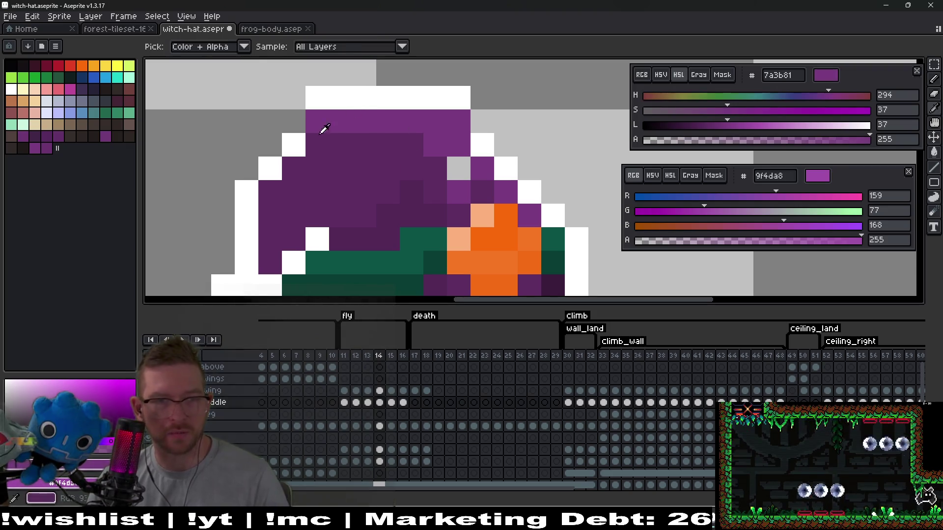
{"action": "left_click", "coordinate": [317, 145]}
{"action": "left_click", "coordinate": [293, 172]}
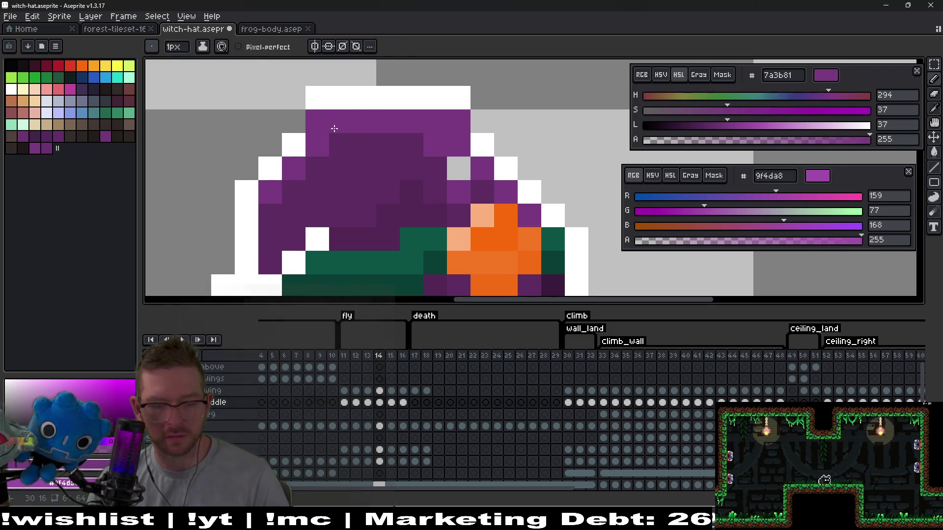
Step: Fill the hat outline gaps with white and the inner grey gap with lighter purple
{"action": "left_click", "coordinate": [358, 93], "text": "alt"}
{"action": "left_click", "coordinate": [294, 122]}
{"action": "left_click", "coordinate": [458, 168]}
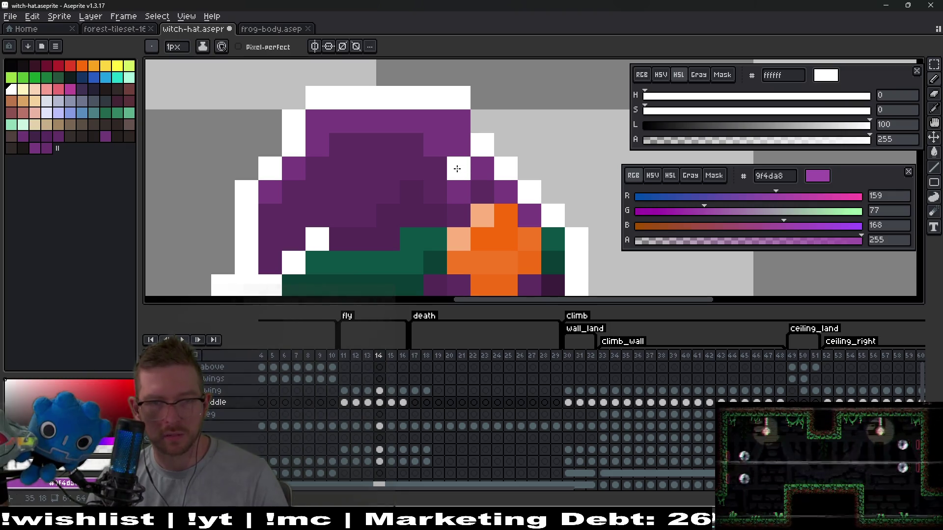
{"action": "key", "text": "ctrl+z"}
{"action": "left_click", "coordinate": [476, 121]}
{"action": "key", "text": "ctrl+z"}
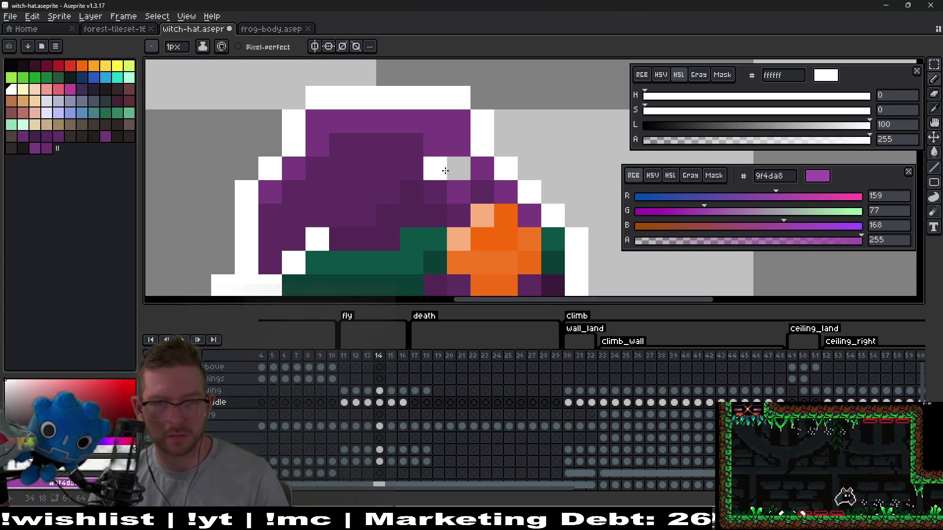
{"action": "left_click", "coordinate": [463, 166], "text": "alt"}
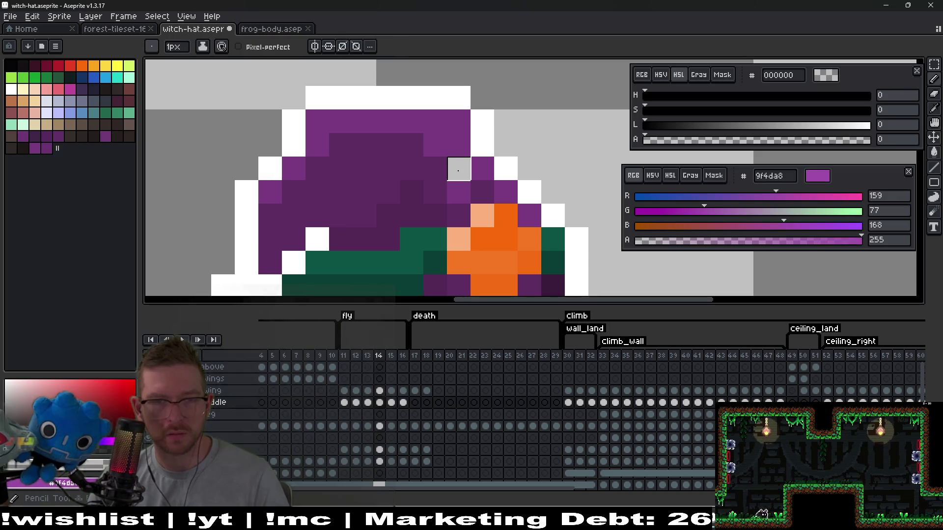
{"action": "left_click", "coordinate": [458, 145], "text": "alt"}
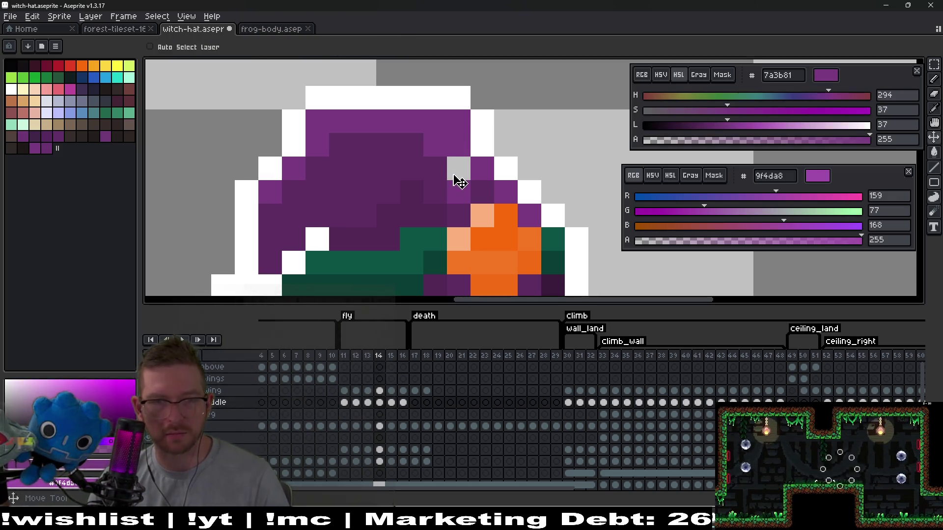
{"action": "left_click", "coordinate": [459, 168]}
{"action": "scroll", "coordinate": [459, 167], "scroll_direction": "down", "scroll_amount": 5}
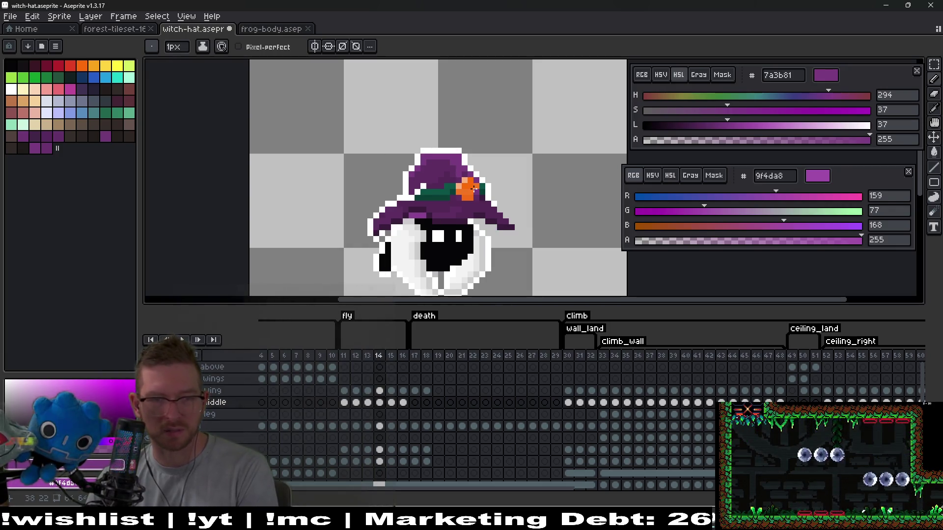
Step: Replace frame 14's hat tip with frame 13's hat top, placed one pixel higher
{"action": "left_click", "coordinate": [371, 404]}
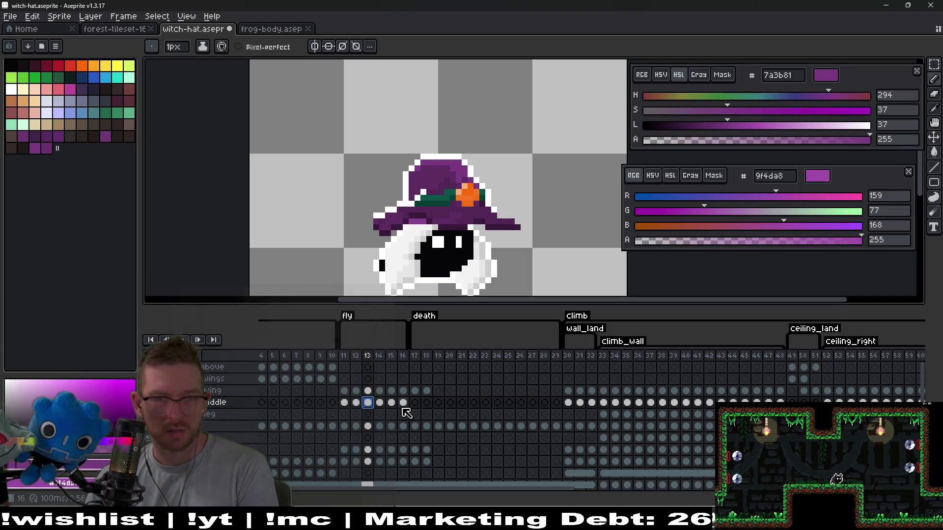
{"action": "key", "text": "m"}
{"action": "mouse_move", "coordinate": [372, 128]}
{"action": "left_mouse_down"}
{"action": "mouse_move", "coordinate": [466, 161]}
{"action": "mouse_move", "coordinate": [492, 180]}
{"action": "left_mouse_up"}
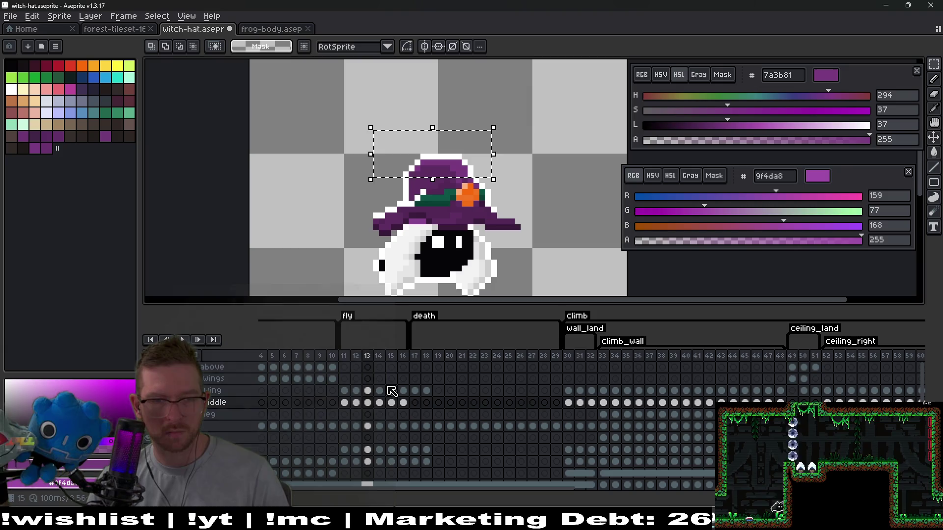
{"action": "left_click", "coordinate": [381, 403]}
{"action": "left_click_drag", "start_coordinate": [372, 118], "coordinate": [478, 169]}
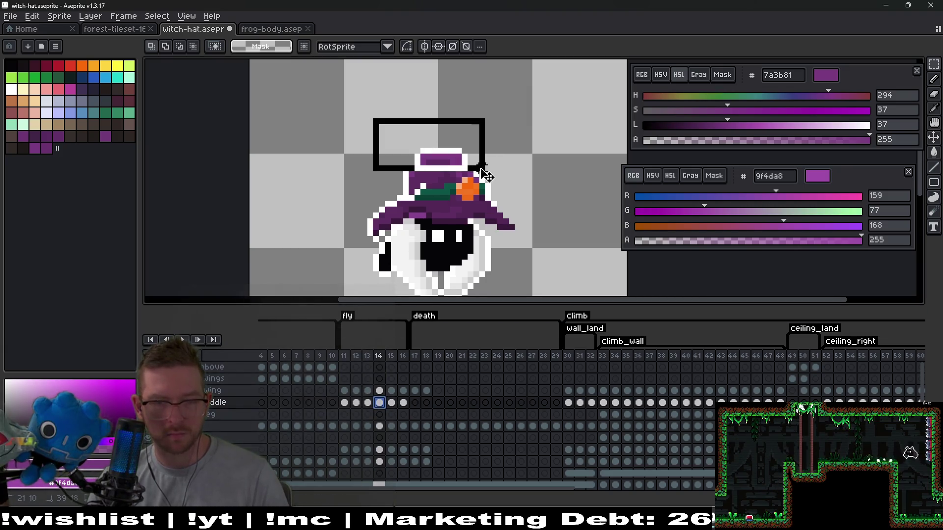
{"action": "key", "text": "Delete"}
{"action": "key", "text": "ctrl+v"}
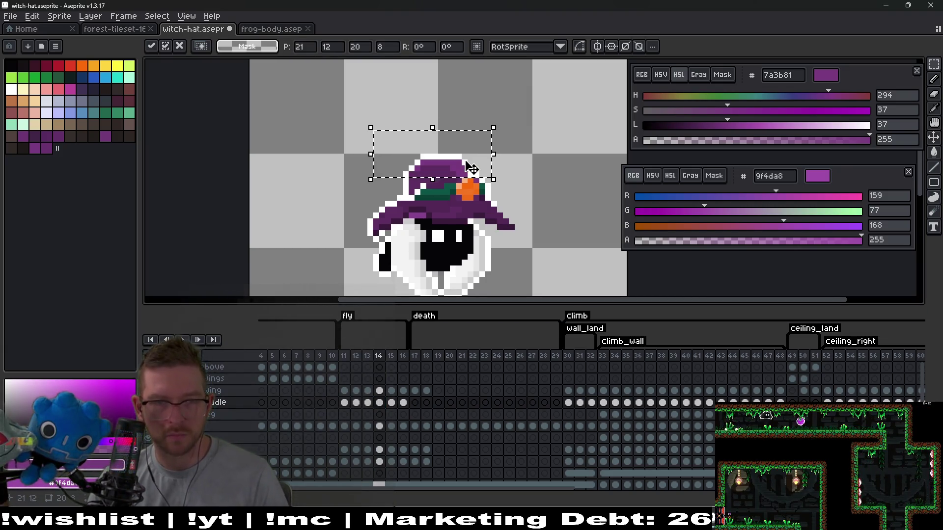
{"action": "left_click_drag", "start_coordinate": [465, 157], "coordinate": [465, 151]}
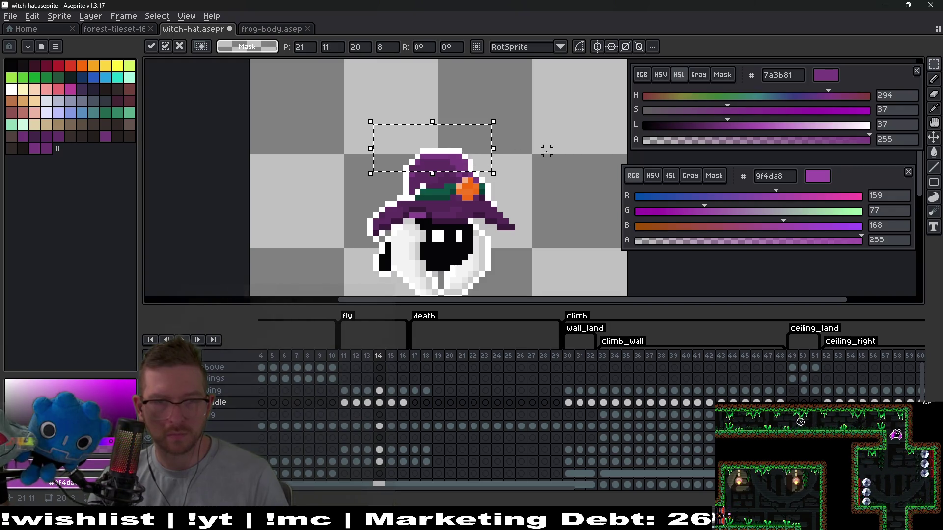
{"action": "key", "text": "Return"}
Step: Paint the missing hat-edge pixel dark purple, then sample white
{"action": "scroll", "coordinate": [398, 185], "scroll_direction": "up", "scroll_amount": 2}
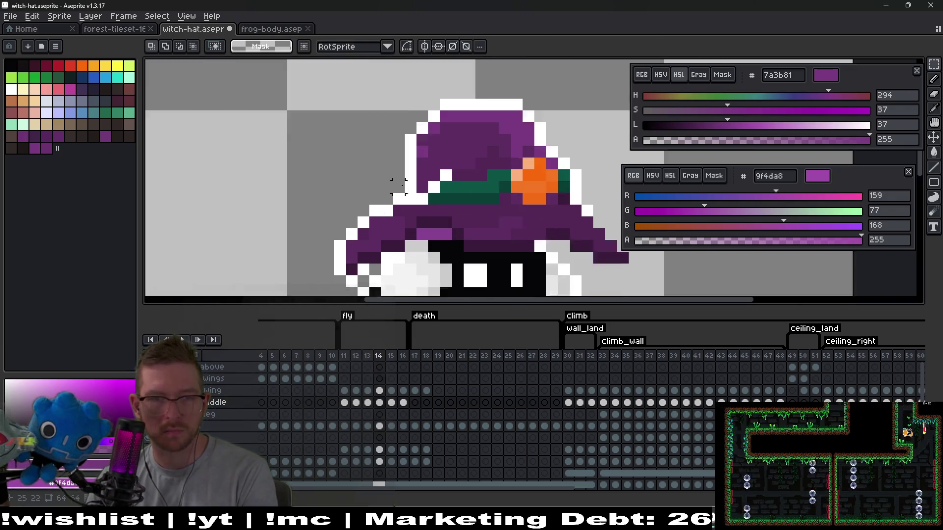
{"action": "scroll", "coordinate": [400, 187], "scroll_direction": "up", "scroll_amount": 1}
{"action": "mouse_move", "coordinate": [444, 185]}
{"action": "left_mouse_down"}
{"action": "mouse_move", "coordinate": [508, 112]}
{"action": "mouse_move", "coordinate": [433, 133]}
{"action": "left_mouse_up"}
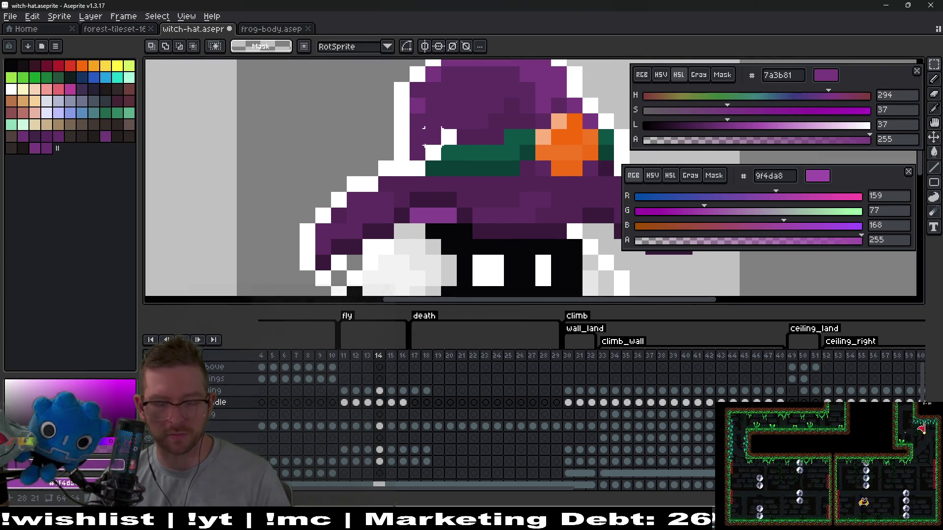
{"action": "key", "text": "i"}
{"action": "left_click", "coordinate": [419, 143]}
{"action": "key", "text": "b"}
{"action": "left_click", "coordinate": [407, 153]}
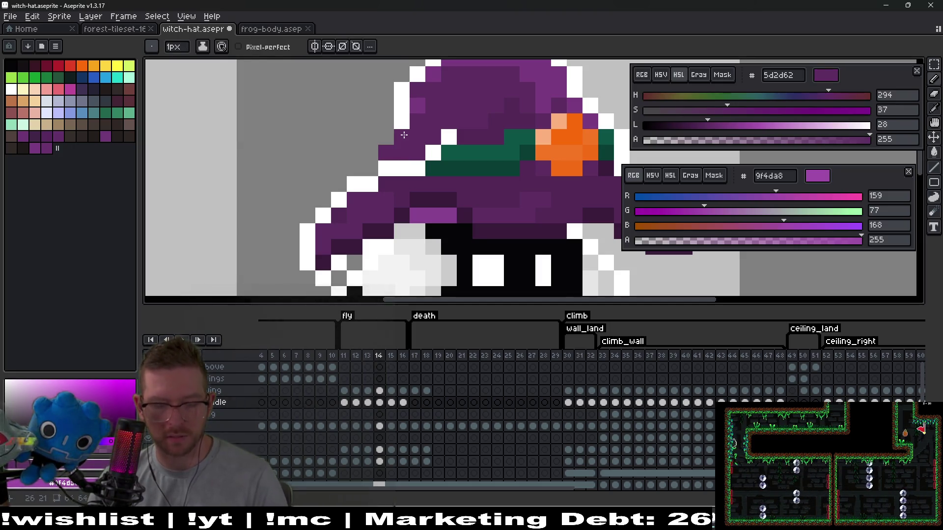
{"action": "left_click", "coordinate": [391, 138], "text": "alt"}
{"action": "scroll", "coordinate": [449, 153], "scroll_direction": "down", "scroll_amount": 4}
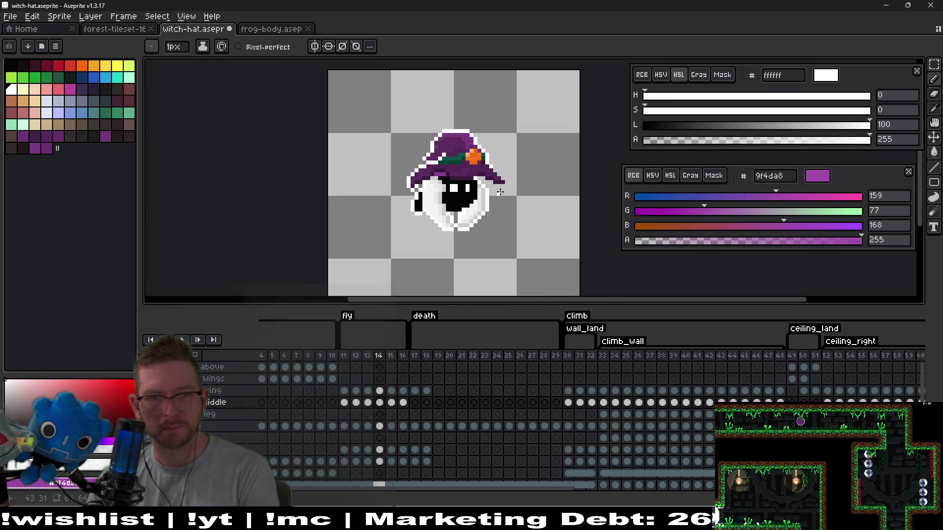
Step: Undo the last two pencil edits while comparing fly frames, ending zoomed on frame 16
{"action": "key", "text": "Right"}
{"action": "key", "text": "Left"}
{"action": "key", "text": "Right"}
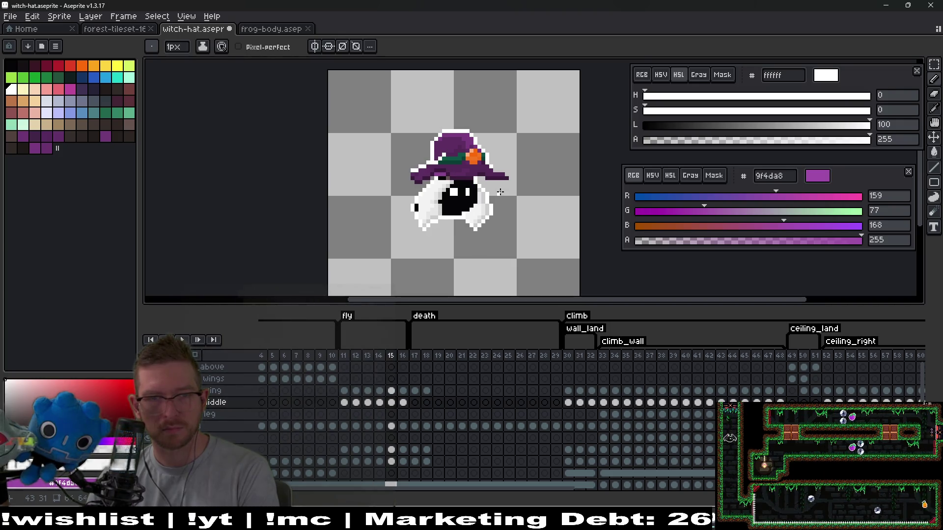
{"action": "key", "text": "ctrl+z"}
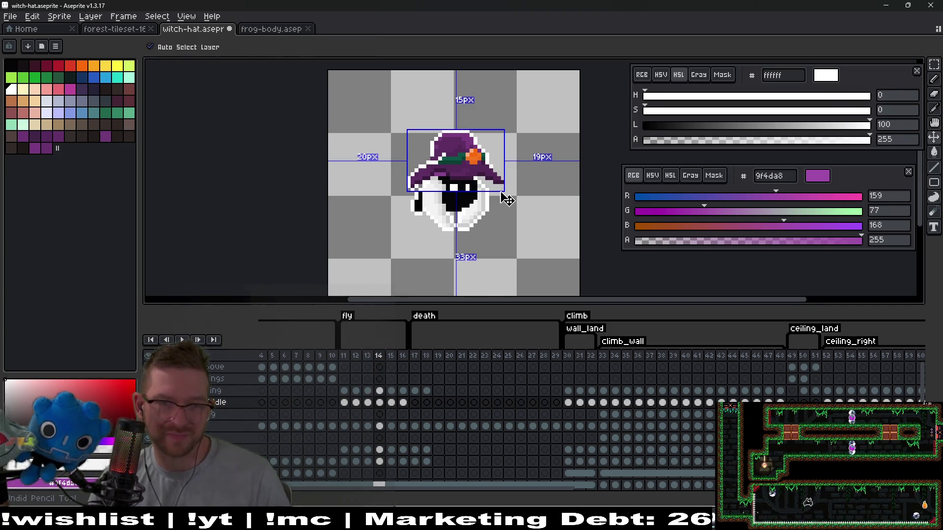
{"action": "key", "text": "Left"}
{"action": "key", "text": "ctrl+z"}
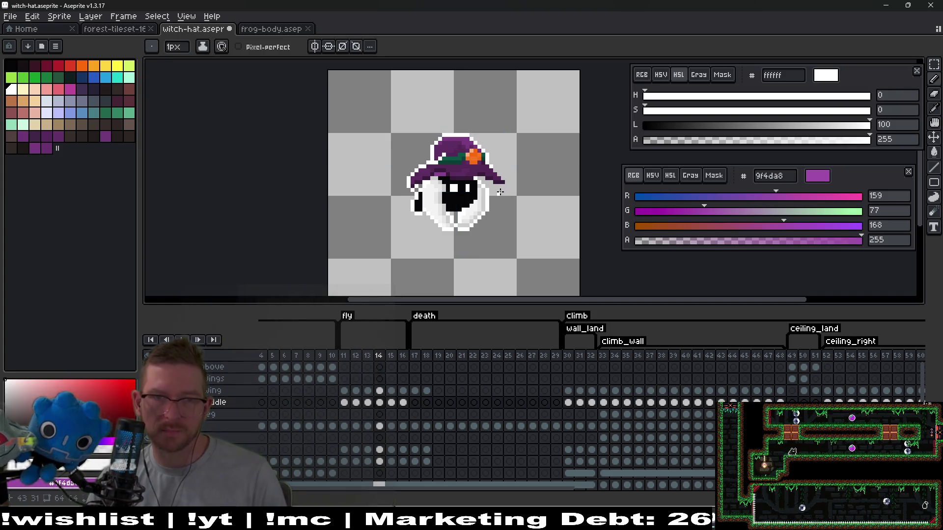
{"action": "key", "text": "Right"}
{"action": "key", "text": "Right"}
{"action": "key", "text": "Right"}
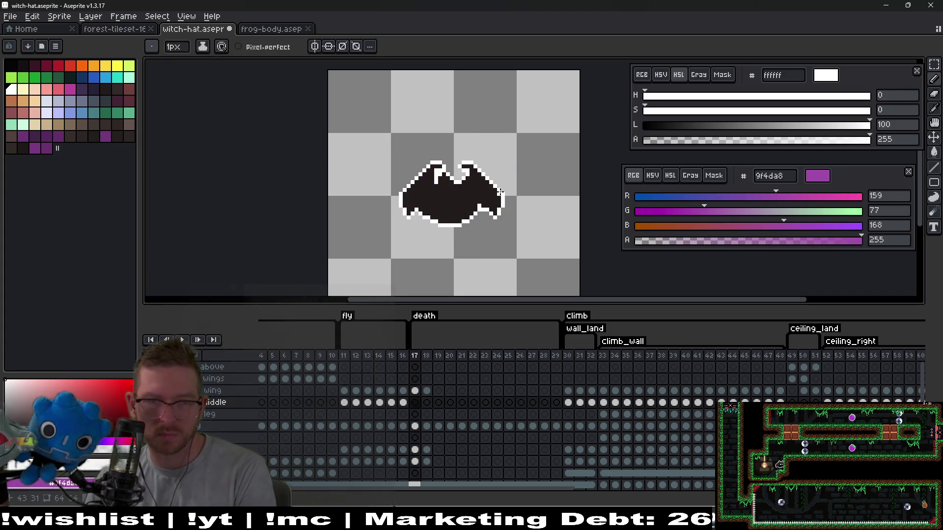
{"action": "key", "text": "Left"}
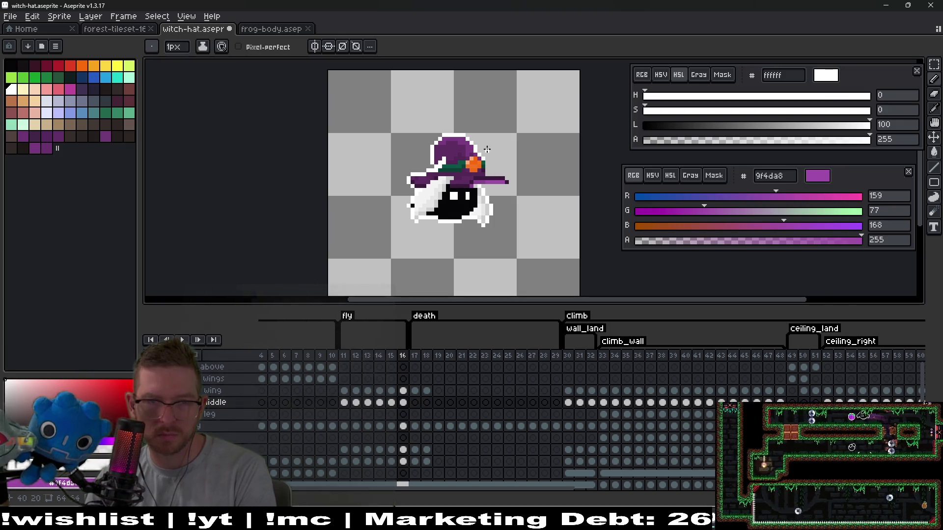
{"action": "scroll", "coordinate": [496, 221], "scroll_direction": "up", "scroll_amount": 1}
{"action": "scroll", "coordinate": [492, 202], "scroll_direction": "up", "scroll_amount": 1}
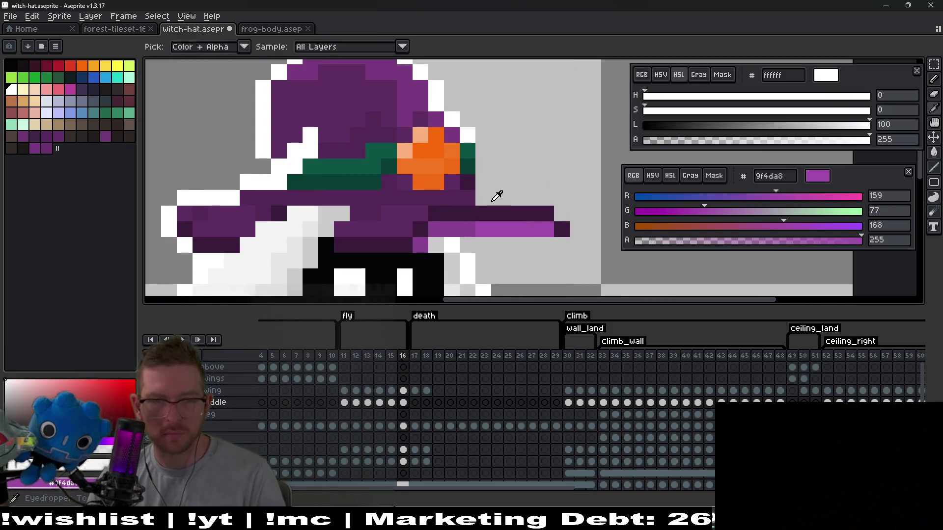
Step: Add a 391b3b dark purple pixel right of frame 16's brim, then resample brim purple 532857
{"action": "left_click", "coordinate": [476, 198], "text": "alt"}
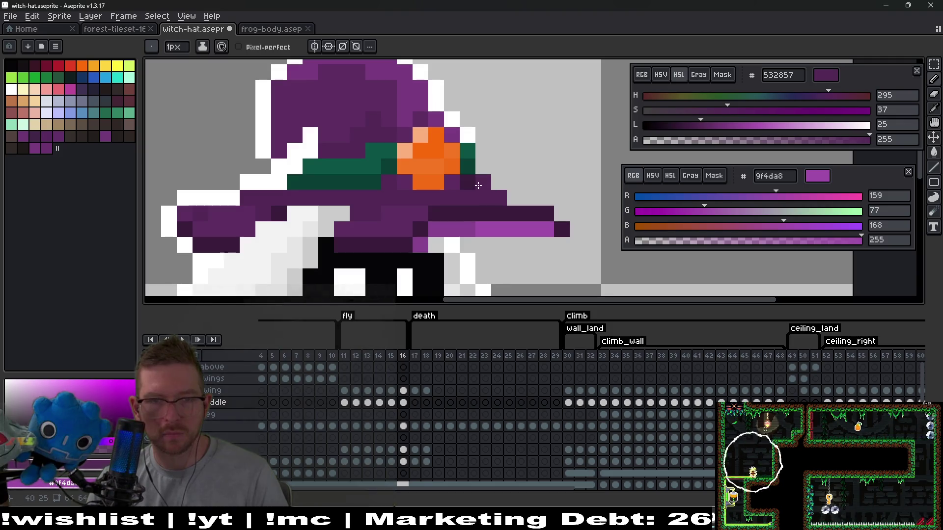
{"action": "scroll", "coordinate": [471, 187], "scroll_direction": "up", "scroll_amount": 1}
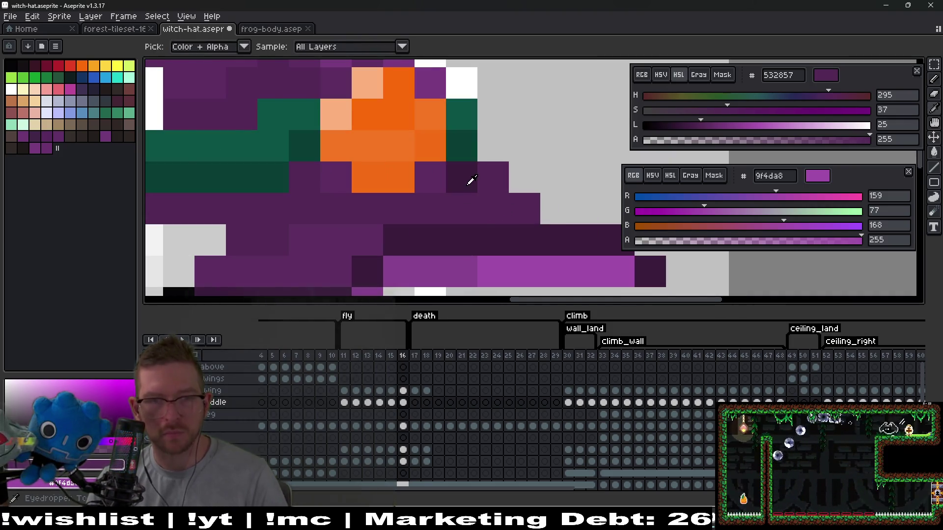
{"action": "left_click", "coordinate": [467, 180], "text": "alt"}
{"action": "left_click", "coordinate": [521, 201]}
{"action": "scroll", "coordinate": [522, 201], "scroll_direction": "down", "scroll_amount": 3}
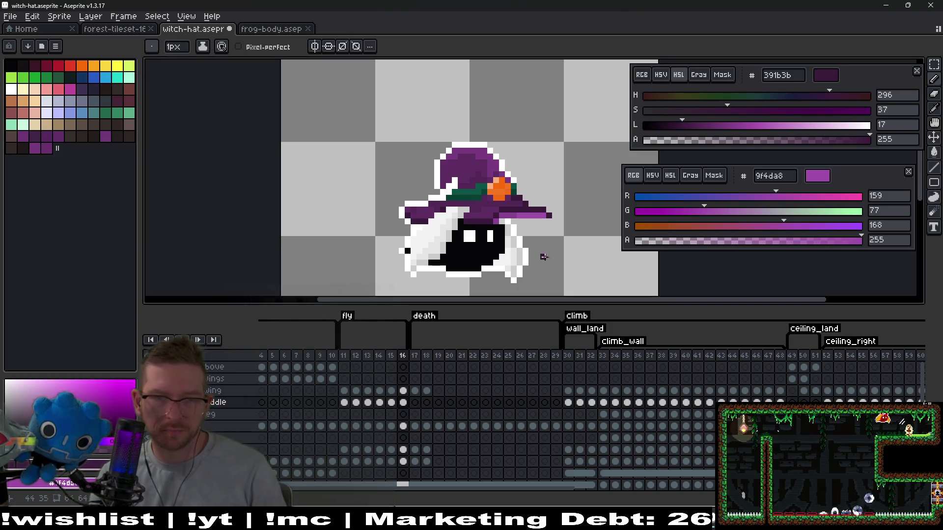
{"action": "scroll", "coordinate": [515, 196], "scroll_direction": "up", "scroll_amount": 4}
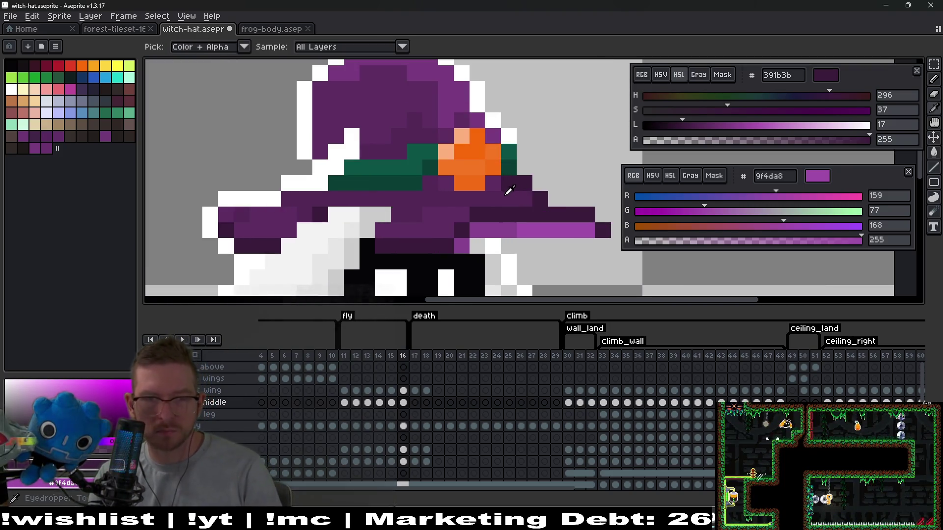
{"action": "left_click", "coordinate": [498, 200], "text": "alt"}
{"action": "scroll", "coordinate": [513, 192], "scroll_direction": "down", "scroll_amount": 4}
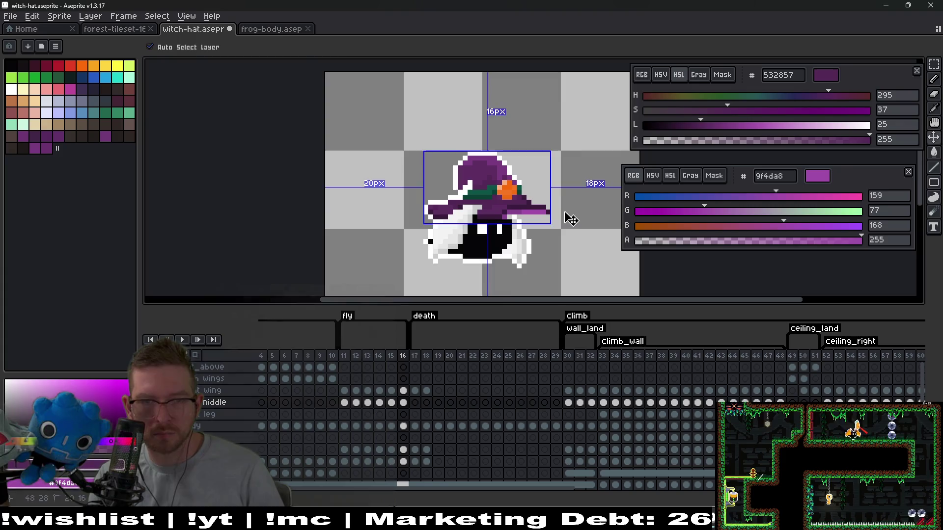
Step: Step through the neighbouring frames and play the fly animation to preview the hat
{"action": "key", "text": "Left"}
{"action": "key", "text": "Left"}
{"action": "key", "text": "Right"}
{"action": "key", "text": "Right"}
{"action": "key", "text": "Right"}
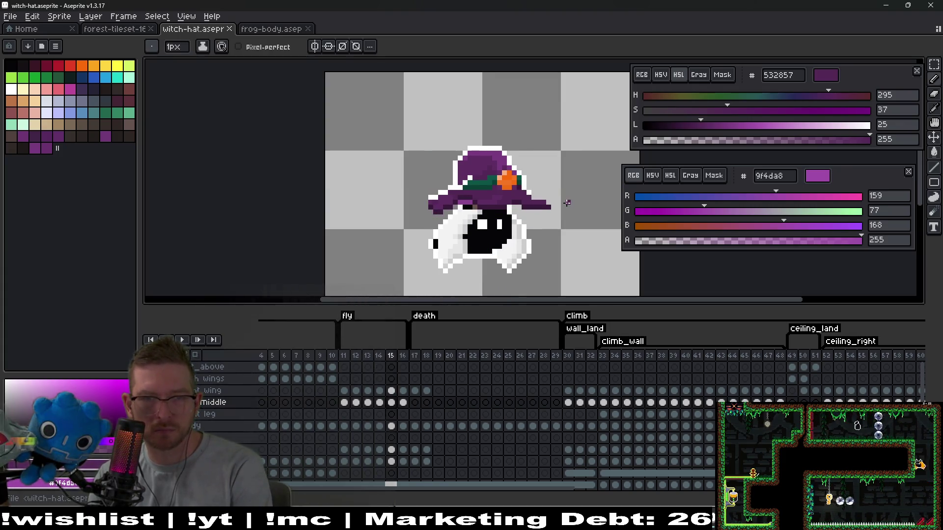
{"action": "key", "text": "Left"}
{"action": "key", "text": "Left"}
{"action": "key", "text": "Left"}
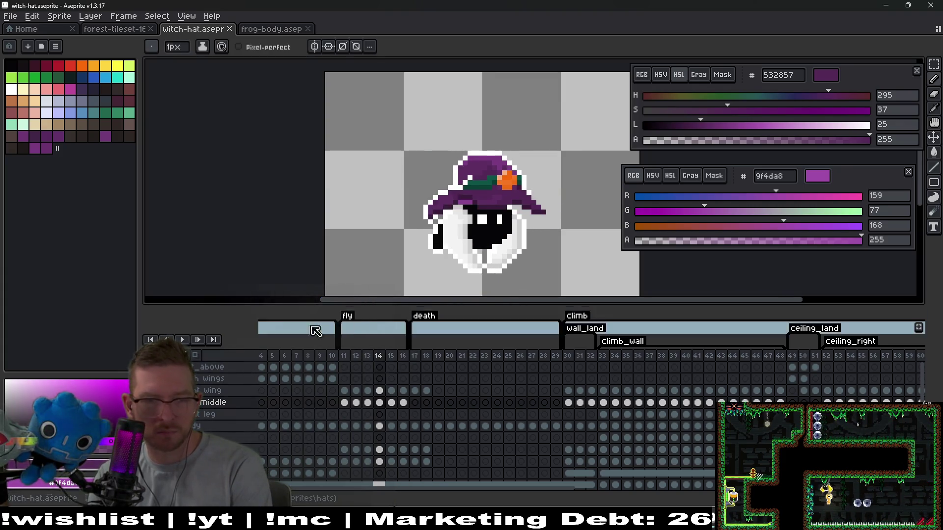
{"action": "left_click", "coordinate": [182, 340]}
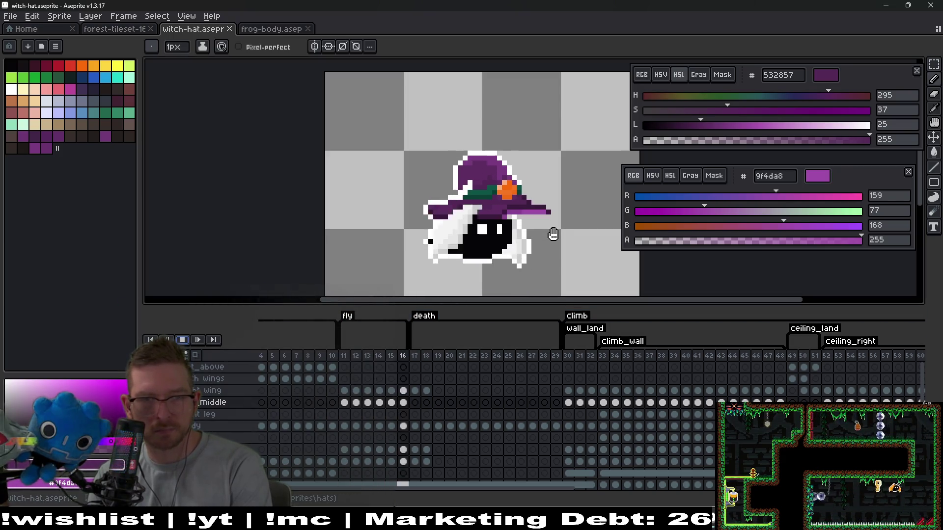
{"action": "scroll", "coordinate": [523, 288], "scroll_direction": "down", "scroll_amount": 5}
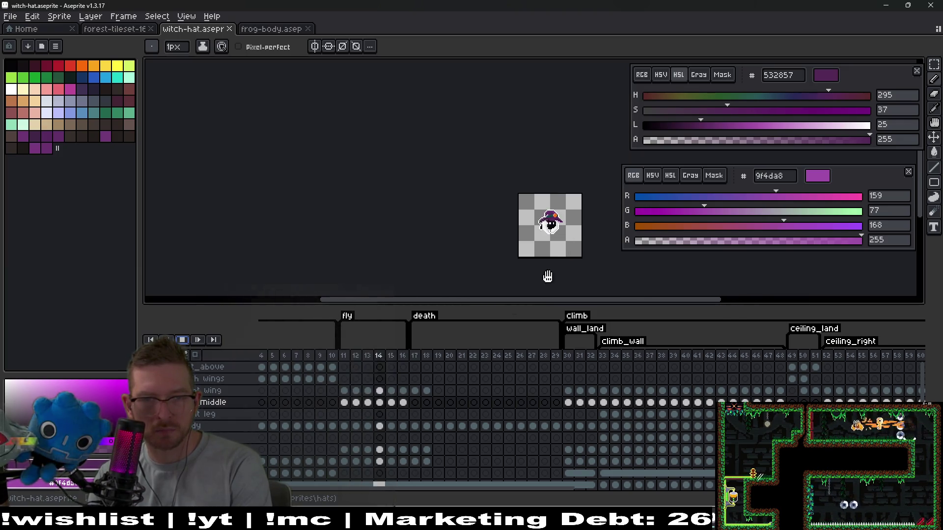
Step: Stop playback, sample white, and outline the brim's right end and top on frame 11
{"action": "left_click", "coordinate": [183, 342]}
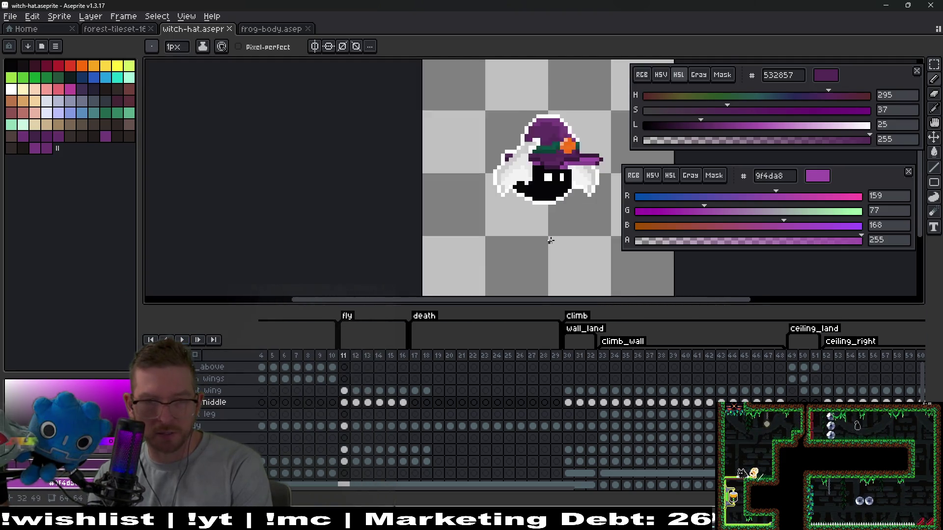
{"action": "scroll", "coordinate": [547, 237], "scroll_direction": "up", "scroll_amount": 5}
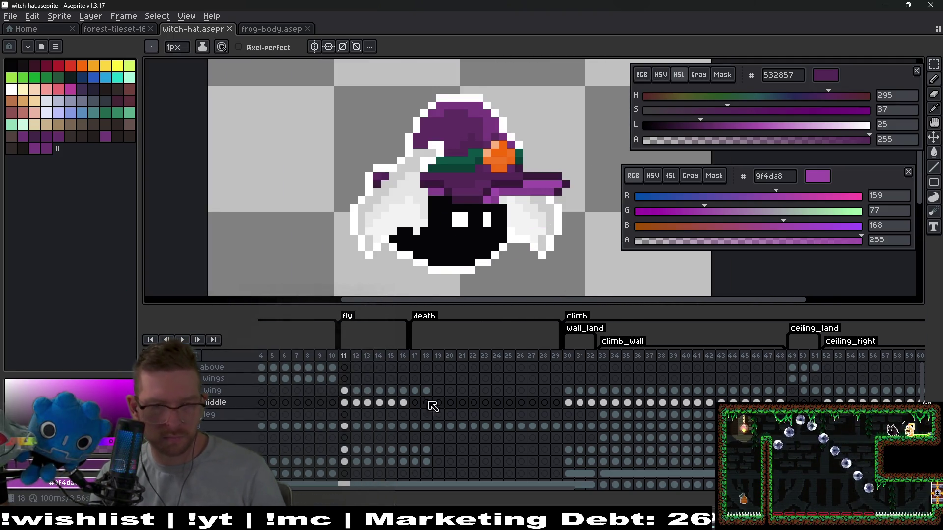
{"action": "key", "text": "i"}
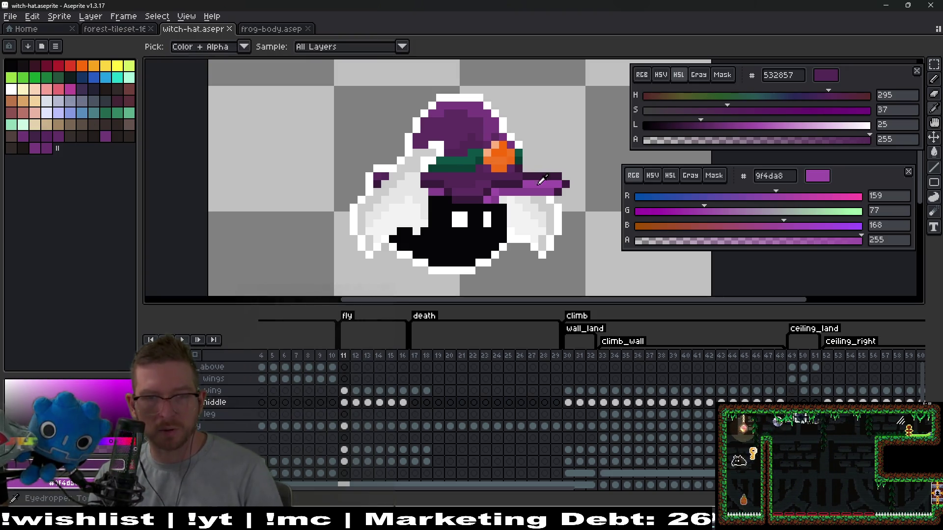
{"action": "left_click", "coordinate": [563, 211]}
{"action": "key", "text": "b"}
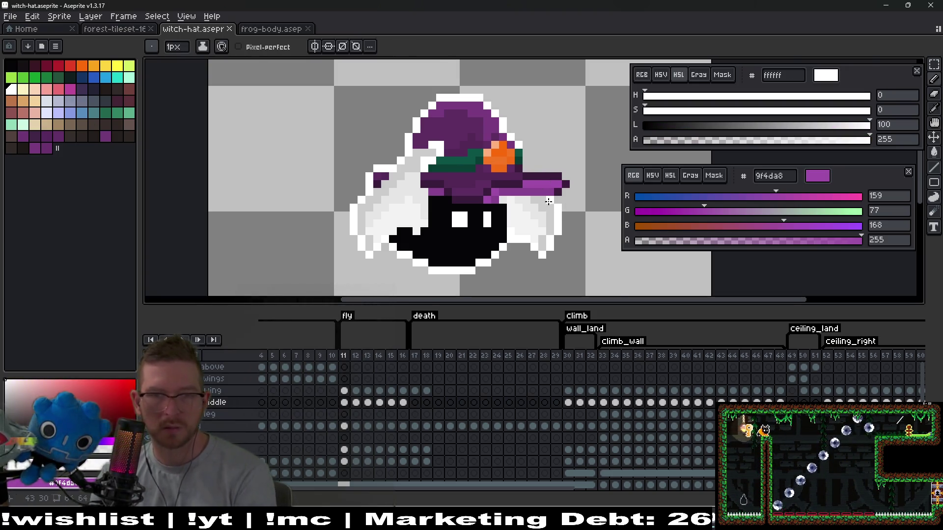
{"action": "scroll", "coordinate": [563, 195], "scroll_direction": "up", "scroll_amount": 3}
{"action": "mouse_move", "coordinate": [563, 196]}
{"action": "left_mouse_down"}
{"action": "mouse_move", "coordinate": [599, 167]}
{"action": "mouse_move", "coordinate": [584, 150]}
{"action": "mouse_move", "coordinate": [510, 134]}
{"action": "left_mouse_up"}
{"action": "scroll", "coordinate": [451, 118], "scroll_direction": "down", "scroll_amount": 3}
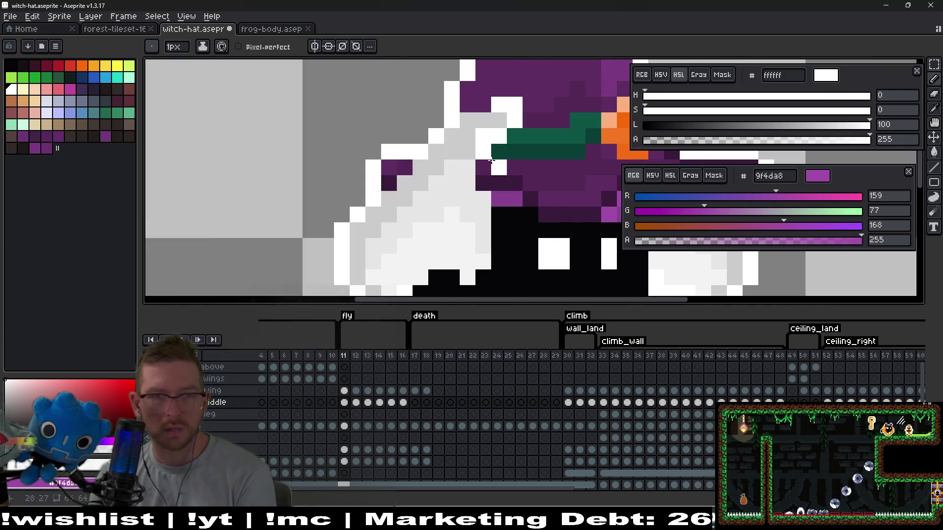
Step: Outline the brim's top on frame 12, and its underside and left edge on frame 13, in white
{"action": "key", "text": "Right"}
{"action": "scroll", "coordinate": [474, 192], "scroll_direction": "up", "scroll_amount": 4}
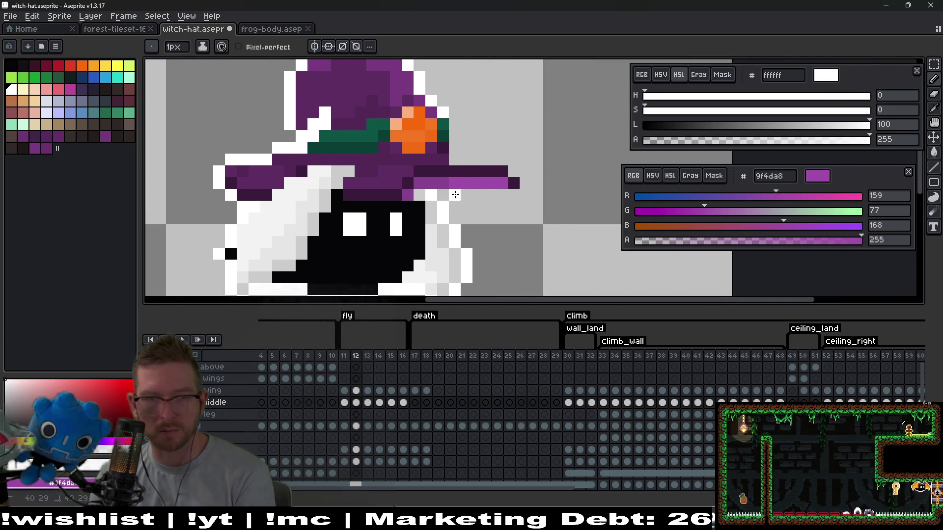
{"action": "mouse_move", "coordinate": [504, 162]}
{"action": "left_mouse_down"}
{"action": "mouse_move", "coordinate": [460, 157]}
{"action": "mouse_move", "coordinate": [462, 197]}
{"action": "left_mouse_up"}
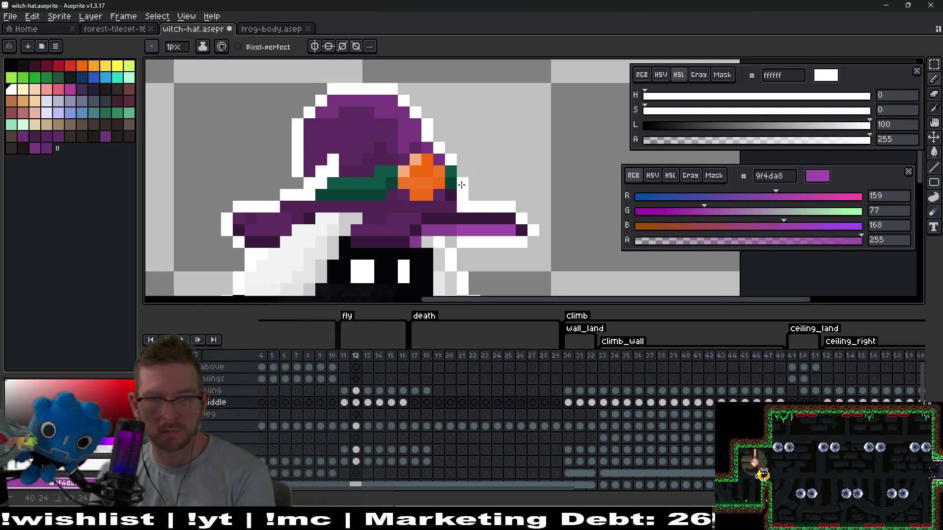
{"action": "scroll", "coordinate": [484, 181], "scroll_direction": "down", "scroll_amount": 3}
{"action": "key", "text": "Right"}
{"action": "scroll", "coordinate": [452, 206], "scroll_direction": "up", "scroll_amount": 3}
{"action": "mouse_move", "coordinate": [433, 206]}
{"action": "left_mouse_down"}
{"action": "mouse_move", "coordinate": [447, 223]}
{"action": "mouse_move", "coordinate": [525, 215]}
{"action": "mouse_move", "coordinate": [486, 188]}
{"action": "left_mouse_up"}
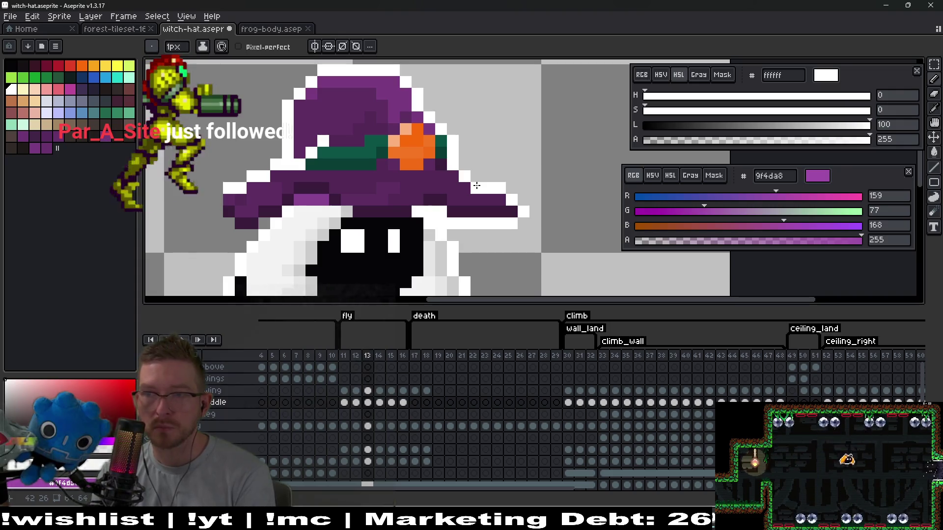
{"action": "left_click", "coordinate": [218, 203]}
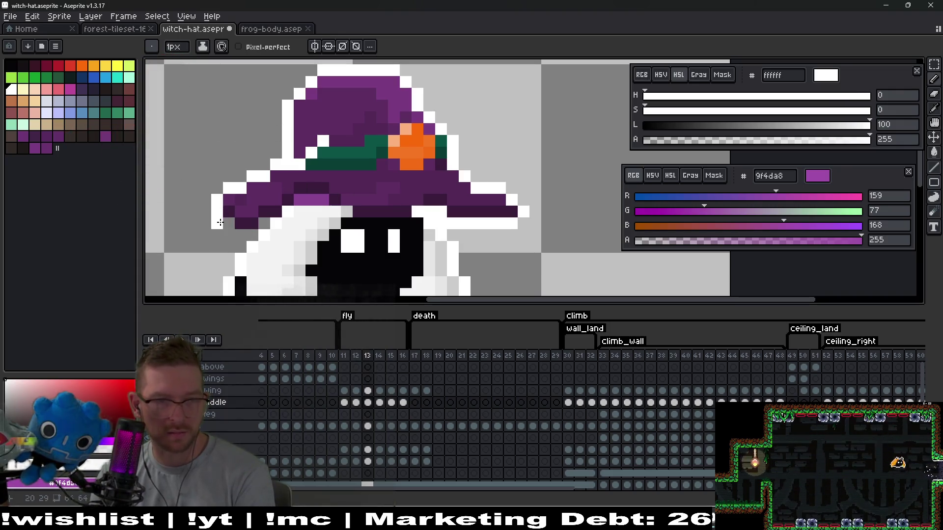
Step: On frame 14, paint a white pixel and diagonal outline beside the brim tip
{"action": "key", "text": "Right"}
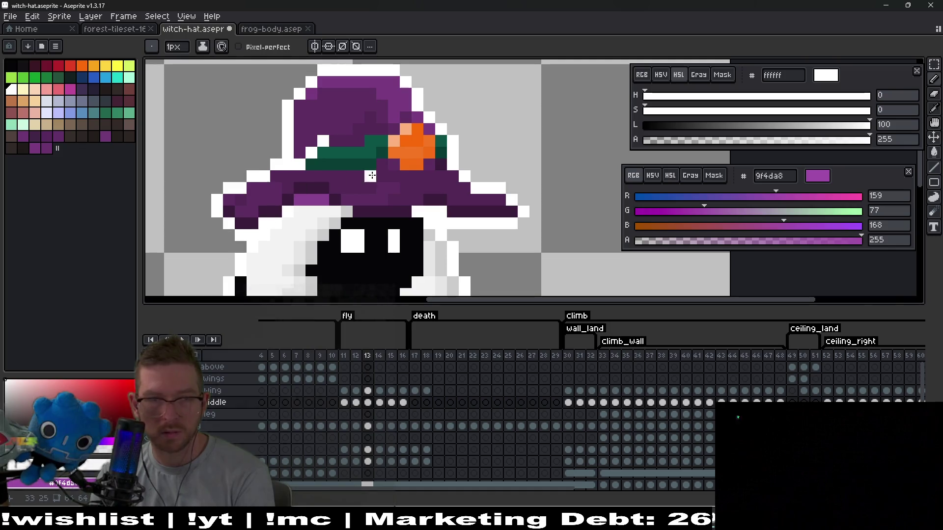
{"action": "scroll", "coordinate": [295, 206], "scroll_direction": "down", "scroll_amount": 1}
{"action": "scroll", "coordinate": [341, 176], "scroll_direction": "up", "scroll_amount": 2}
{"action": "left_click", "coordinate": [340, 176]}
{"action": "mouse_move", "coordinate": [340, 176]}
{"action": "left_mouse_down"}
{"action": "mouse_move", "coordinate": [432, 226]}
{"action": "mouse_move", "coordinate": [472, 222]}
{"action": "mouse_move", "coordinate": [502, 202]}
{"action": "mouse_move", "coordinate": [433, 133]}
{"action": "left_mouse_up"}
{"action": "scroll", "coordinate": [451, 140], "scroll_direction": "down", "scroll_amount": 2}
Step: On frame 15, paint a white row along the brim, its right-end pixel, and pixels underneath
{"action": "key", "text": "Right"}
{"action": "scroll", "coordinate": [486, 201], "scroll_direction": "down", "scroll_amount": 2}
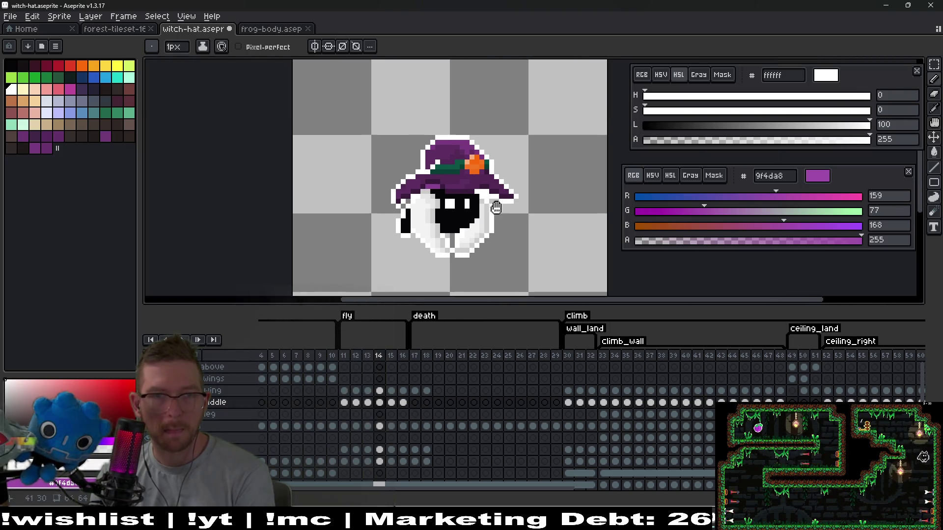
{"action": "scroll", "coordinate": [444, 225], "scroll_direction": "up", "scroll_amount": 2}
{"action": "scroll", "coordinate": [521, 194], "scroll_direction": "up", "scroll_amount": 2}
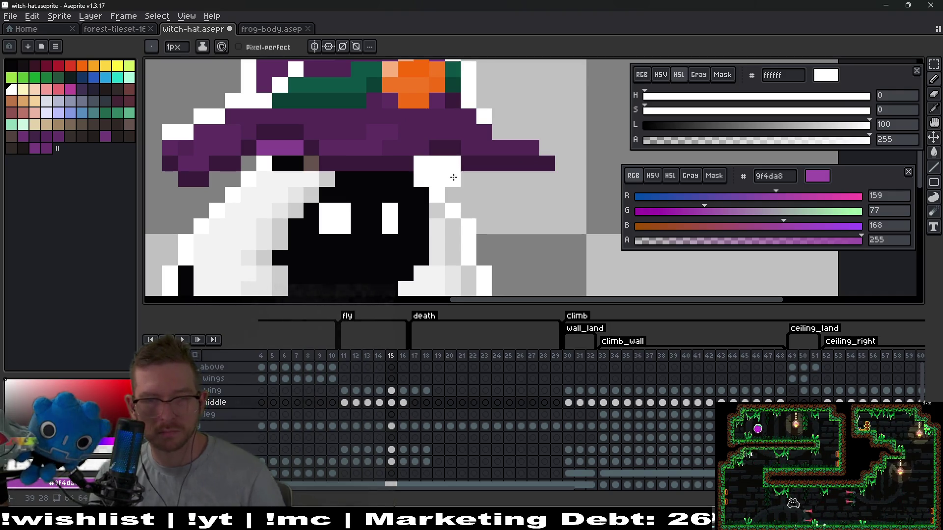
{"action": "left_click_drag", "start_coordinate": [466, 173], "coordinate": [540, 181]}
{"action": "left_click", "coordinate": [548, 147]}
{"action": "scroll", "coordinate": [405, 133], "scroll_direction": "up", "scroll_amount": 2}
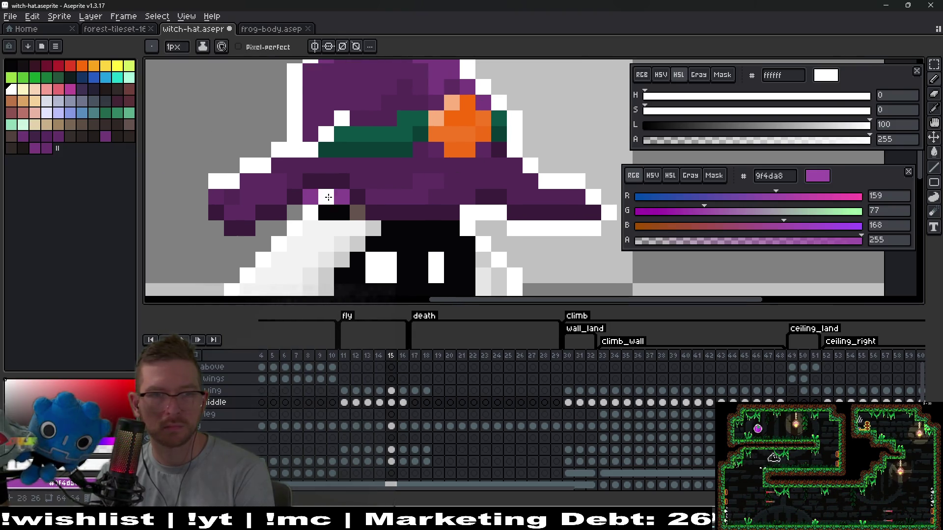
{"action": "scroll", "coordinate": [442, 196], "scroll_direction": "left", "scroll_amount": 5}
{"action": "mouse_move", "coordinate": [450, 195]}
{"action": "left_mouse_down"}
{"action": "mouse_move", "coordinate": [387, 229]}
{"action": "mouse_move", "coordinate": [355, 181]}
{"action": "left_mouse_up"}
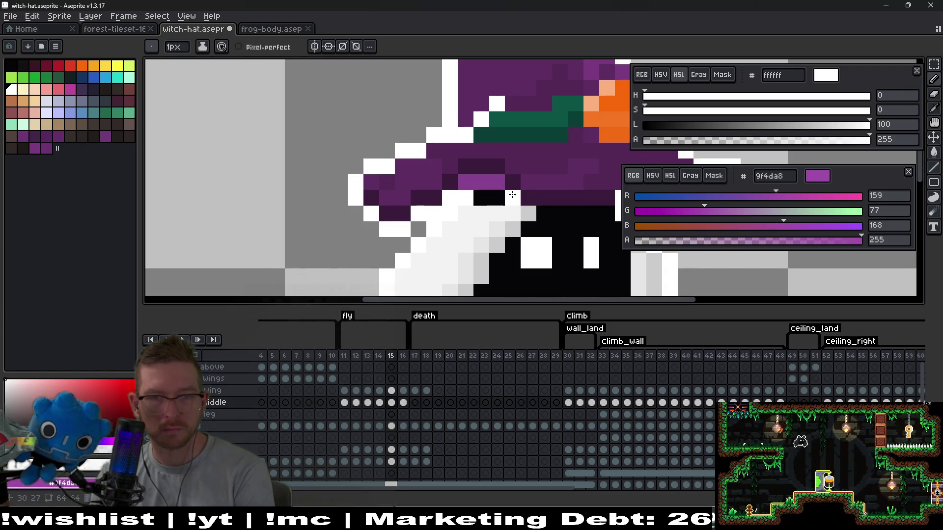
{"action": "scroll", "coordinate": [512, 195], "scroll_direction": "down", "scroll_amount": 5}
Step: Compare frame 15 with its neighbouring frames, then play the fly animation to preview the hat
{"action": "key", "text": "Right"}
{"action": "key", "text": "Left"}
{"action": "key", "text": "Right"}
{"action": "key", "text": "Right"}
{"action": "key", "text": "Left"}
{"action": "key", "text": "Left"}
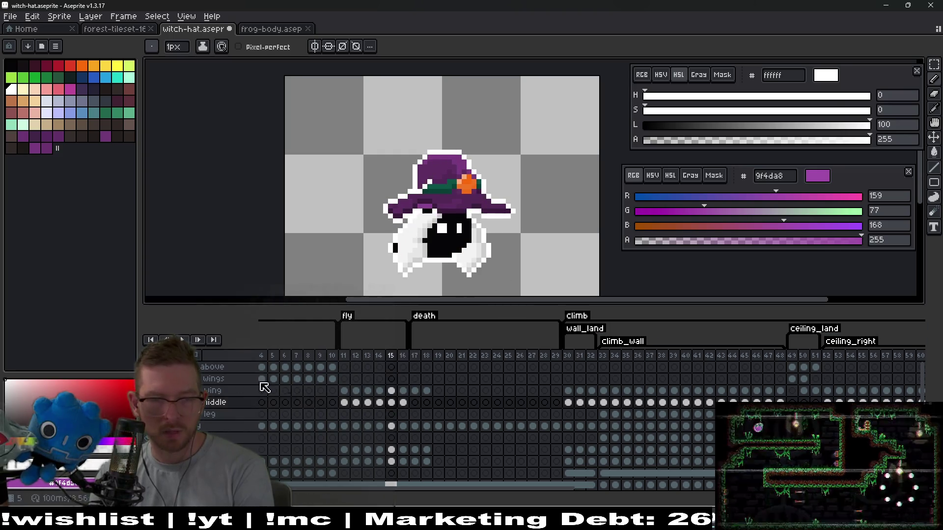
{"action": "left_click", "coordinate": [182, 339]}
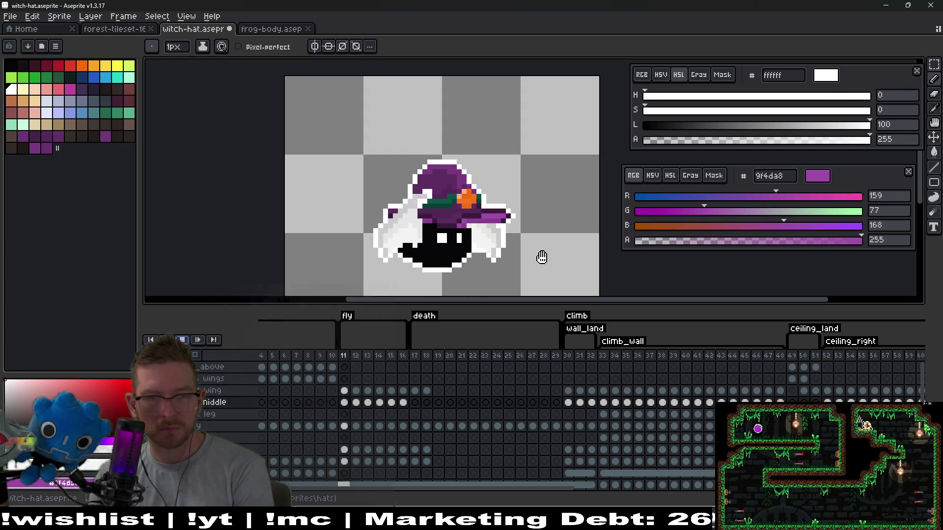
Step: Stop the animation and fix frame 15's brim underside with the Eraser and Pencil
{"action": "scroll", "coordinate": [543, 256], "scroll_direction": "down", "scroll_amount": 4}
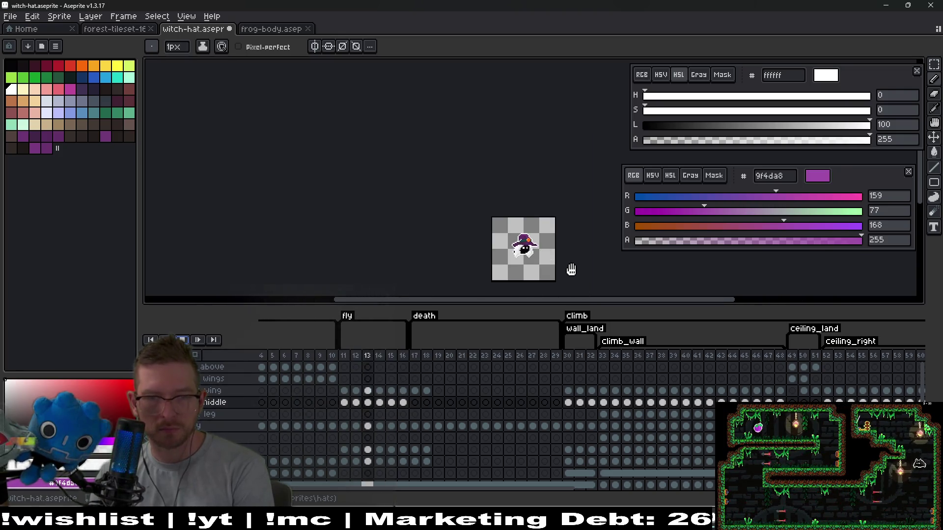
{"action": "left_click", "coordinate": [182, 339]}
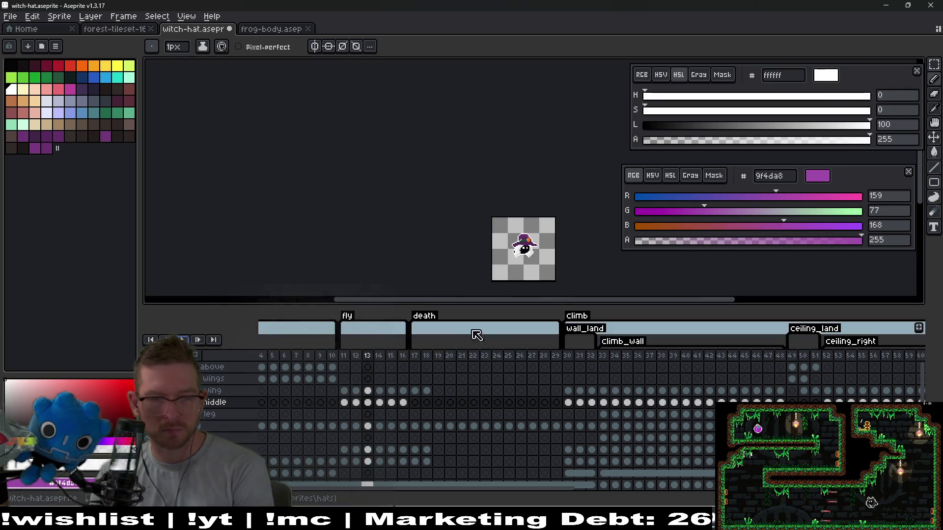
{"action": "scroll", "coordinate": [559, 237], "scroll_direction": "up", "scroll_amount": 3}
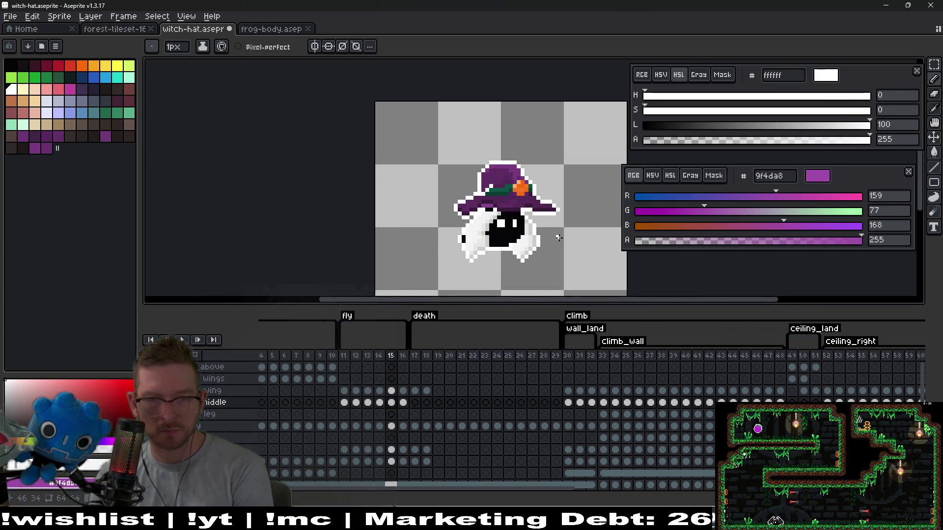
{"action": "scroll", "coordinate": [558, 238], "scroll_direction": "up", "scroll_amount": 3}
{"action": "key", "text": "e"}
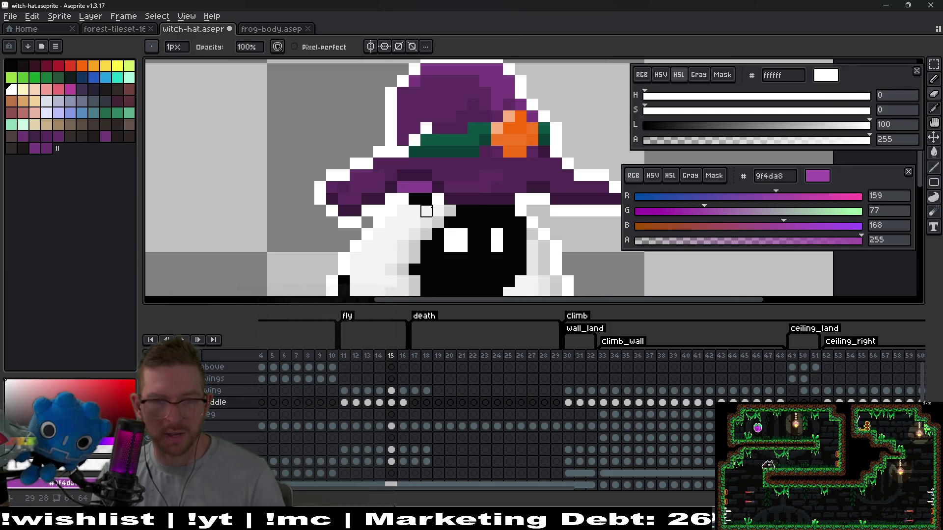
{"action": "key", "text": "b"}
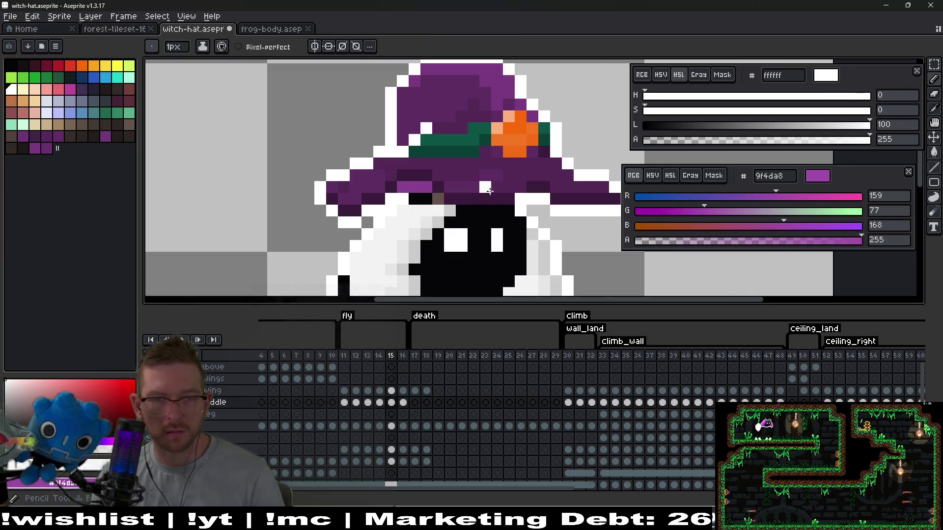
{"action": "key", "text": "v"}
{"action": "scroll", "coordinate": [491, 199], "scroll_direction": "down", "scroll_amount": 2}
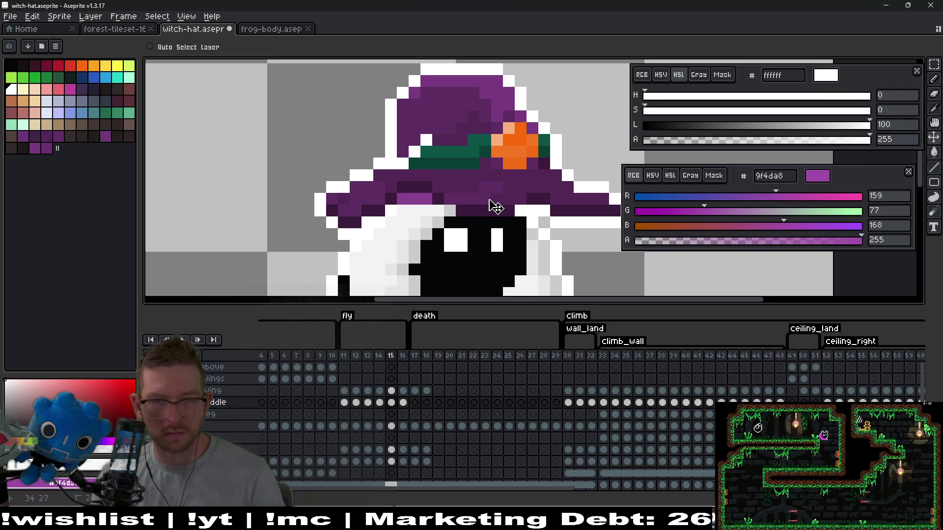
{"action": "scroll", "coordinate": [498, 204], "scroll_direction": "down", "scroll_amount": 1}
Step: Replay the fly animation and stop it on frame 11, dismissing a stray popup menu
{"action": "left_click", "coordinate": [182, 340]}
{"action": "scroll", "coordinate": [541, 221], "scroll_direction": "down", "scroll_amount": 2}
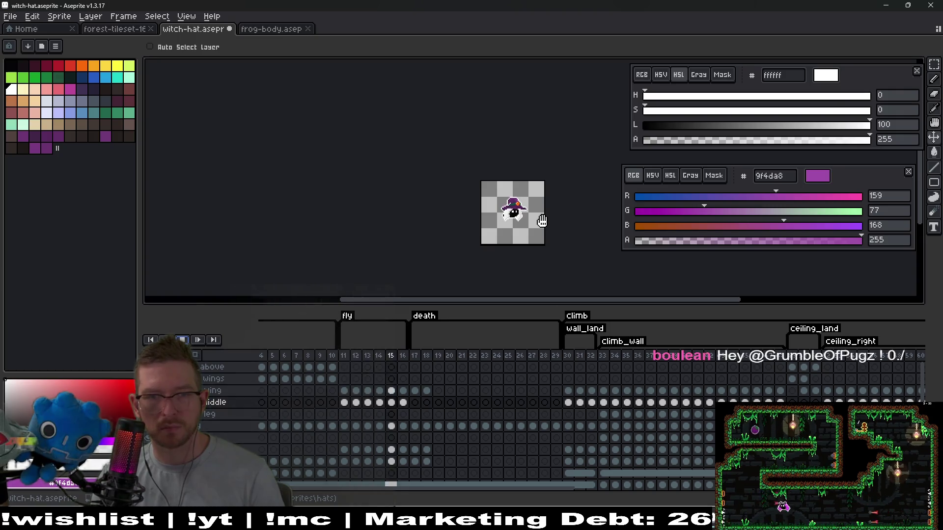
{"action": "left_click", "coordinate": [190, 339]}
{"action": "right_click", "coordinate": [415, 309]}
{"action": "key", "text": "Escape"}
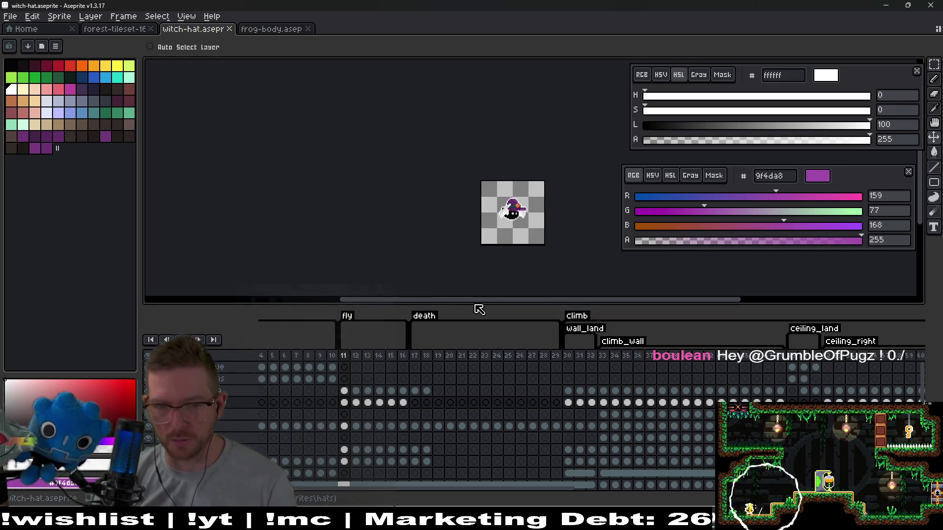
Step: Copy the frame 11 hat cel to climb frame 30 and clear the hat cels on frames 31–32
{"action": "left_click", "coordinate": [415, 355]}
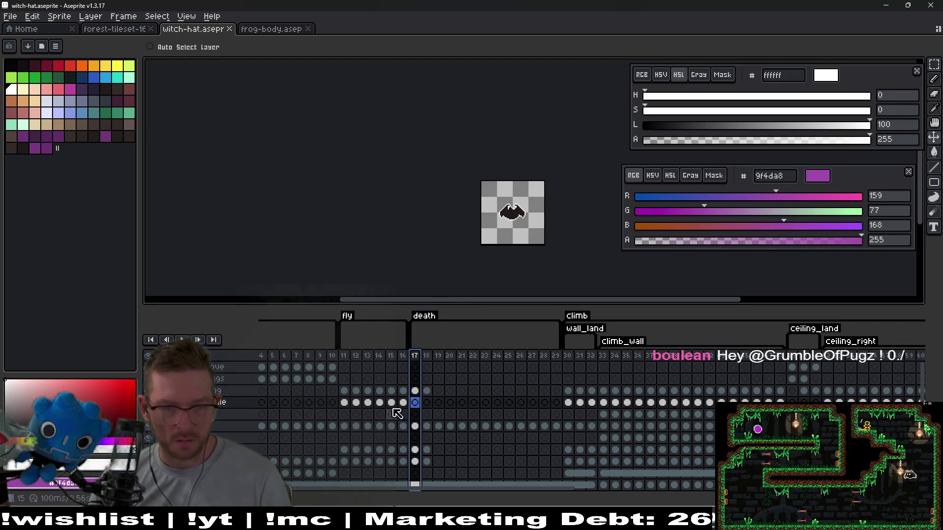
{"action": "left_click", "coordinate": [344, 402]}
{"action": "key", "text": "ctrl+c"}
{"action": "left_click", "coordinate": [568, 402]}
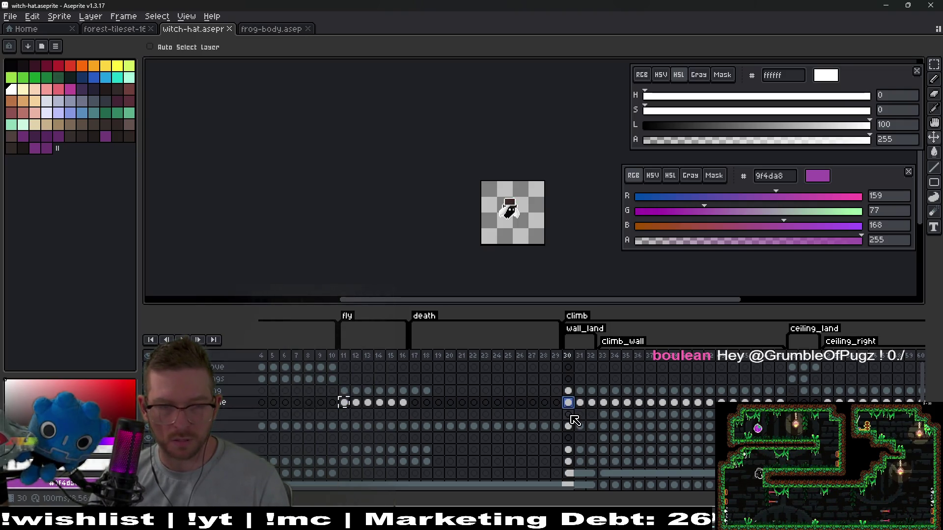
{"action": "left_click", "coordinate": [591, 405], "text": "shift"}
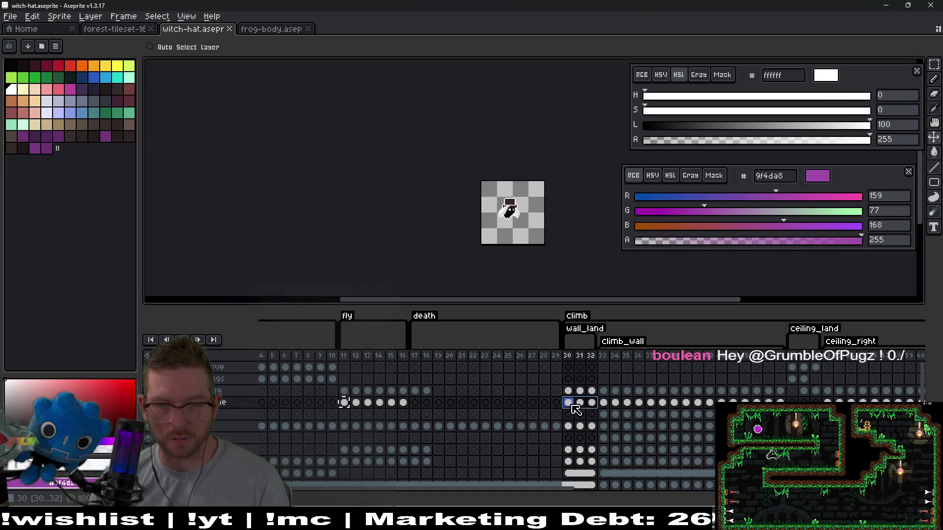
{"action": "key", "text": "Delete"}
{"action": "left_click", "coordinate": [568, 402]}
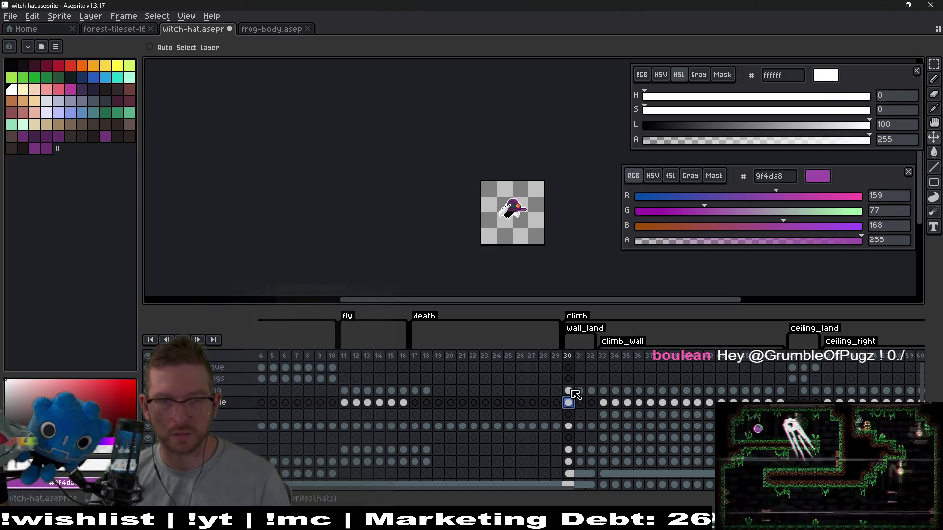
Step: Preview the climb animation and lower the hat_middle layer's hat by one pixel
{"action": "scroll", "coordinate": [539, 199], "scroll_direction": "up", "scroll_amount": 5}
{"action": "scroll", "coordinate": [538, 199], "scroll_direction": "up", "scroll_amount": 2}
{"action": "key", "text": "Return"}
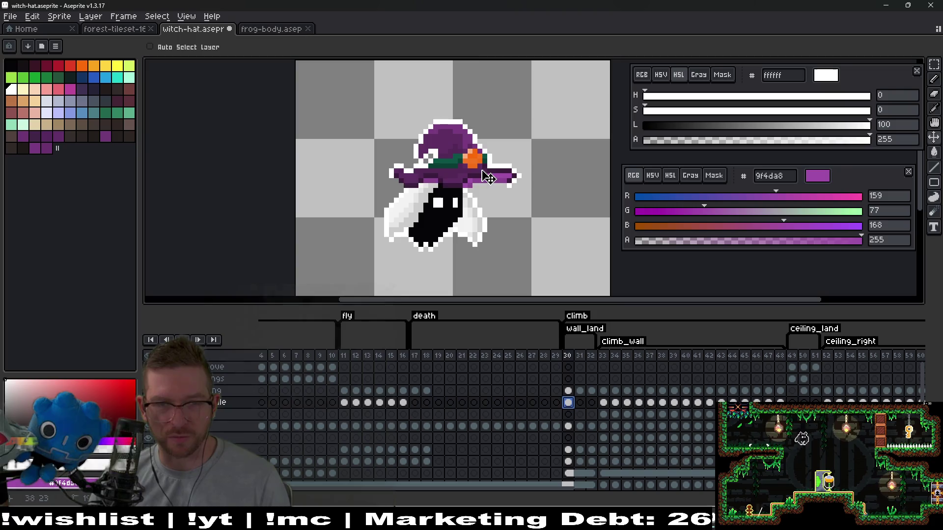
{"action": "scroll", "coordinate": [475, 177], "scroll_direction": "up", "scroll_amount": 3}
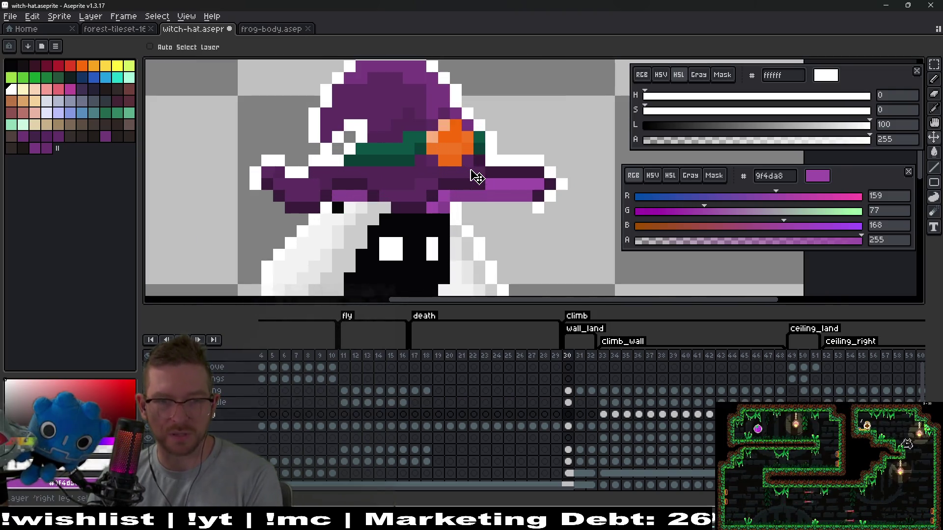
{"action": "left_click", "coordinate": [476, 218], "text": "ctrl"}
{"action": "left_click_drag", "start_coordinate": [452, 186], "coordinate": [454, 192]}
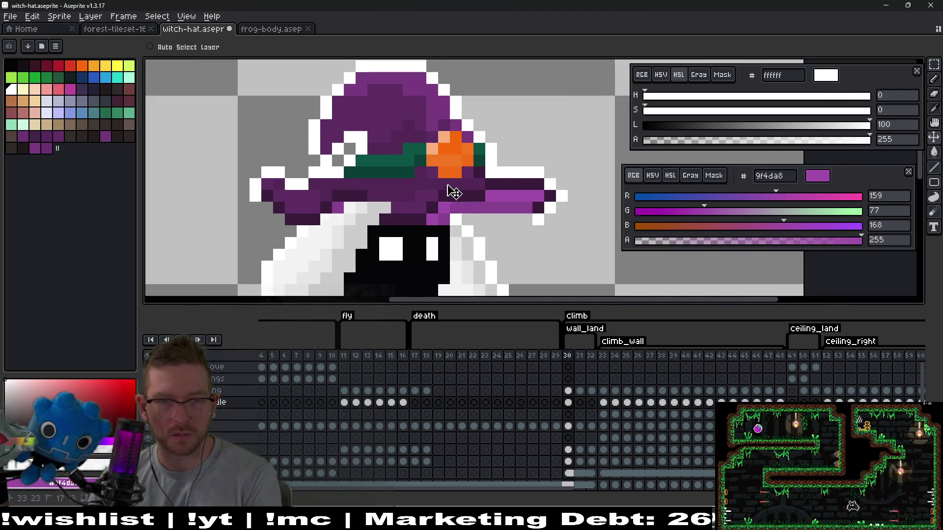
{"action": "scroll", "coordinate": [549, 144], "scroll_direction": "down", "scroll_amount": 4}
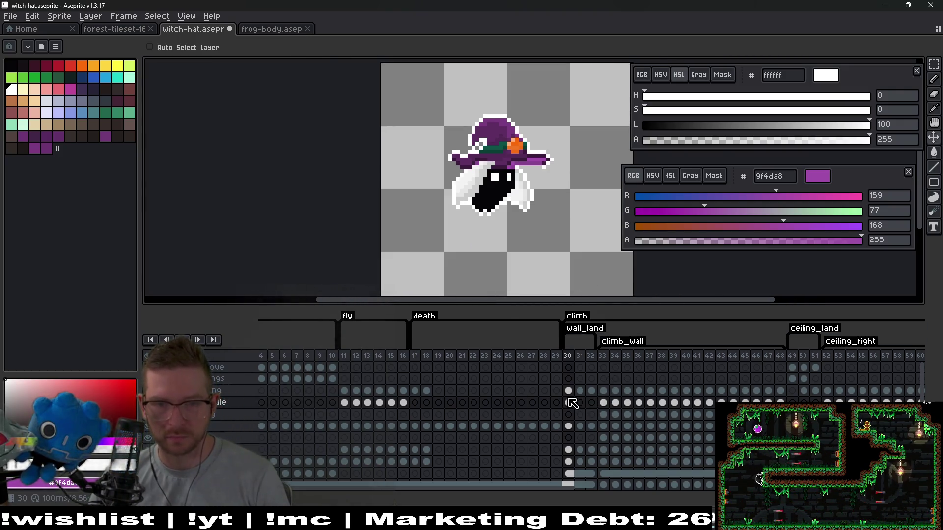
Step: Pencil a row of white pixels under the hat brim on frame 30
{"action": "scroll", "coordinate": [467, 156], "scroll_direction": "up", "scroll_amount": 4}
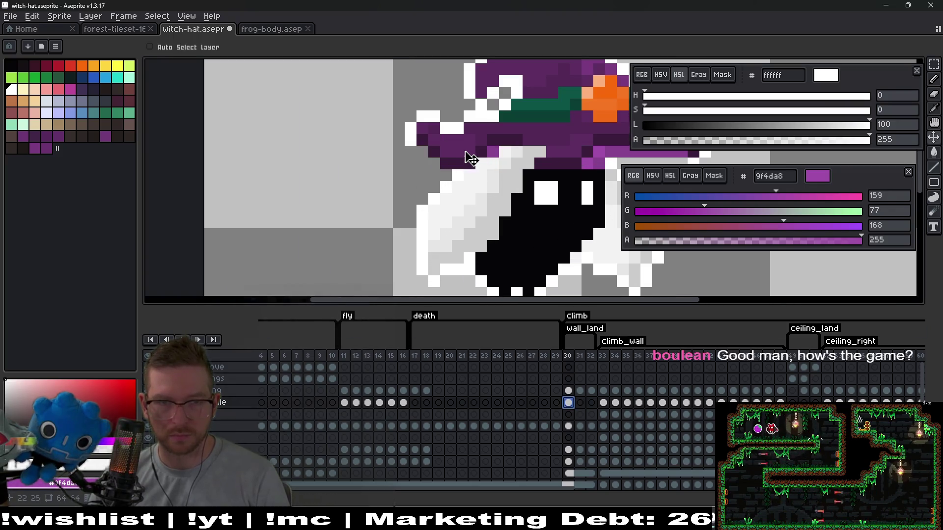
{"action": "key", "text": "b"}
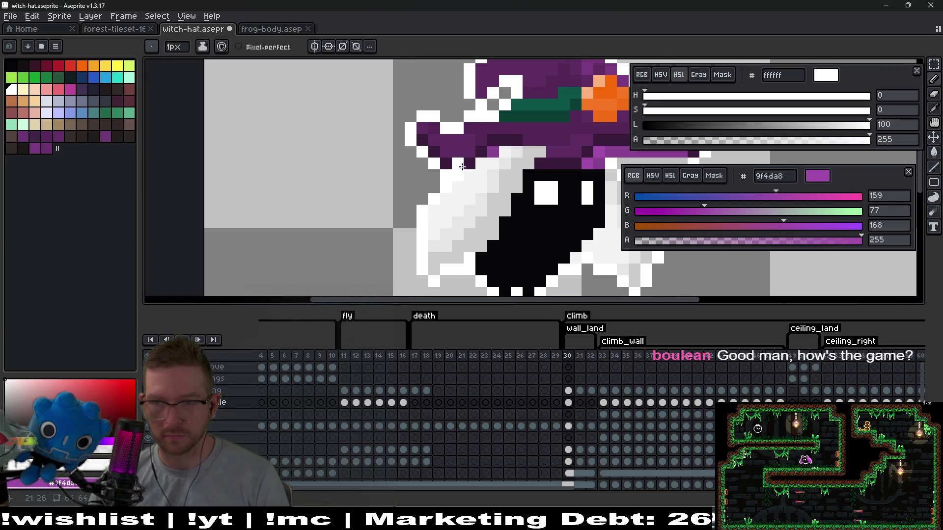
{"action": "scroll", "coordinate": [459, 168], "scroll_direction": "down", "scroll_amount": 3}
{"action": "scroll", "coordinate": [512, 179], "scroll_direction": "up", "scroll_amount": 3}
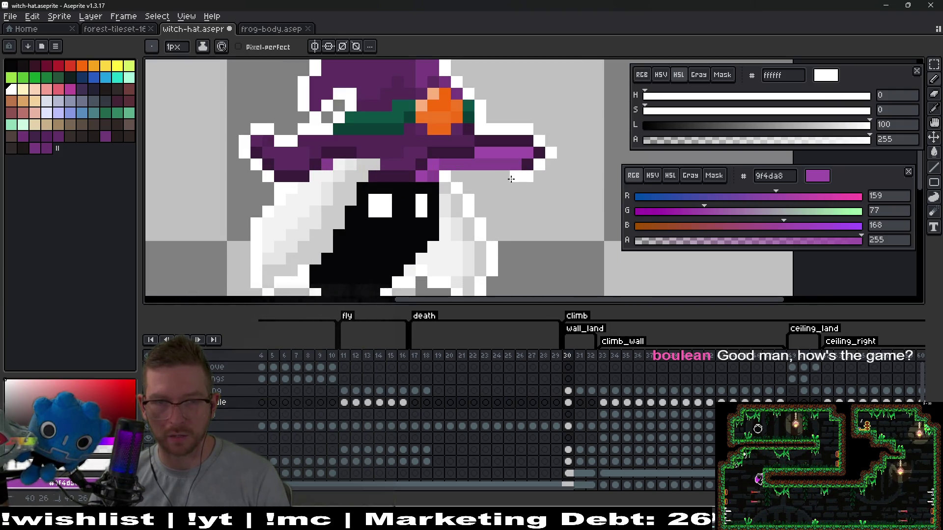
{"action": "left_click_drag", "start_coordinate": [513, 179], "coordinate": [452, 175]}
{"action": "scroll", "coordinate": [490, 189], "scroll_direction": "down", "scroll_amount": 3}
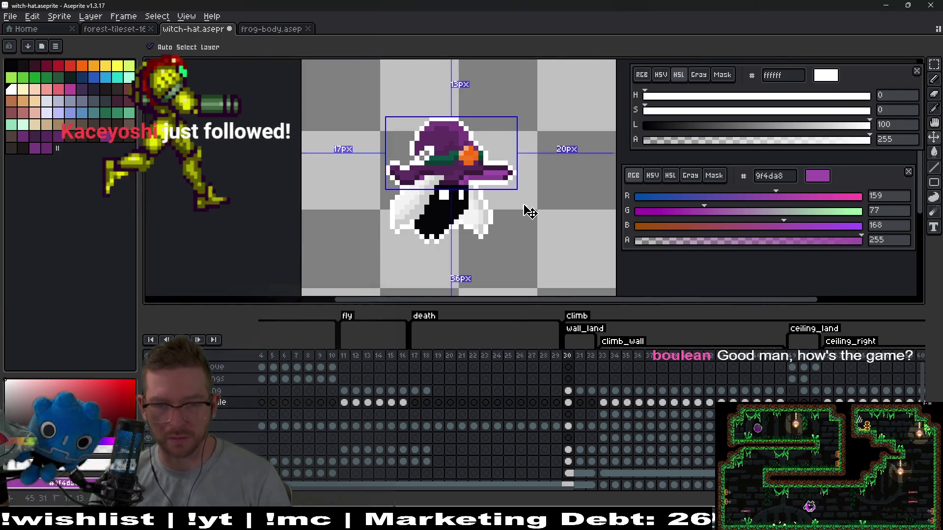
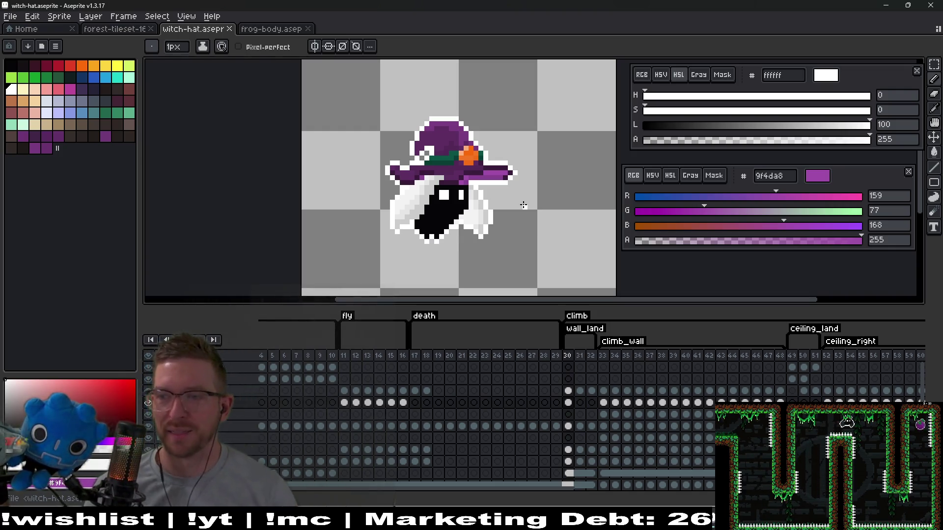
Step: Select the hat cel at frame 30 and flip between neighbouring frames to compare the sprites
{"action": "left_click", "coordinate": [568, 402]}
{"action": "key", "text": "Right"}
{"action": "key", "text": "Left"}
{"action": "key", "text": "Right"}
{"action": "key", "text": "Right"}
{"action": "key", "text": "Left"}
{"action": "key", "text": "Left"}
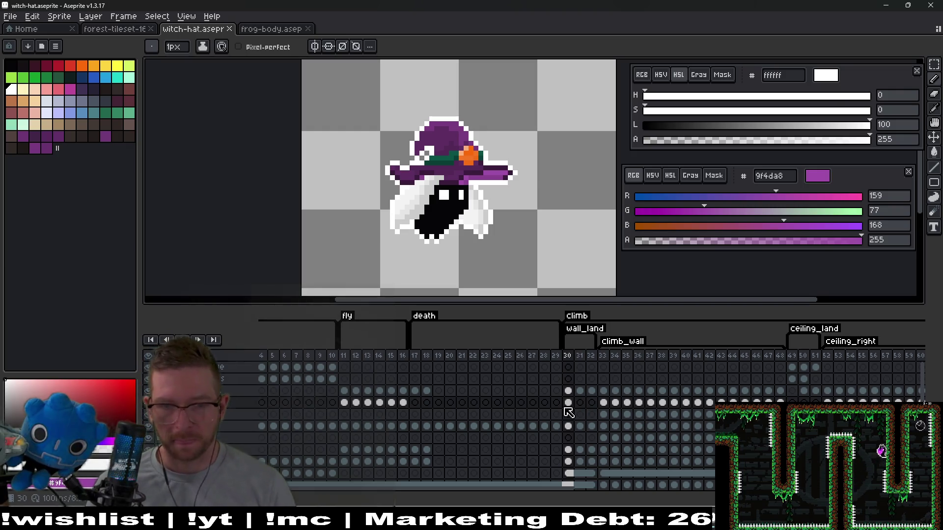
Step: Zoom and pan over the witch-hat sprite, recheck frames 30–32, then select frame 31's idle cel
{"action": "scroll", "coordinate": [472, 193], "scroll_direction": "up", "scroll_amount": 1}
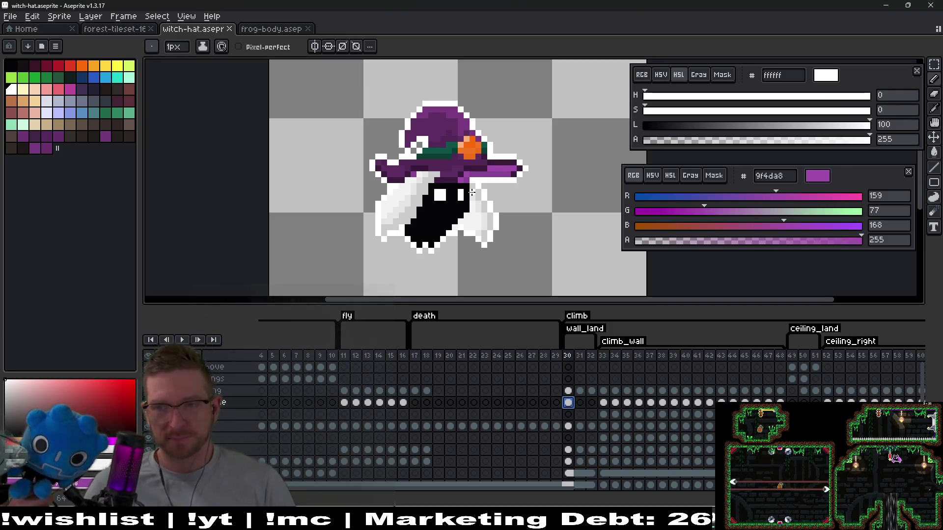
{"action": "scroll", "coordinate": [535, 157], "scroll_direction": "up", "scroll_amount": 2}
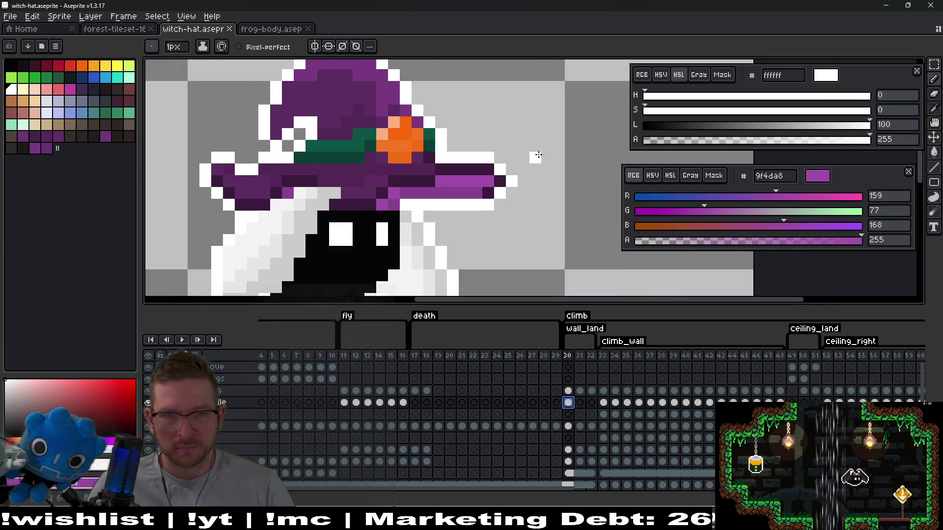
{"action": "scroll", "coordinate": [496, 205], "scroll_direction": "down", "scroll_amount": 1}
{"action": "left_click_drag", "start_coordinate": [497, 205], "coordinate": [533, 179]}
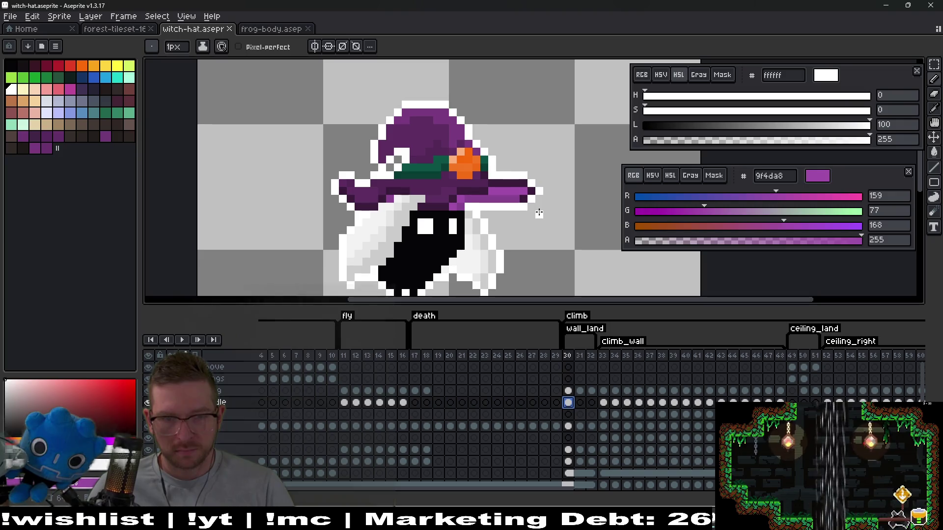
{"action": "key", "text": "Right"}
{"action": "key", "text": "Right"}
{"action": "key", "text": "Left"}
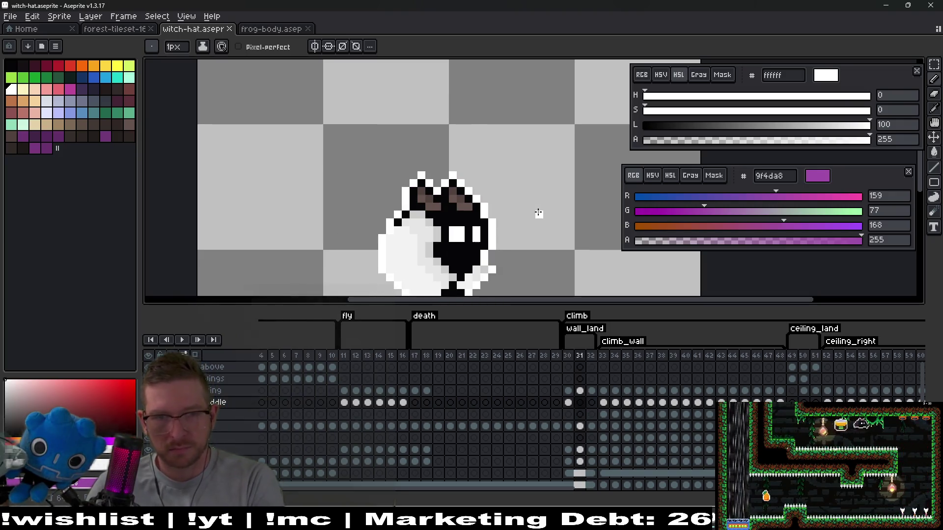
{"action": "key", "text": "Left"}
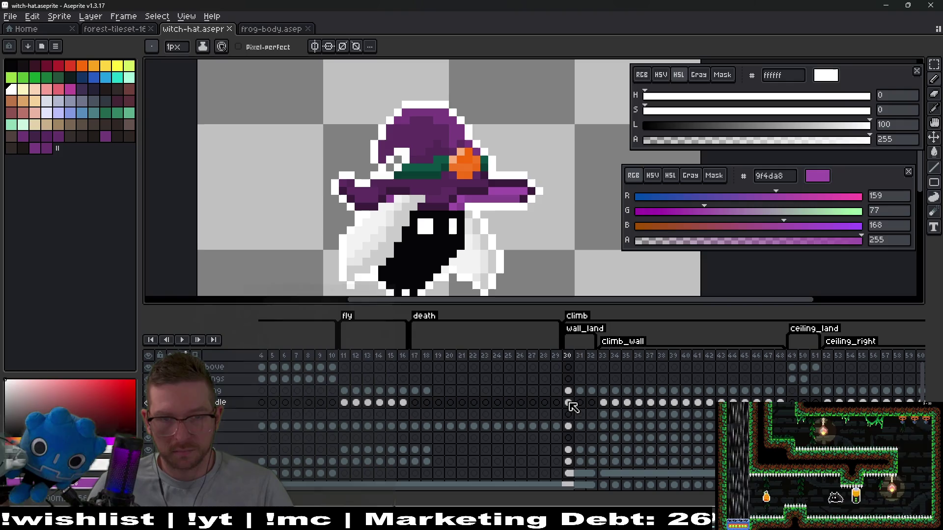
{"action": "left_click", "coordinate": [580, 402]}
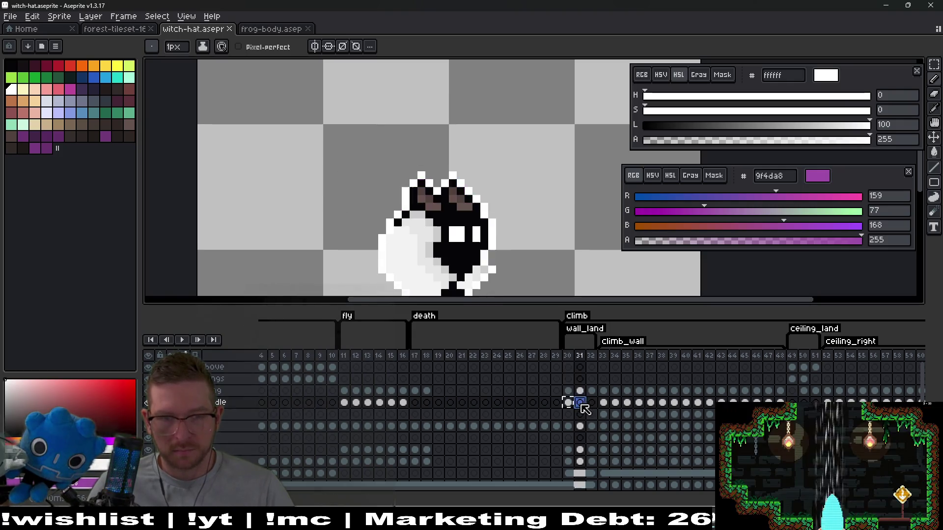
Step: Make a rectangular selection to the right of the hat, then drop it
{"action": "scroll", "coordinate": [501, 238], "scroll_direction": "up", "scroll_amount": 1}
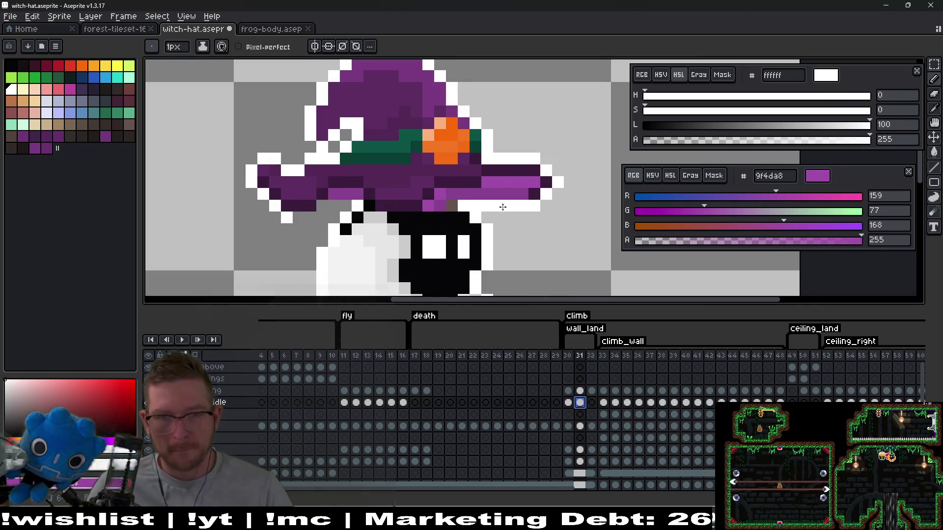
{"action": "key", "text": "b"}
{"action": "key", "text": "m"}
{"action": "left_click_drag", "start_coordinate": [505, 142], "coordinate": [566, 237]}
{"action": "left_click", "coordinate": [581, 205]}
{"action": "scroll", "coordinate": [491, 211], "scroll_direction": "up", "scroll_amount": 2}
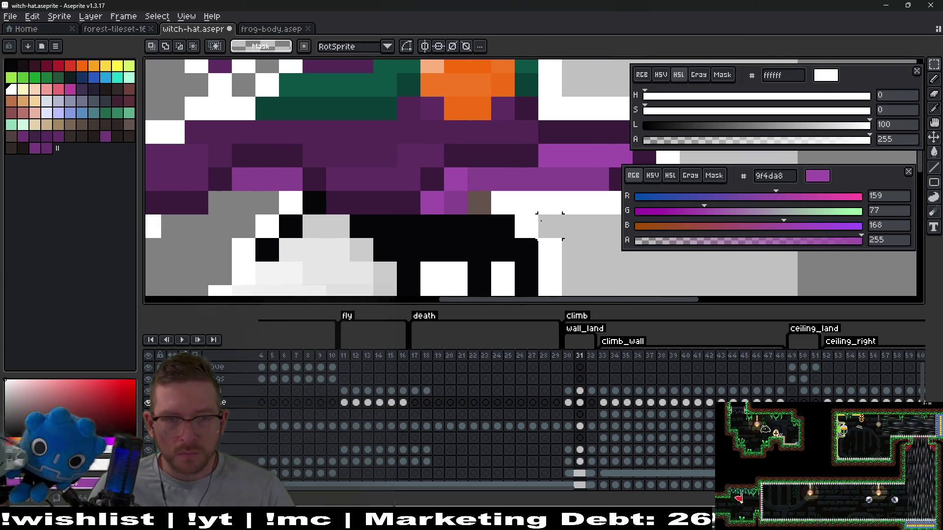
{"action": "scroll", "coordinate": [540, 221], "scroll_direction": "down", "scroll_amount": 1}
Step: Lower the hat one pixel with the Move tool, testing left and right nudges
{"action": "key", "text": "v"}
{"action": "left_click_drag", "start_coordinate": [538, 201], "coordinate": [538, 209]}
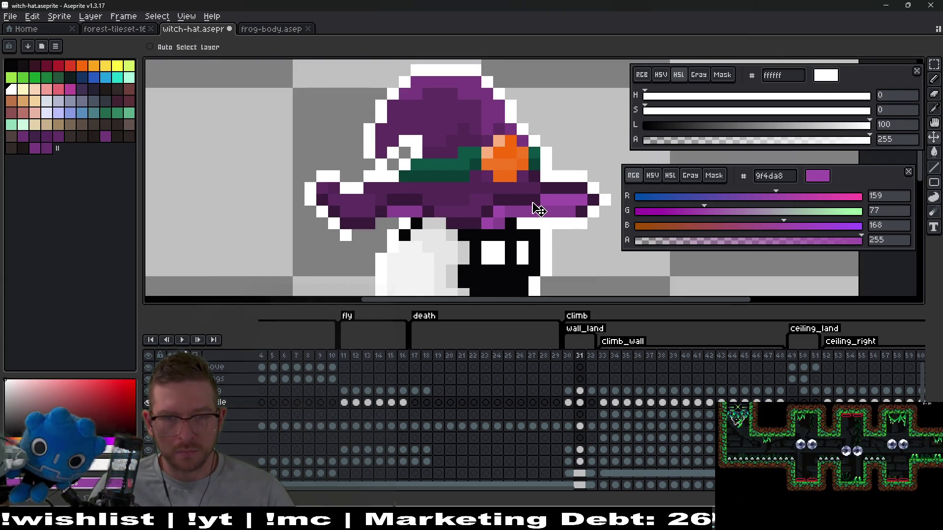
{"action": "key", "text": "Right"}
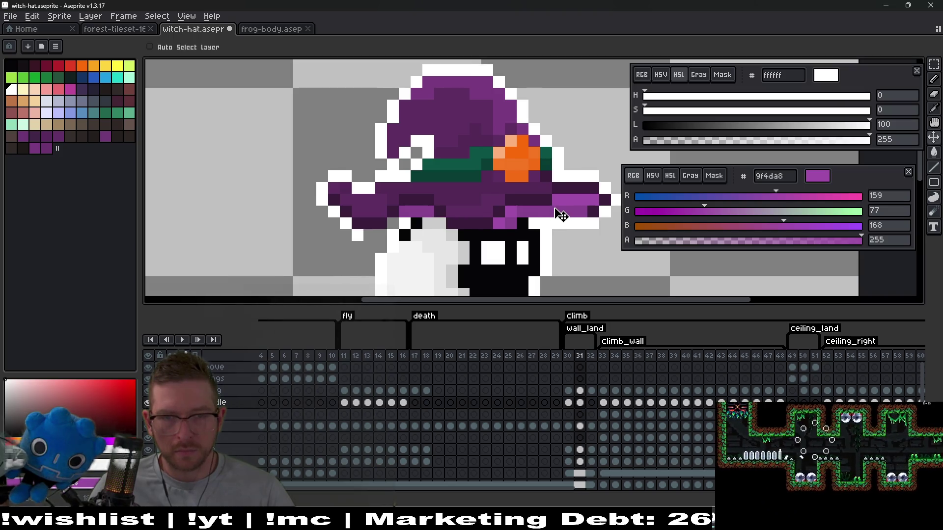
{"action": "key", "text": "Left"}
{"action": "key", "text": "Right"}
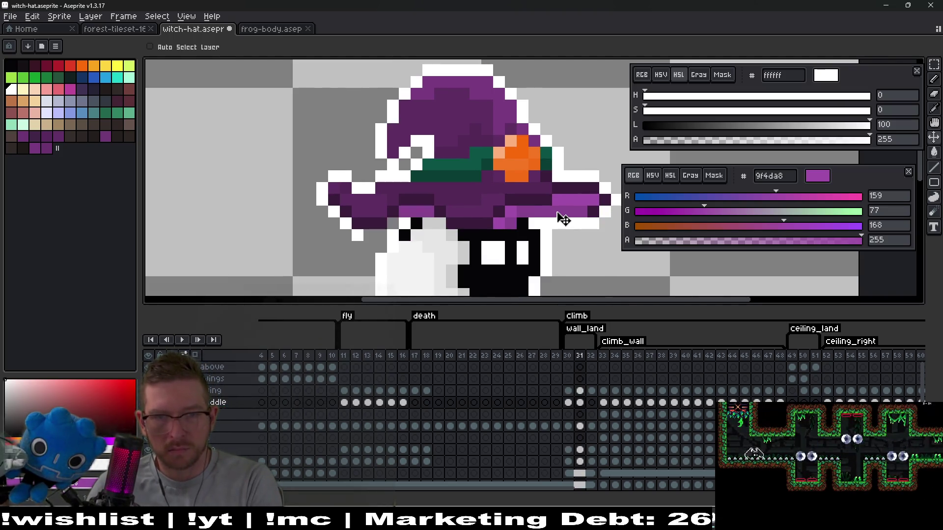
Step: Select the orange buckle and test one-pixel right nudges, reverting each time
{"action": "key", "text": "m"}
{"action": "scroll", "coordinate": [519, 149], "scroll_direction": "up", "scroll_amount": 2}
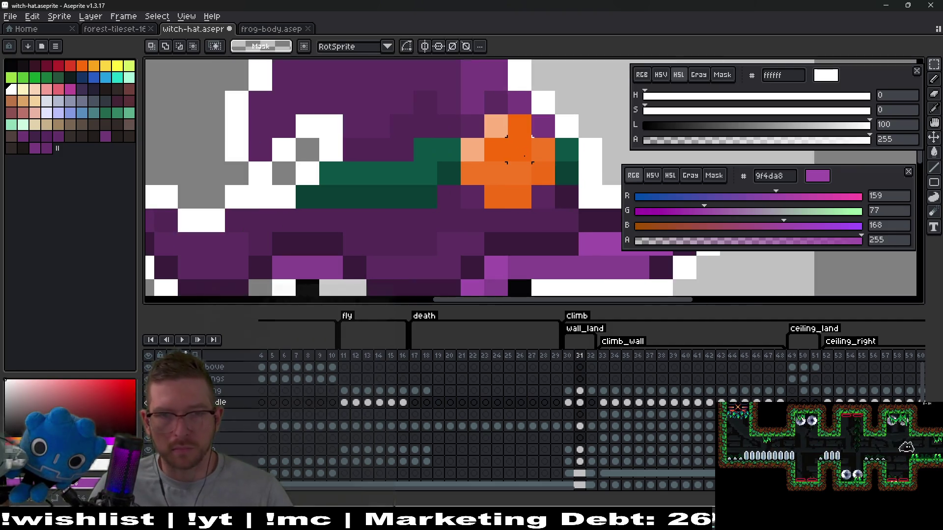
{"action": "left_click_drag", "start_coordinate": [460, 114], "coordinate": [532, 210]}
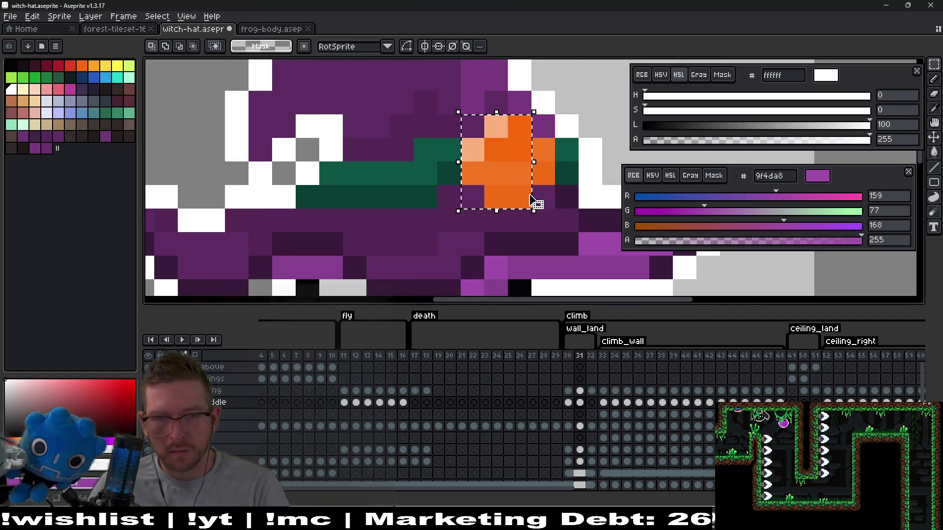
{"action": "key", "text": "Right"}
{"action": "key", "text": "Left"}
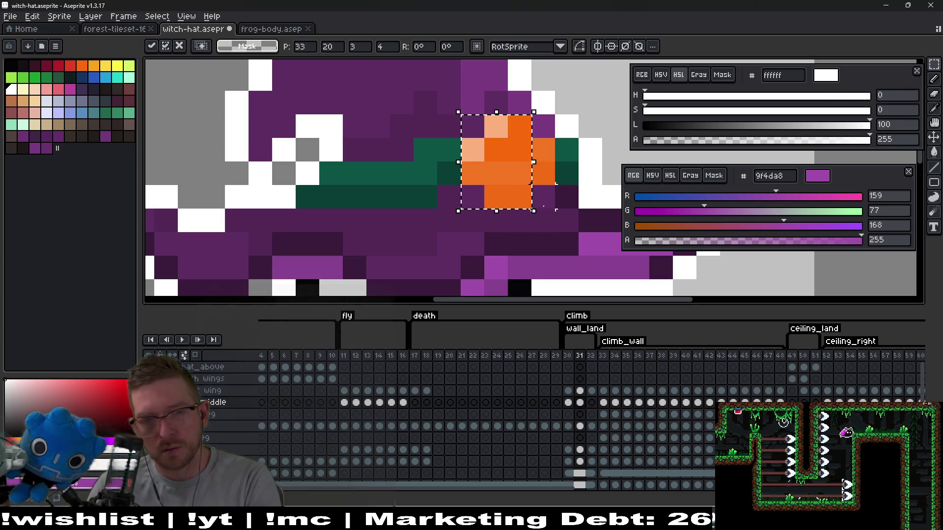
{"action": "key", "text": "ctrl+d"}
{"action": "left_click_drag", "start_coordinate": [471, 127], "coordinate": [545, 198]}
{"action": "key", "text": "Right"}
{"action": "key", "text": "Left"}
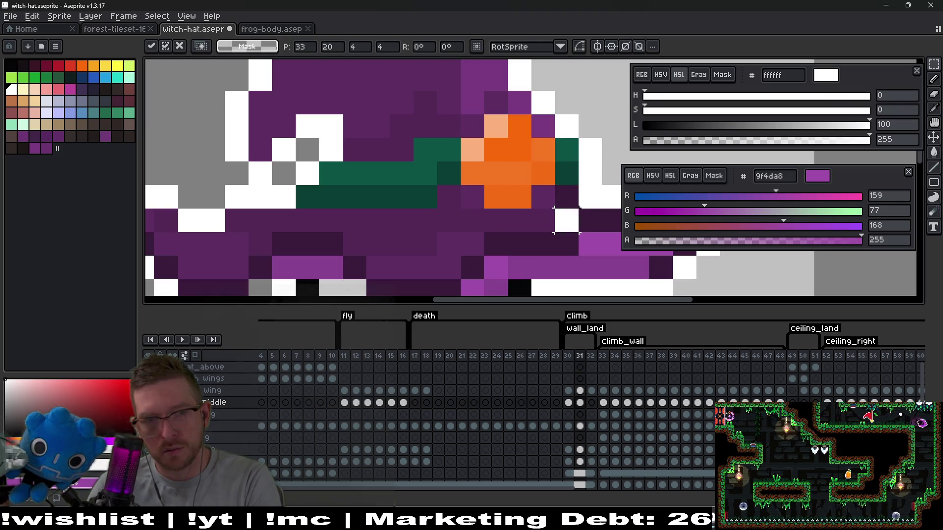
{"action": "key", "text": "ctrl+d"}
Step: Undo stray black paint, narrow the selection to the buckle's three columns and move it one pixel right
{"action": "left_click_drag", "start_coordinate": [496, 148], "coordinate": [520, 193]}
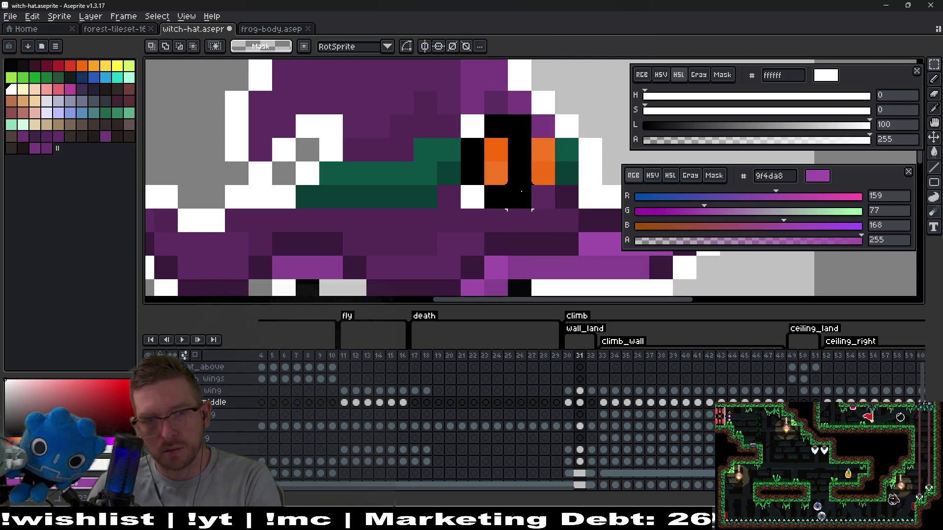
{"action": "key", "text": "ctrl+z"}
{"action": "key", "text": "ctrl+z"}
{"action": "key", "text": "ctrl+z"}
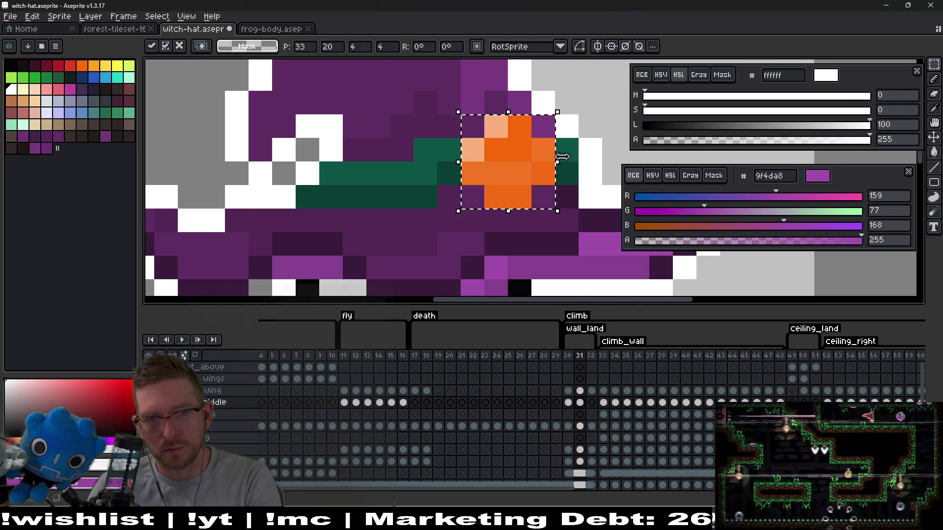
{"action": "left_click_drag", "start_coordinate": [559, 154], "coordinate": [536, 155]}
{"action": "left_click_drag", "start_coordinate": [504, 201], "coordinate": [528, 201]}
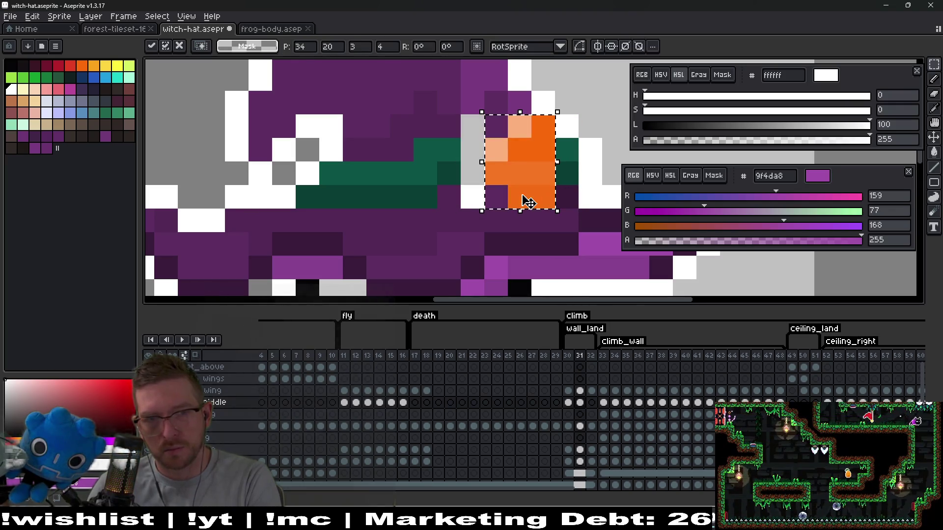
{"action": "key", "text": "Return"}
{"action": "scroll", "coordinate": [501, 157], "scroll_direction": "down", "scroll_amount": 2}
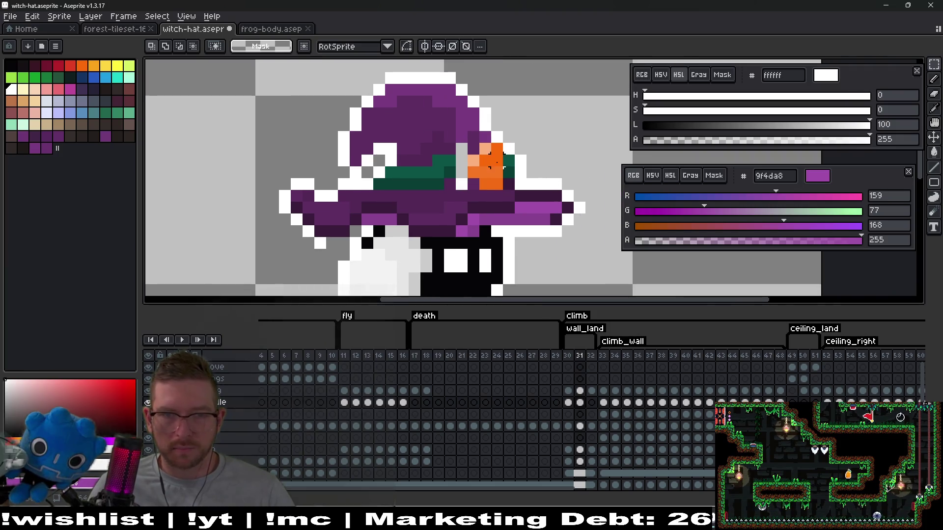
Step: Pick the hat band's teal with the pencil
{"action": "key", "text": "b"}
{"action": "scroll", "coordinate": [459, 175], "scroll_direction": "up", "scroll_amount": 2}
{"action": "left_click", "coordinate": [446, 156], "text": "alt"}
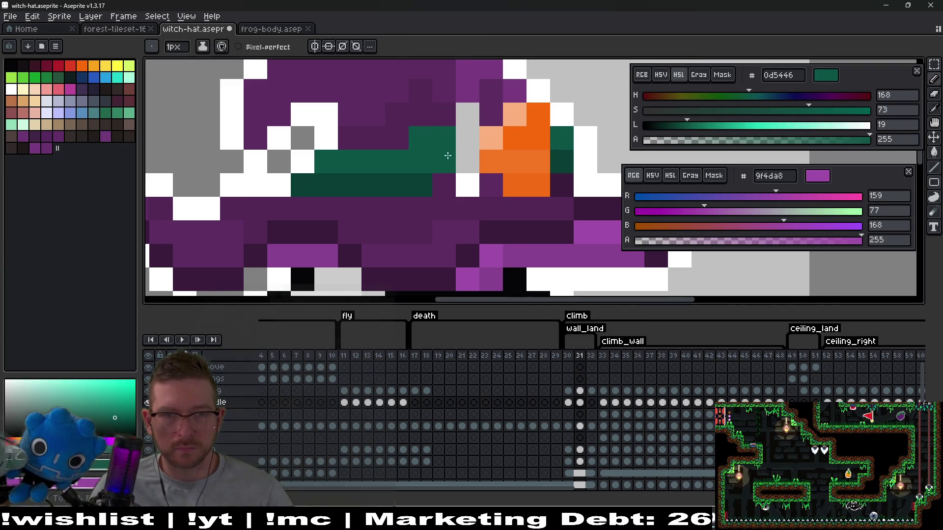
Step: Fill the gap beside the band with teal and paint a leftover band pixel orange
{"action": "left_click_drag", "start_coordinate": [446, 155], "coordinate": [466, 147]}
{"action": "left_click", "coordinate": [459, 160], "text": "alt"}
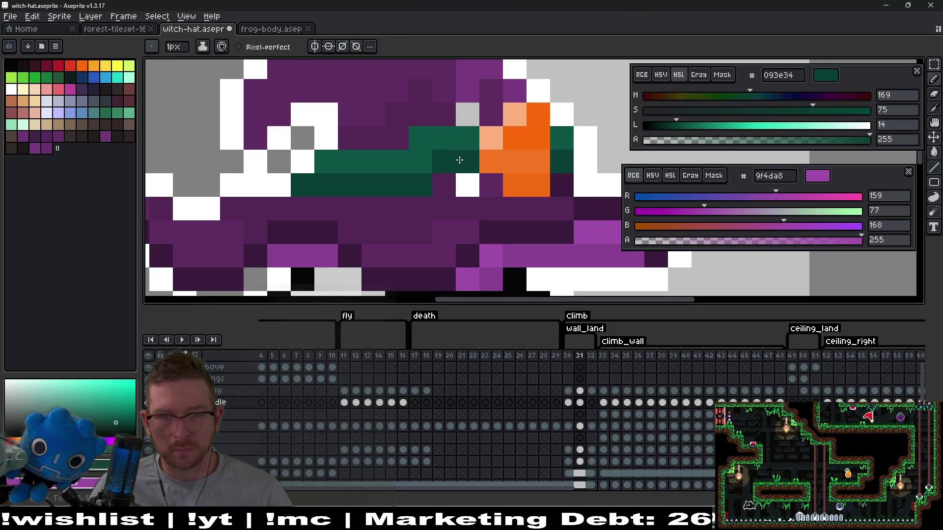
{"action": "scroll", "coordinate": [510, 172], "scroll_direction": "down", "scroll_amount": 1}
{"action": "scroll", "coordinate": [531, 177], "scroll_direction": "up", "scroll_amount": 1}
{"action": "left_click", "coordinate": [520, 148], "text": "alt"}
{"action": "left_click", "coordinate": [539, 150]}
Step: Add a missing buckle pixel in lighter orange and clean up stray orange pixels
{"action": "left_click", "coordinate": [532, 170], "text": "alt"}
{"action": "scroll", "coordinate": [548, 171], "scroll_direction": "down", "scroll_amount": 5}
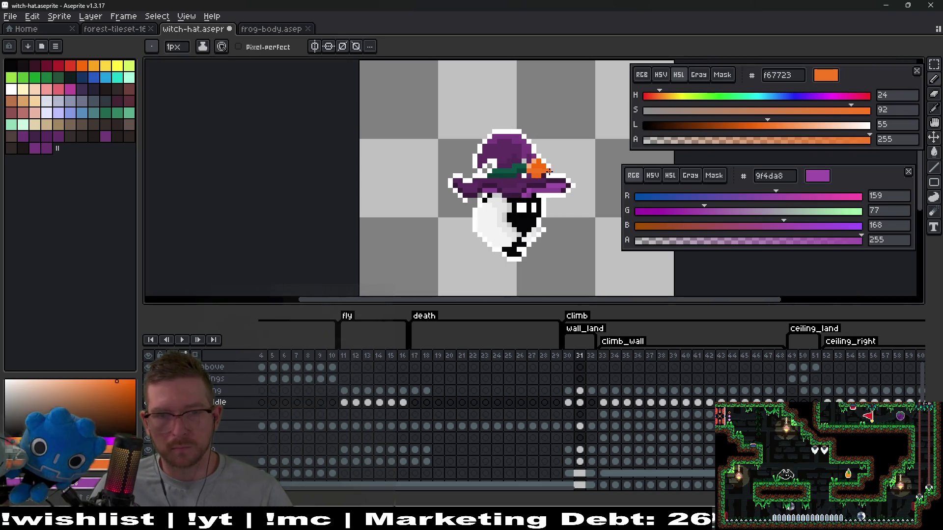
{"action": "scroll", "coordinate": [528, 178], "scroll_direction": "up", "scroll_amount": 5}
{"action": "left_click", "coordinate": [527, 179]}
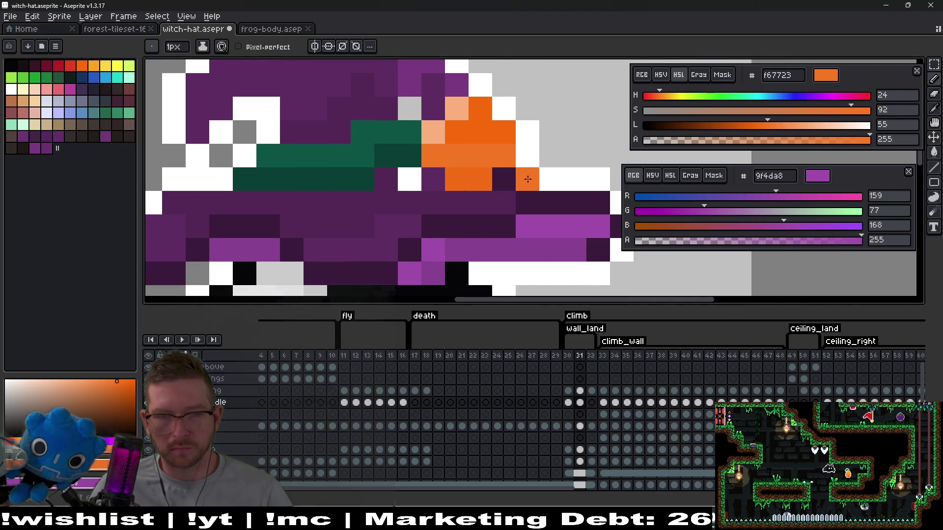
{"action": "left_click", "coordinate": [535, 153], "text": "alt"}
{"action": "mouse_move", "coordinate": [527, 179]}
{"action": "left_mouse_down"}
{"action": "mouse_move", "coordinate": [513, 160]}
{"action": "mouse_move", "coordinate": [531, 156]}
{"action": "left_mouse_up"}
{"action": "key", "text": "e"}
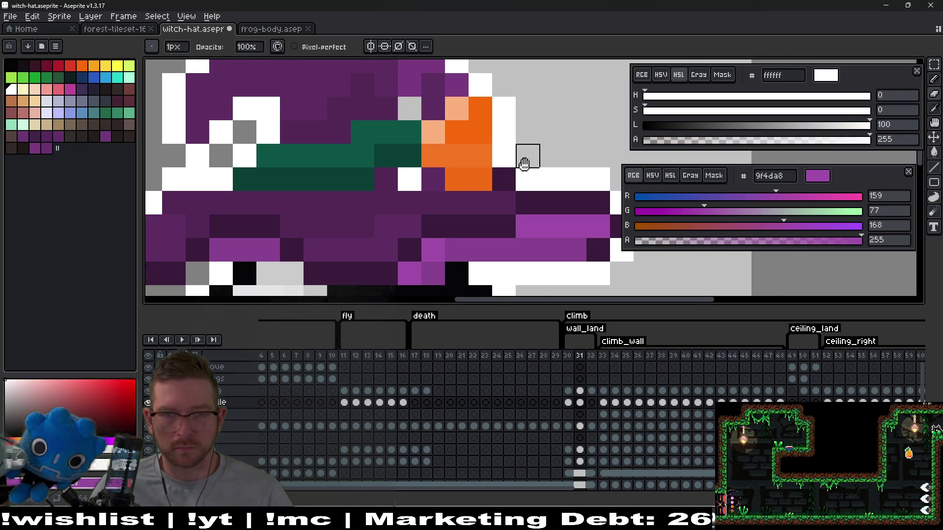
Step: Fill a white gap and a grey hole in the hat with purple
{"action": "scroll", "coordinate": [525, 165], "scroll_direction": "left", "scroll_amount": 2}
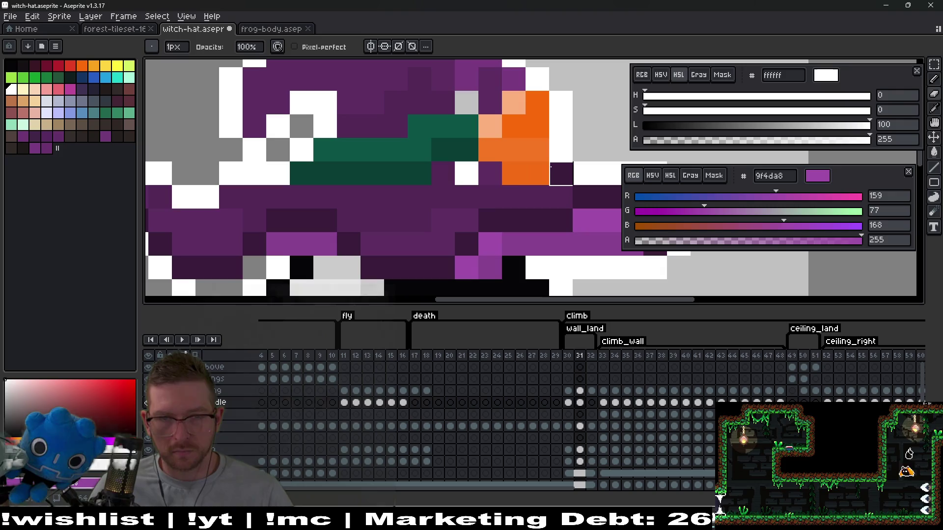
{"action": "left_click", "coordinate": [494, 182], "text": "alt"}
{"action": "key", "text": "b"}
{"action": "left_click", "coordinate": [466, 173]}
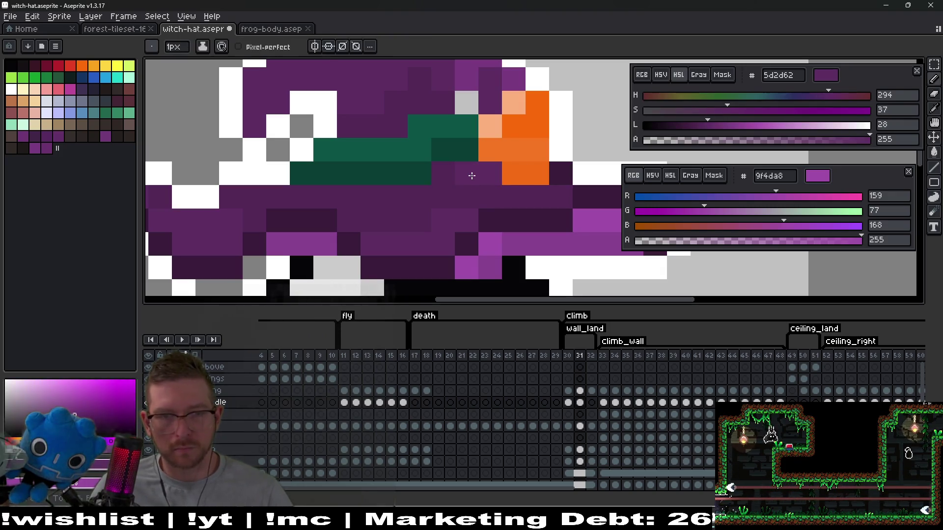
{"action": "scroll", "coordinate": [478, 170], "scroll_direction": "down", "scroll_amount": 2}
{"action": "scroll", "coordinate": [478, 170], "scroll_direction": "up", "scroll_amount": 1}
{"action": "left_click", "coordinate": [484, 137], "text": "alt"}
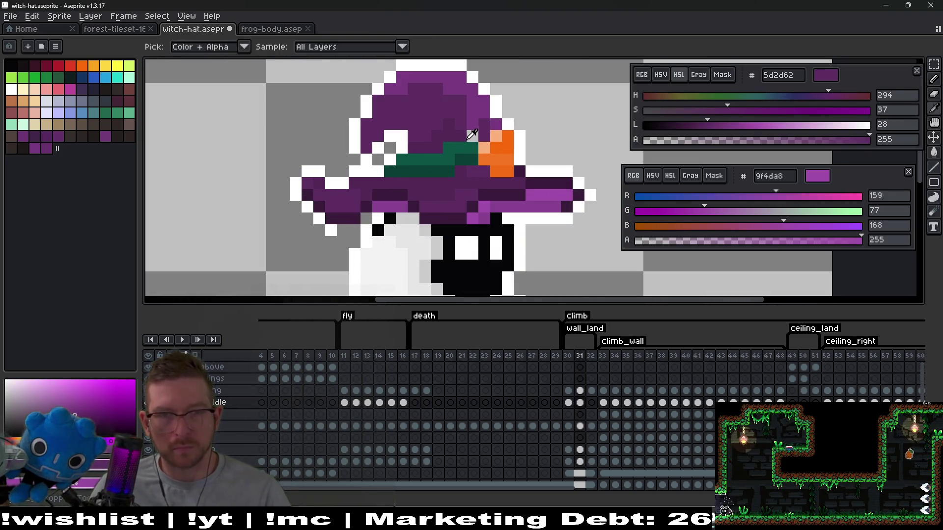
{"action": "left_click", "coordinate": [473, 136]}
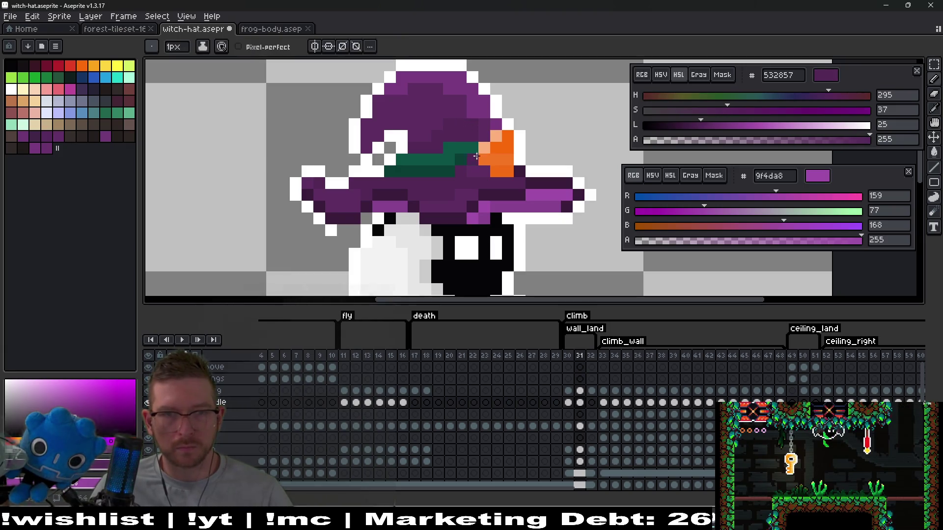
Step: Shift the left part of the hat one pixel left
{"action": "scroll", "coordinate": [481, 138], "scroll_direction": "left", "scroll_amount": 1}
{"action": "scroll", "coordinate": [448, 154], "scroll_direction": "left", "scroll_amount": 2}
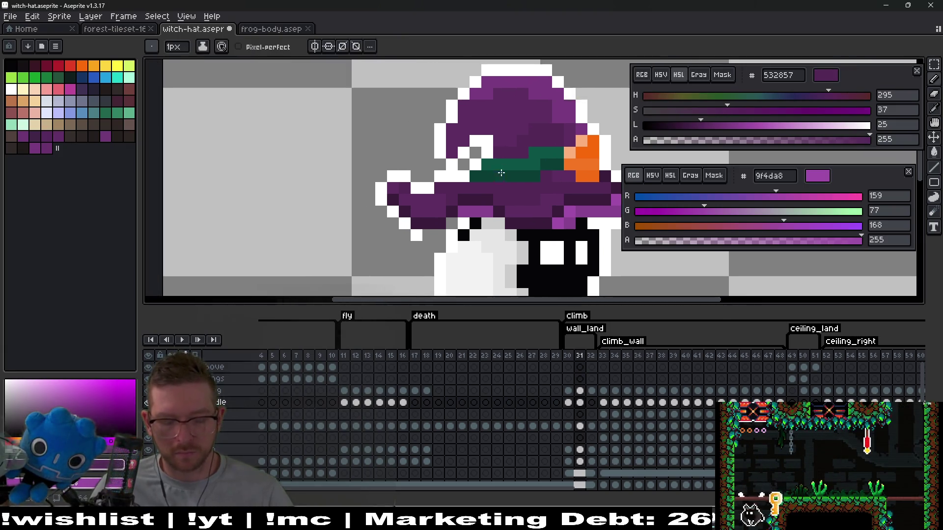
{"action": "key", "text": "m"}
{"action": "left_click_drag", "start_coordinate": [450, 96], "coordinate": [512, 180]}
{"action": "key", "text": "Left"}
{"action": "key", "text": "Right"}
{"action": "key", "text": "ctrl+d"}
{"action": "mouse_move", "coordinate": [445, 89]}
{"action": "left_mouse_down"}
{"action": "mouse_move", "coordinate": [494, 189]}
{"action": "mouse_move", "coordinate": [499, 177]}
{"action": "left_mouse_up"}
{"action": "key", "text": "Left"}
{"action": "key", "text": "ctrl+d"}
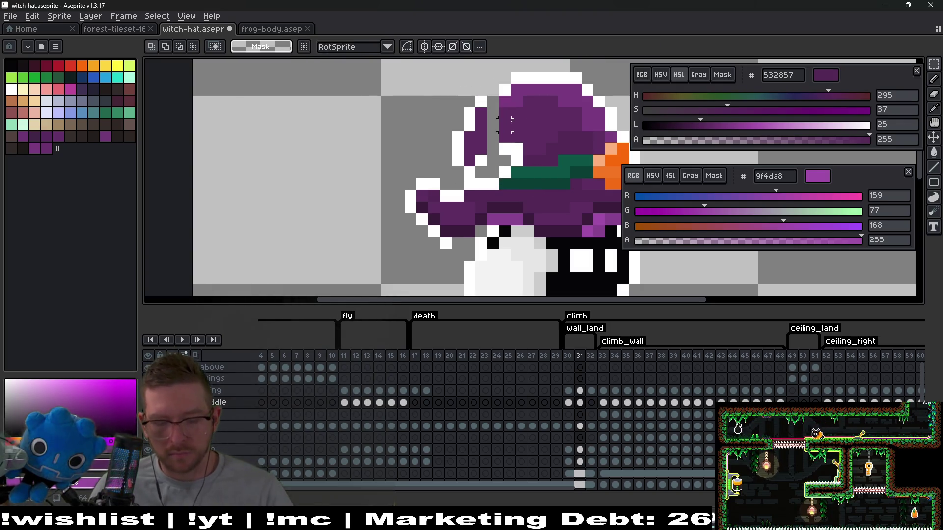
Step: Add white outline pixels to the hat and fill a white pixel inside its curl
{"action": "key", "text": "b"}
{"action": "left_click", "coordinate": [497, 136], "text": "alt"}
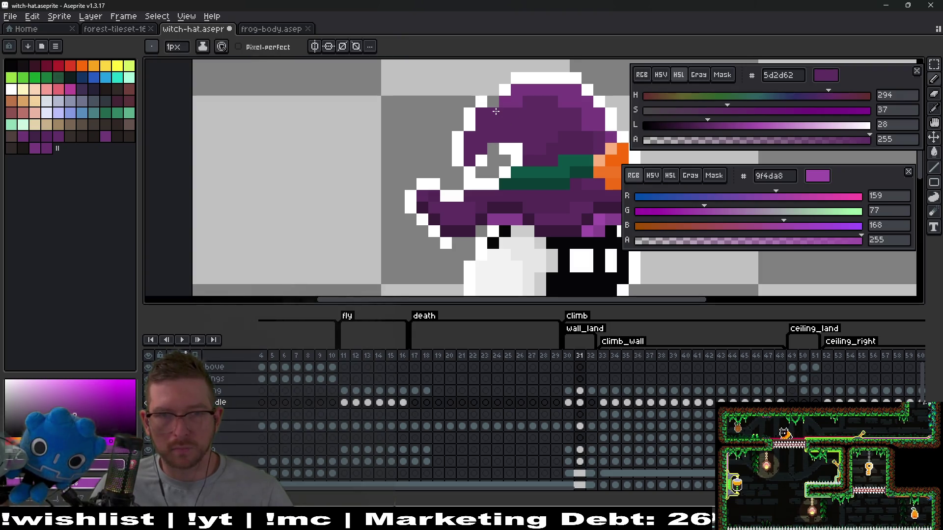
{"action": "scroll", "coordinate": [500, 112], "scroll_direction": "up", "scroll_amount": 2}
{"action": "left_click", "coordinate": [510, 131], "text": "alt"}
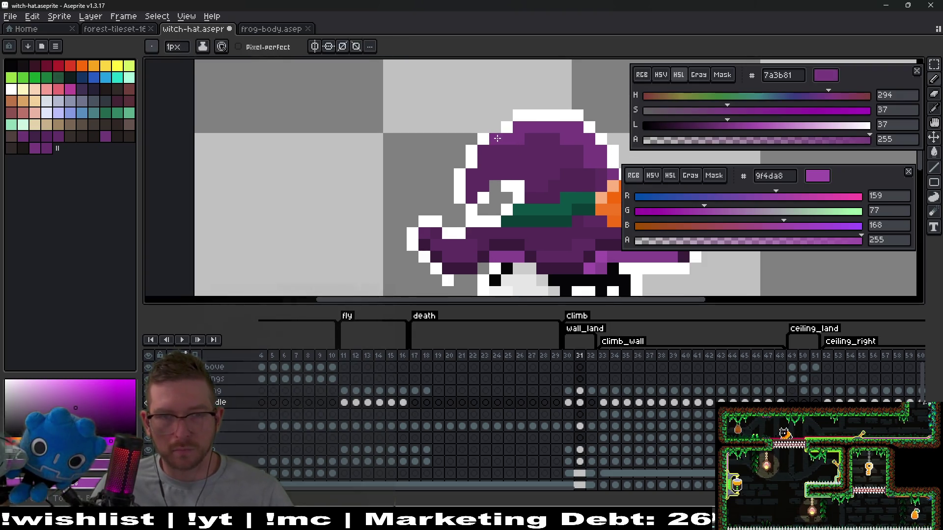
{"action": "left_click", "coordinate": [503, 128], "text": "alt"}
{"action": "left_click", "coordinate": [506, 125], "text": "alt"}
{"action": "left_click", "coordinate": [494, 128]}
{"action": "left_click", "coordinate": [506, 176]}
{"action": "scroll", "coordinate": [500, 161], "scroll_direction": "down", "scroll_amount": 1}
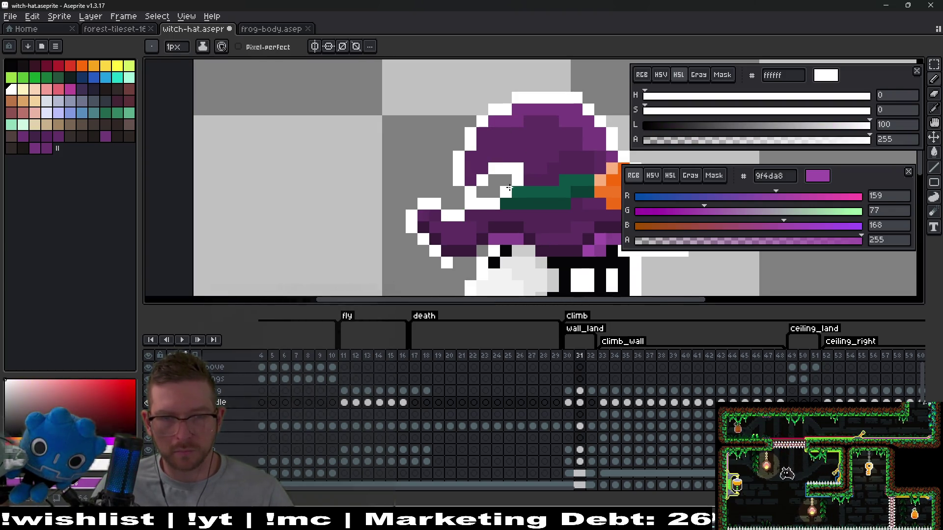
{"action": "scroll", "coordinate": [515, 174], "scroll_direction": "down", "scroll_amount": 2}
Step: Paint the grey pixel beside the hat's left brim white
{"action": "key", "text": "m"}
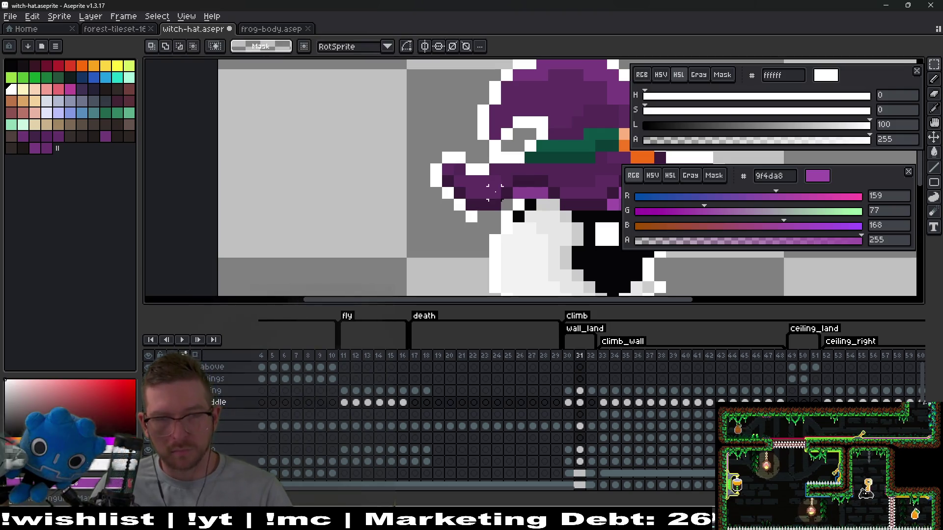
{"action": "left_click_drag", "start_coordinate": [423, 145], "coordinate": [471, 225]}
{"action": "left_click", "coordinate": [518, 218]}
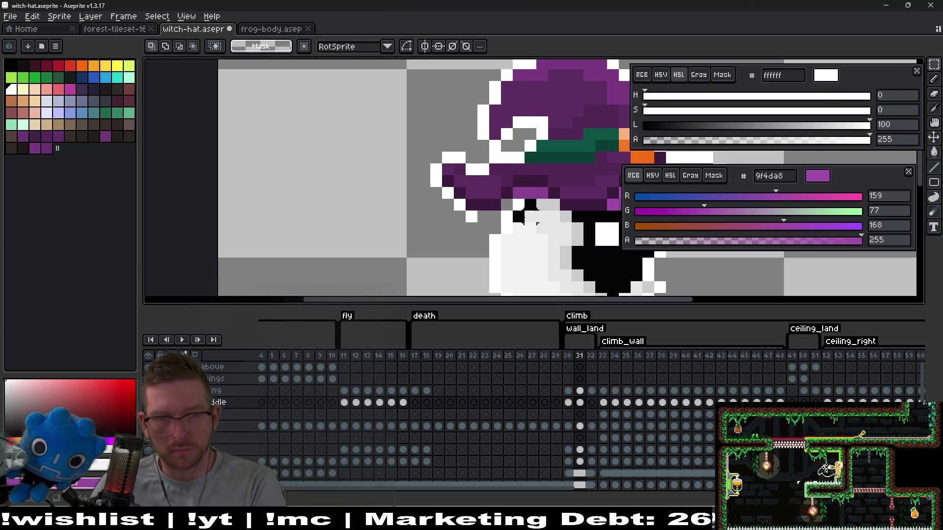
{"action": "left_click_drag", "start_coordinate": [427, 137], "coordinate": [467, 224]}
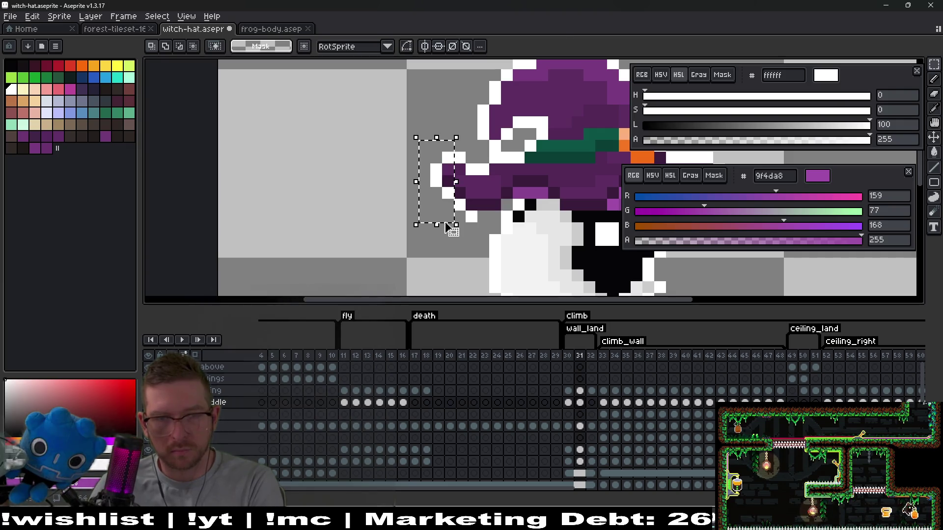
{"action": "key", "text": "b"}
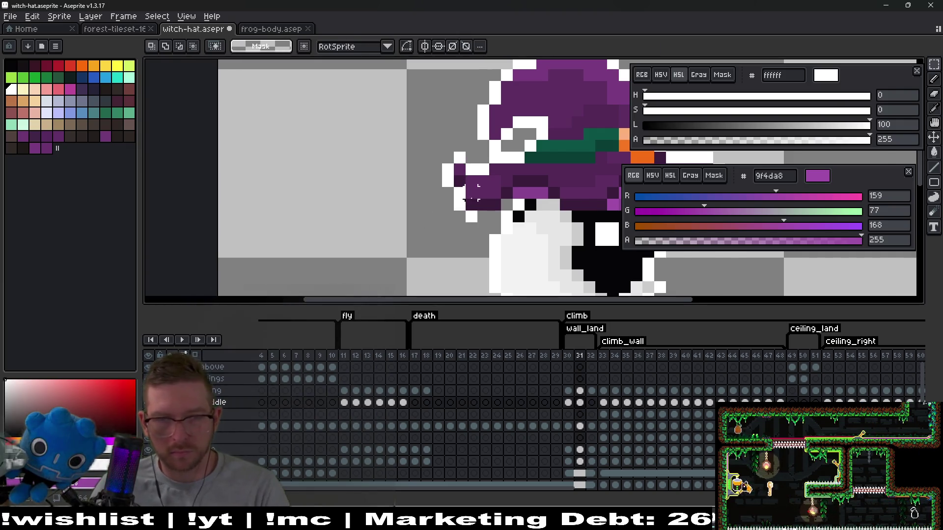
{"action": "scroll", "coordinate": [473, 197], "scroll_direction": "up", "scroll_amount": 3}
{"action": "left_click", "coordinate": [459, 192], "text": "alt"}
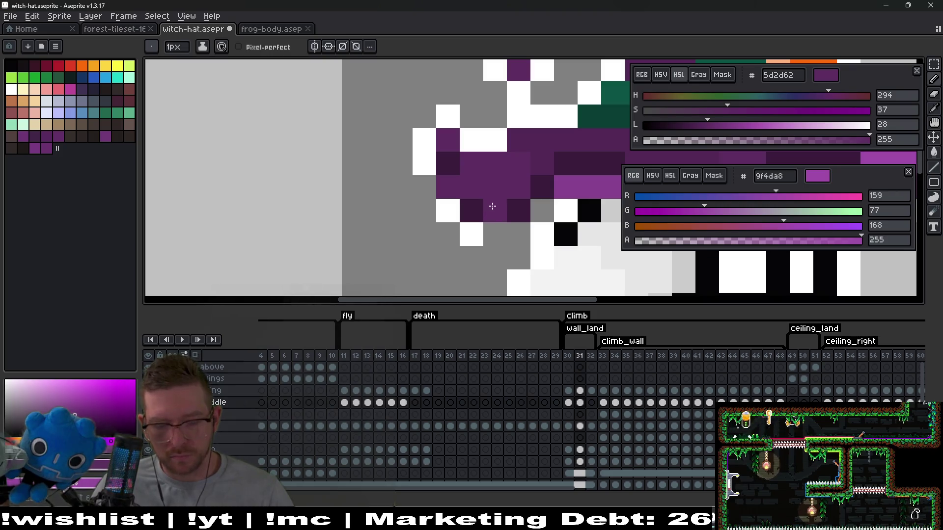
{"action": "left_click", "coordinate": [432, 185], "text": "alt"}
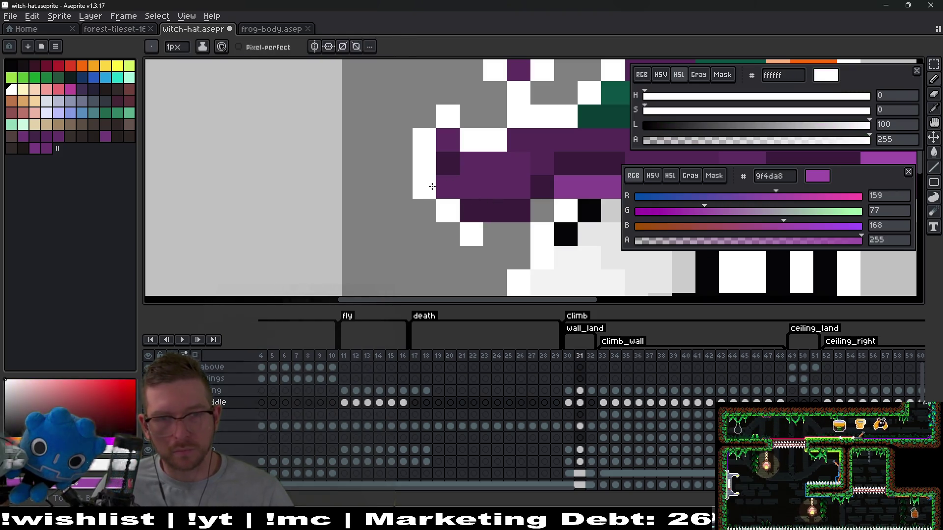
{"action": "left_click", "coordinate": [494, 234]}
{"action": "scroll", "coordinate": [544, 215], "scroll_direction": "down", "scroll_amount": 4}
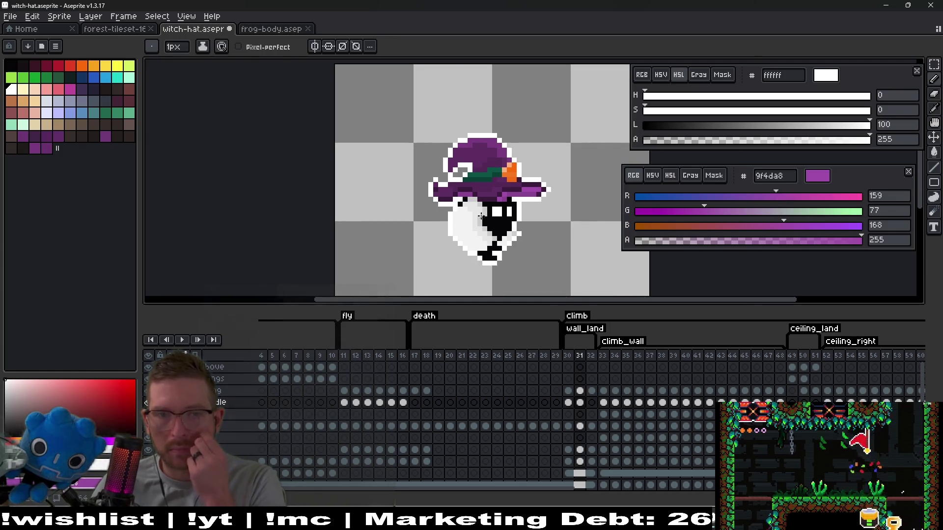
Step: Compare against frame 30, then shift a block of brim pixels one pixel right
{"action": "key", "text": "comma"}
{"action": "key", "text": "period"}
{"action": "scroll", "coordinate": [491, 177], "scroll_direction": "up", "scroll_amount": 5}
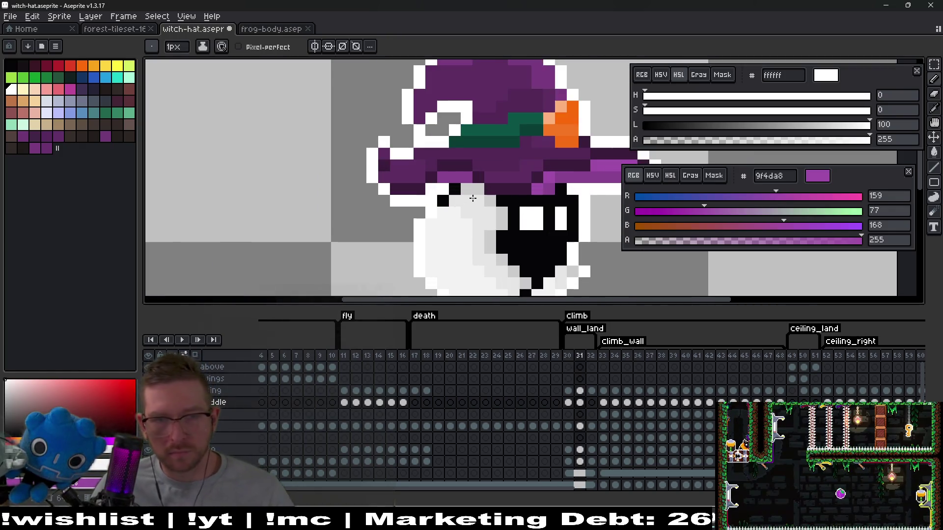
{"action": "key", "text": "m"}
{"action": "mouse_move", "coordinate": [341, 143]}
{"action": "left_mouse_down"}
{"action": "mouse_move", "coordinate": [456, 189]}
{"action": "mouse_move", "coordinate": [465, 177]}
{"action": "left_mouse_up"}
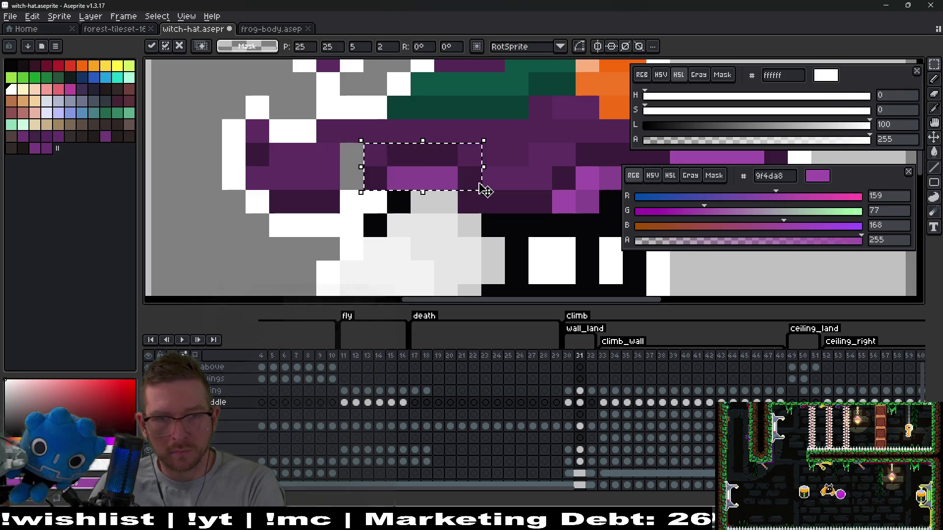
{"action": "left_click", "coordinate": [499, 203]}
Step: Sample purples 532857 and 391b3b, then move a small block of pixels under the brim
{"action": "key", "text": "i"}
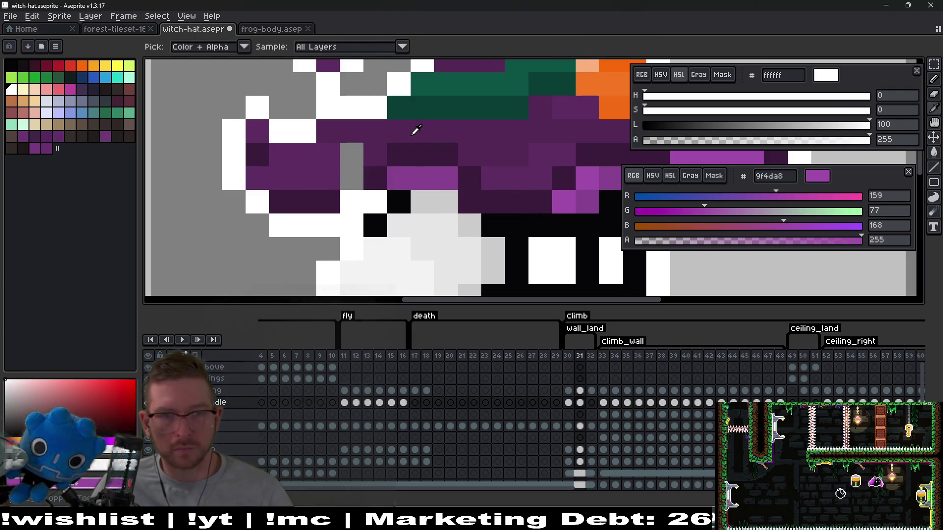
{"action": "left_click", "coordinate": [415, 131]}
{"action": "key", "text": "b"}
{"action": "scroll", "coordinate": [488, 171], "scroll_direction": "down", "scroll_amount": 2}
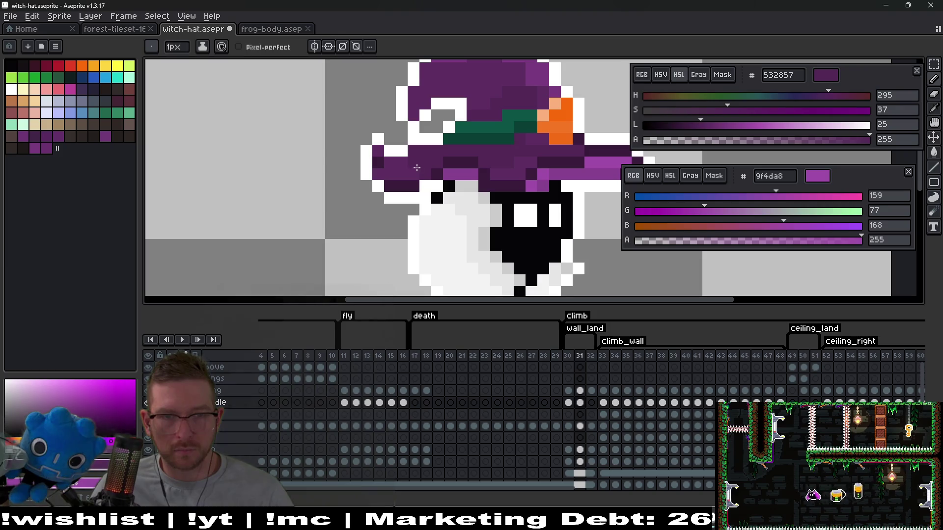
{"action": "scroll", "coordinate": [477, 162], "scroll_direction": "up", "scroll_amount": 3}
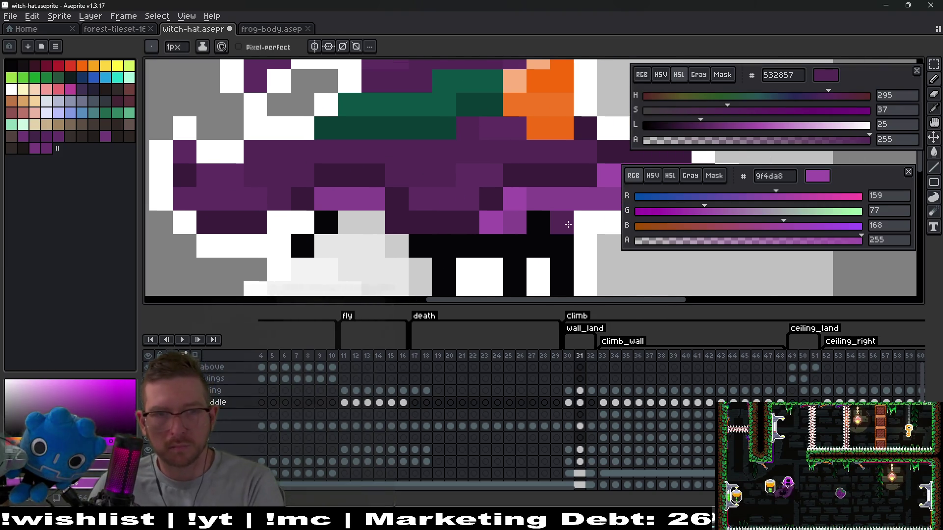
{"action": "scroll", "coordinate": [352, 216], "scroll_direction": "left", "scroll_amount": 3}
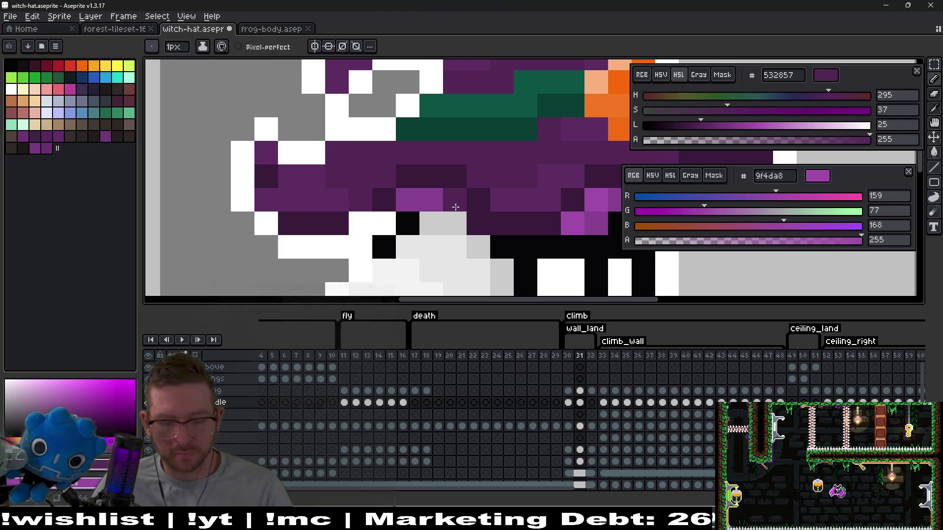
{"action": "left_click", "coordinate": [356, 223], "text": "alt"}
{"action": "scroll", "coordinate": [356, 223], "scroll_direction": "down", "scroll_amount": 4}
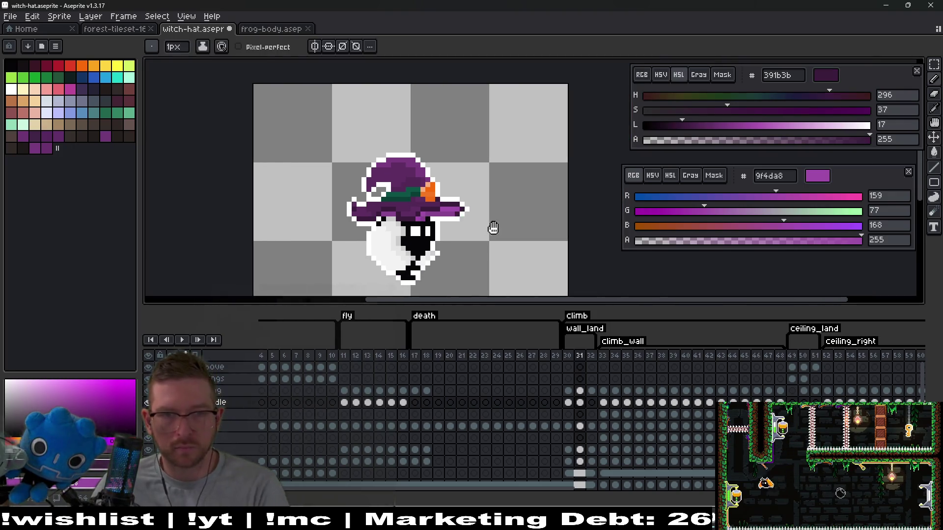
{"action": "scroll", "coordinate": [437, 211], "scroll_direction": "up", "scroll_amount": 2}
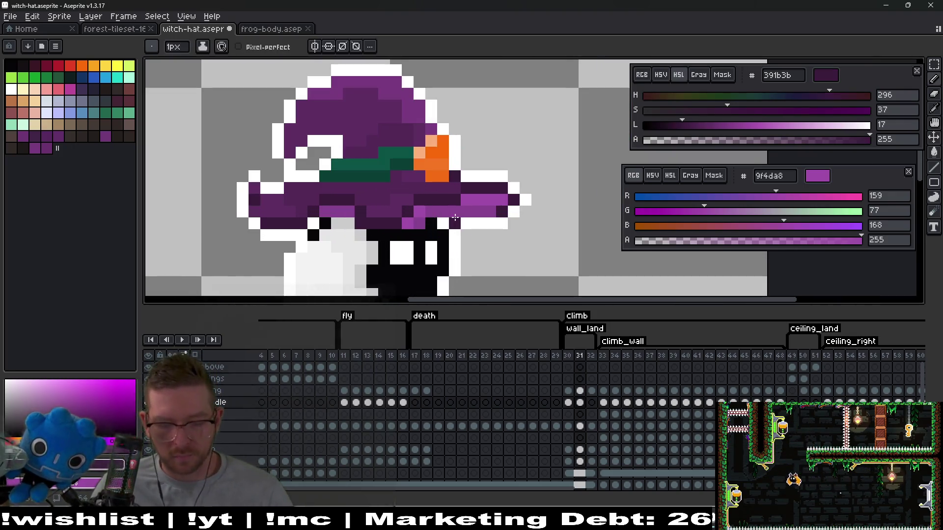
{"action": "key", "text": "m"}
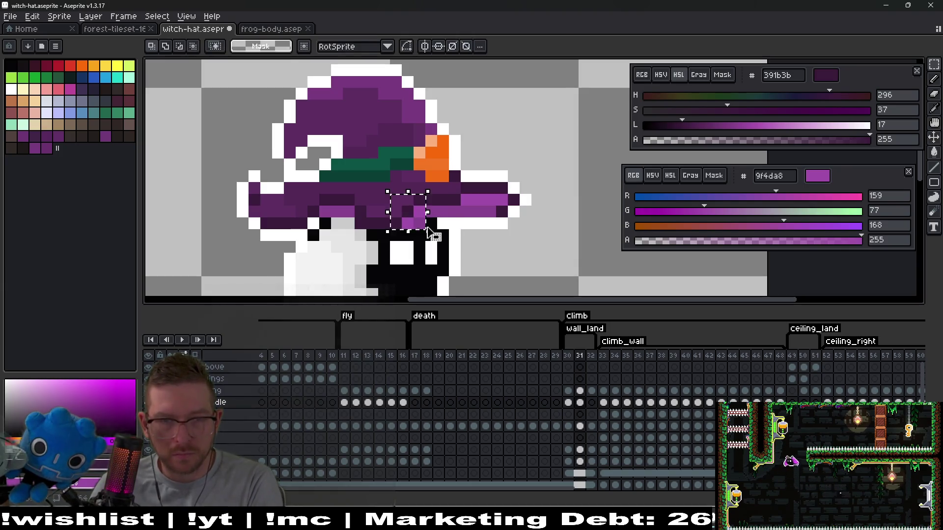
{"action": "left_click_drag", "start_coordinate": [479, 218], "coordinate": [484, 219]}
Step: Repaint a stray black pixel and a brown pixel on the brim in purple 5d2d62
{"action": "scroll", "coordinate": [484, 218], "scroll_direction": "up", "scroll_amount": 3}
{"action": "key", "text": "i"}
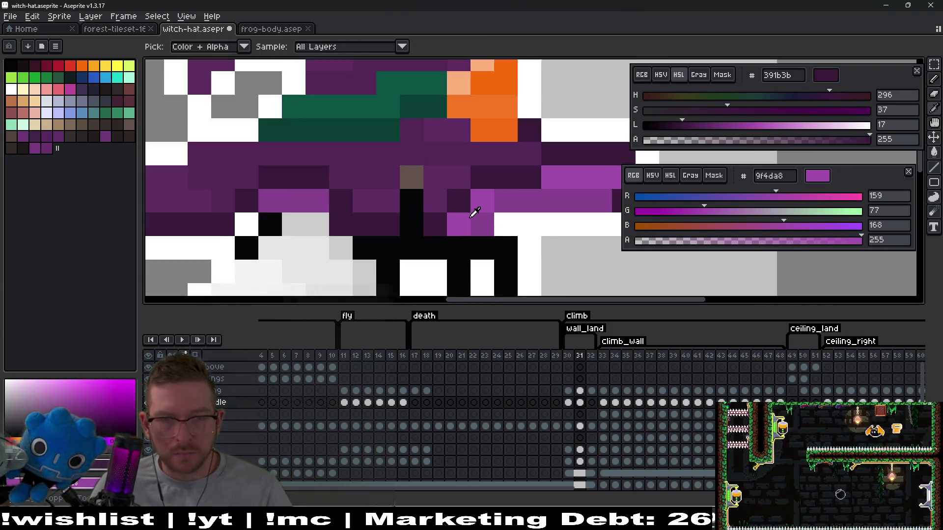
{"action": "left_click", "coordinate": [417, 201]}
{"action": "key", "text": "b"}
{"action": "left_click", "coordinate": [396, 195]}
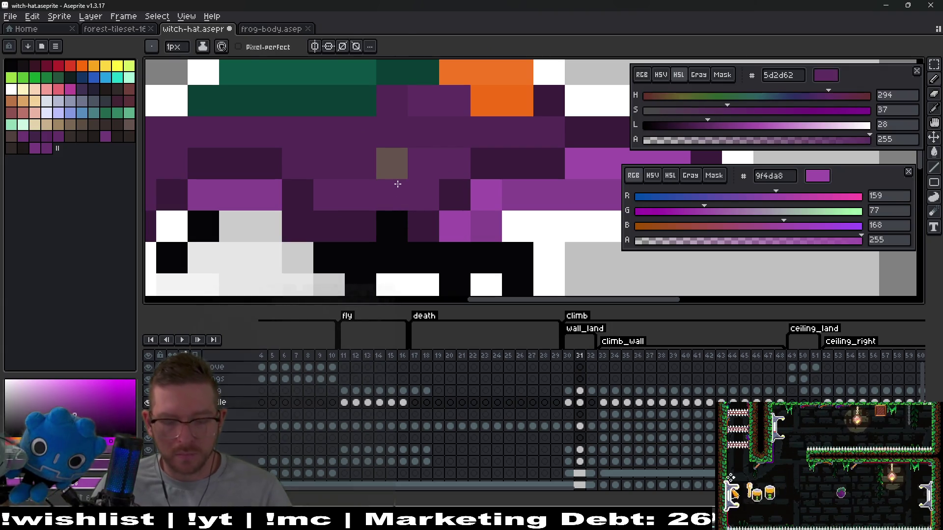
{"action": "key", "text": "i"}
{"action": "left_click", "coordinate": [395, 137]}
Step: Pick up the brim purples 532857 and 391b3b for painting
{"action": "key", "text": "b"}
{"action": "left_click", "coordinate": [399, 164]}
{"action": "scroll", "coordinate": [427, 164], "scroll_direction": "down", "scroll_amount": 1}
{"action": "key", "text": "i"}
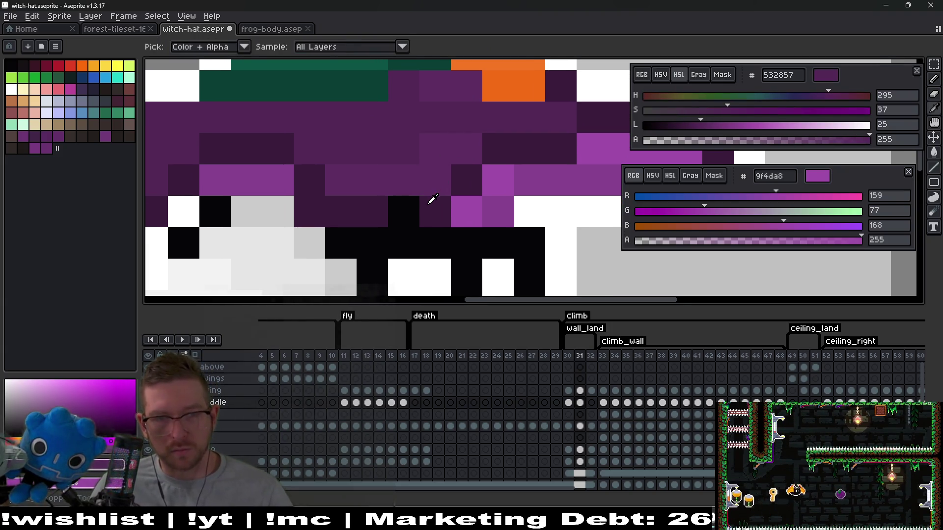
{"action": "left_click", "coordinate": [432, 199]}
{"action": "key", "text": "b"}
{"action": "scroll", "coordinate": [522, 205], "scroll_direction": "down", "scroll_amount": 3}
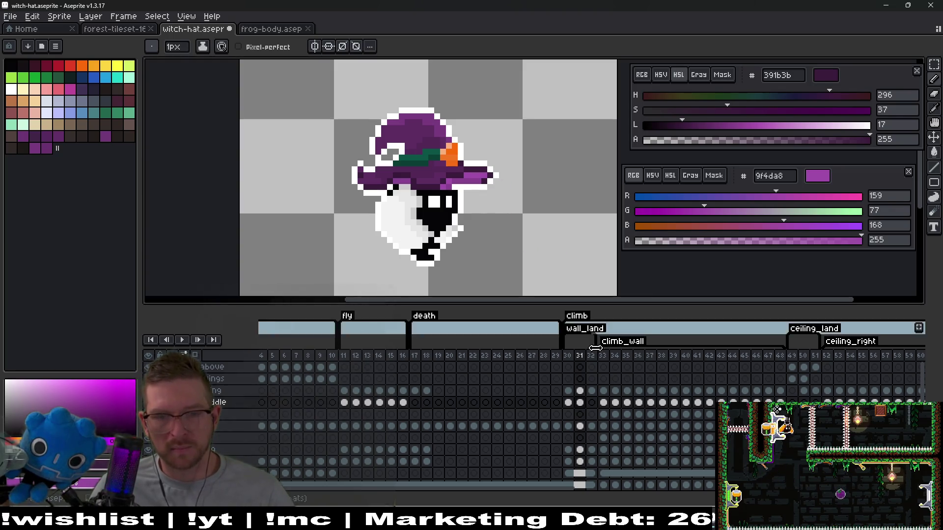
{"action": "scroll", "coordinate": [467, 152], "scroll_direction": "up", "scroll_amount": 3}
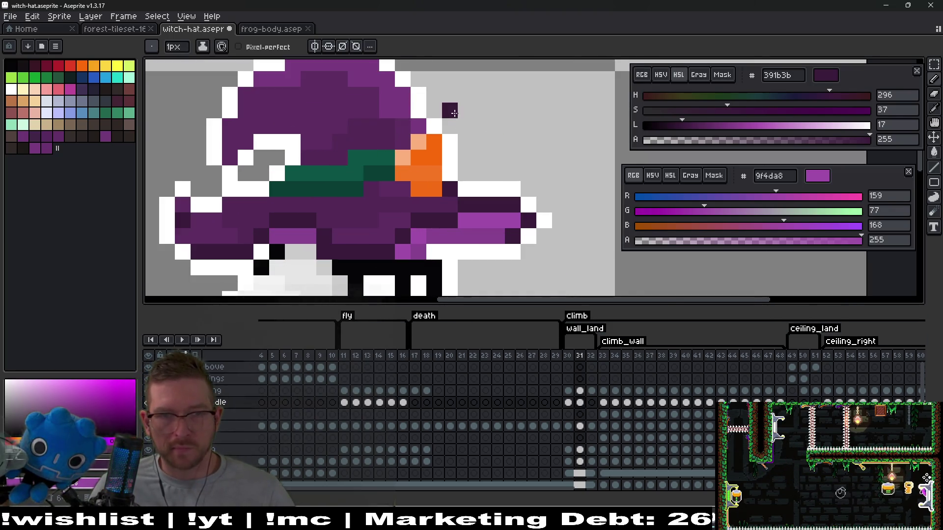
Step: Move the small block at the hat's tip one pixel right and compare with frame 30
{"action": "key", "text": "m"}
{"action": "scroll", "coordinate": [467, 151], "scroll_direction": "up", "scroll_amount": 1}
{"action": "left_click_drag", "start_coordinate": [379, 96], "coordinate": [442, 159]}
{"action": "mouse_move", "coordinate": [432, 128]}
{"action": "left_mouse_down"}
{"action": "mouse_move", "coordinate": [484, 110]}
{"action": "mouse_move", "coordinate": [466, 144]}
{"action": "left_mouse_up"}
{"action": "key", "text": "Return"}
{"action": "scroll", "coordinate": [520, 148], "scroll_direction": "down", "scroll_amount": 3}
{"action": "scroll", "coordinate": [521, 148], "scroll_direction": "up", "scroll_amount": 3}
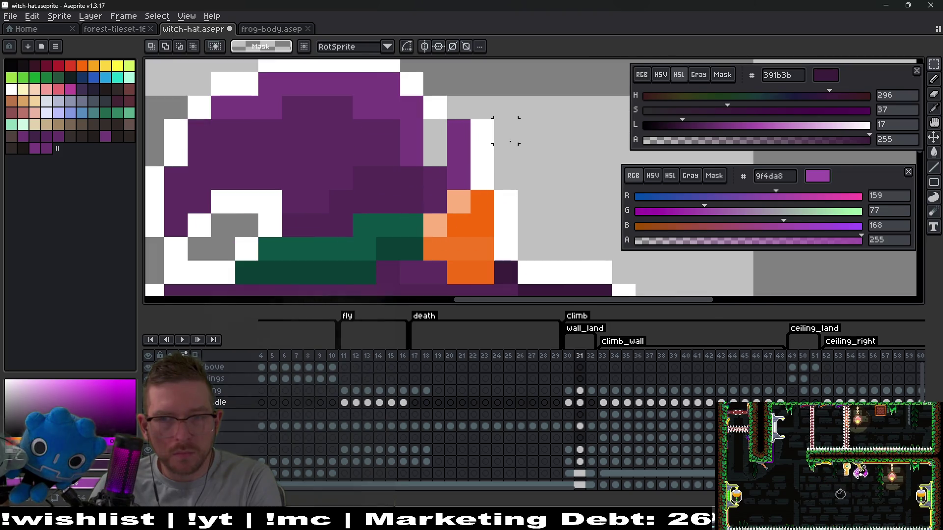
{"action": "key", "text": "Left"}
{"action": "key", "text": "Right"}
{"action": "scroll", "coordinate": [520, 148], "scroll_direction": "down", "scroll_amount": 4}
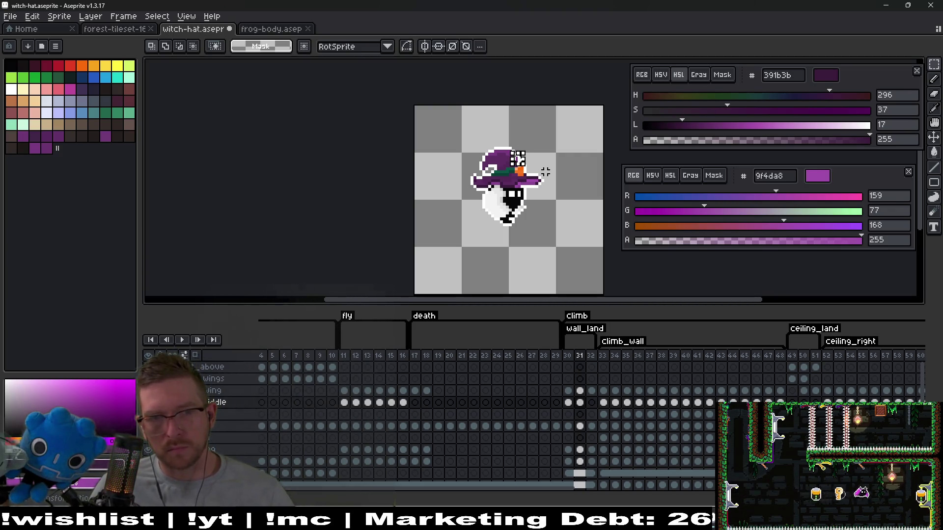
Step: Compare frames 31 and 32 and sample the hat purple 5d2d62
{"action": "left_click", "coordinate": [592, 403]}
{"action": "scroll", "coordinate": [546, 175], "scroll_direction": "up", "scroll_amount": 2}
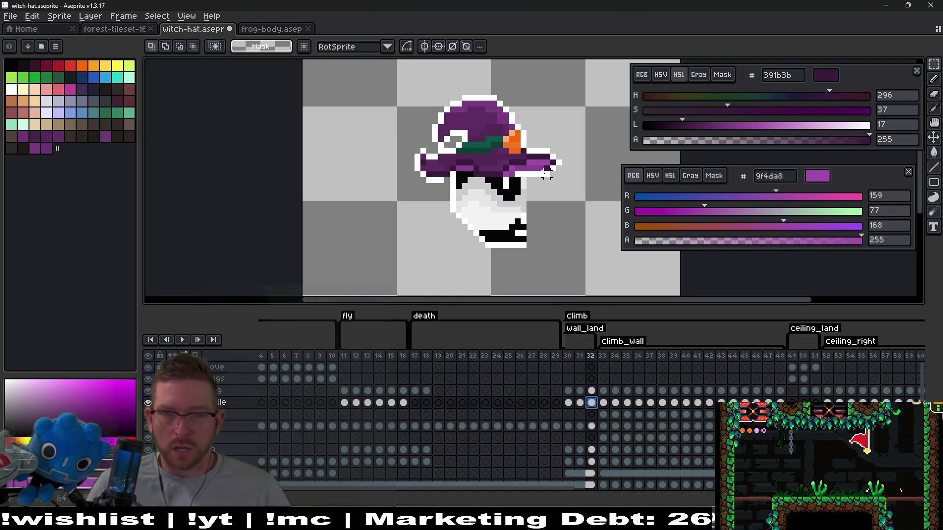
{"action": "scroll", "coordinate": [546, 175], "scroll_direction": "up", "scroll_amount": 2}
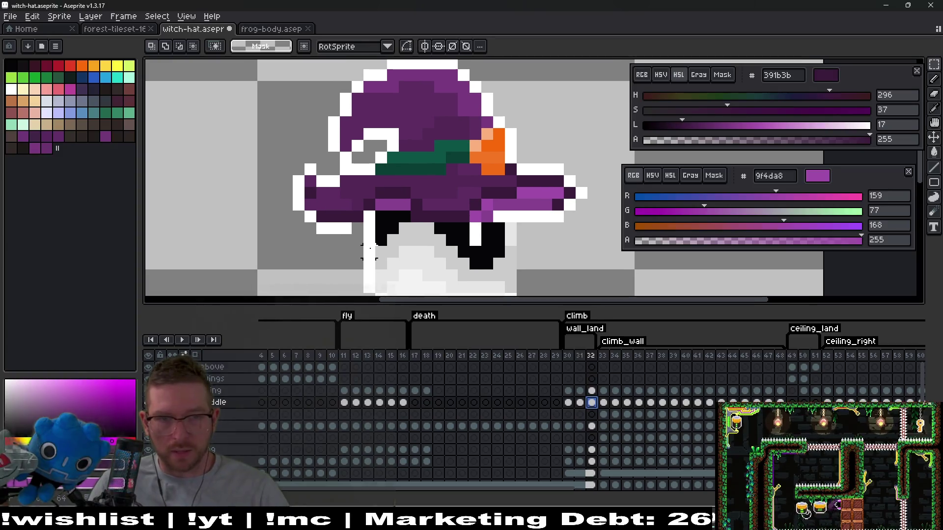
{"action": "key", "text": "i"}
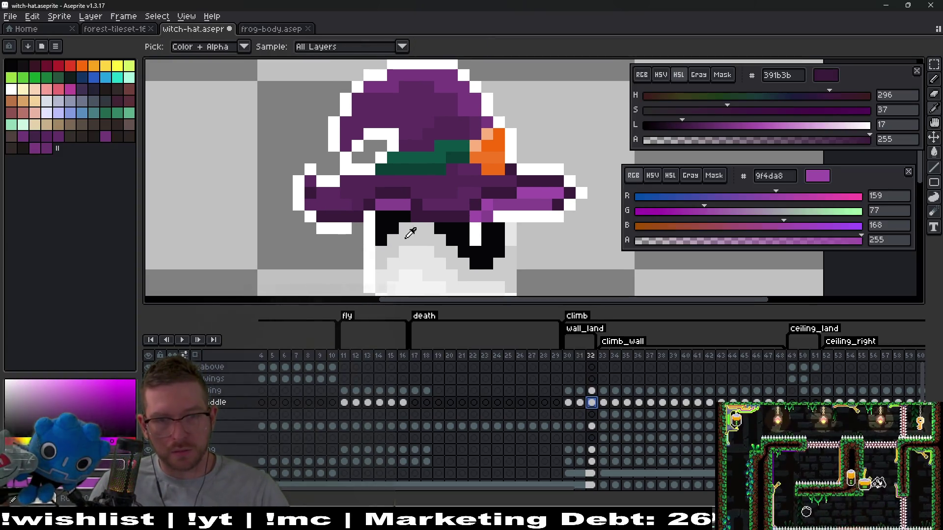
{"action": "left_click", "coordinate": [580, 406]}
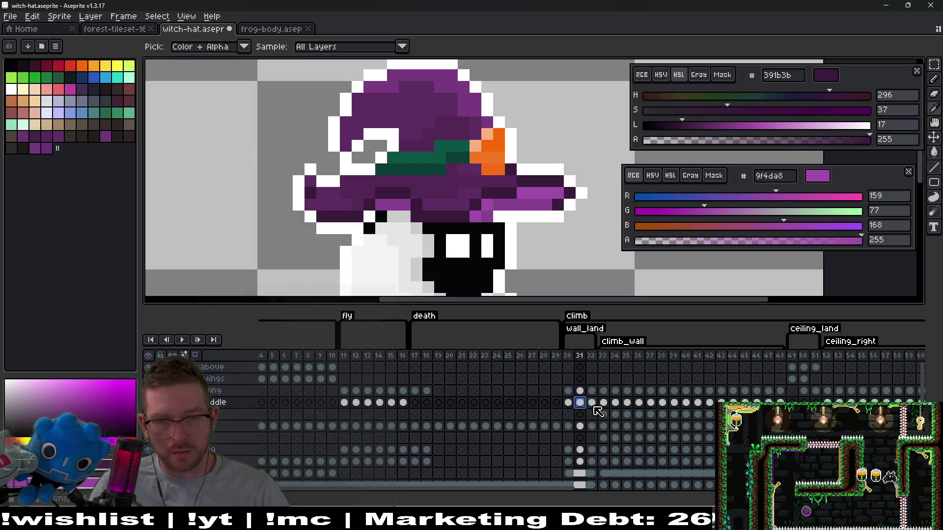
{"action": "left_click", "coordinate": [592, 404]}
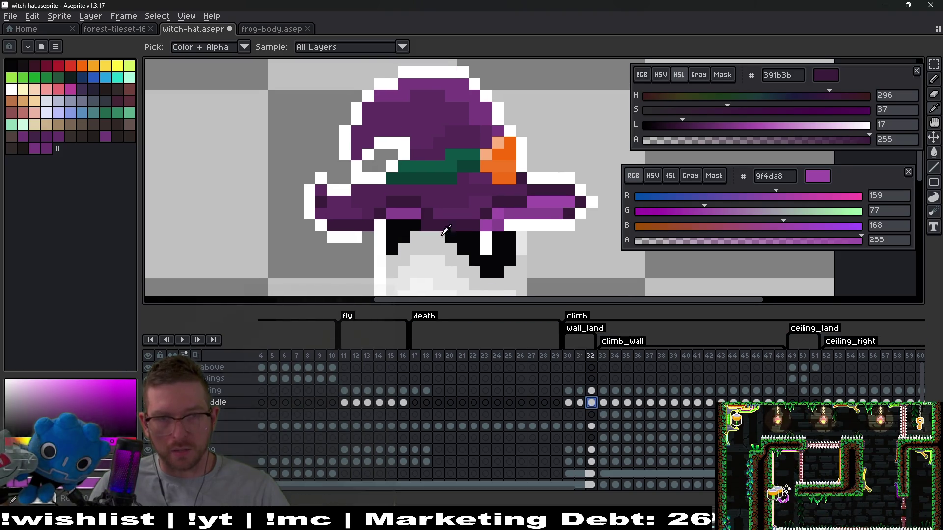
{"action": "key", "text": "Left"}
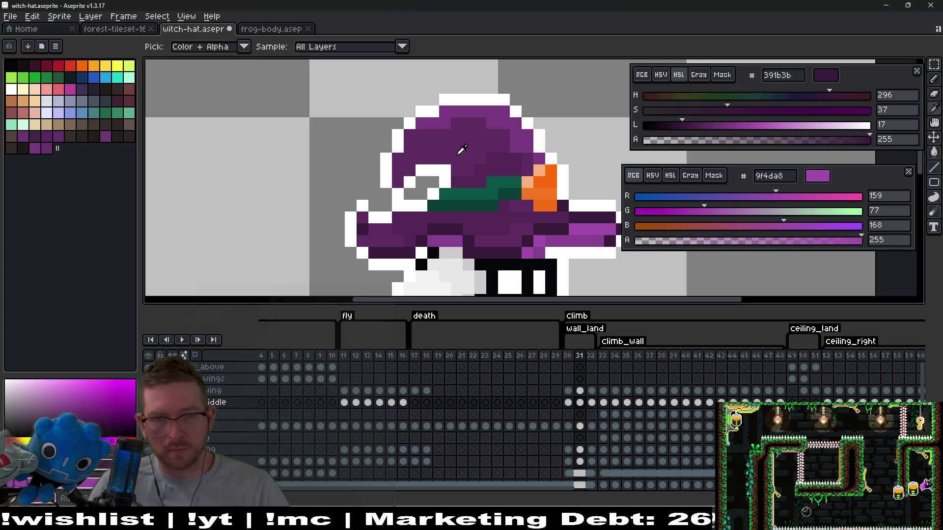
{"action": "left_click", "coordinate": [451, 158], "text": "alt"}
{"action": "scroll", "coordinate": [488, 188], "scroll_direction": "down", "scroll_amount": 3}
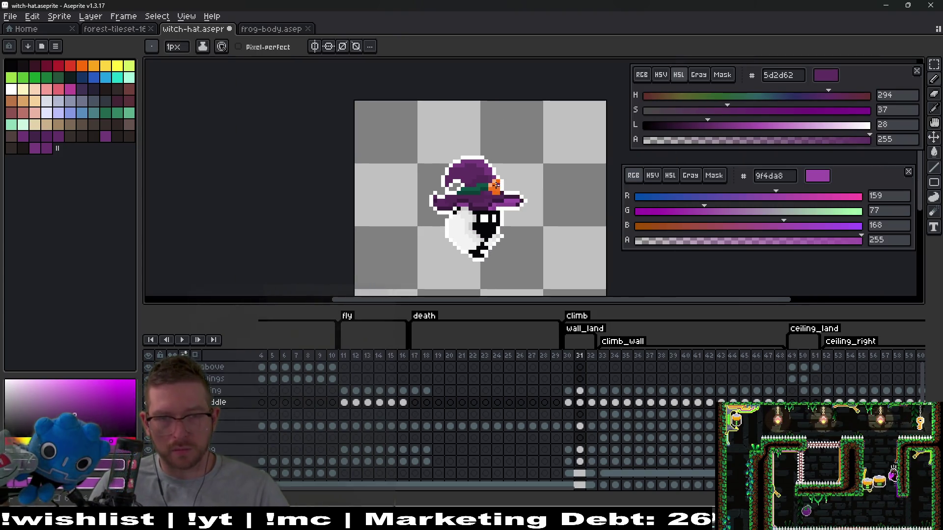
Step: Compare hat positions across frames 30 to 32, ending on frame 32
{"action": "key", "text": "Left"}
{"action": "key", "text": "Right"}
{"action": "key", "text": "Left"}
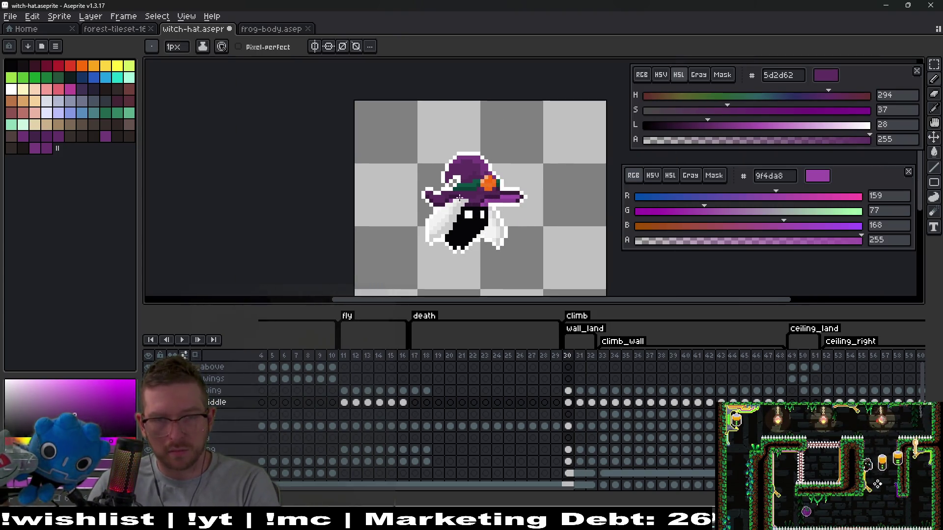
{"action": "scroll", "coordinate": [459, 198], "scroll_direction": "up", "scroll_amount": 2}
{"action": "scroll", "coordinate": [536, 212], "scroll_direction": "down", "scroll_amount": 2}
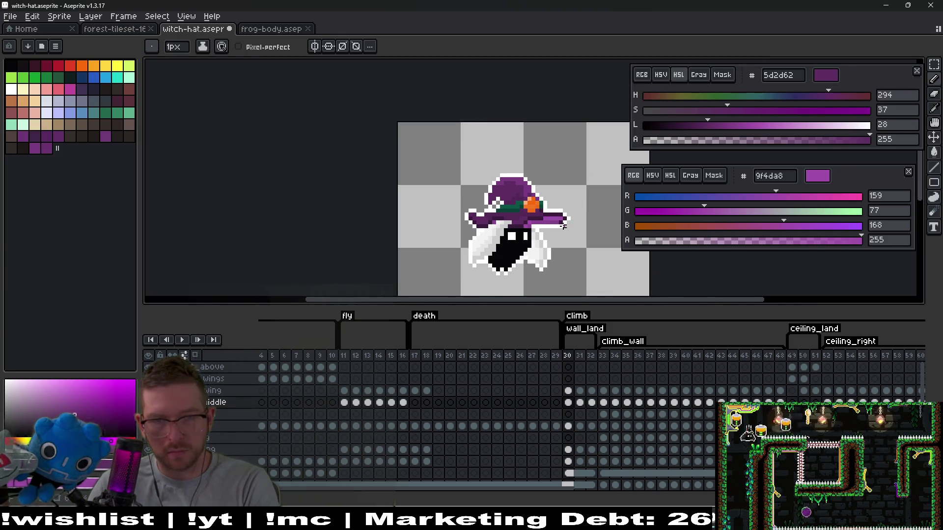
{"action": "key", "text": "v"}
{"action": "key", "text": "b"}
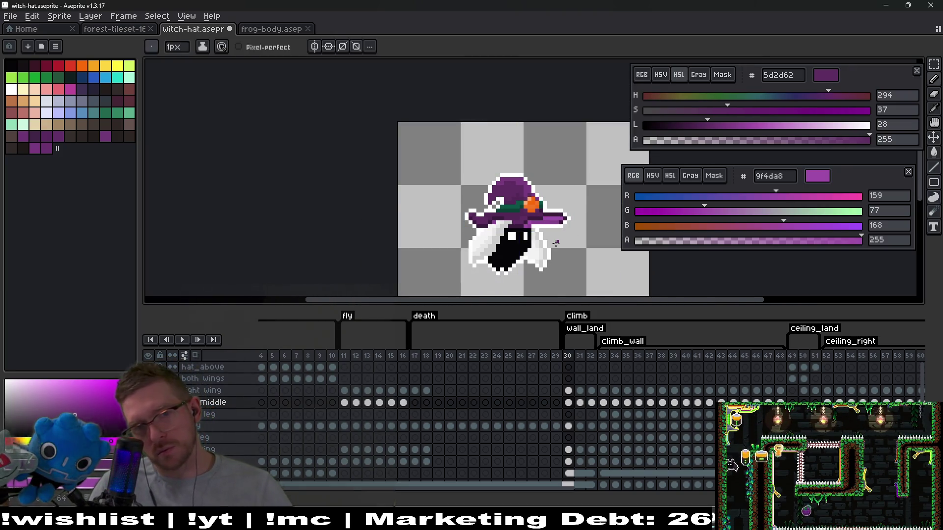
{"action": "key", "text": "Right"}
{"action": "scroll", "coordinate": [521, 227], "scroll_direction": "up", "scroll_amount": 2}
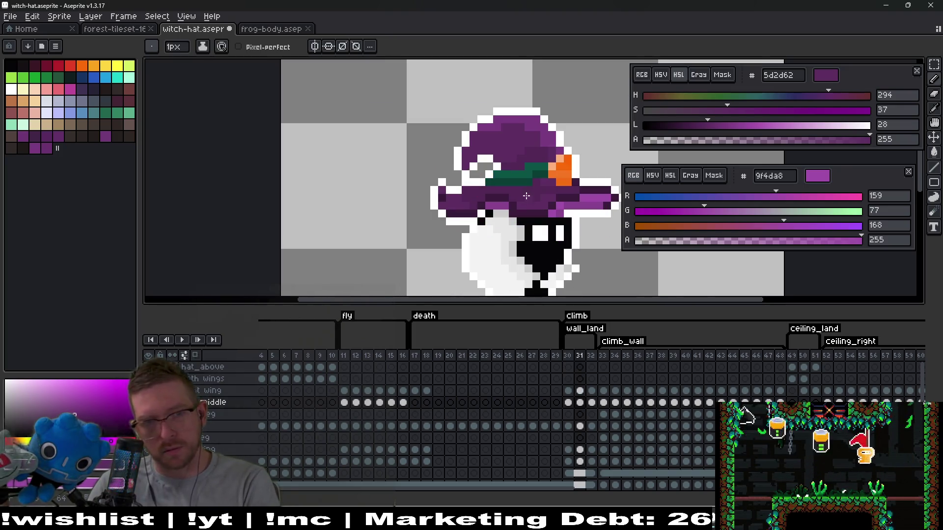
{"action": "scroll", "coordinate": [520, 227], "scroll_direction": "down", "scroll_amount": 1}
{"action": "key", "text": "Right"}
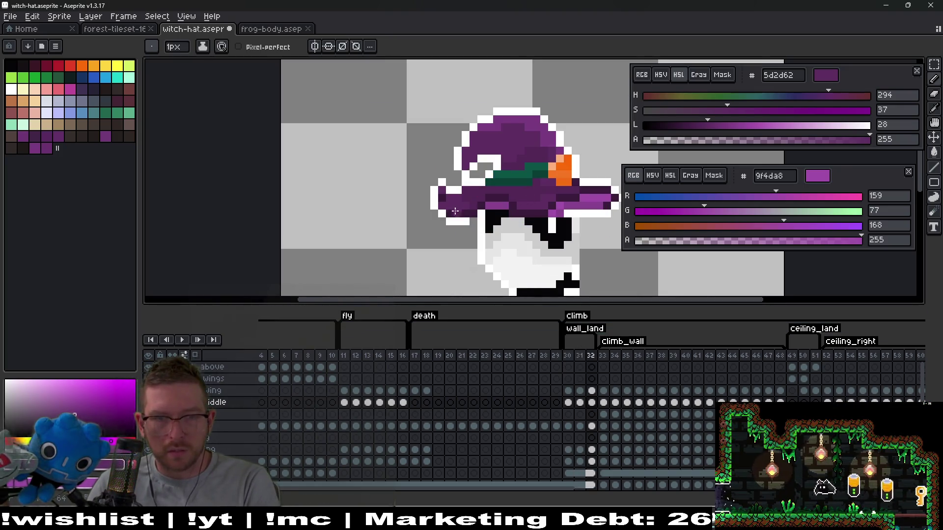
Step: Shift the region left of the beak one pixel right and commit it
{"action": "key", "text": "m"}
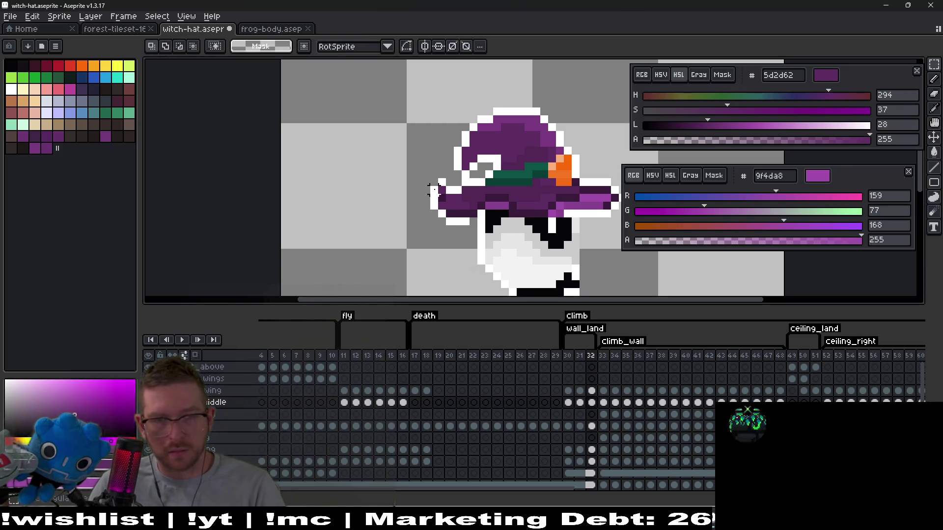
{"action": "scroll", "coordinate": [445, 206], "scroll_direction": "up", "scroll_amount": 2}
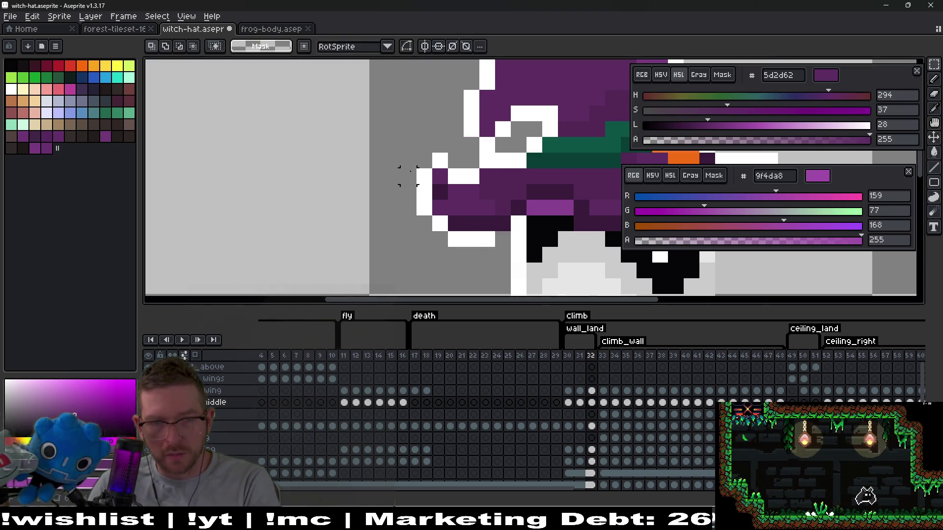
{"action": "mouse_move", "coordinate": [415, 150]}
{"action": "left_mouse_down"}
{"action": "mouse_move", "coordinate": [497, 249]}
{"action": "mouse_move", "coordinate": [528, 249]}
{"action": "left_mouse_up"}
{"action": "left_click", "coordinate": [566, 222]}
{"action": "left_click_drag", "start_coordinate": [566, 222], "coordinate": [460, 206]}
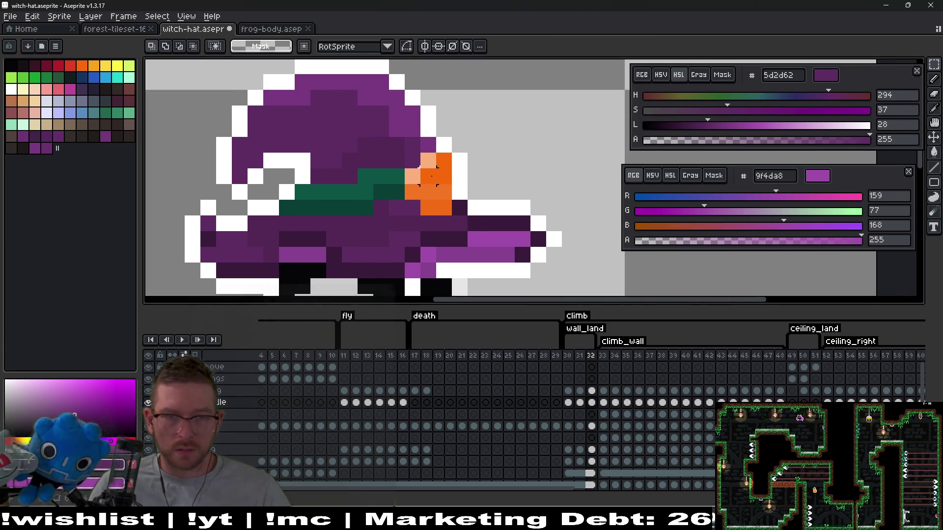
{"action": "left_click_drag", "start_coordinate": [388, 150], "coordinate": [453, 216]}
{"action": "left_click_drag", "start_coordinate": [423, 184], "coordinate": [509, 191]}
{"action": "key", "text": "ctrl+d"}
Step: Sample the darker hat purple 532857 and shift the eye pixels near the band
{"action": "key", "text": "i"}
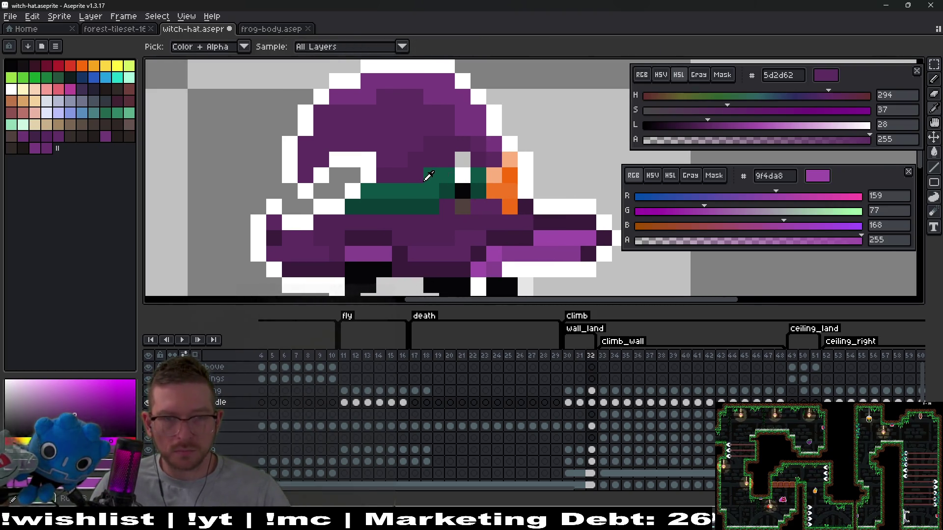
{"action": "left_click", "coordinate": [479, 151]}
{"action": "key", "text": "b"}
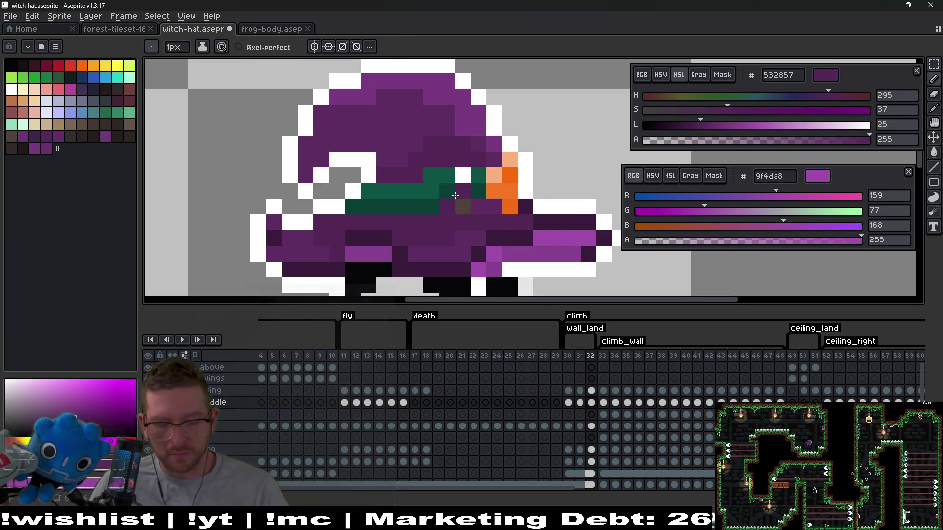
{"action": "key", "text": "m"}
{"action": "left_click_drag", "start_coordinate": [445, 175], "coordinate": [414, 191]}
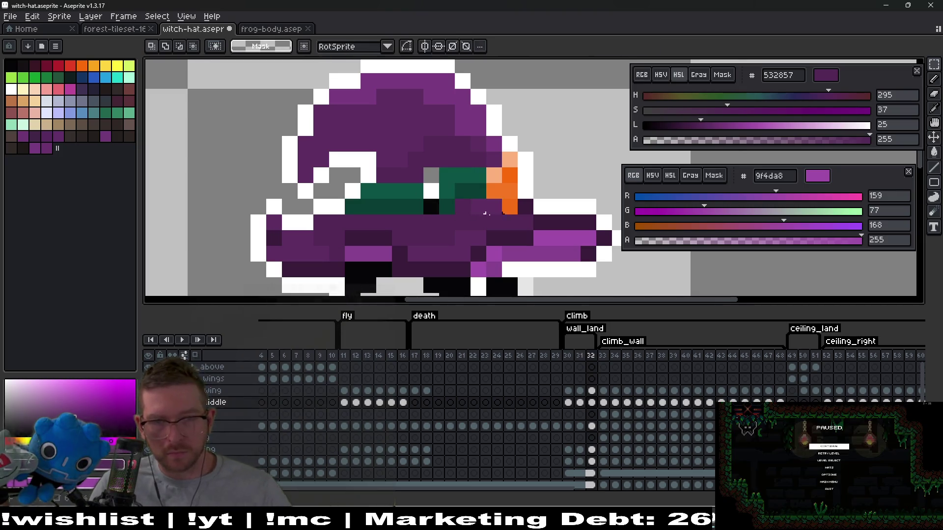
{"action": "scroll", "coordinate": [494, 223], "scroll_direction": "left", "scroll_amount": 1}
{"action": "scroll", "coordinate": [494, 224], "scroll_direction": "up", "scroll_amount": 1}
Step: Paint stray grey and green hat pixels purple, sampling band green 093e34 and purple 5d2d62
{"action": "key", "text": "i"}
{"action": "key", "text": "b"}
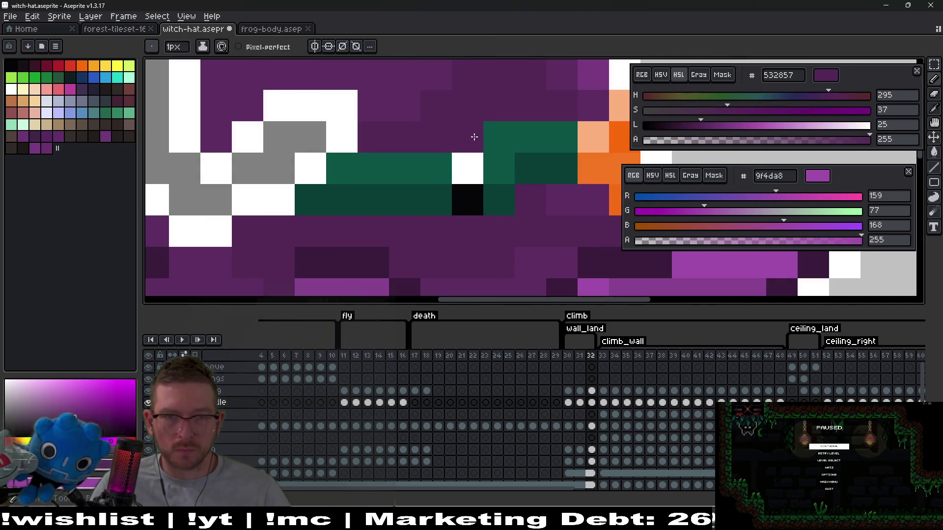
{"action": "left_click_drag", "start_coordinate": [474, 137], "coordinate": [510, 166]}
{"action": "left_click", "coordinate": [498, 157], "text": "alt"}
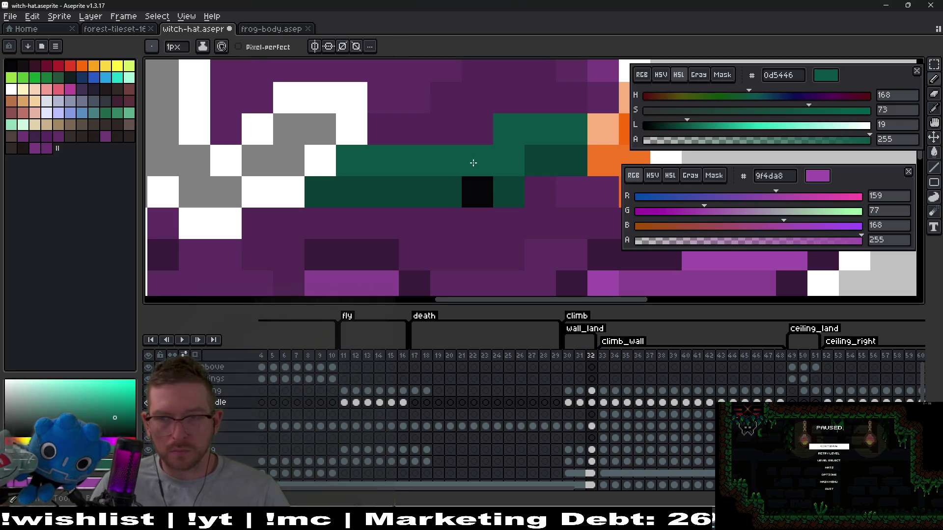
{"action": "left_click", "coordinate": [515, 194], "text": "alt"}
{"action": "scroll", "coordinate": [520, 211], "scroll_direction": "down", "scroll_amount": 5}
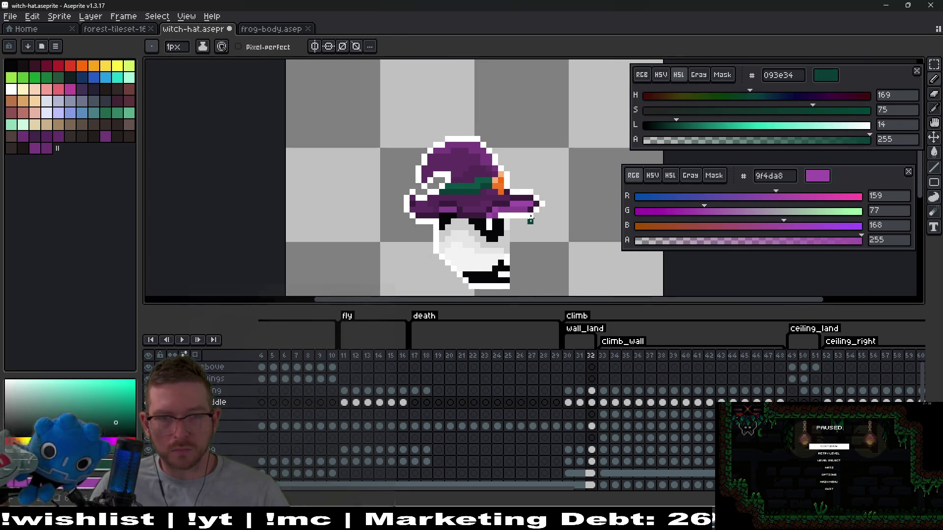
{"action": "scroll", "coordinate": [479, 195], "scroll_direction": "up", "scroll_amount": 3}
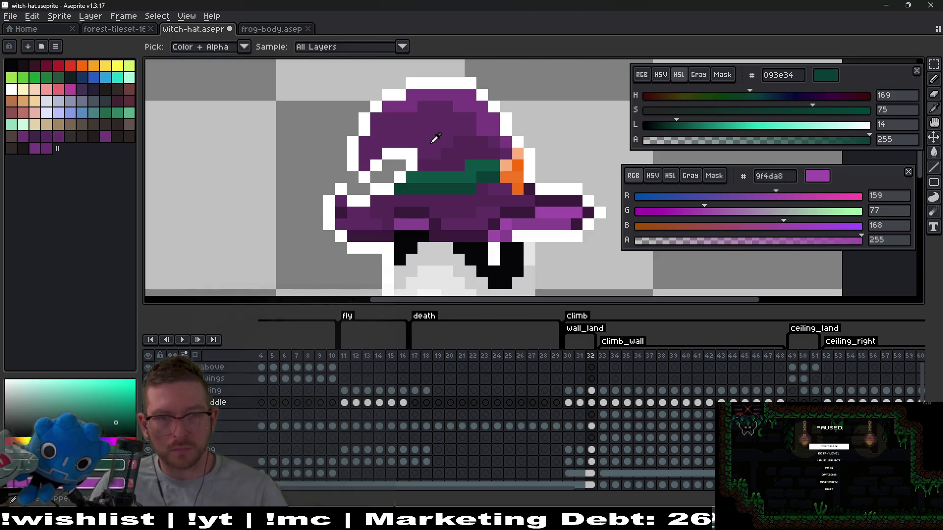
{"action": "left_click", "coordinate": [423, 150], "text": "alt"}
{"action": "scroll", "coordinate": [558, 178], "scroll_direction": "down", "scroll_amount": 2}
Step: After checking frame 31, move the small brim patch two pixels right on frame 32
{"action": "key", "text": "comma"}
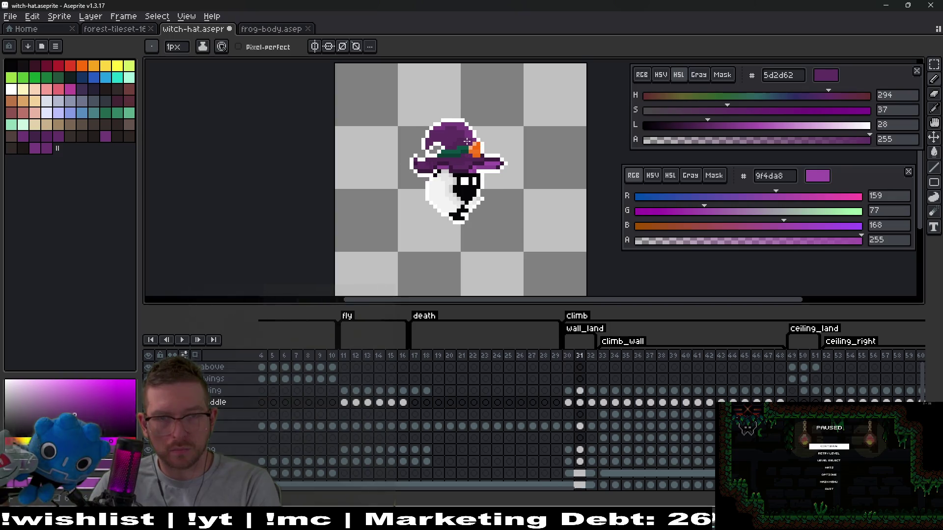
{"action": "scroll", "coordinate": [418, 146], "scroll_direction": "up", "scroll_amount": 4}
{"action": "scroll", "coordinate": [523, 169], "scroll_direction": "down", "scroll_amount": 4}
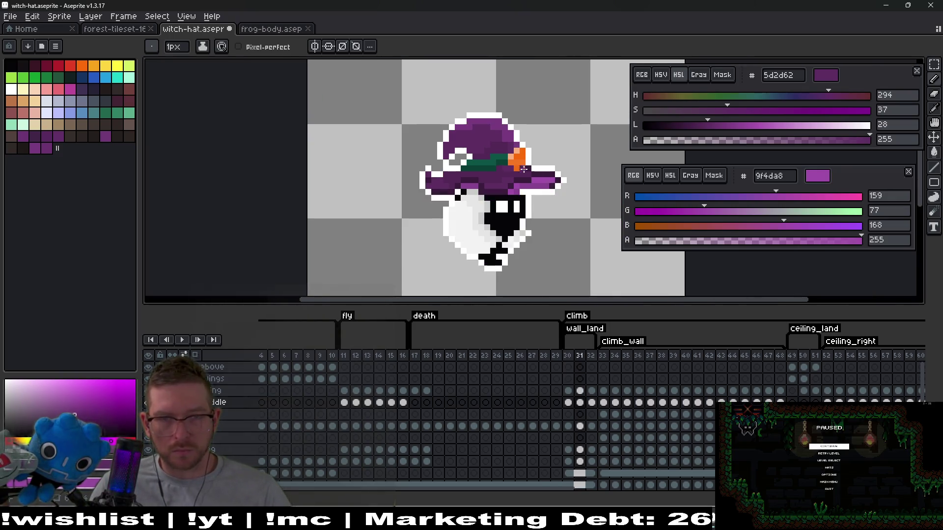
{"action": "scroll", "coordinate": [520, 189], "scroll_direction": "up", "scroll_amount": 3}
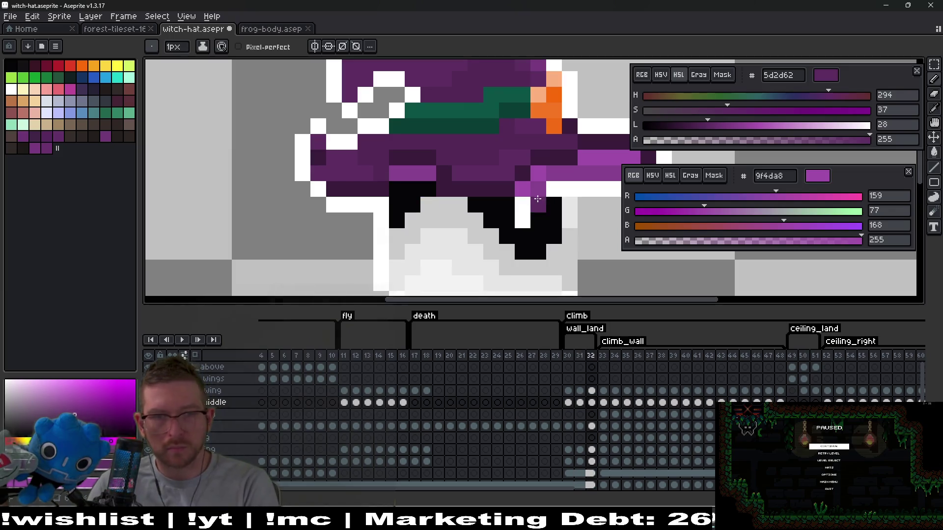
{"action": "key", "text": "period"}
{"action": "key", "text": "m"}
{"action": "mouse_move", "coordinate": [389, 190]}
{"action": "left_mouse_down"}
{"action": "mouse_move", "coordinate": [432, 216]}
{"action": "mouse_move", "coordinate": [491, 206]}
{"action": "left_mouse_up"}
{"action": "key", "text": "i"}
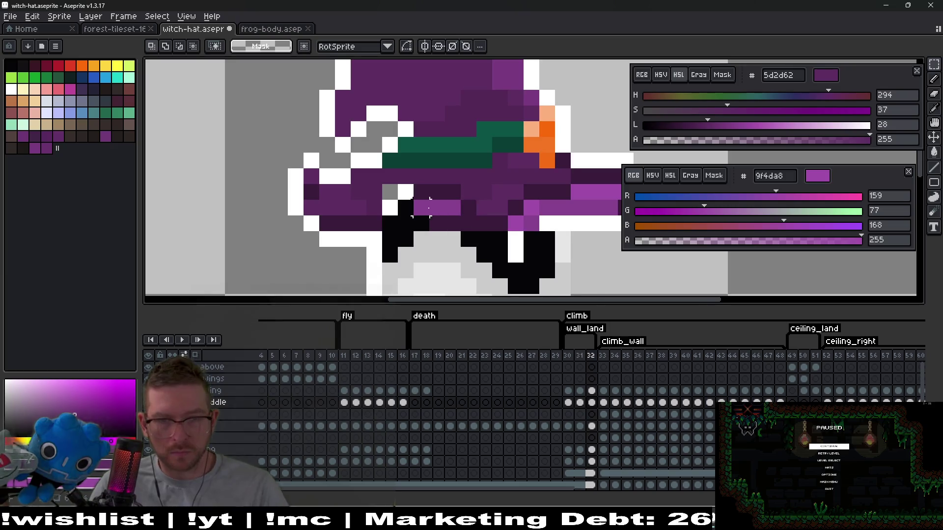
Step: Repaint a black pixel dark purple 391b3b and grey, white and dark pixels purple 532857
{"action": "scroll", "coordinate": [496, 206], "scroll_direction": "up", "scroll_amount": 3}
{"action": "left_click", "coordinate": [473, 168]}
{"action": "key", "text": "b"}
{"action": "left_click", "coordinate": [443, 210]}
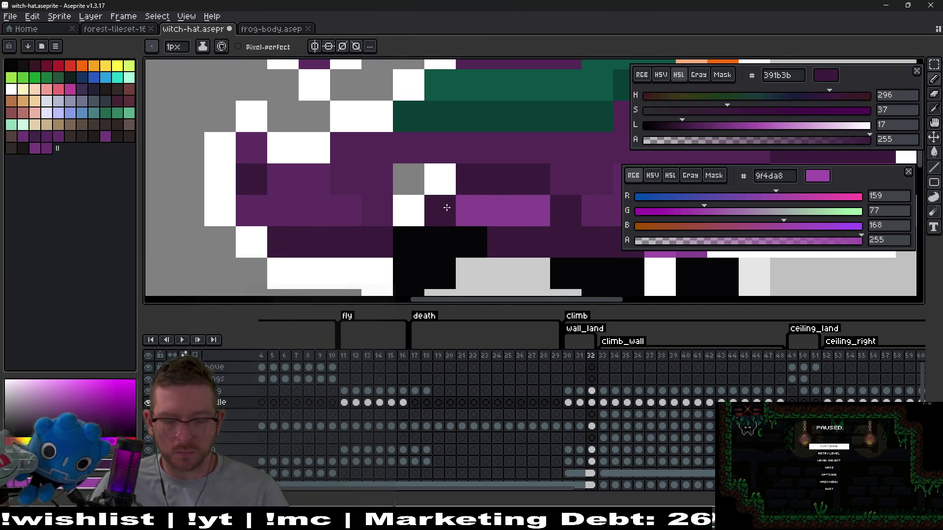
{"action": "left_click", "coordinate": [481, 153], "text": "alt"}
{"action": "left_click_drag", "start_coordinate": [404, 180], "coordinate": [442, 211]}
{"action": "scroll", "coordinate": [459, 206], "scroll_direction": "down", "scroll_amount": 1}
Step: Paint the remaining black pixels under the brim purple and dark purple 391b3b
{"action": "left_click", "coordinate": [436, 221]}
{"action": "left_click", "coordinate": [422, 223], "text": "alt"}
{"action": "left_click", "coordinate": [445, 233]}
{"action": "scroll", "coordinate": [491, 222], "scroll_direction": "down", "scroll_amount": 3}
{"action": "scroll", "coordinate": [491, 222], "scroll_direction": "right", "scroll_amount": 2}
{"action": "scroll", "coordinate": [344, 221], "scroll_direction": "up", "scroll_amount": 4}
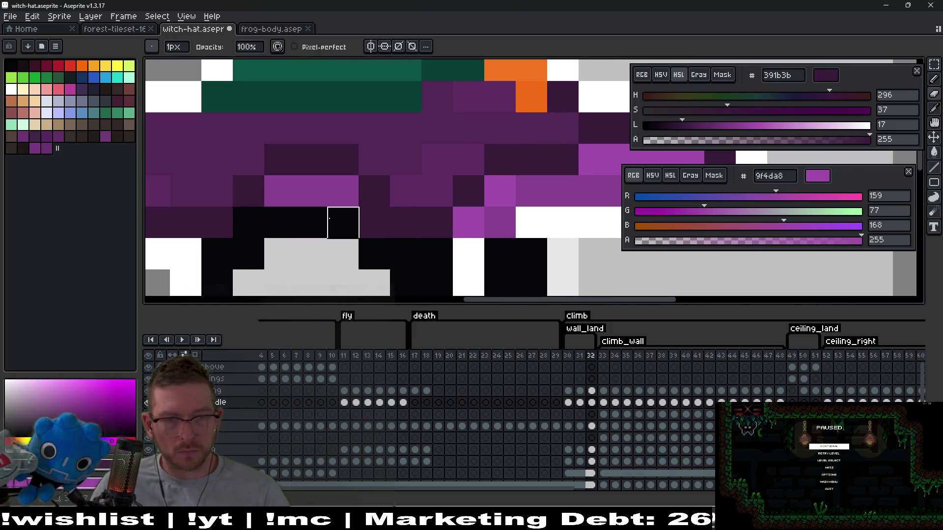
{"action": "scroll", "coordinate": [375, 219], "scroll_direction": "down", "scroll_amount": 3}
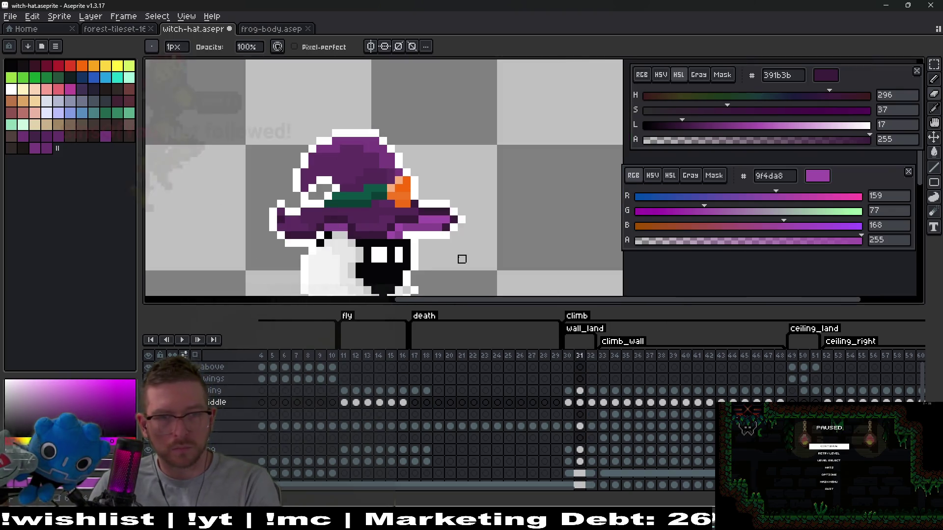
{"action": "scroll", "coordinate": [406, 213], "scroll_direction": "up", "scroll_amount": 2}
{"action": "key", "text": "m"}
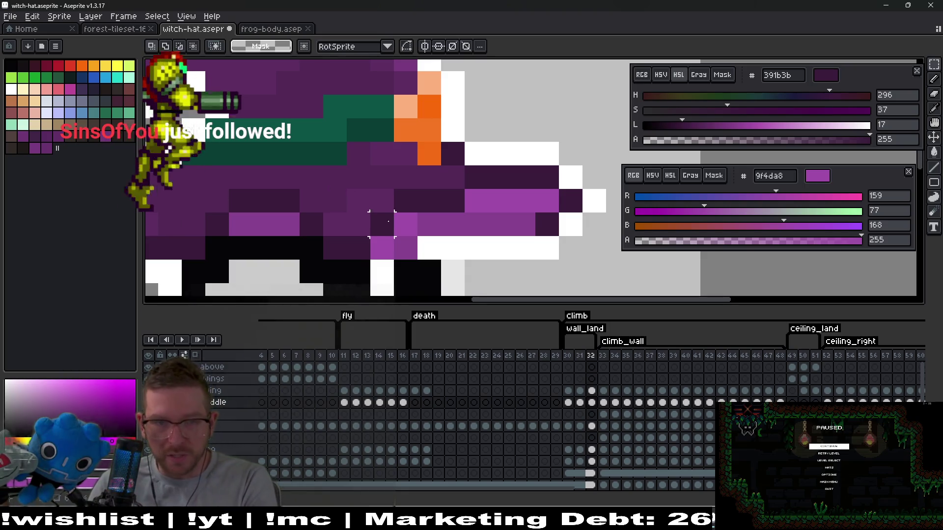
Step: Shift a brim block two pixels right and rotate the brim's right end slightly upward
{"action": "mouse_move", "coordinate": [370, 200]}
{"action": "left_mouse_down"}
{"action": "mouse_move", "coordinate": [403, 248]}
{"action": "mouse_move", "coordinate": [445, 246]}
{"action": "left_mouse_up"}
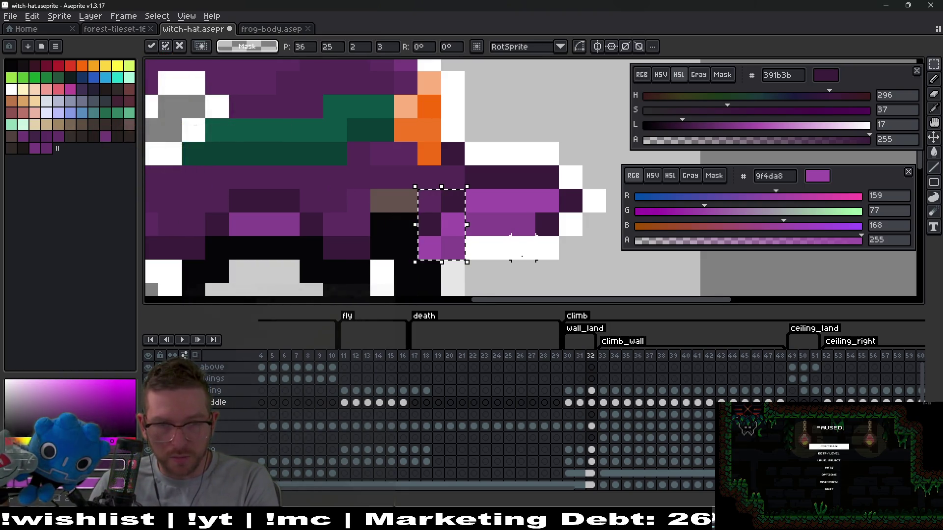
{"action": "left_click", "coordinate": [503, 244]}
{"action": "mouse_move", "coordinate": [522, 177]}
{"action": "left_mouse_down"}
{"action": "mouse_move", "coordinate": [609, 216]}
{"action": "mouse_move", "coordinate": [607, 237]}
{"action": "left_mouse_up"}
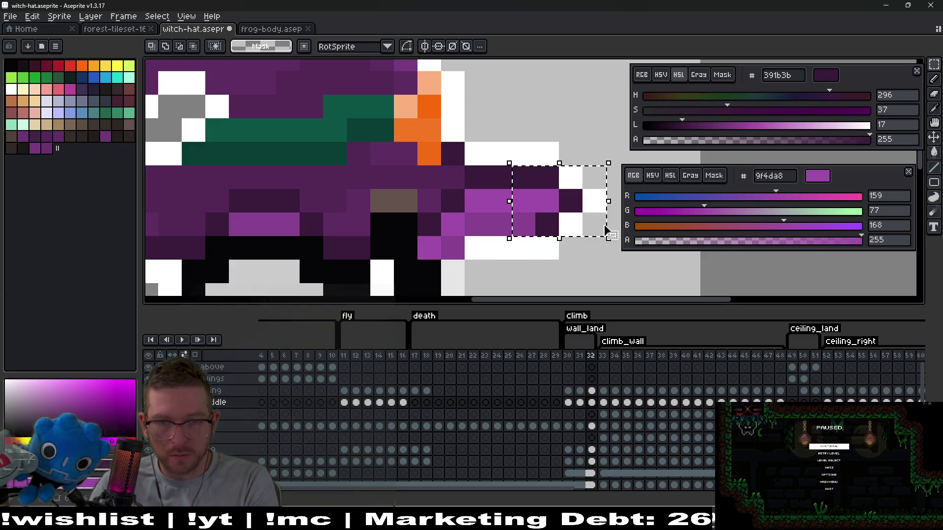
{"action": "left_click_drag", "start_coordinate": [618, 271], "coordinate": [619, 258]}
{"action": "key", "text": "Return"}
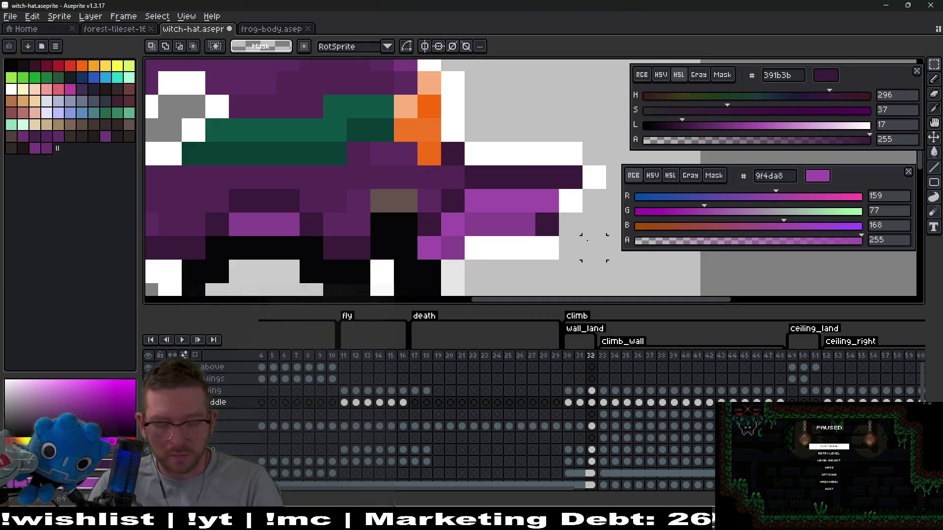
Step: Move the brim-tip pixels down, nudge the hat-tip block up one pixel, and deselect
{"action": "left_click_drag", "start_coordinate": [560, 118], "coordinate": [607, 211]}
{"action": "left_click_drag", "start_coordinate": [584, 162], "coordinate": [584, 185]}
{"action": "key", "text": "Return"}
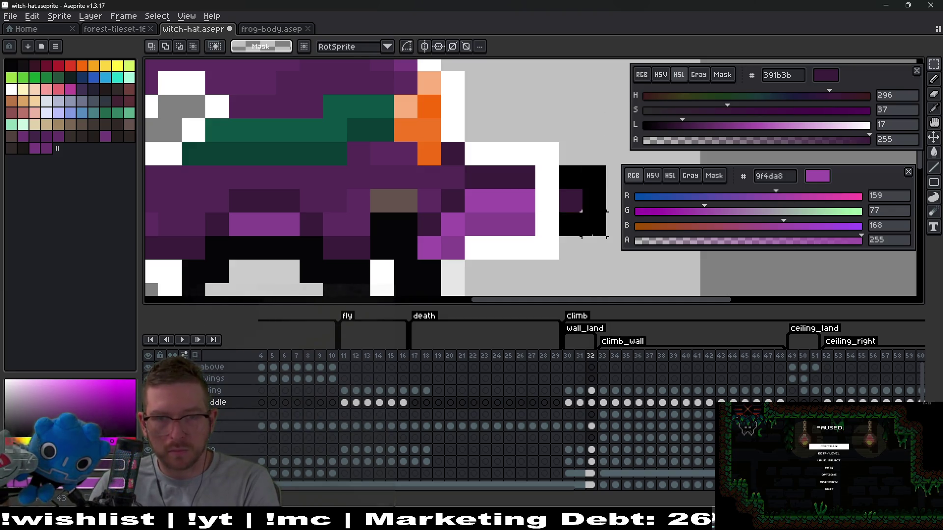
{"action": "left_click_drag", "start_coordinate": [594, 224], "coordinate": [594, 200]}
{"action": "scroll", "coordinate": [584, 221], "scroll_direction": "left", "scroll_amount": 2}
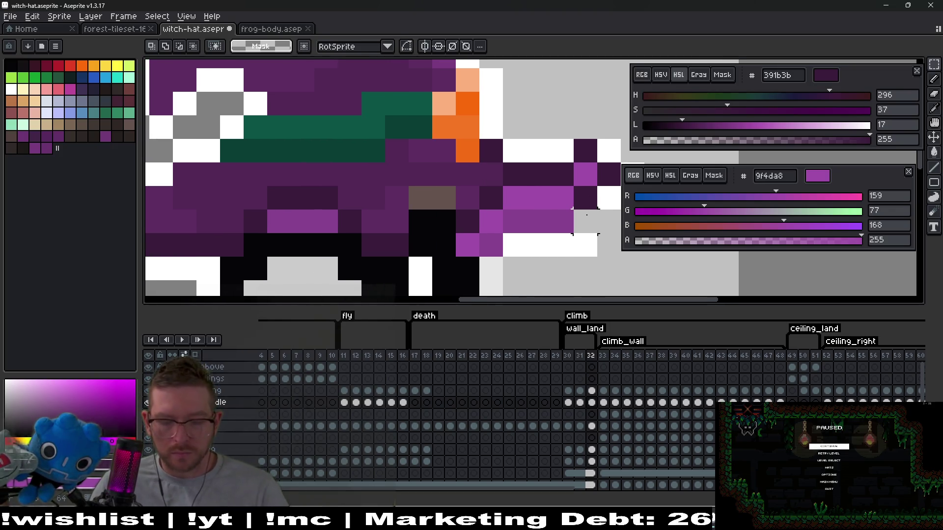
{"action": "key", "text": "ctrl+d"}
Step: Paint the brown and black pixels under the brim in hat purple 5d2d62
{"action": "key", "text": "b"}
{"action": "left_click", "coordinate": [538, 244]}
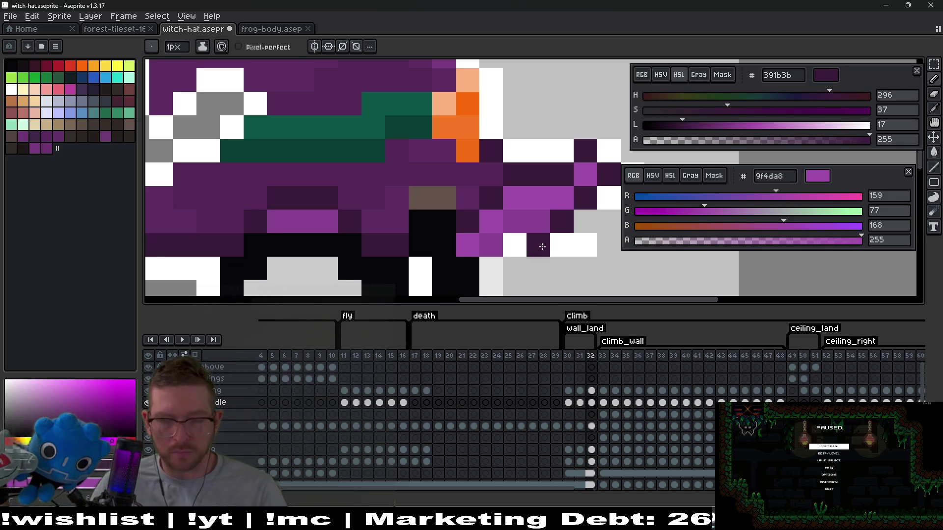
{"action": "key", "text": "ctrl+z"}
{"action": "key", "text": "alt"}
{"action": "left_click", "coordinate": [551, 241], "text": "alt"}
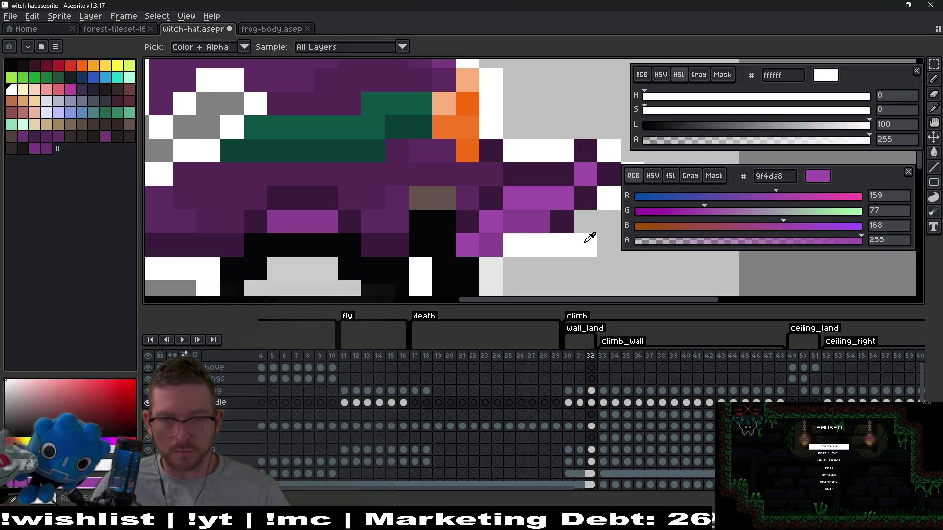
{"action": "left_click_drag", "start_coordinate": [533, 252], "coordinate": [580, 258]}
{"action": "left_click", "coordinate": [524, 203], "text": "alt"}
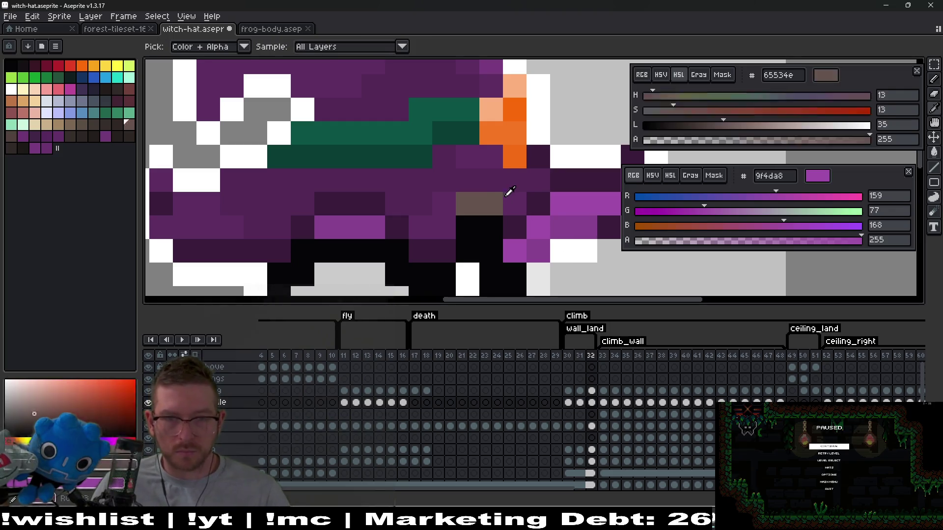
{"action": "left_click_drag", "start_coordinate": [491, 204], "coordinate": [479, 218]}
{"action": "key", "text": "ctrl+z"}
Step: Paint black pixels under the brim dark purple 391b3b and two cells medium purple 5d2d62
{"action": "key", "text": "alt"}
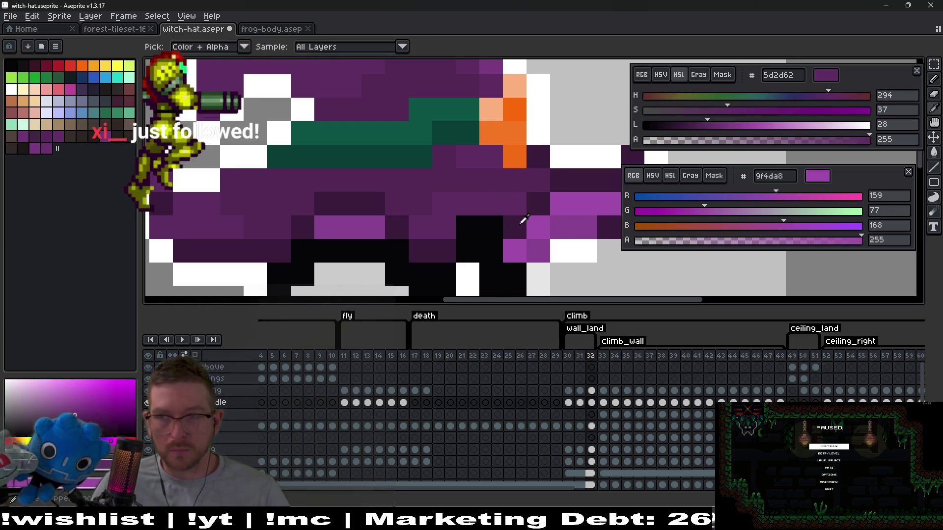
{"action": "left_click", "coordinate": [522, 220], "text": "alt"}
{"action": "left_click_drag", "start_coordinate": [466, 228], "coordinate": [501, 246]}
{"action": "left_click", "coordinate": [466, 252]}
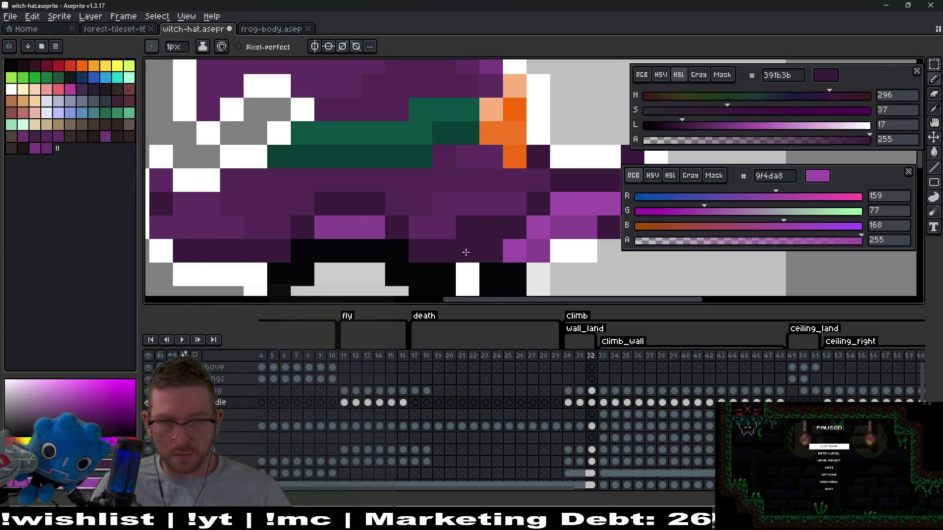
{"action": "scroll", "coordinate": [499, 231], "scroll_direction": "up", "scroll_amount": 1}
{"action": "left_click", "coordinate": [503, 227], "text": "alt"}
{"action": "left_click_drag", "start_coordinate": [466, 244], "coordinate": [479, 244]}
{"action": "scroll", "coordinate": [479, 245], "scroll_direction": "down", "scroll_amount": 5}
{"action": "scroll", "coordinate": [545, 258], "scroll_direction": "up", "scroll_amount": 1}
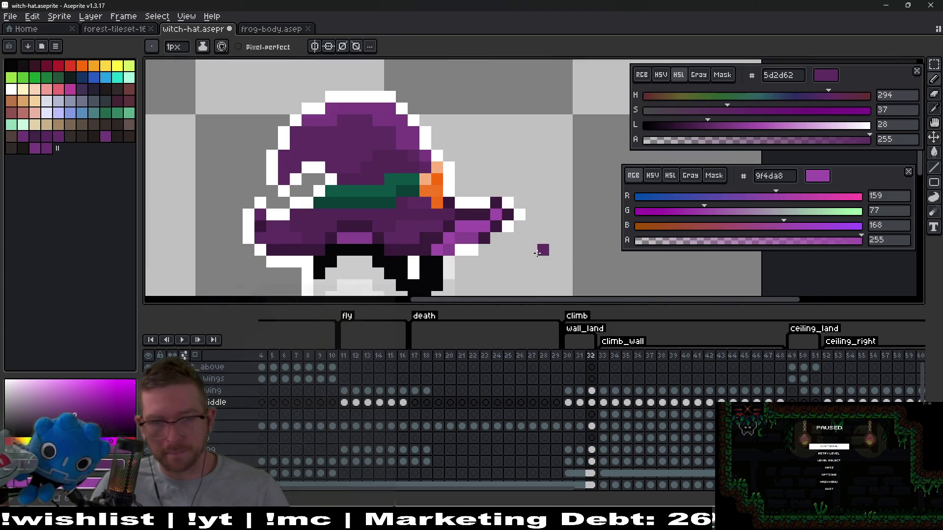
Step: Nudge the selected brim tip one pixel left, then sample white from the canvas
{"action": "key", "text": "m"}
{"action": "left_click_drag", "start_coordinate": [491, 197], "coordinate": [531, 250]}
{"action": "key", "text": "Left"}
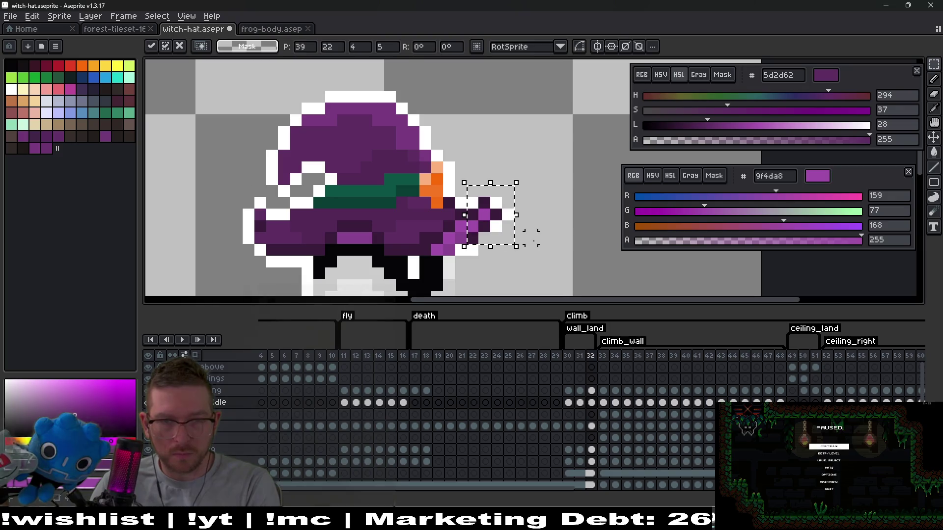
{"action": "key", "text": "Return"}
{"action": "scroll", "coordinate": [516, 237], "scroll_direction": "down", "scroll_amount": 1}
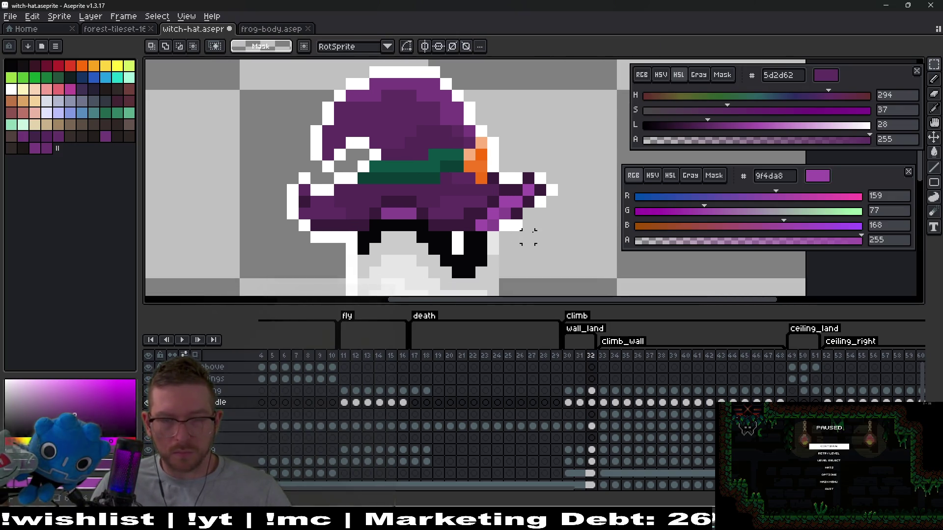
{"action": "key", "text": "i"}
{"action": "left_click", "coordinate": [540, 202]}
{"action": "key", "text": "b"}
{"action": "scroll", "coordinate": [547, 212], "scroll_direction": "down", "scroll_amount": 4}
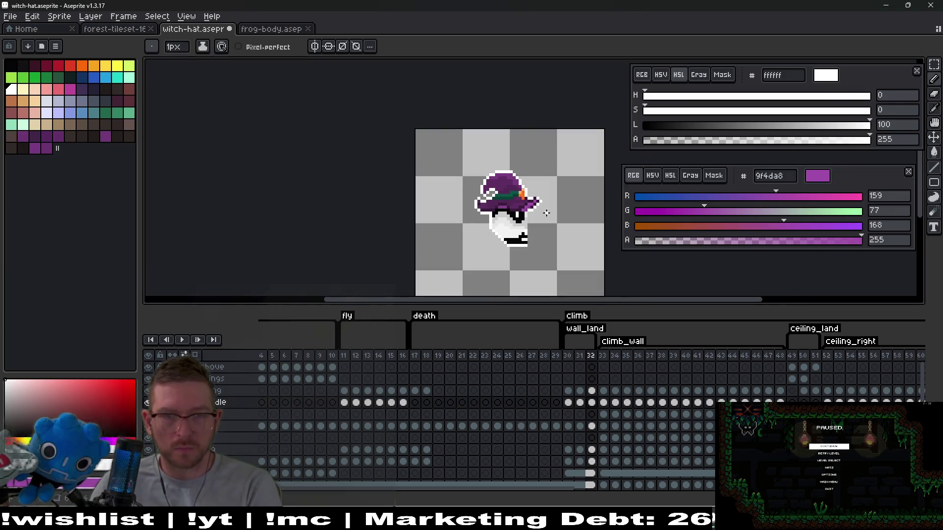
Step: Paint the white pixel at the brim tip dark purple 391b3b
{"action": "scroll", "coordinate": [537, 201], "scroll_direction": "up", "scroll_amount": 5}
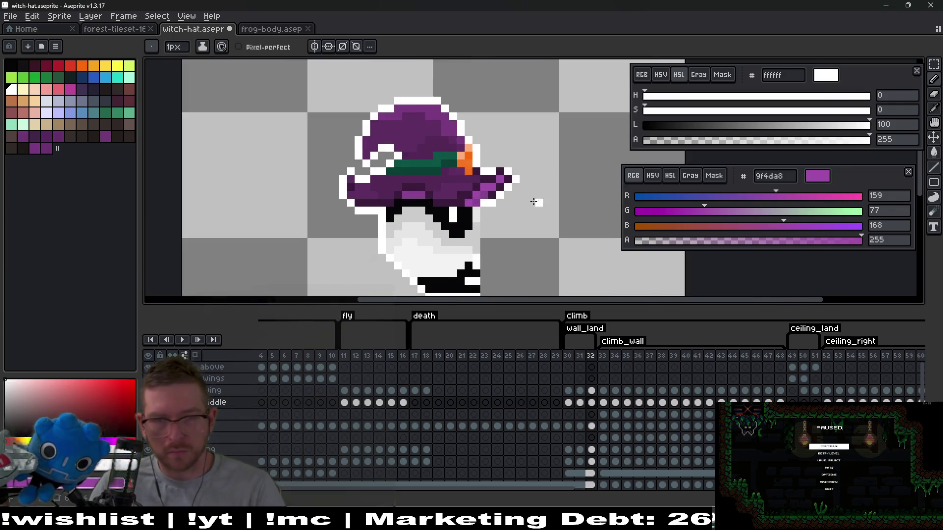
{"action": "key", "text": "i"}
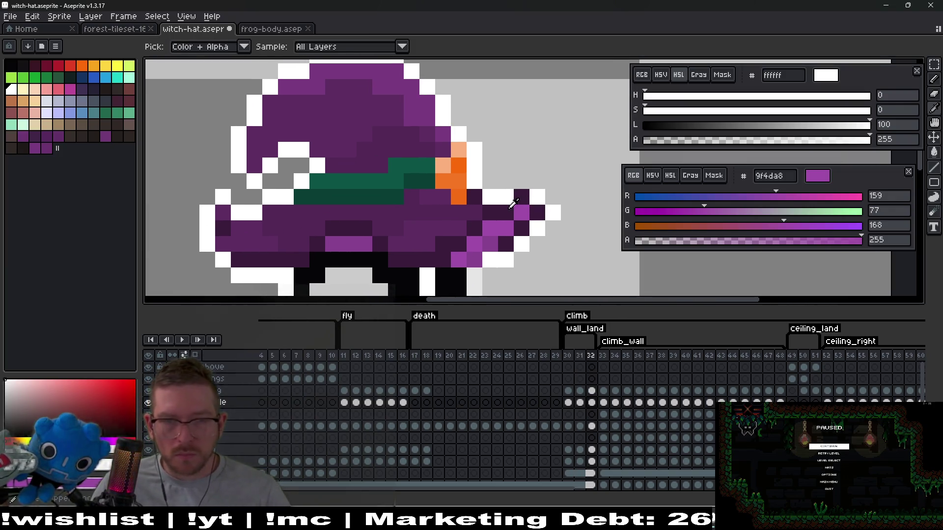
{"action": "left_click", "coordinate": [511, 205]}
{"action": "key", "text": "b"}
{"action": "left_click", "coordinate": [504, 198]}
Step: Shade brim-tip pixels with light purple 9f4da8 and purple 87428f
{"action": "scroll", "coordinate": [519, 224], "scroll_direction": "up", "scroll_amount": 3}
{"action": "key", "text": "i"}
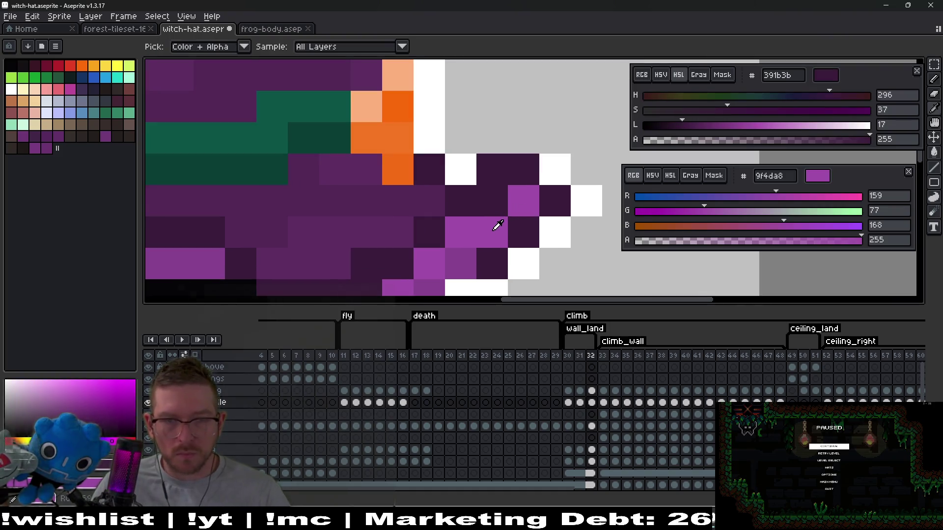
{"action": "left_click", "coordinate": [496, 211]}
{"action": "key", "text": "b"}
{"action": "left_click", "coordinate": [538, 237]}
{"action": "key", "text": "i"}
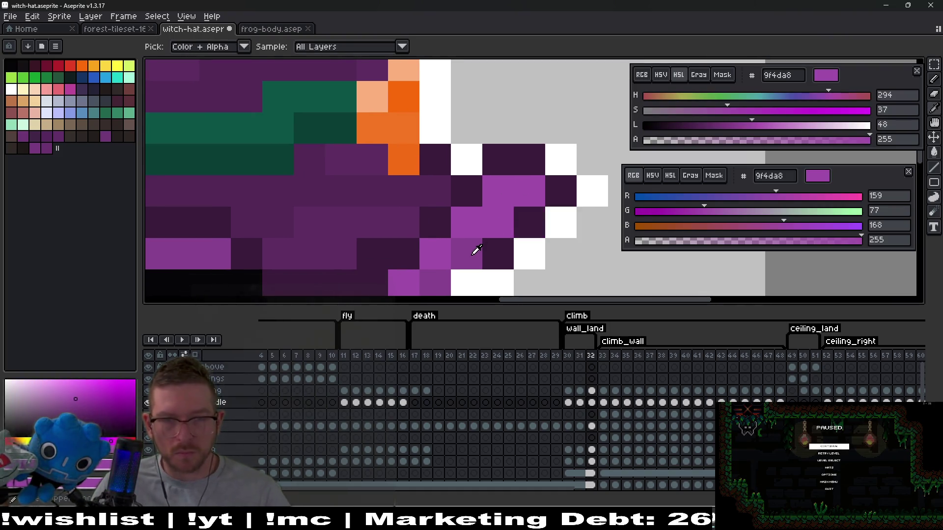
{"action": "left_click", "coordinate": [474, 249]}
{"action": "key", "text": "b"}
{"action": "left_click_drag", "start_coordinate": [529, 191], "coordinate": [538, 215]}
{"action": "scroll", "coordinate": [538, 215], "scroll_direction": "down", "scroll_amount": 5}
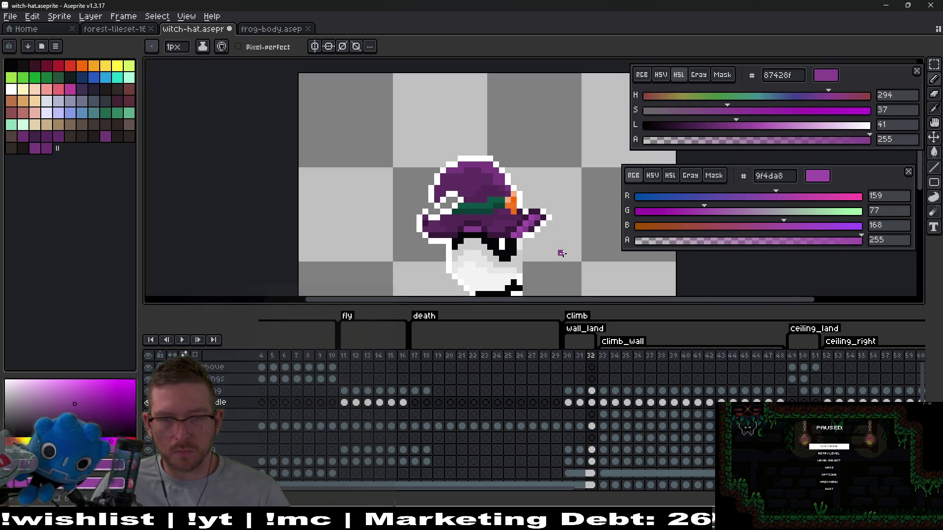
{"action": "scroll", "coordinate": [562, 236], "scroll_direction": "down", "scroll_amount": 1}
Step: On frame 31, rotate the brim tip upward to match, then return to frame 32
{"action": "key", "text": "Left"}
{"action": "key", "text": "Right"}
{"action": "key", "text": "Left"}
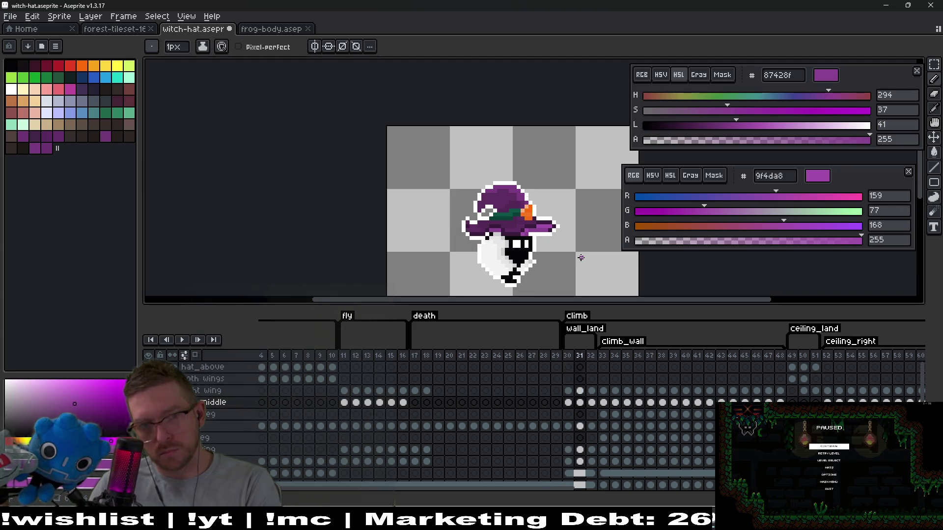
{"action": "scroll", "coordinate": [555, 228], "scroll_direction": "up", "scroll_amount": 2}
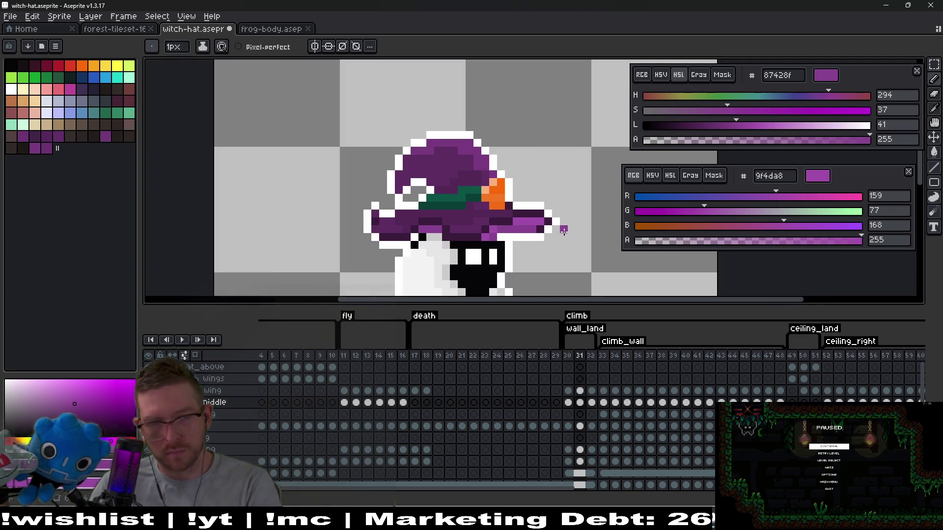
{"action": "key", "text": "m"}
{"action": "mouse_move", "coordinate": [532, 194]}
{"action": "left_mouse_down"}
{"action": "mouse_move", "coordinate": [555, 208]}
{"action": "mouse_move", "coordinate": [549, 227]}
{"action": "mouse_move", "coordinate": [579, 255]}
{"action": "mouse_move", "coordinate": [560, 237]}
{"action": "left_mouse_up"}
{"action": "key", "text": "Return"}
{"action": "key", "text": "ctrl+d"}
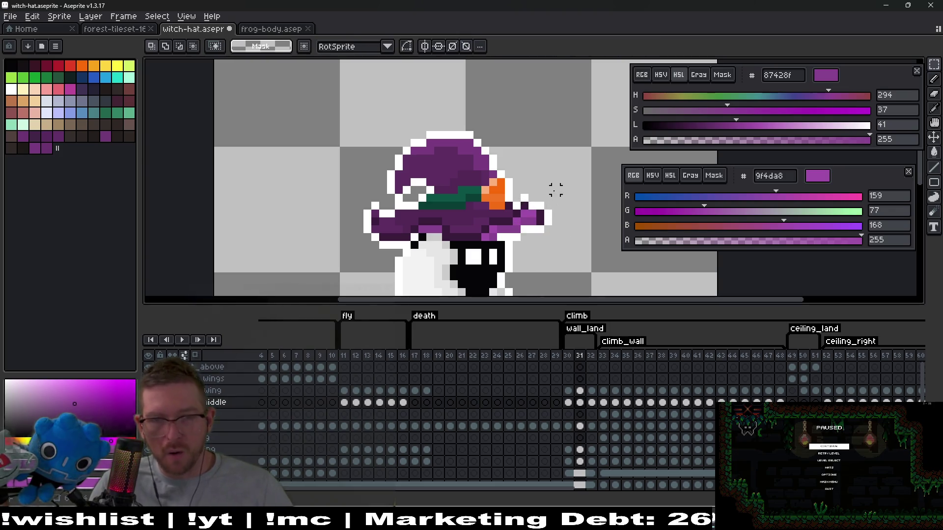
{"action": "key", "text": "ctrl+z"}
{"action": "key", "text": "ctrl+y"}
{"action": "key", "text": "ctrl+y"}
{"action": "key", "text": "ctrl+y"}
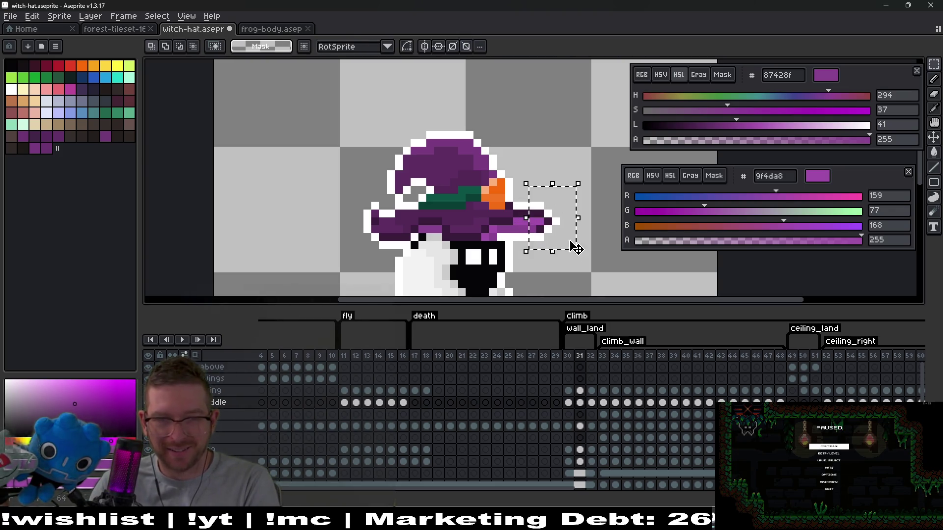
{"action": "scroll", "coordinate": [563, 236], "scroll_direction": "down", "scroll_amount": 2}
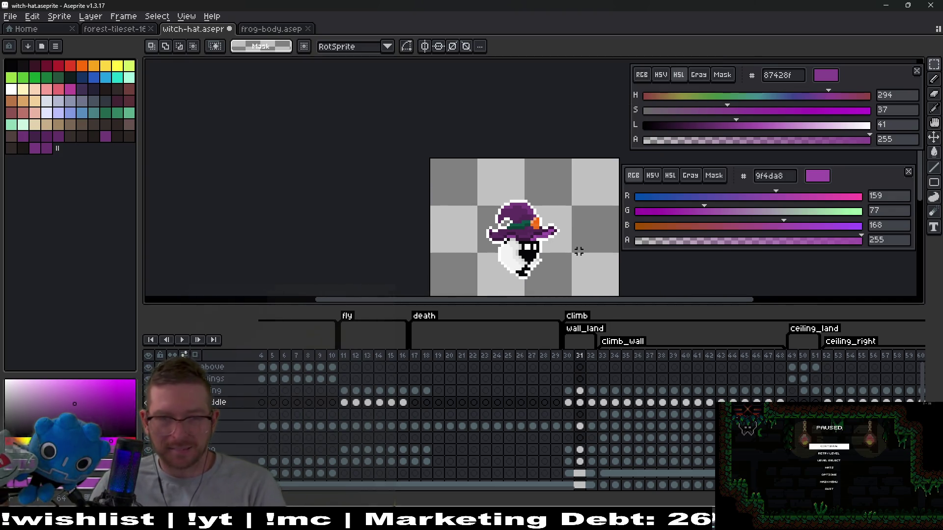
{"action": "key", "text": "Right"}
{"action": "scroll", "coordinate": [563, 239], "scroll_direction": "up", "scroll_amount": 5}
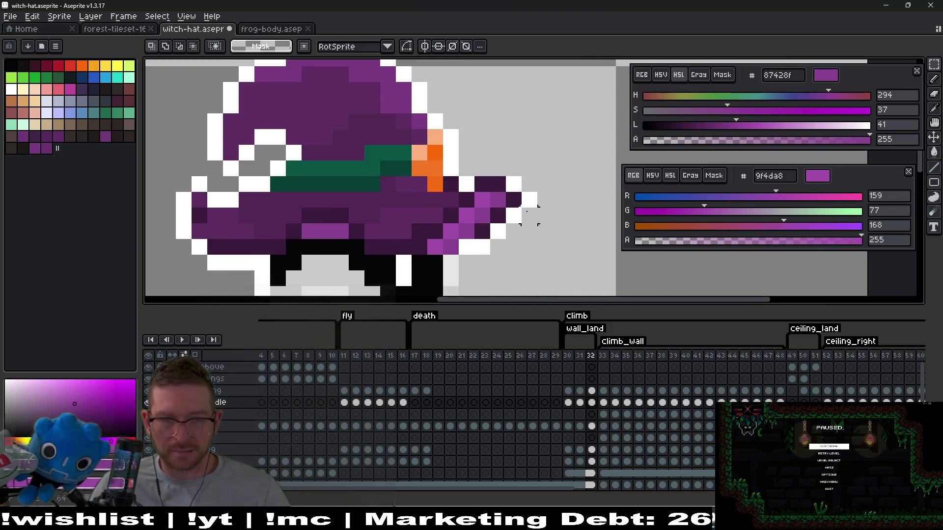
Step: Pick the dark purple 391b3b and box-select the tip of the hat brim
{"action": "key", "text": "i"}
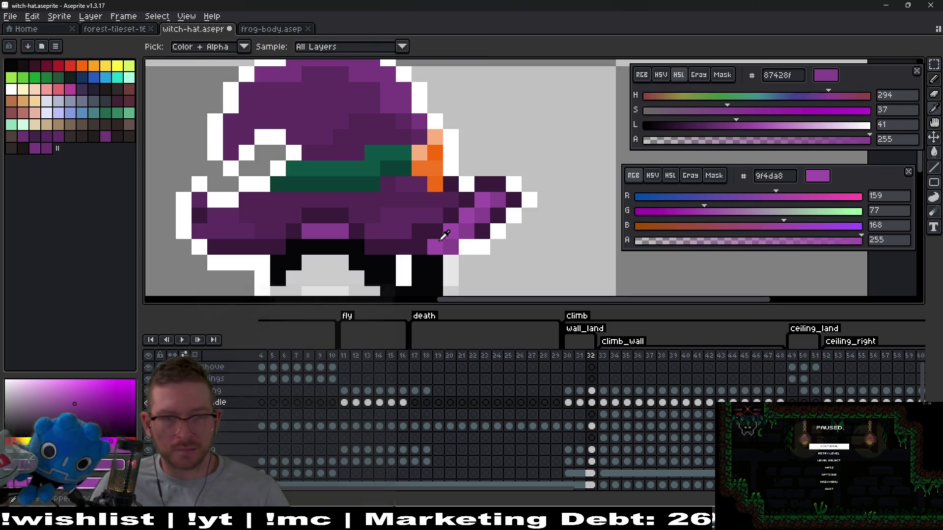
{"action": "left_click", "coordinate": [411, 233], "text": "alt"}
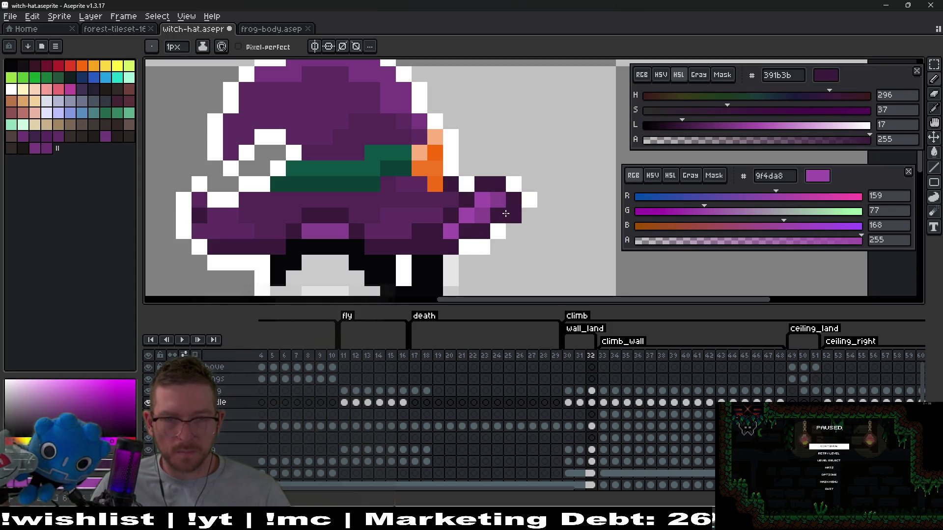
{"action": "key", "text": "alt"}
{"action": "key", "text": "m"}
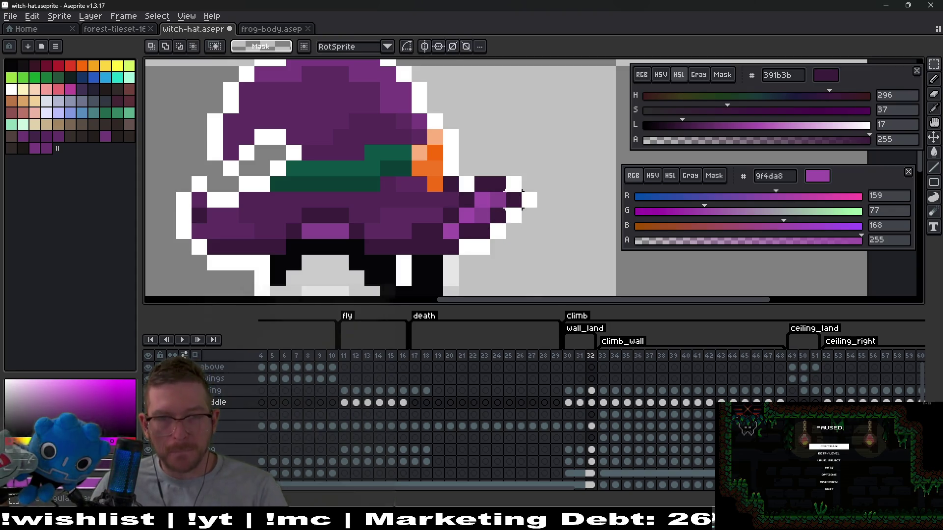
{"action": "mouse_move", "coordinate": [481, 179]}
{"action": "left_mouse_down"}
{"action": "mouse_move", "coordinate": [515, 226]}
{"action": "mouse_move", "coordinate": [520, 260]}
{"action": "left_mouse_up"}
{"action": "left_click", "coordinate": [557, 221]}
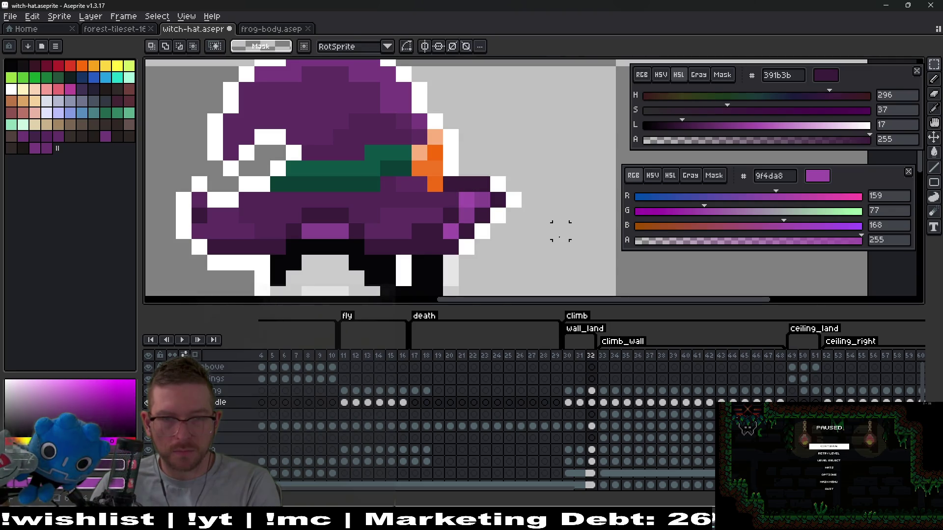
{"action": "scroll", "coordinate": [556, 240], "scroll_direction": "down", "scroll_amount": 5}
{"action": "scroll", "coordinate": [556, 241], "scroll_direction": "up", "scroll_amount": 5}
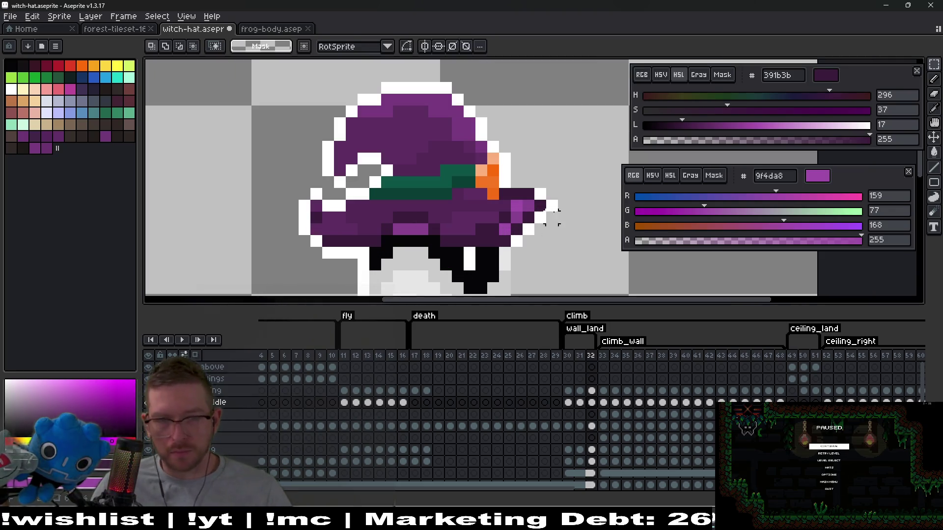
{"action": "left_click_drag", "start_coordinate": [560, 186], "coordinate": [520, 237]}
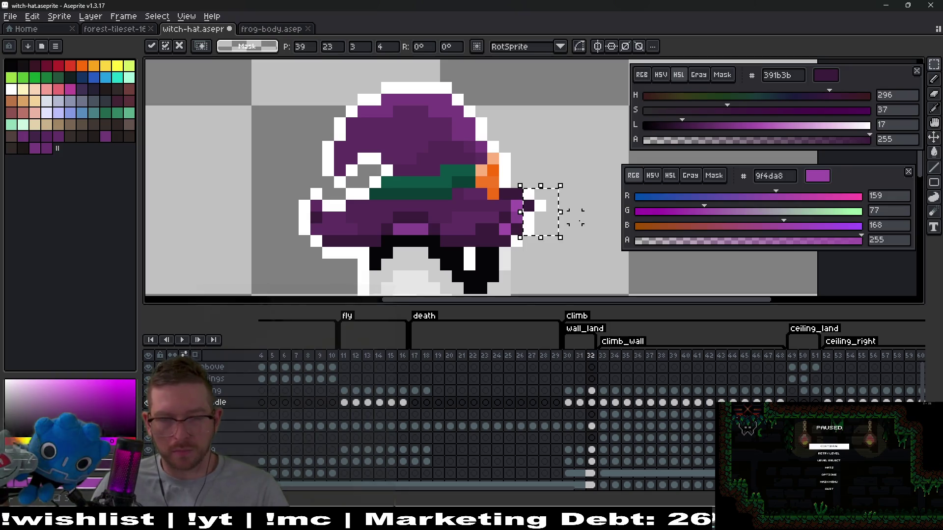
{"action": "left_click", "coordinate": [575, 217]}
Step: Paint a brim-tip pixel in a lighter purple with the Pencil
{"action": "key", "text": "b"}
{"action": "scroll", "coordinate": [543, 191], "scroll_direction": "up", "scroll_amount": 1}
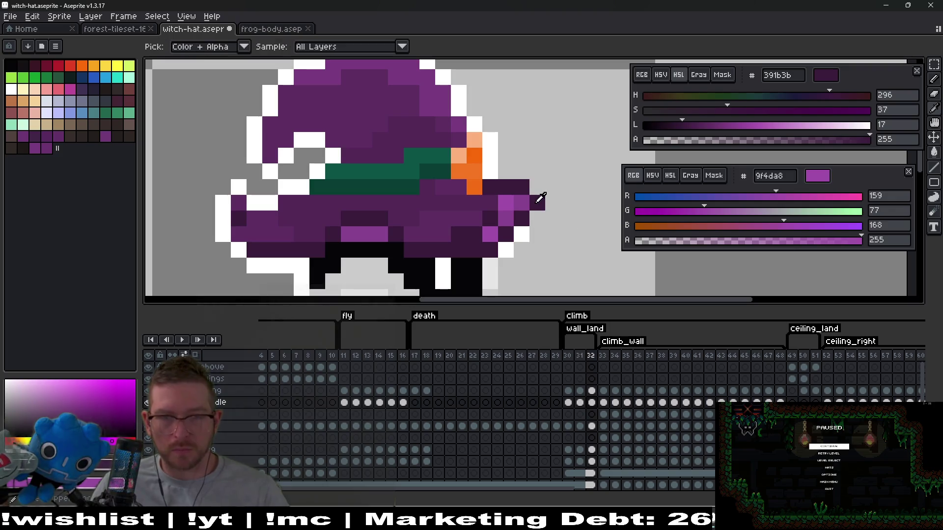
{"action": "right_click", "coordinate": [537, 203]}
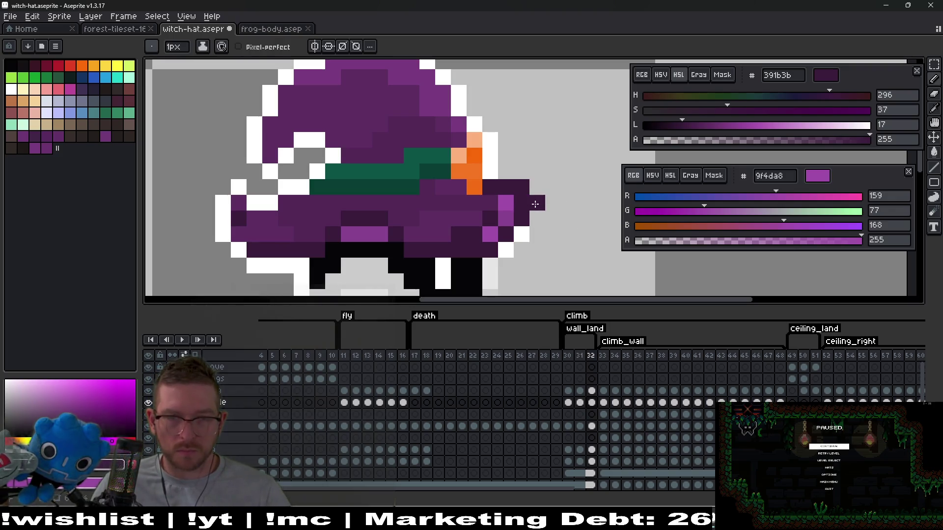
{"action": "key", "text": "b"}
{"action": "scroll", "coordinate": [585, 219], "scroll_direction": "down", "scroll_amount": 3}
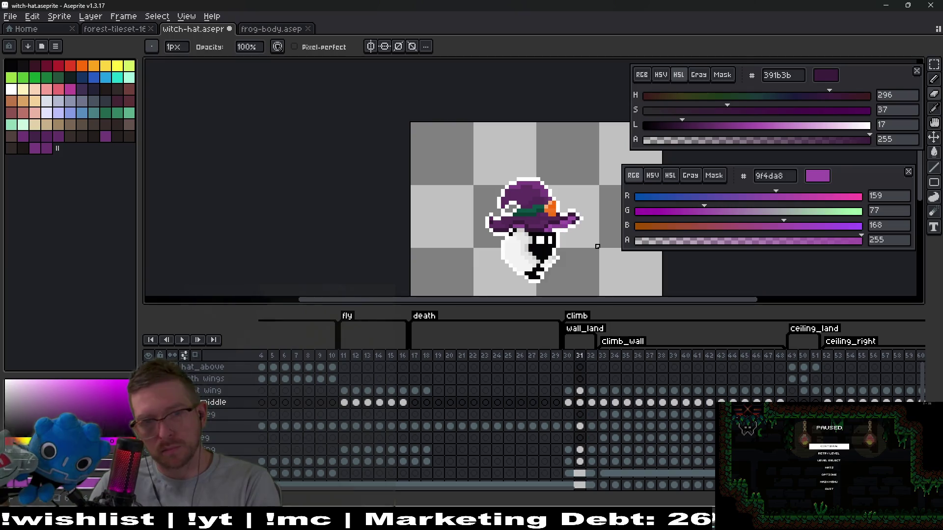
{"action": "key", "text": "ctrl"}
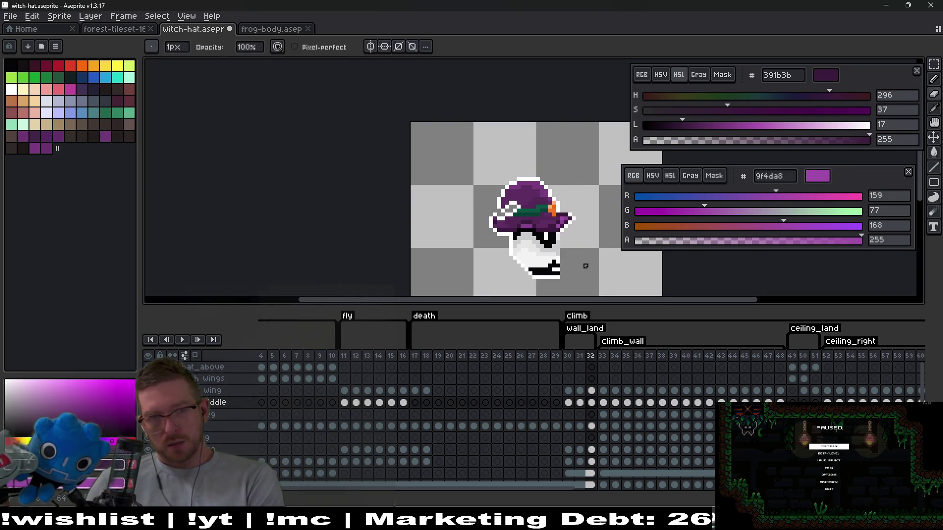
{"action": "scroll", "coordinate": [585, 234], "scroll_direction": "up", "scroll_amount": 4}
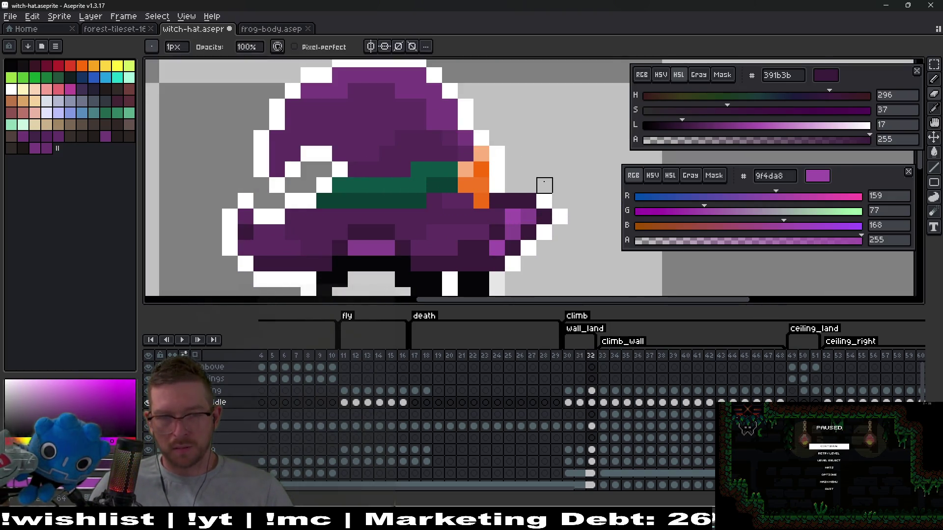
{"action": "scroll", "coordinate": [550, 194], "scroll_direction": "up", "scroll_amount": 1}
Step: Sample white and the brim purples from the hat, then paint three brim pixels purple
{"action": "key", "text": "alt"}
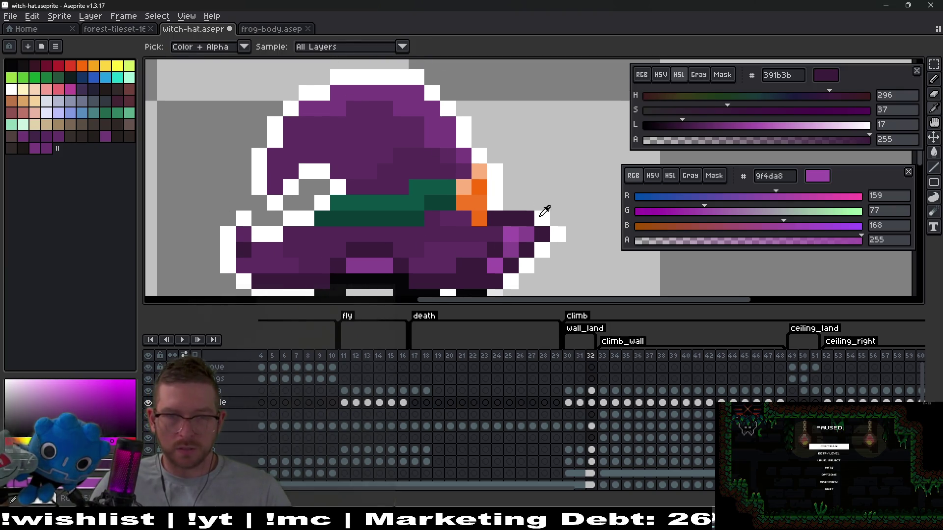
{"action": "left_click", "coordinate": [540, 216], "text": "alt"}
{"action": "scroll", "coordinate": [542, 217], "scroll_direction": "down", "scroll_amount": 3}
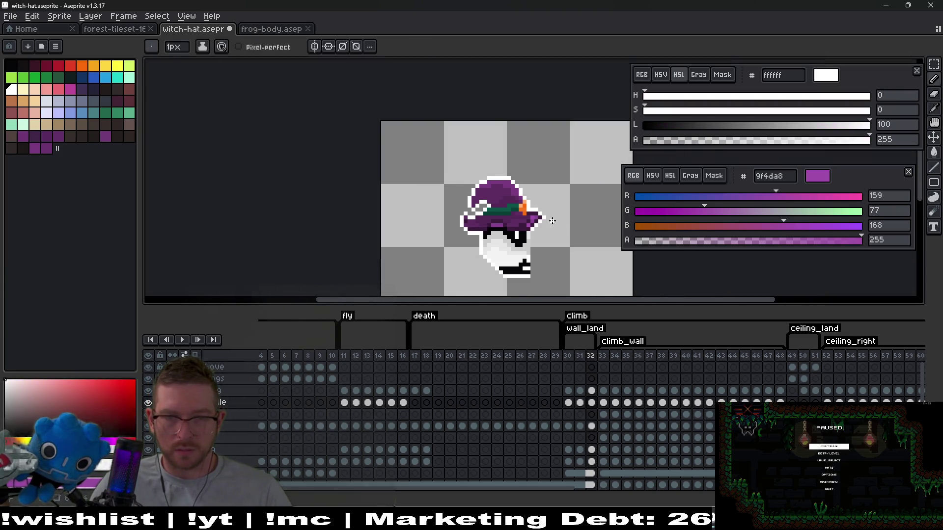
{"action": "scroll", "coordinate": [552, 221], "scroll_direction": "up", "scroll_amount": 2}
{"action": "scroll", "coordinate": [544, 212], "scroll_direction": "up", "scroll_amount": 2}
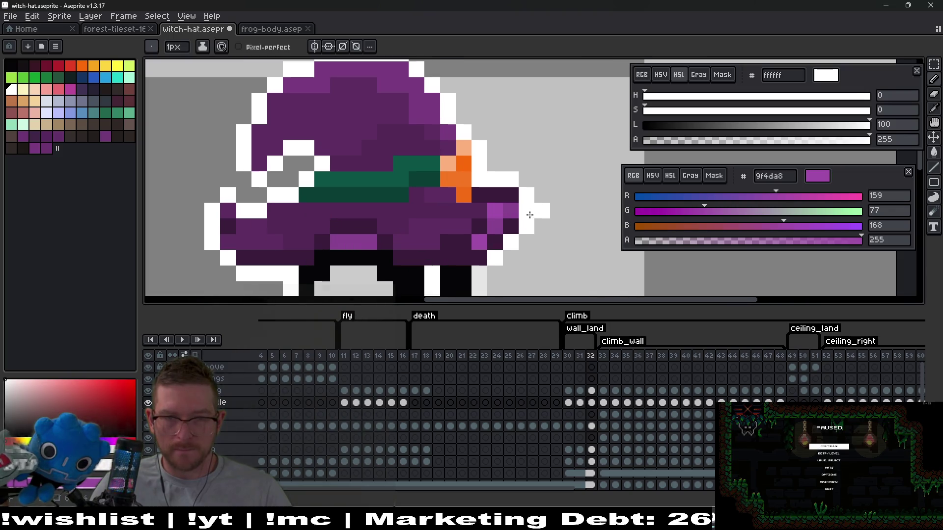
{"action": "left_click", "coordinate": [512, 196], "text": "alt"}
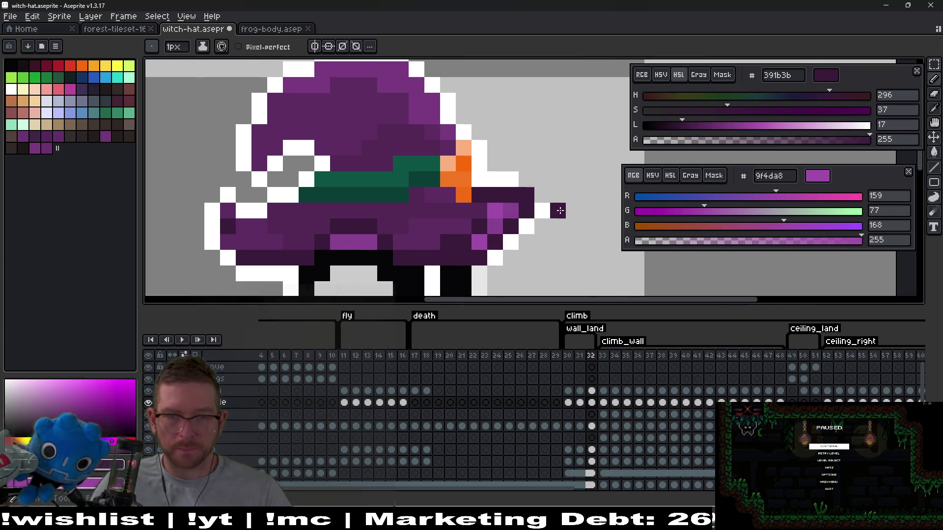
{"action": "scroll", "coordinate": [555, 202], "scroll_direction": "down", "scroll_amount": 1}
{"action": "key", "text": "alt"}
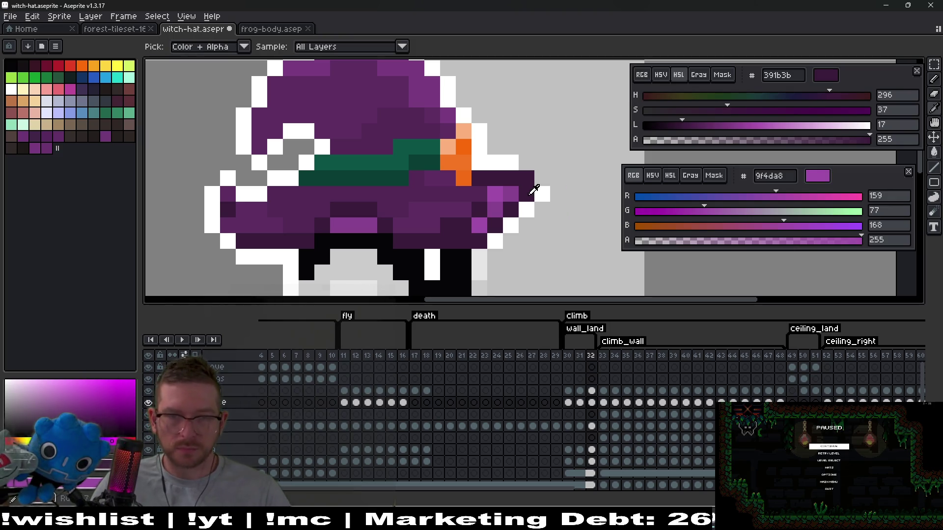
{"action": "left_click", "coordinate": [547, 188], "text": "alt"}
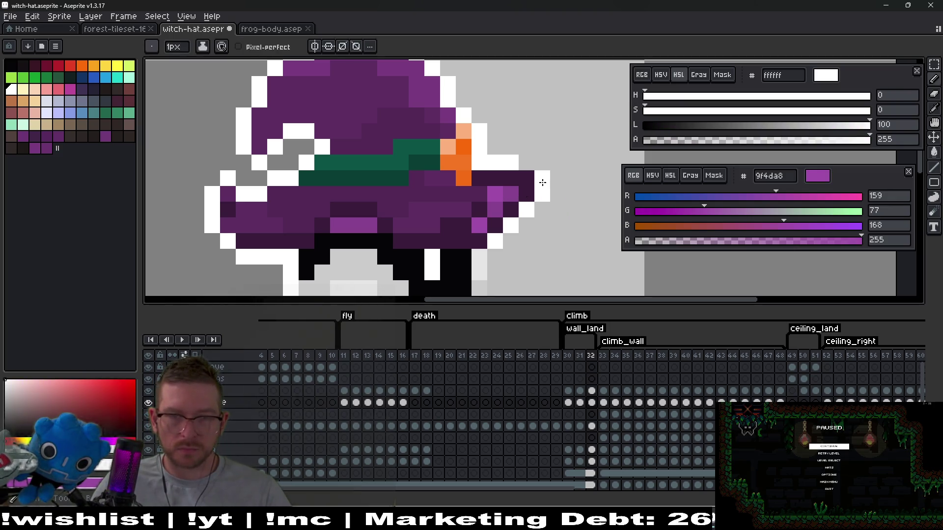
{"action": "scroll", "coordinate": [526, 162], "scroll_direction": "up", "scroll_amount": 1}
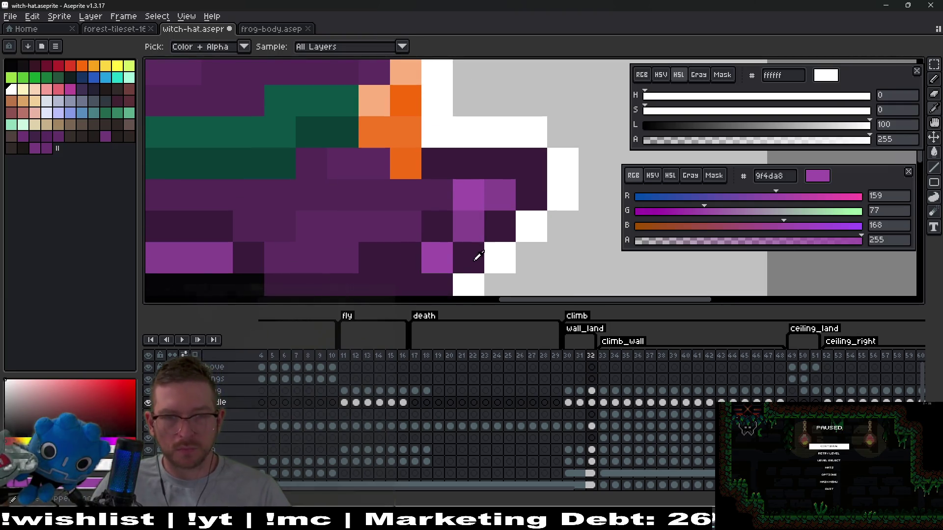
{"action": "left_click", "coordinate": [464, 247], "text": "alt"}
{"action": "left_click", "coordinate": [499, 194], "text": "alt"}
{"action": "left_click", "coordinate": [495, 226]}
{"action": "left_click", "coordinate": [472, 251]}
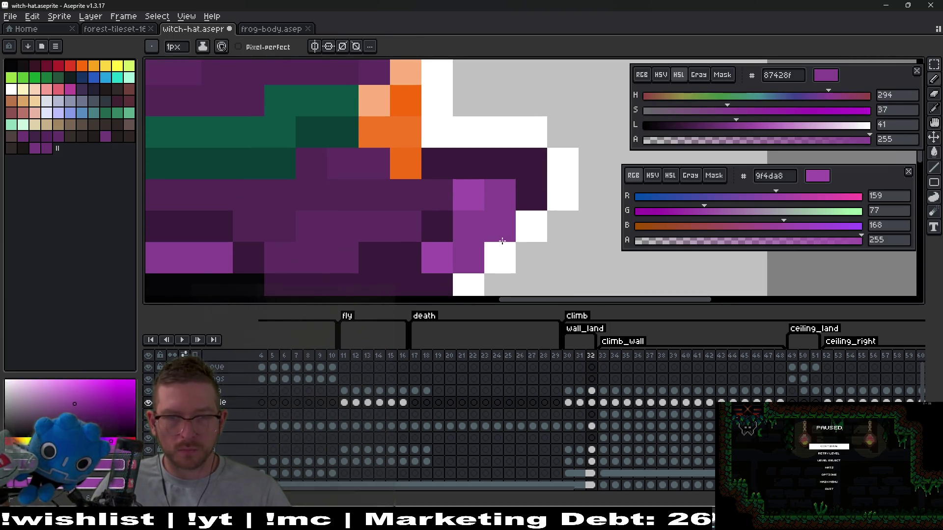
Step: Sample 9f4da8 and repaint brim-tip pixels, undoing one misplaced dark pixel
{"action": "left_click", "coordinate": [486, 199], "text": "alt"}
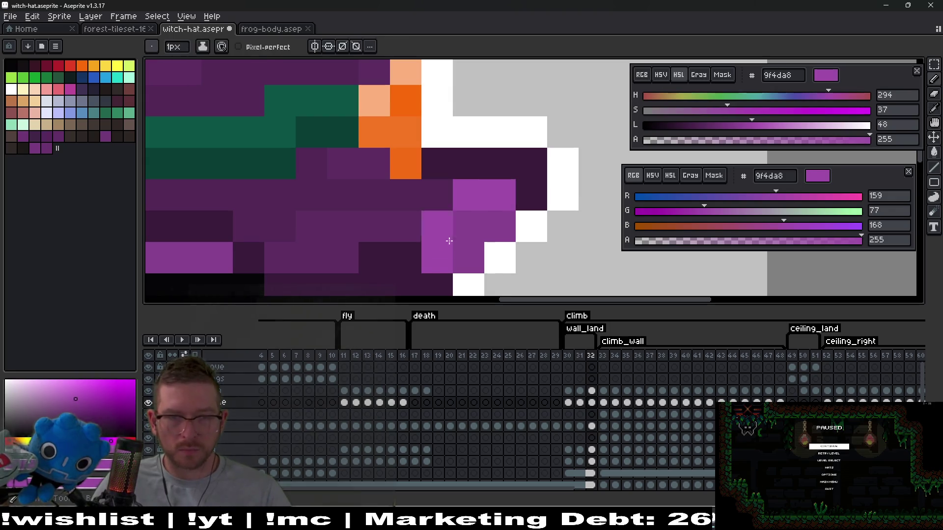
{"action": "scroll", "coordinate": [572, 248], "scroll_direction": "down", "scroll_amount": 6}
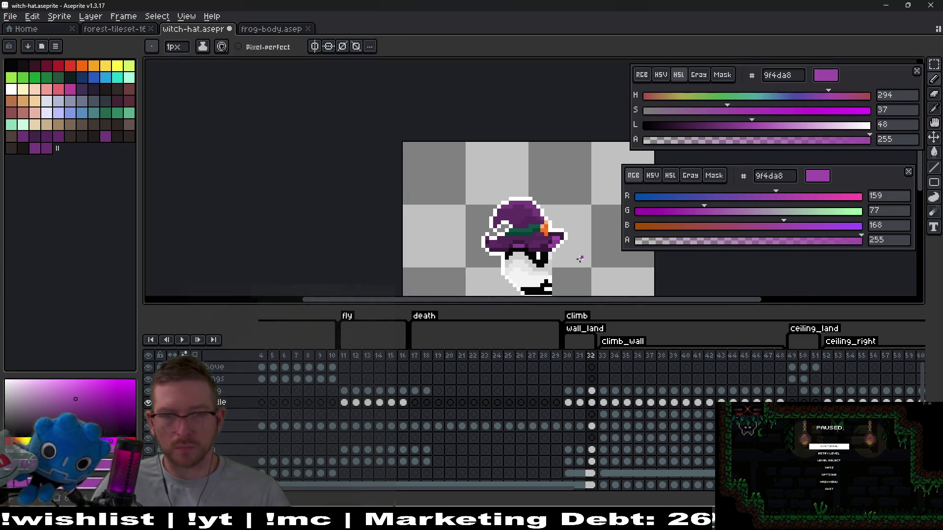
{"action": "scroll", "coordinate": [589, 252], "scroll_direction": "up", "scroll_amount": 5}
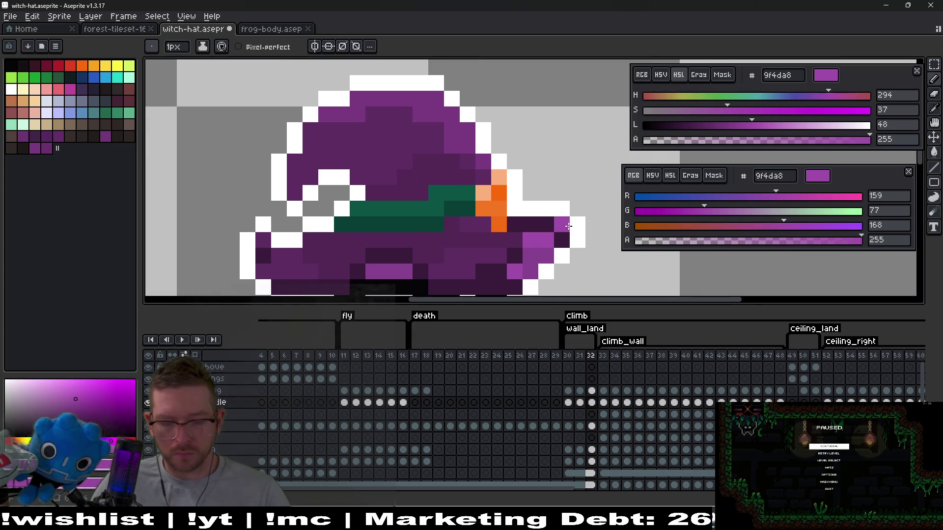
{"action": "scroll", "coordinate": [568, 226], "scroll_direction": "up", "scroll_amount": 3}
{"action": "left_click", "coordinate": [521, 219], "text": "alt"}
{"action": "left_click", "coordinate": [468, 254]}
{"action": "left_click", "coordinate": [421, 270]}
{"action": "key", "text": "ctrl+z"}
Step: Paint a brim pixel in 532857 purple and play the animation to check the fit
{"action": "left_click", "coordinate": [406, 256], "text": "alt"}
{"action": "left_click", "coordinate": [456, 217]}
{"action": "scroll", "coordinate": [500, 245], "scroll_direction": "down", "scroll_amount": 5}
{"action": "scroll", "coordinate": [500, 245], "scroll_direction": "down", "scroll_amount": 1}
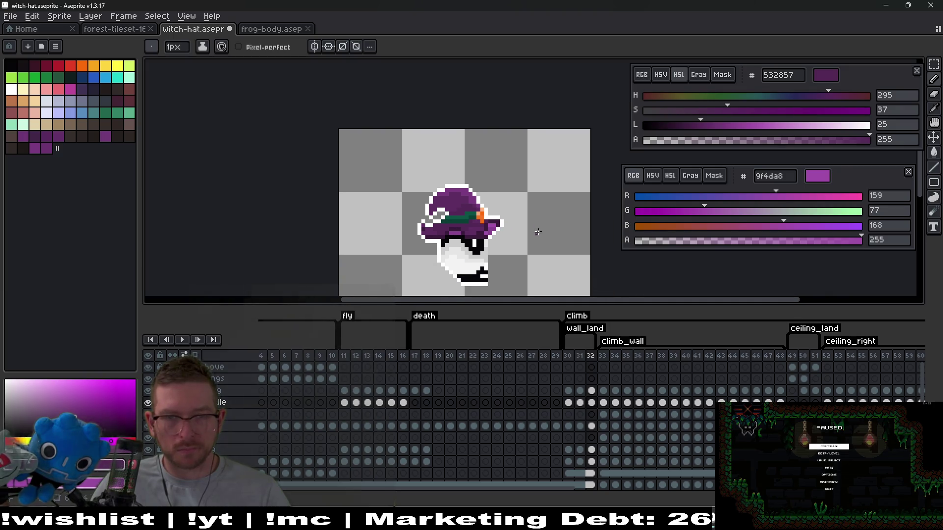
{"action": "scroll", "coordinate": [535, 231], "scroll_direction": "up", "scroll_amount": 2}
{"action": "scroll", "coordinate": [531, 230], "scroll_direction": "down", "scroll_amount": 2}
{"action": "scroll", "coordinate": [530, 230], "scroll_direction": "down", "scroll_amount": 1}
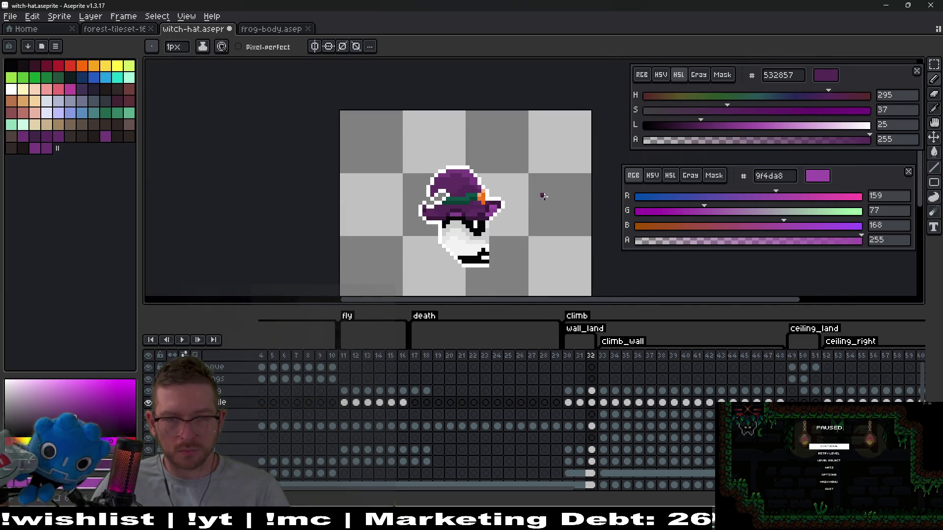
{"action": "key", "text": "Return"}
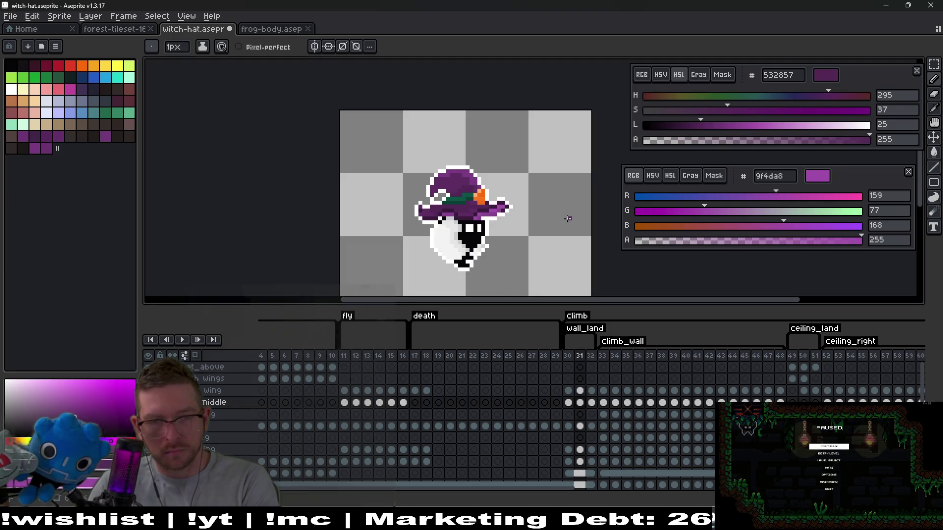
Step: Select the upper-left part of the hat and shift it into place
{"action": "scroll", "coordinate": [470, 189], "scroll_direction": "up", "scroll_amount": 1}
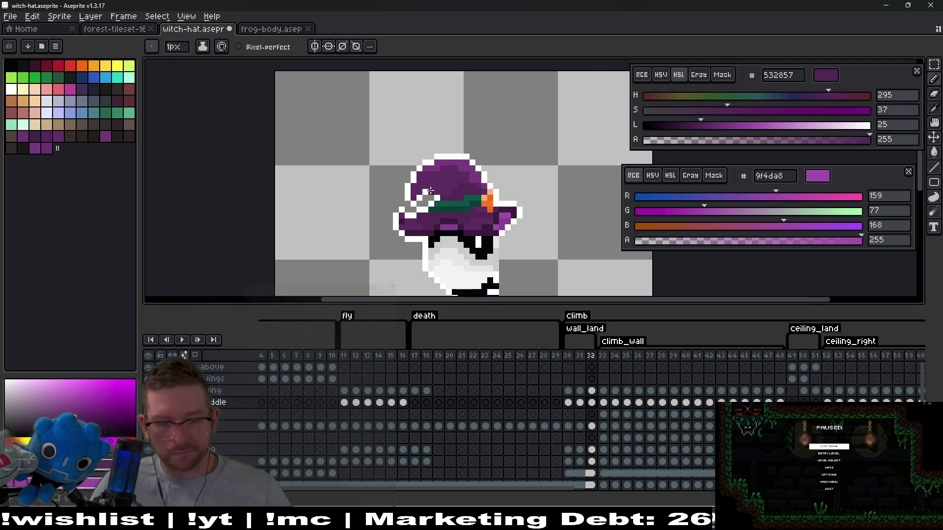
{"action": "scroll", "coordinate": [469, 188], "scroll_direction": "up", "scroll_amount": 1}
{"action": "key", "text": "m"}
{"action": "mouse_move", "coordinate": [373, 142]}
{"action": "left_mouse_down"}
{"action": "mouse_move", "coordinate": [414, 200]}
{"action": "mouse_move", "coordinate": [430, 176]}
{"action": "left_mouse_up"}
{"action": "key", "text": "Return"}
{"action": "scroll", "coordinate": [480, 200], "scroll_direction": "up", "scroll_amount": 3}
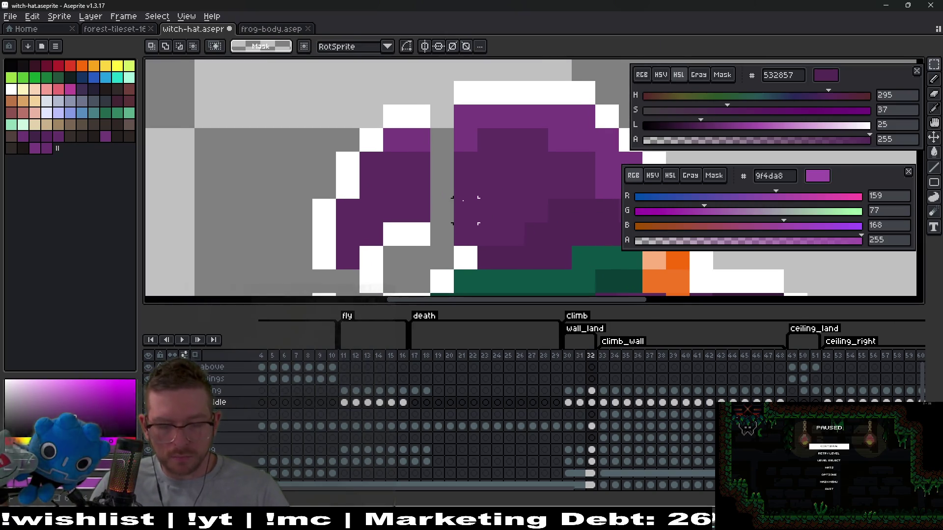
Step: Paint two hat outline pixels white and several hat pixels in purple 7a3b81
{"action": "key", "text": "i"}
{"action": "left_click", "coordinate": [482, 143]}
{"action": "key", "text": "b"}
{"action": "left_click", "coordinate": [434, 146]}
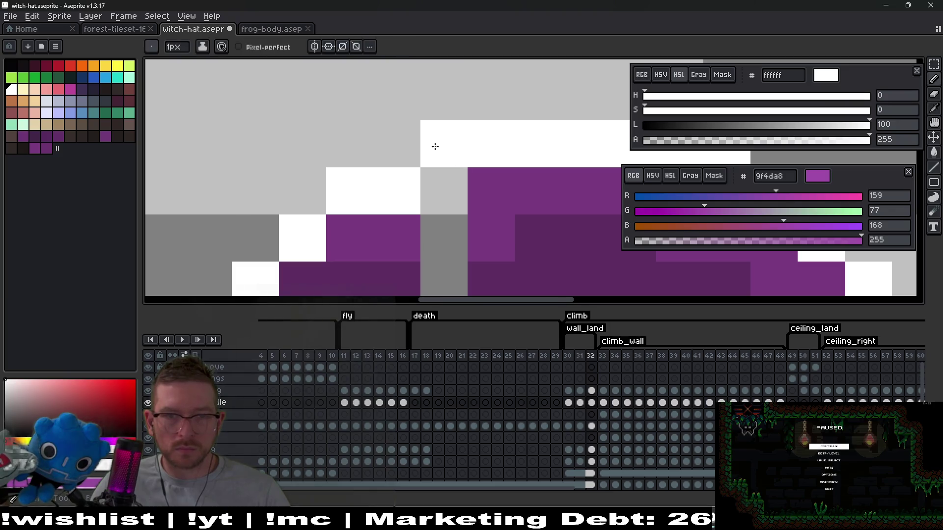
{"action": "left_click", "coordinate": [506, 196]}
{"action": "key", "text": "i"}
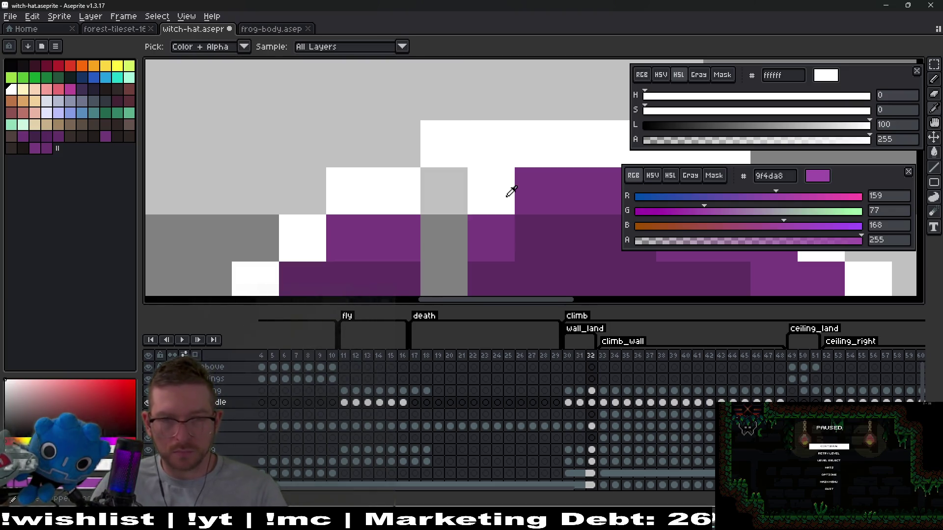
{"action": "left_click", "coordinate": [525, 191]}
{"action": "key", "text": "b"}
{"action": "left_click", "coordinate": [500, 191]}
{"action": "left_click", "coordinate": [461, 200]}
{"action": "left_click_drag", "start_coordinate": [493, 251], "coordinate": [523, 167]}
{"action": "left_click", "coordinate": [486, 157]}
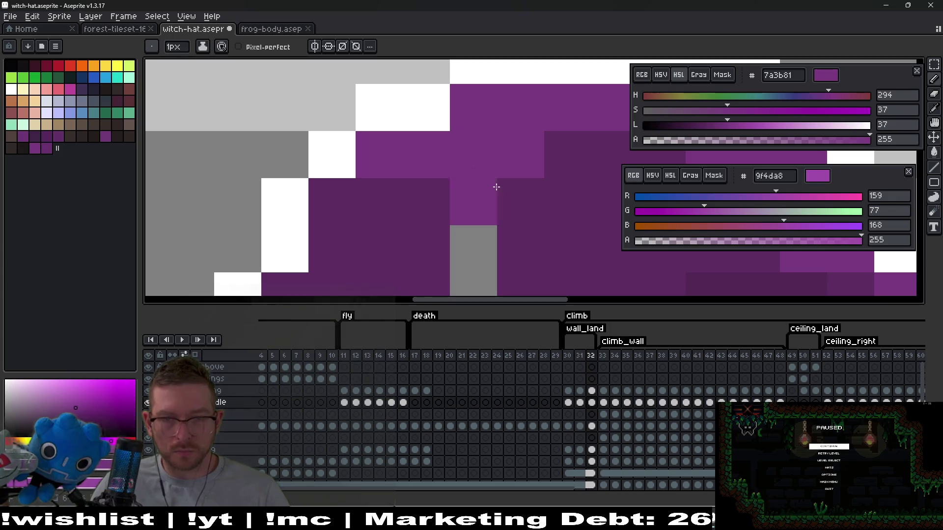
Step: Repaint two hat pixels in dark purple 5d2d62
{"action": "key", "text": "i"}
{"action": "left_click", "coordinate": [564, 160]}
{"action": "key", "text": "b"}
{"action": "left_click", "coordinate": [515, 162]}
{"action": "left_click", "coordinate": [485, 158]}
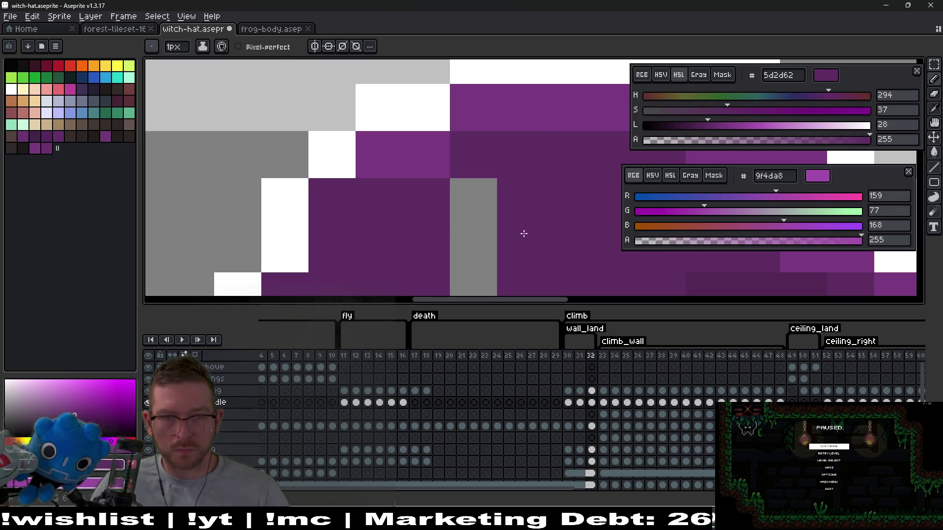
{"action": "scroll", "coordinate": [491, 147], "scroll_direction": "down", "scroll_amount": 3}
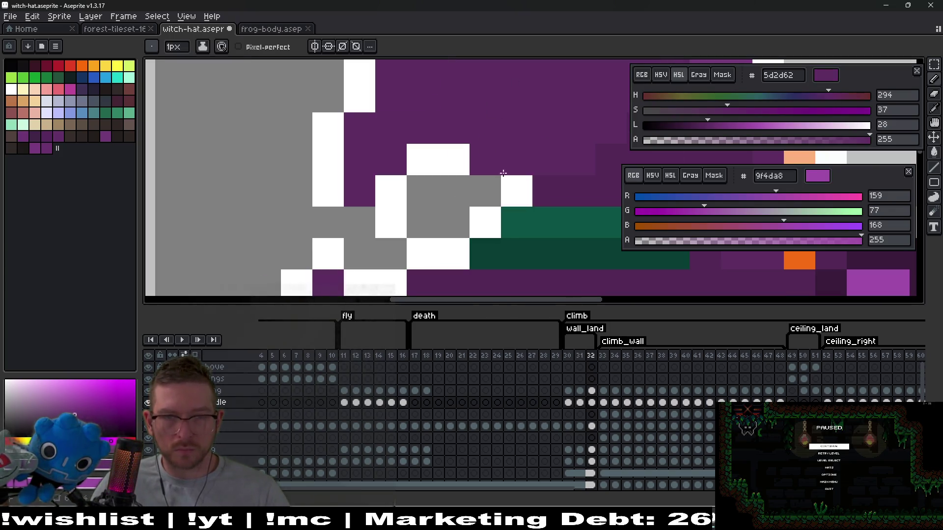
Step: Turn the stray grey outline pixels white, undoing one misplaced pixel
{"action": "key", "text": "i"}
{"action": "left_click", "coordinate": [468, 156]}
{"action": "key", "text": "b"}
{"action": "left_click", "coordinate": [422, 191]}
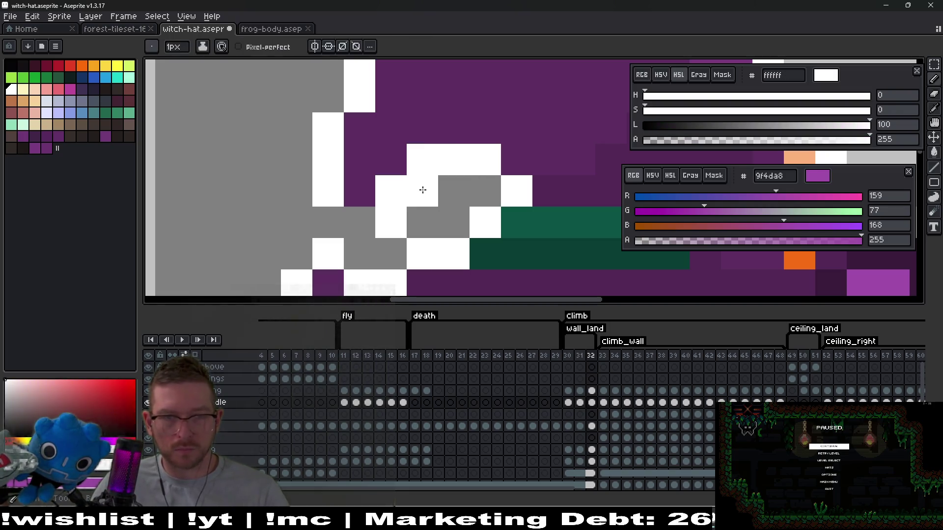
{"action": "key", "text": "ctrl+z"}
{"action": "left_click", "coordinate": [361, 221]}
{"action": "left_click", "coordinate": [369, 243]}
{"action": "scroll", "coordinate": [447, 229], "scroll_direction": "down", "scroll_amount": 3}
{"action": "scroll", "coordinate": [456, 216], "scroll_direction": "down", "scroll_amount": 1}
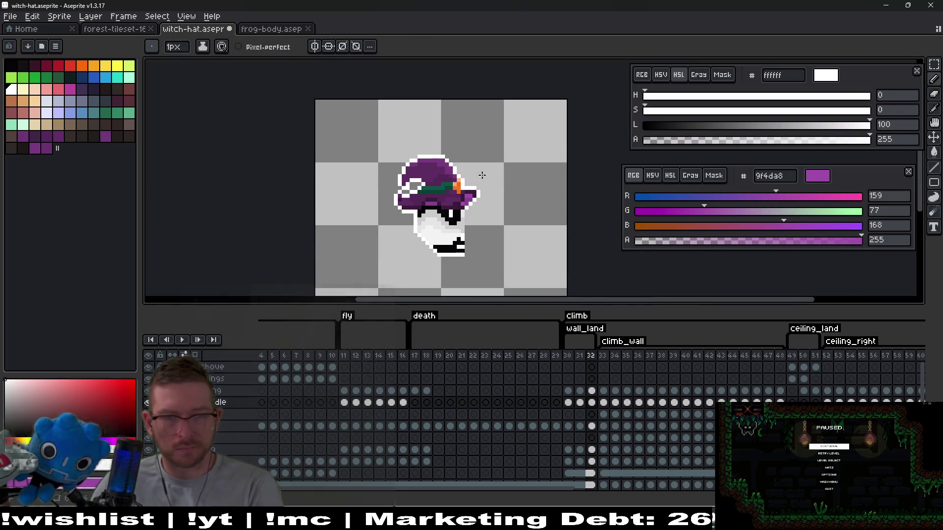
{"action": "scroll", "coordinate": [400, 209], "scroll_direction": "up", "scroll_amount": 1}
{"action": "scroll", "coordinate": [400, 209], "scroll_direction": "up", "scroll_amount": 3}
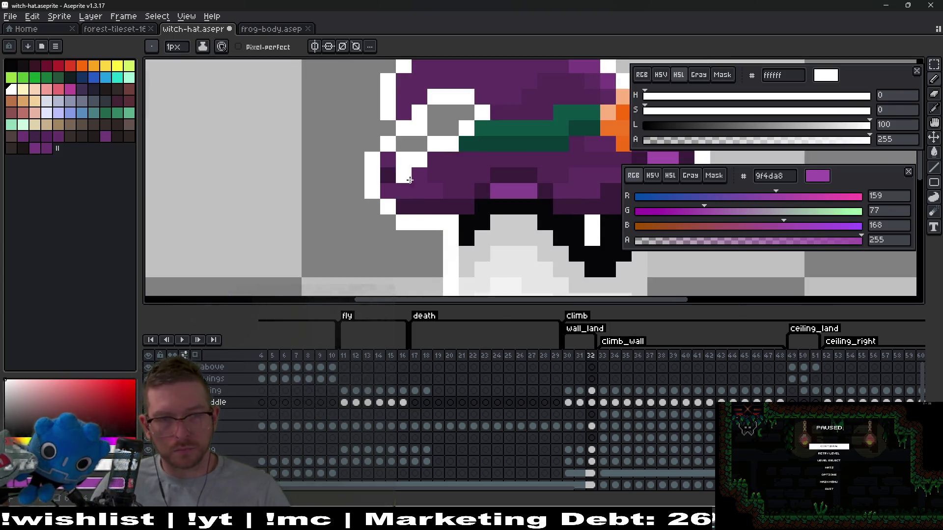
Step: Sample the dark hat purple and step back to frame 30 to compare
{"action": "key", "text": "i"}
{"action": "left_click", "coordinate": [421, 190]}
{"action": "key", "text": "b"}
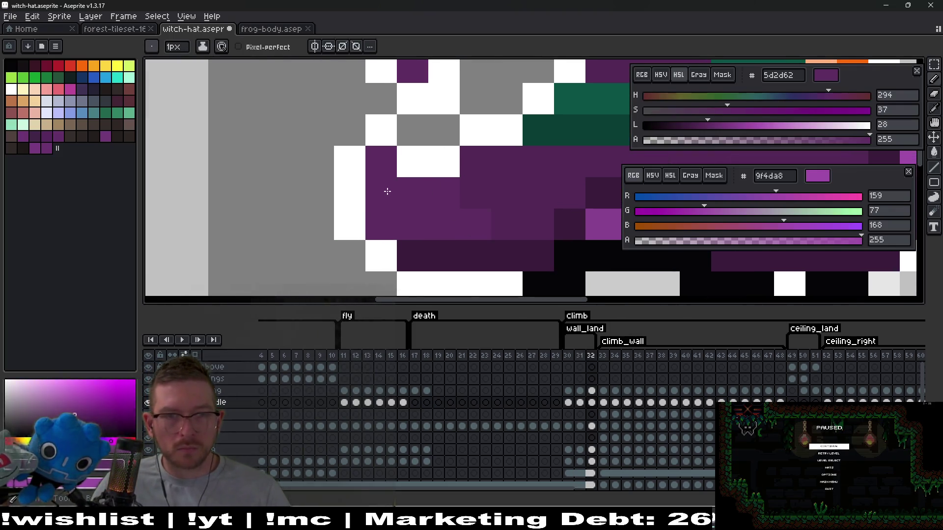
{"action": "scroll", "coordinate": [467, 211], "scroll_direction": "down", "scroll_amount": 5}
{"action": "key", "text": "Left"}
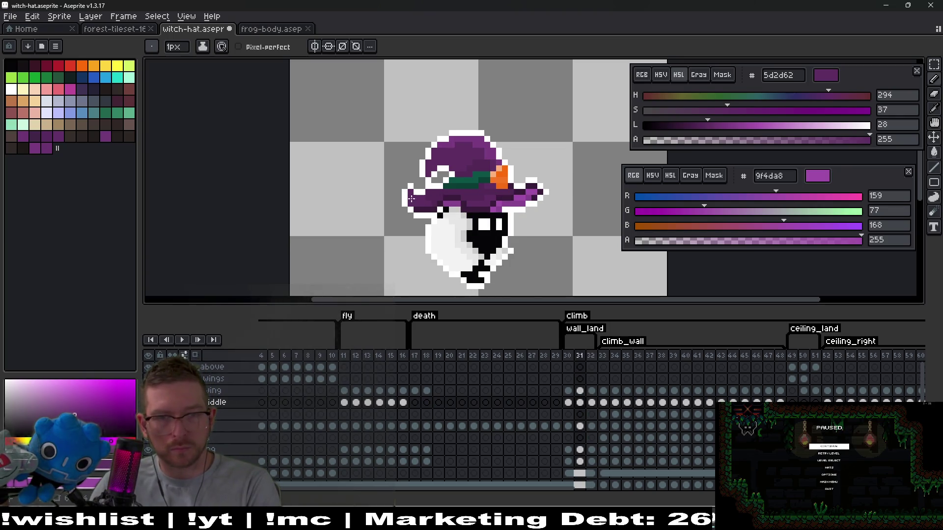
{"action": "key", "text": "Left"}
{"action": "scroll", "coordinate": [418, 197], "scroll_direction": "up", "scroll_amount": 4}
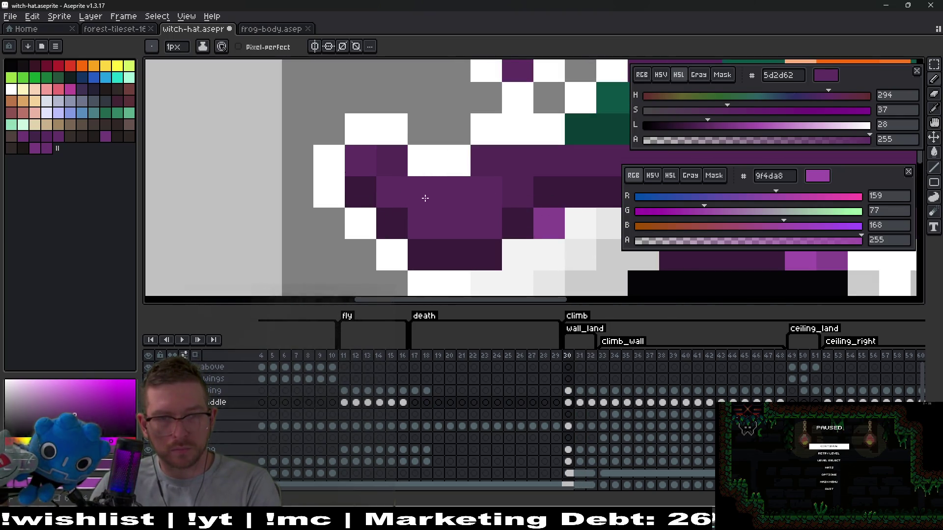
{"action": "key", "text": "Right"}
{"action": "key", "text": "Left"}
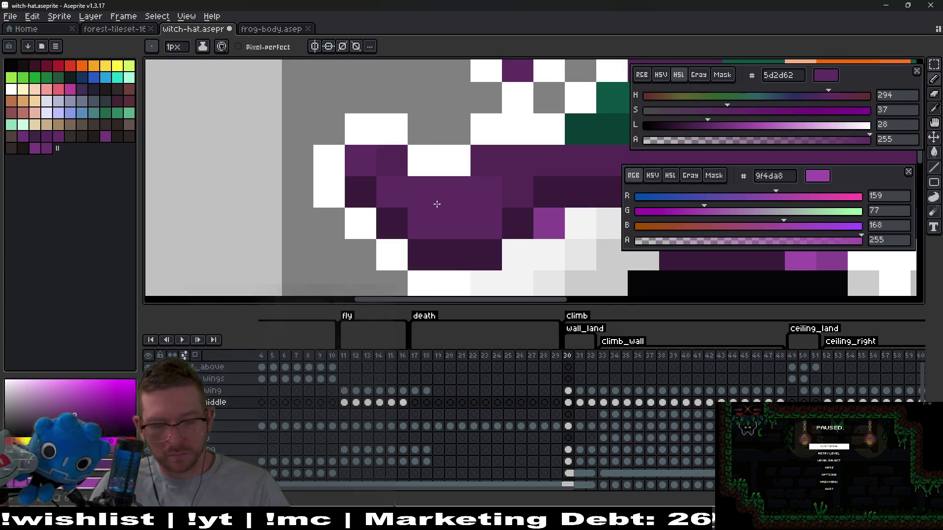
Step: Sample the 532857 purple on frame 30 and return to frame 32
{"action": "key", "text": "i"}
{"action": "left_click", "coordinate": [399, 156]}
{"action": "key", "text": "b"}
{"action": "key", "text": "Right"}
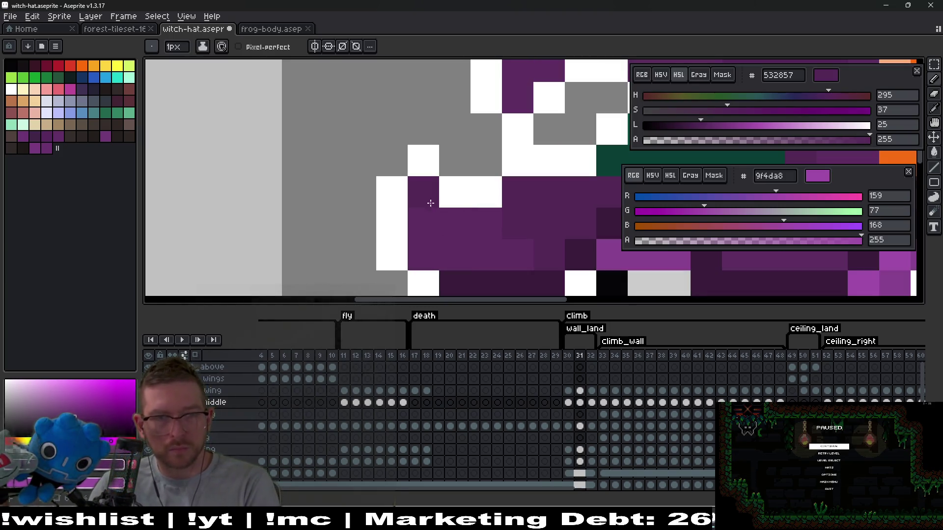
{"action": "key", "text": "Right"}
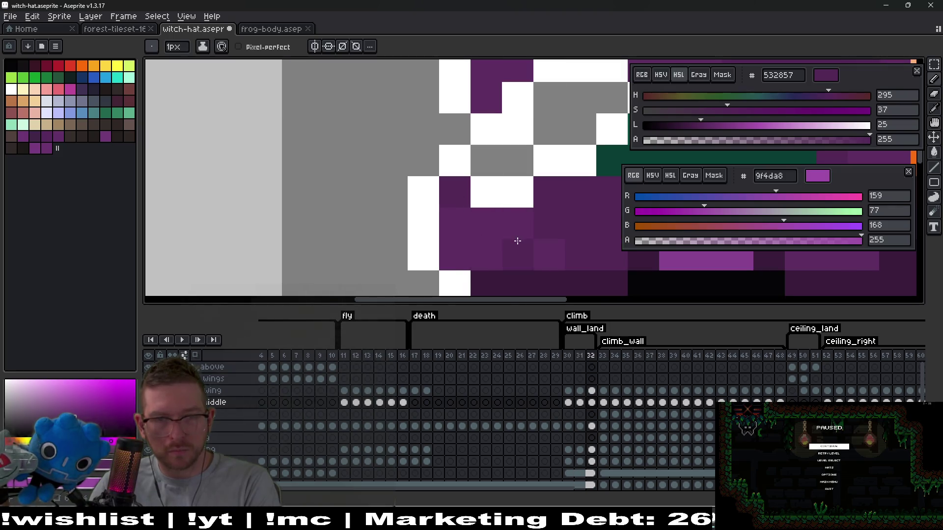
{"action": "scroll", "coordinate": [517, 240], "scroll_direction": "down", "scroll_amount": 5}
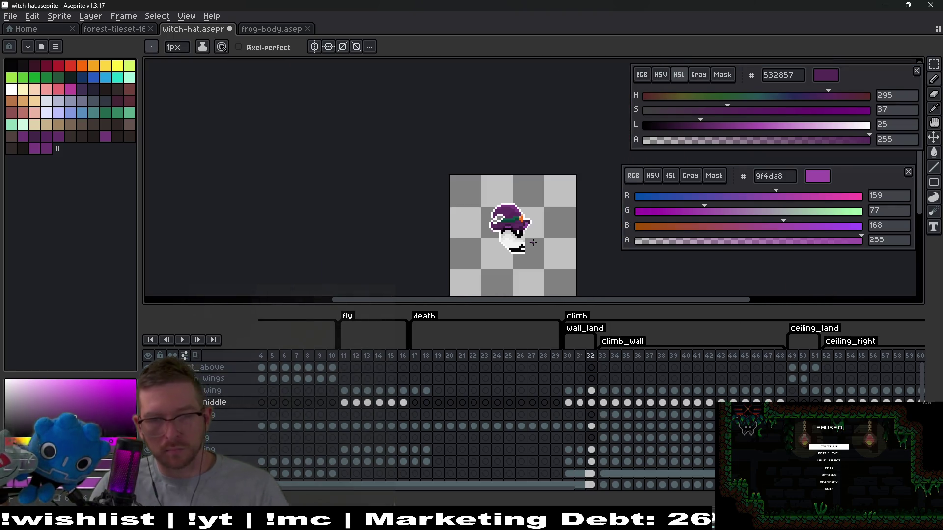
Step: Flick between frames 30–33 to compare the hat's position
{"action": "key", "text": "Left"}
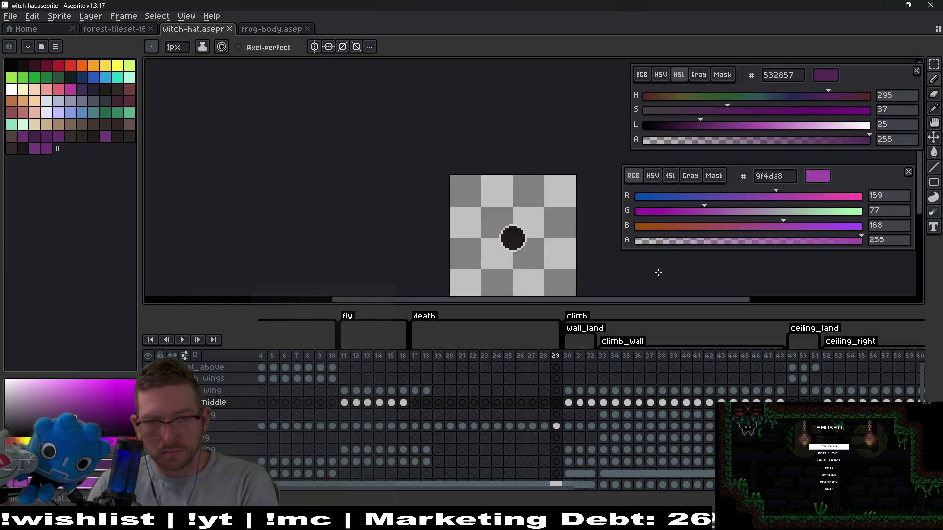
{"action": "key", "text": "Left"}
{"action": "key", "text": "Right"}
{"action": "key", "text": "Left"}
{"action": "key", "text": "Right"}
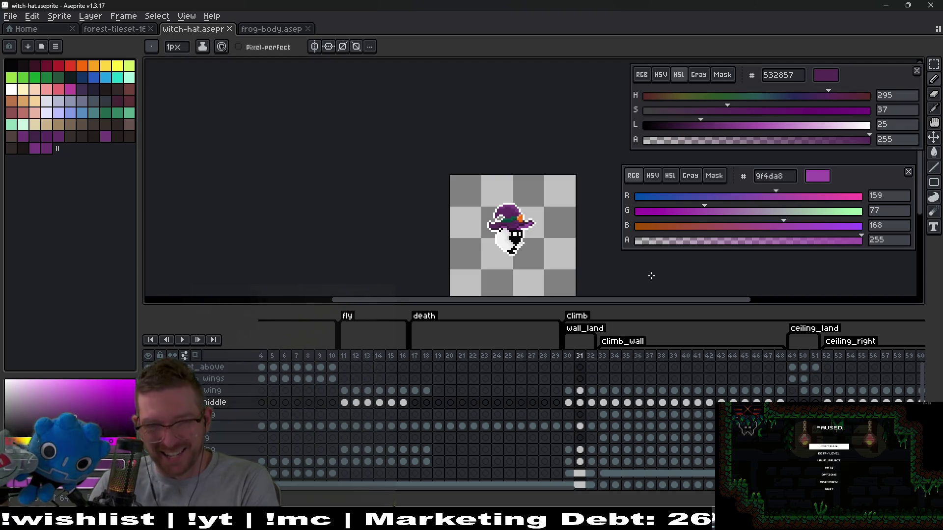
{"action": "key", "text": "Right"}
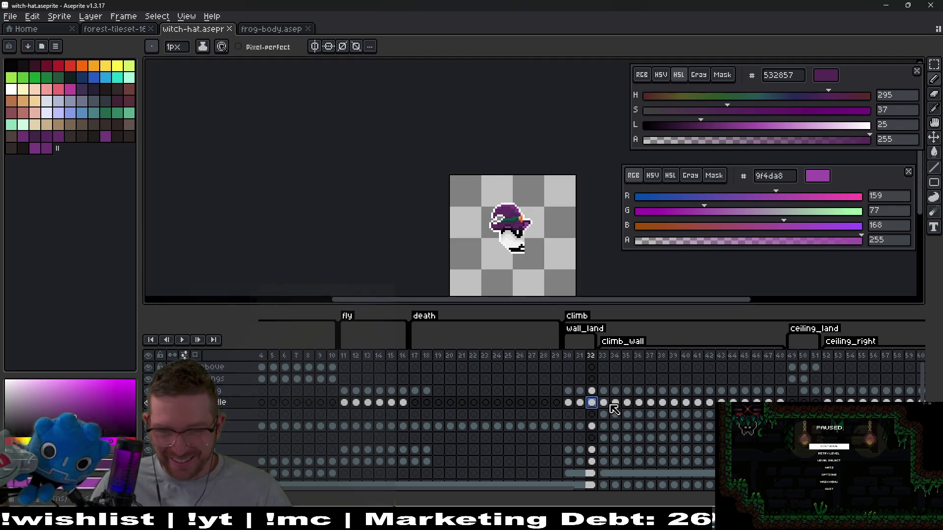
{"action": "key", "text": "Right"}
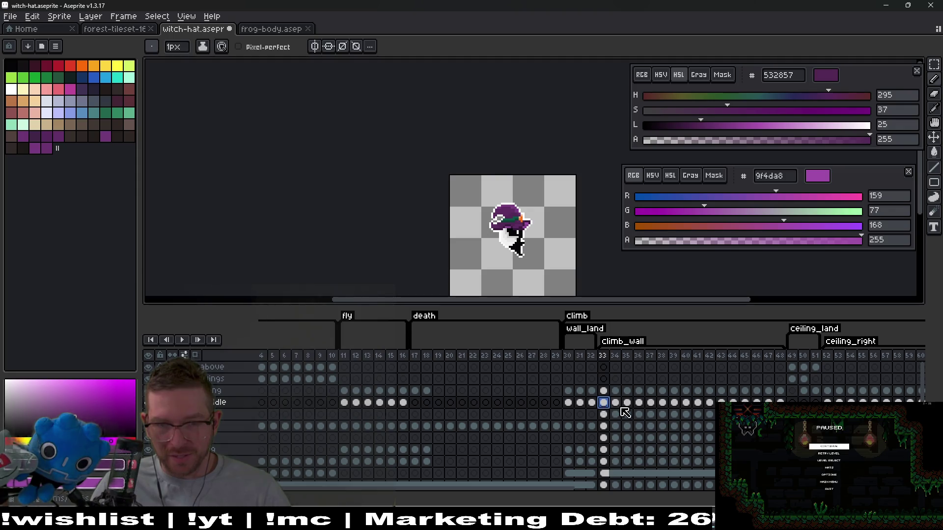
Step: Step through the climb_wall frames one by one up to frame 48
{"action": "left_click", "coordinate": [615, 402]}
{"action": "left_click", "coordinate": [626, 403]}
{"action": "left_click", "coordinate": [639, 403]}
{"action": "left_click", "coordinate": [650, 402]}
{"action": "left_click", "coordinate": [663, 402]}
{"action": "left_click", "coordinate": [674, 403]}
{"action": "left_click", "coordinate": [685, 403]}
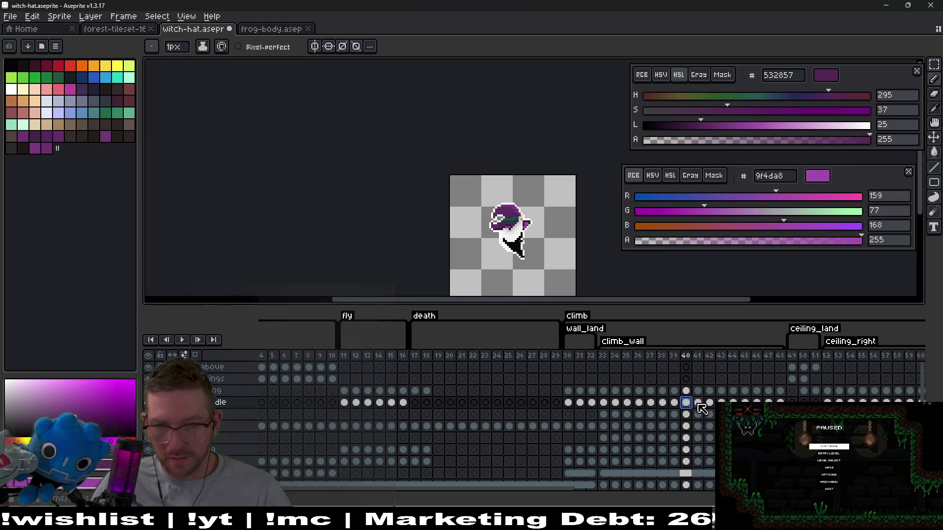
{"action": "left_click", "coordinate": [697, 402]}
{"action": "left_click", "coordinate": [709, 402]}
{"action": "left_click", "coordinate": [721, 403]}
{"action": "left_click", "coordinate": [733, 403]}
{"action": "left_click", "coordinate": [745, 402]}
{"action": "left_click", "coordinate": [756, 402]}
{"action": "left_click", "coordinate": [768, 402]}
{"action": "left_click", "coordinate": [780, 403]}
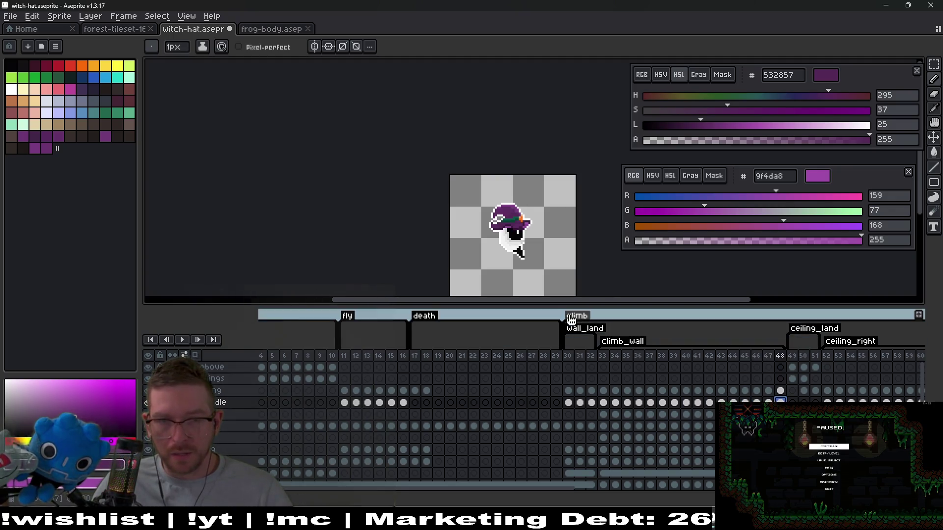
Step: Play and stop the animation, then step back and forth to review the hat poses
{"action": "scroll", "coordinate": [539, 242], "scroll_direction": "up", "scroll_amount": 1}
{"action": "scroll", "coordinate": [439, 269], "scroll_direction": "up", "scroll_amount": 1}
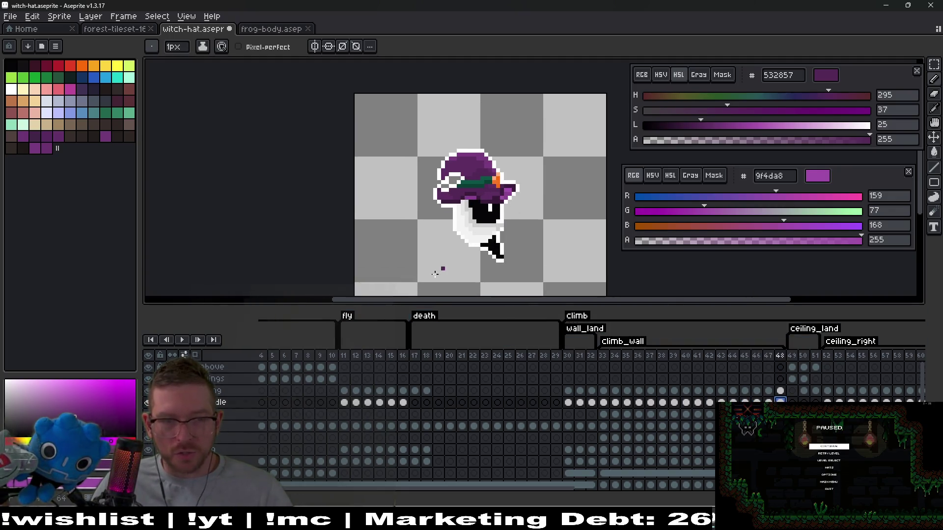
{"action": "left_click", "coordinate": [181, 339]}
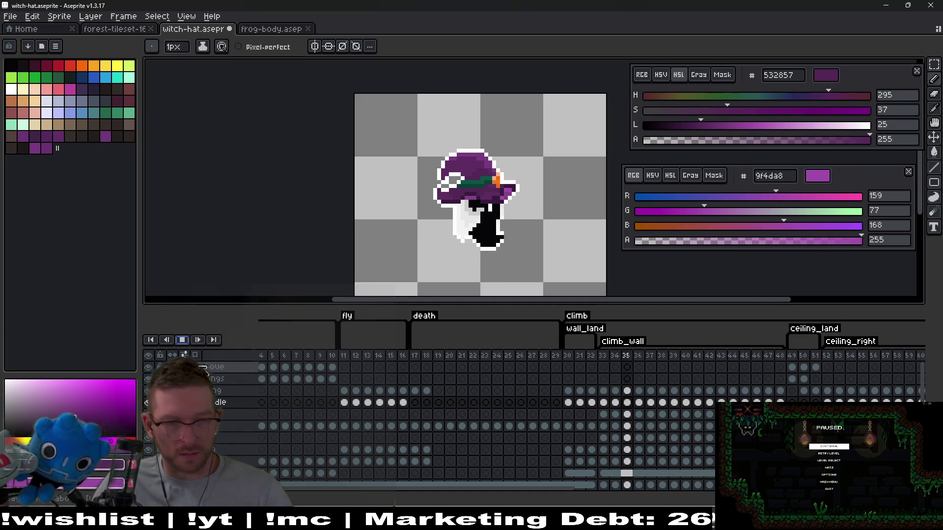
{"action": "left_click", "coordinate": [185, 342]}
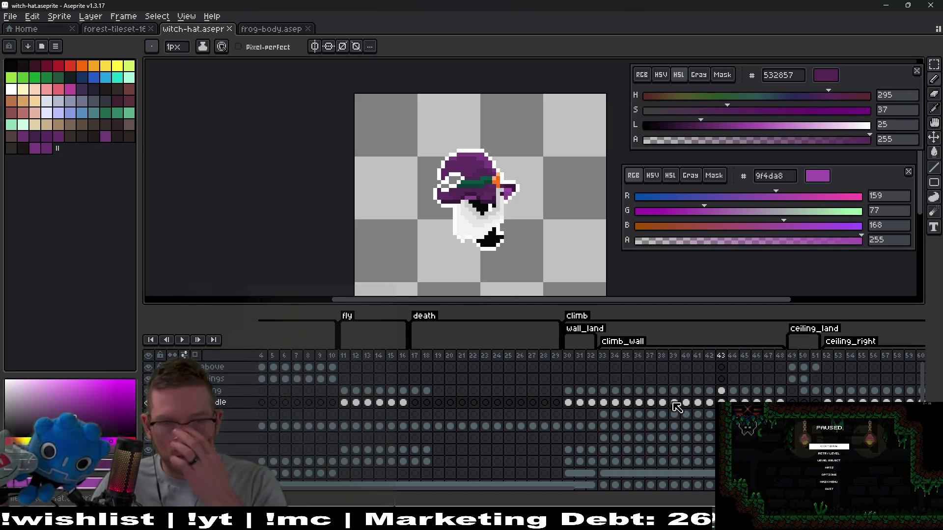
{"action": "key", "text": "Left"}
{"action": "key", "text": "Left"}
{"action": "key", "text": "Left"}
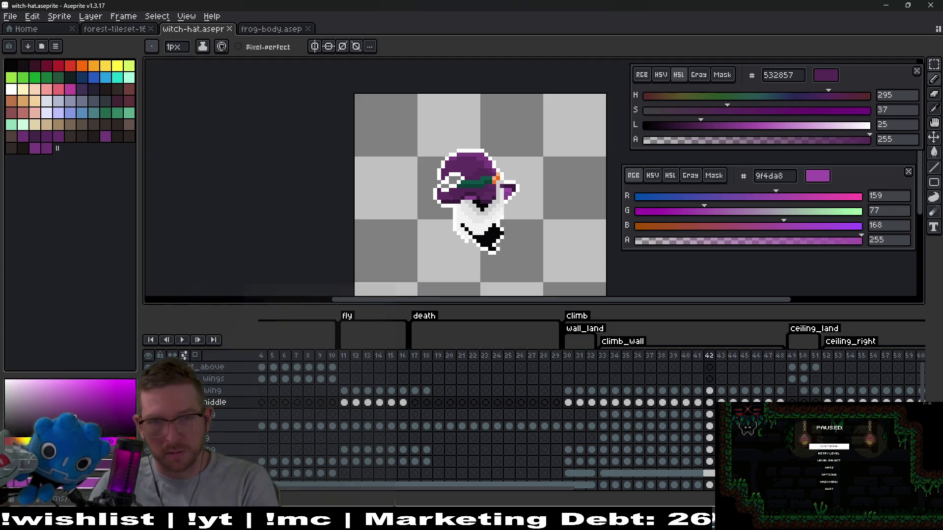
{"action": "key", "text": "Left"}
{"action": "key", "text": "Left"}
{"action": "key", "text": "Left"}
{"action": "key", "text": "Right"}
{"action": "key", "text": "Right"}
{"action": "key", "text": "Right"}
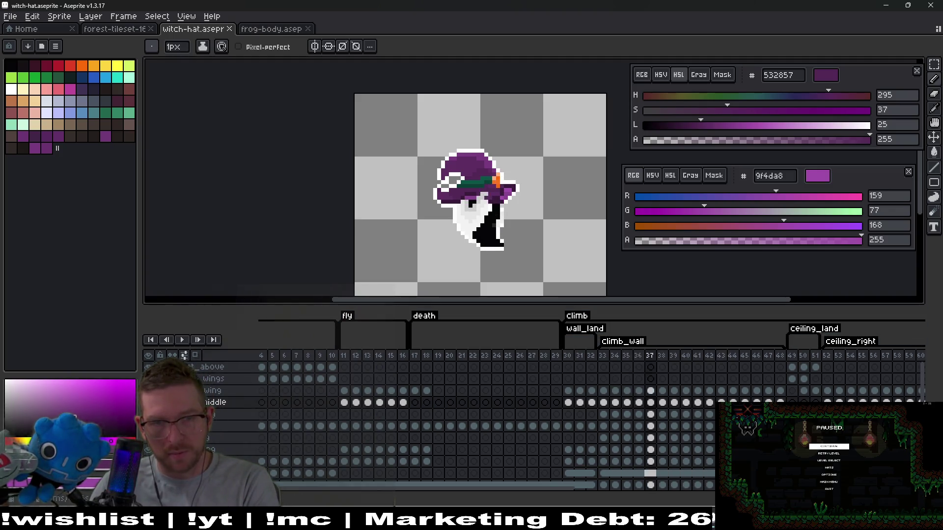
{"action": "key", "text": "Right"}
{"action": "key", "text": "Right"}
{"action": "key", "text": "Right"}
{"action": "key", "text": "Left"}
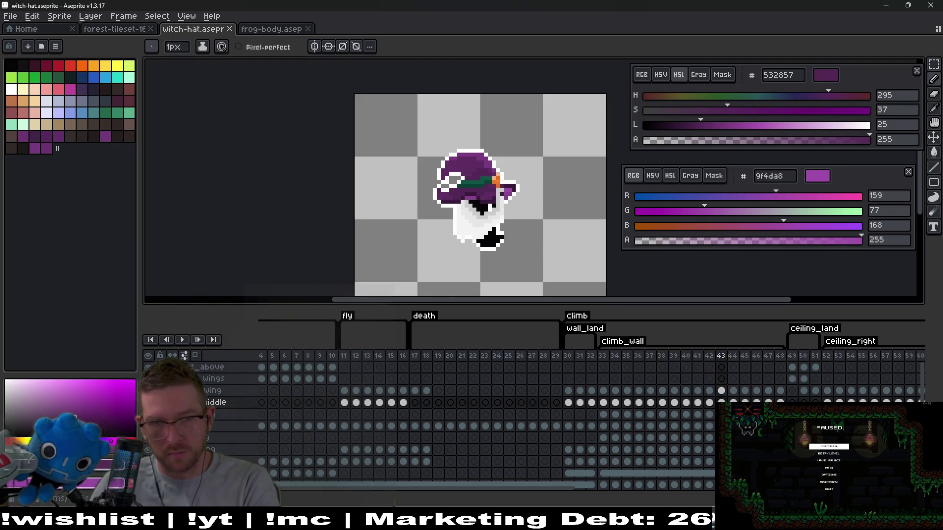
{"action": "key", "text": "Right"}
{"action": "key", "text": "Right"}
{"action": "key", "text": "Right"}
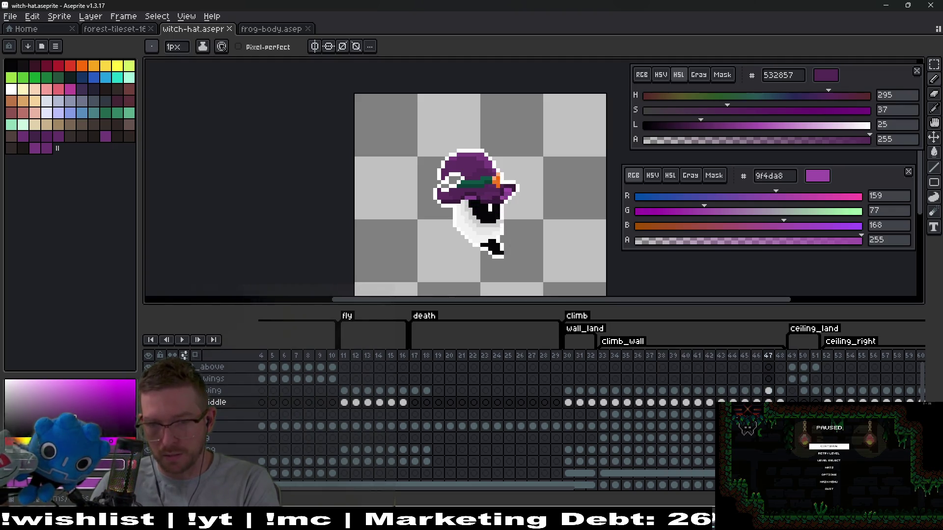
Step: Revisit frames 33 and 30, then bring up frame 49's ceiling pose
{"action": "left_click", "coordinate": [603, 402]}
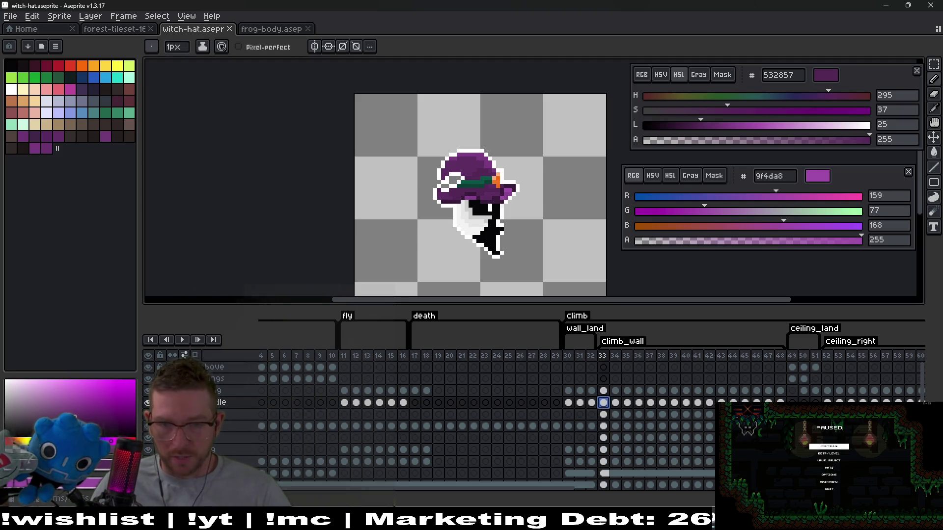
{"action": "scroll", "coordinate": [653, 437], "scroll_direction": "right", "scroll_amount": 6}
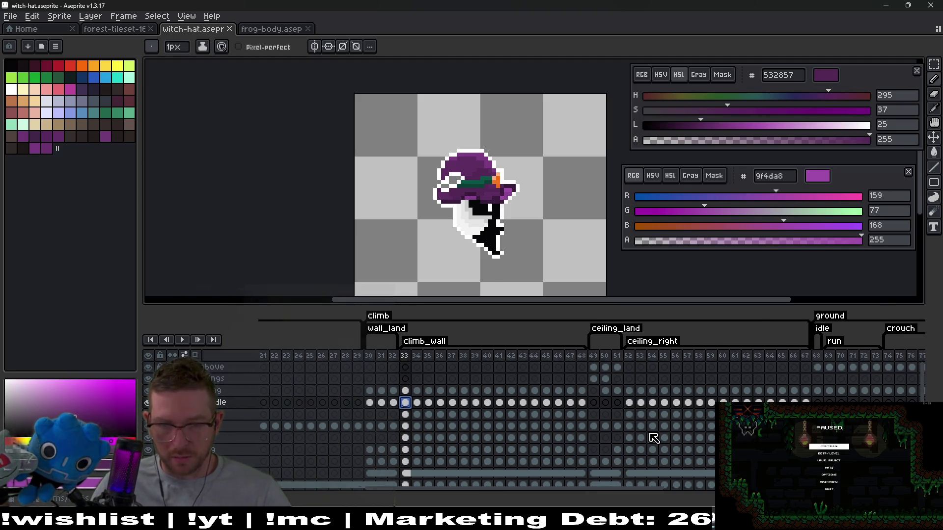
{"action": "left_click", "coordinate": [369, 403]}
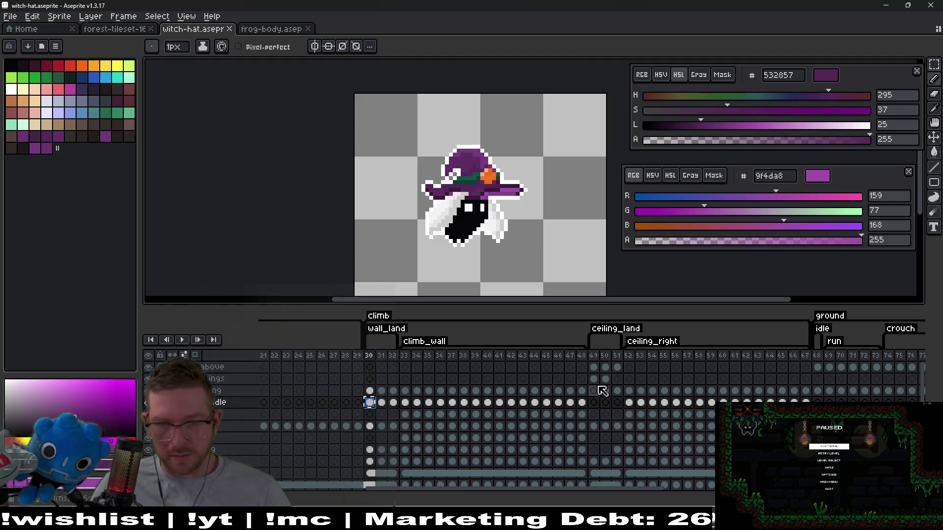
{"action": "left_click", "coordinate": [593, 368]}
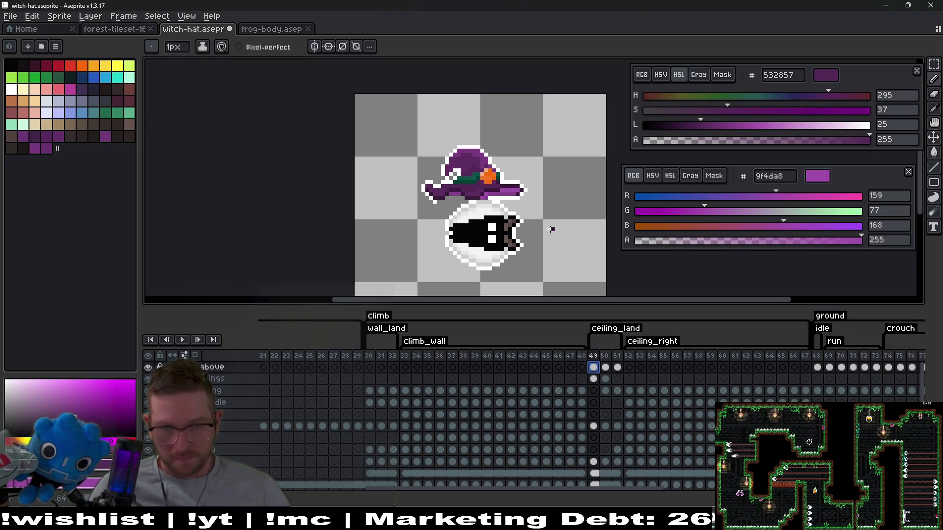
Step: Try rotating the frame 49 witch hat -90° and moving it, then discard the transform
{"action": "key", "text": "m"}
{"action": "mouse_move", "coordinate": [409, 133]}
{"action": "left_mouse_down"}
{"action": "mouse_move", "coordinate": [551, 235]}
{"action": "mouse_move", "coordinate": [553, 221]}
{"action": "left_mouse_up"}
{"action": "left_click_drag", "start_coordinate": [559, 126], "coordinate": [569, 149]}
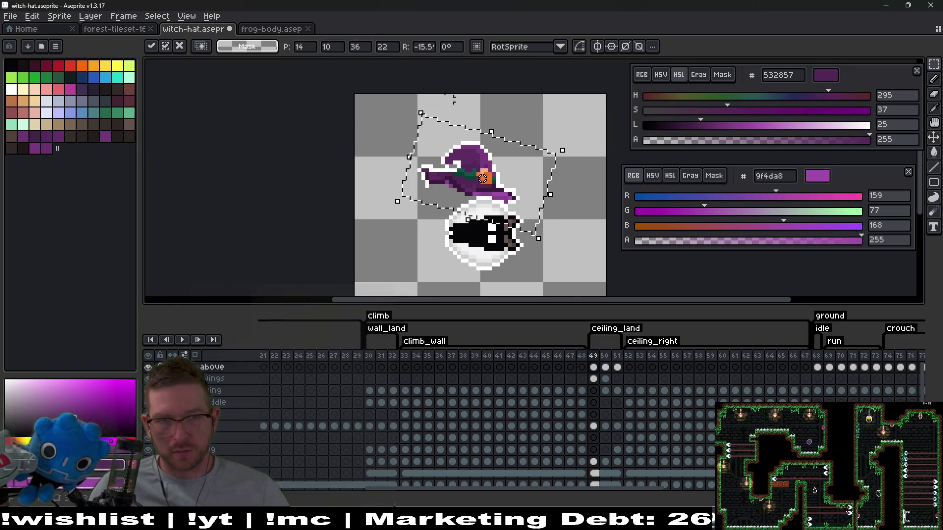
{"action": "left_click", "coordinate": [421, 49]}
{"action": "type", "text": "-90"}
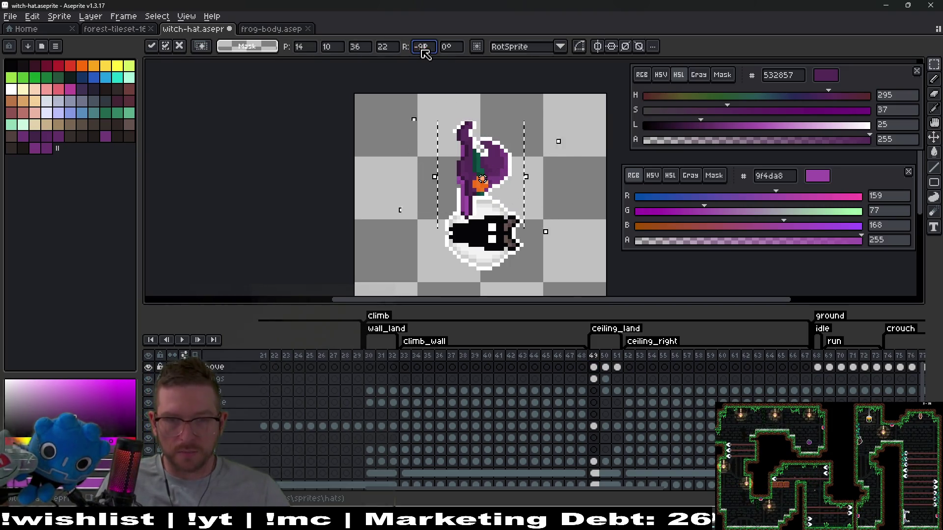
{"action": "key", "text": "Return"}
{"action": "mouse_move", "coordinate": [513, 218]}
{"action": "left_mouse_down"}
{"action": "mouse_move", "coordinate": [534, 252]}
{"action": "mouse_move", "coordinate": [543, 246]}
{"action": "left_mouse_up"}
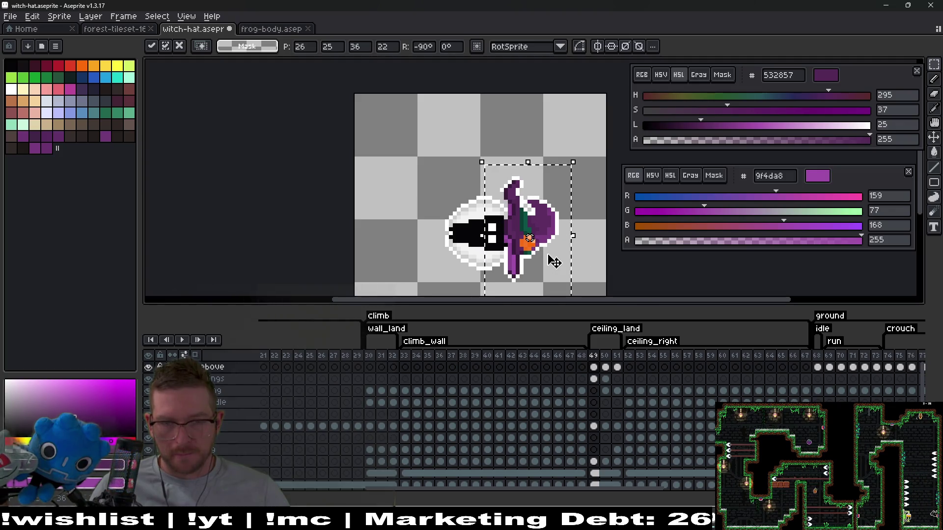
{"action": "key", "text": "Escape"}
Step: Paste the hat onto frame 51 and move it up against the ghost's head
{"action": "left_click", "coordinate": [607, 367]}
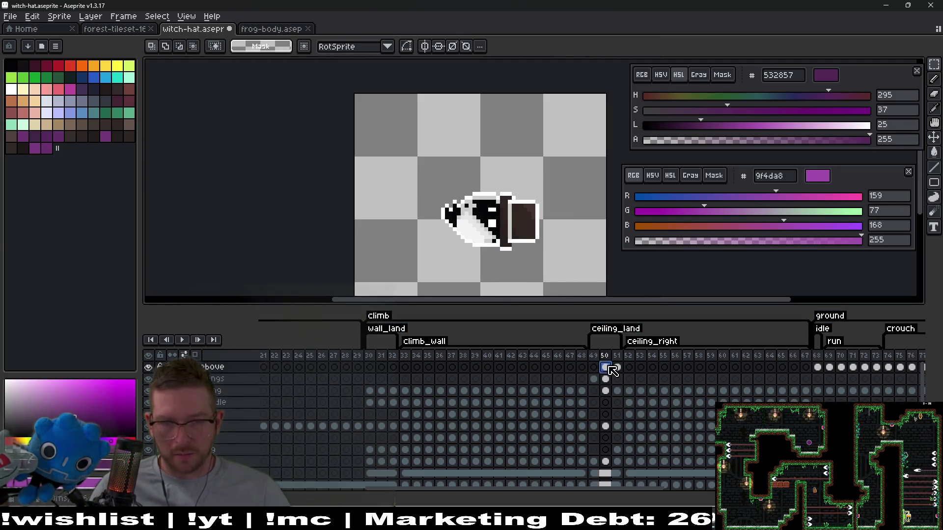
{"action": "left_click", "coordinate": [618, 367]}
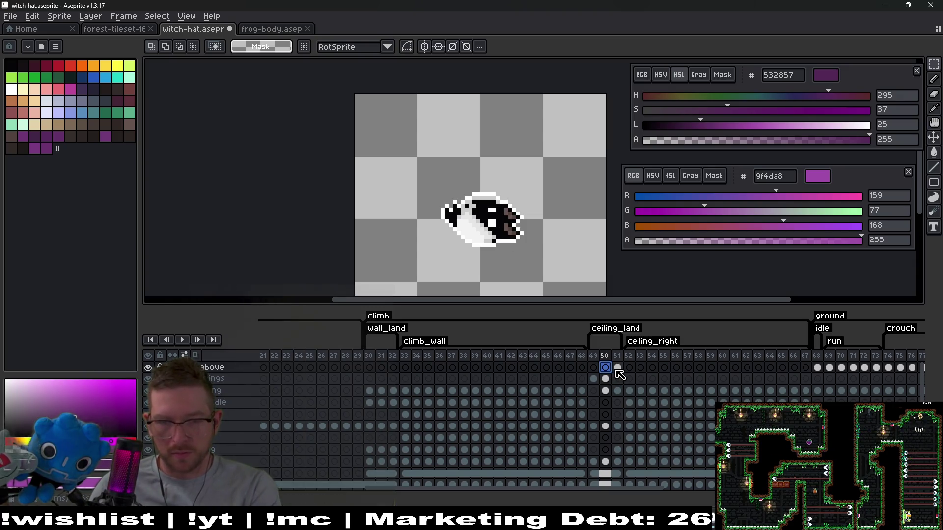
{"action": "key", "text": "ctrl+v"}
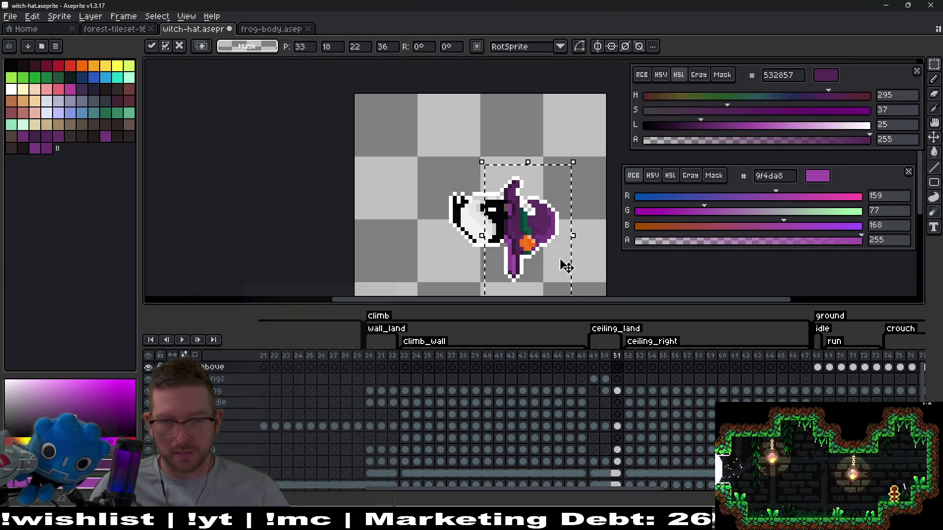
{"action": "scroll", "coordinate": [529, 248], "scroll_direction": "up", "scroll_amount": 3}
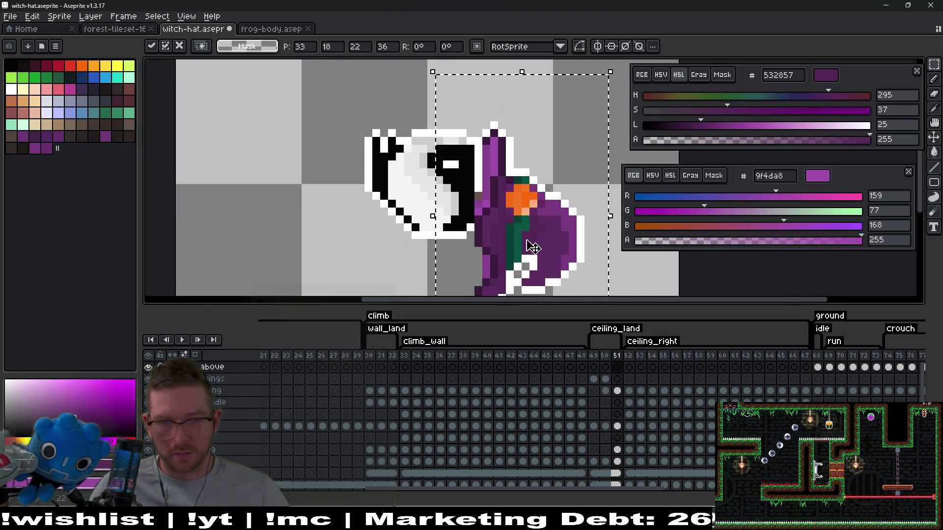
{"action": "mouse_move", "coordinate": [514, 244]}
{"action": "left_mouse_down"}
{"action": "mouse_move", "coordinate": [507, 200]}
{"action": "mouse_move", "coordinate": [576, 200]}
{"action": "mouse_move", "coordinate": [565, 219]}
{"action": "left_mouse_up"}
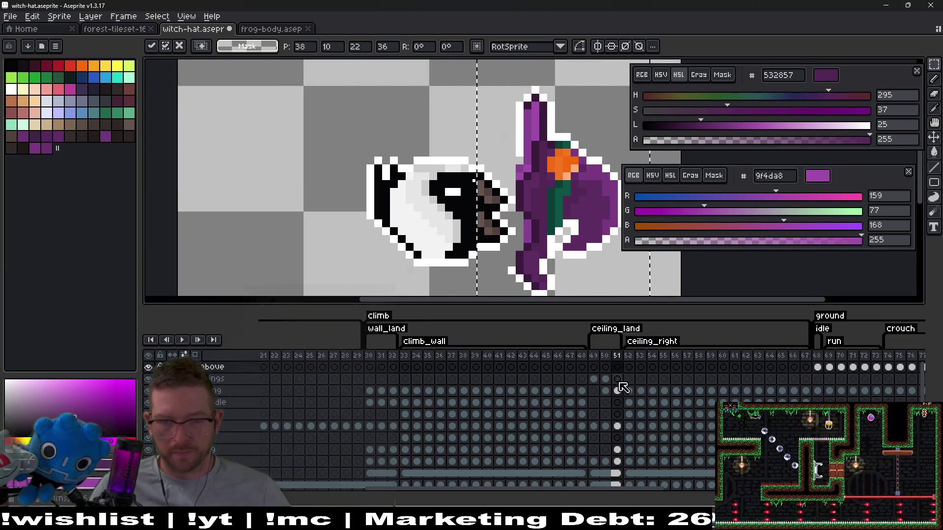
{"action": "left_click", "coordinate": [617, 379]}
Step: Paste the hat onto frame 50 and shift it left and down beside the head
{"action": "left_click", "coordinate": [606, 368]}
{"action": "key", "text": "ctrl+v"}
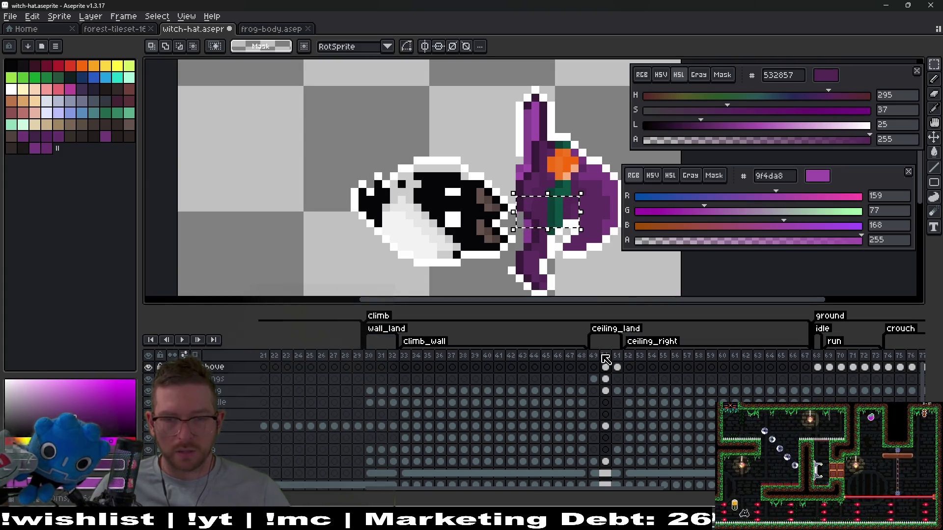
{"action": "scroll", "coordinate": [563, 130], "scroll_direction": "down", "scroll_amount": 3}
{"action": "left_click_drag", "start_coordinate": [497, 89], "coordinate": [606, 259]}
{"action": "left_click_drag", "start_coordinate": [577, 179], "coordinate": [546, 196]}
{"action": "scroll", "coordinate": [536, 172], "scroll_direction": "up", "scroll_amount": 1}
{"action": "scroll", "coordinate": [536, 174], "scroll_direction": "up", "scroll_amount": 1}
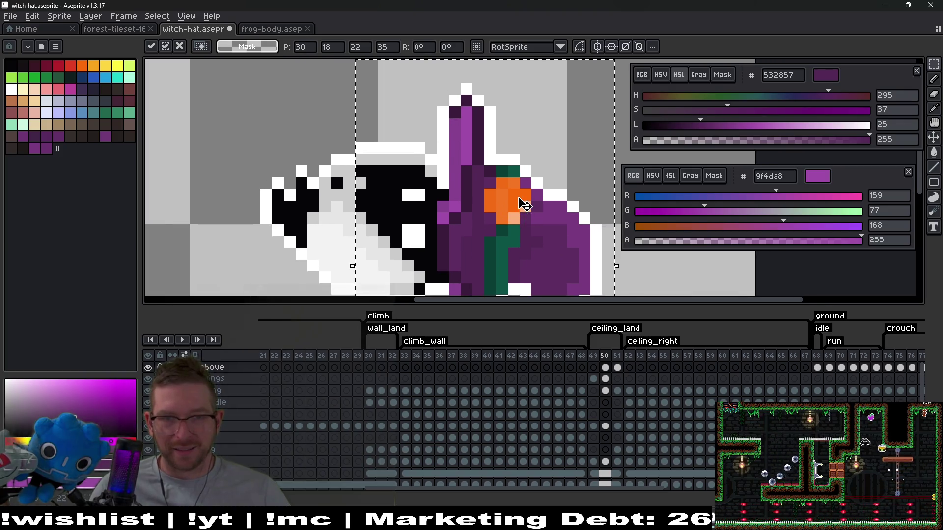
{"action": "scroll", "coordinate": [516, 200], "scroll_direction": "down", "scroll_amount": 4}
{"action": "key", "text": "ctrl+d"}
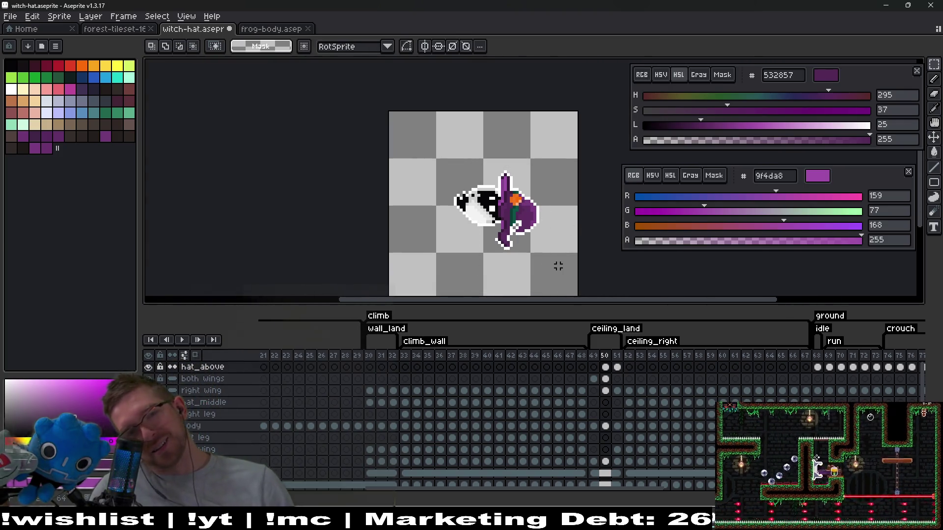
Step: Nudge the frame 50 hat up a few pixels and commit it
{"action": "scroll", "coordinate": [513, 223], "scroll_direction": "up", "scroll_amount": 2}
{"action": "mouse_move", "coordinate": [462, 98]}
{"action": "left_mouse_down"}
{"action": "mouse_move", "coordinate": [558, 288]}
{"action": "mouse_move", "coordinate": [577, 271]}
{"action": "left_mouse_up"}
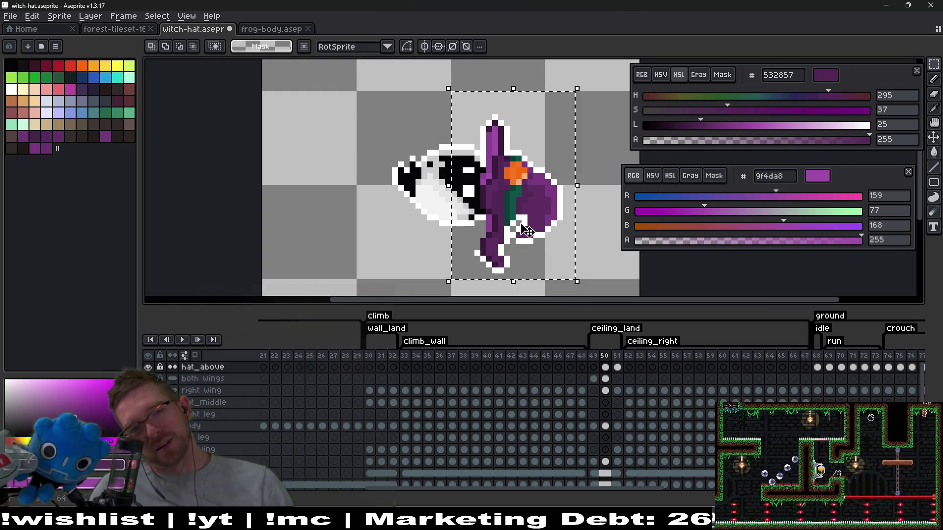
{"action": "left_click_drag", "start_coordinate": [539, 244], "coordinate": [538, 228]}
{"action": "key", "text": "ctrl+d"}
{"action": "scroll", "coordinate": [593, 141], "scroll_direction": "down", "scroll_amount": 3}
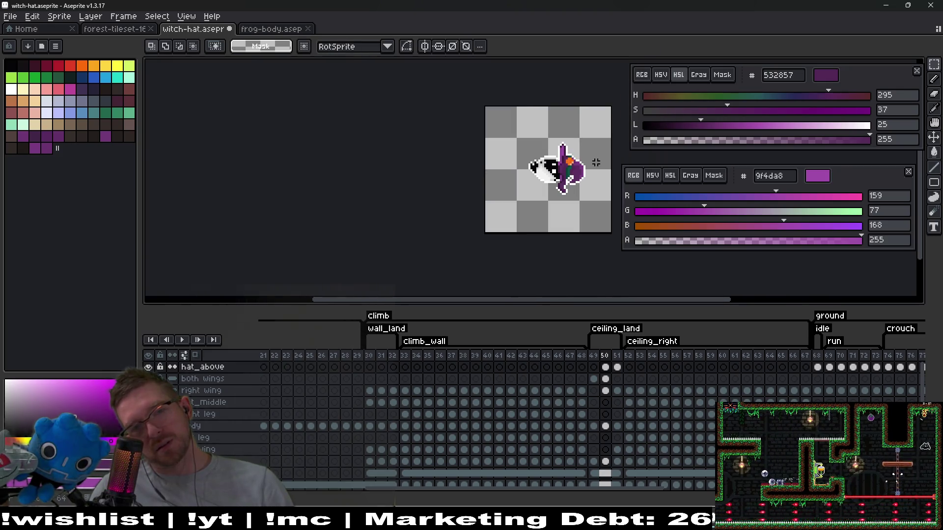
{"action": "scroll", "coordinate": [592, 170], "scroll_direction": "up", "scroll_amount": 3}
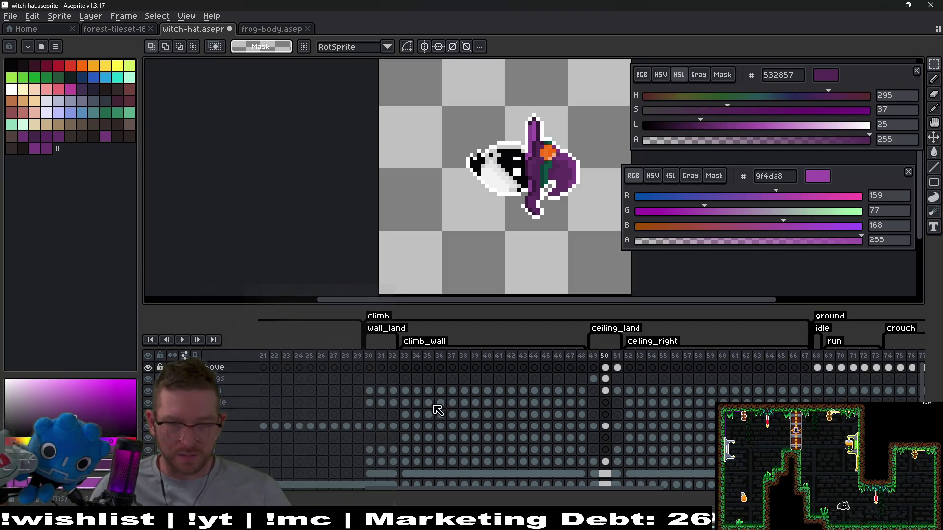
Step: Paste the hat onto frame 51, comparing it with frame 32's upright hat
{"action": "left_click", "coordinate": [393, 391]}
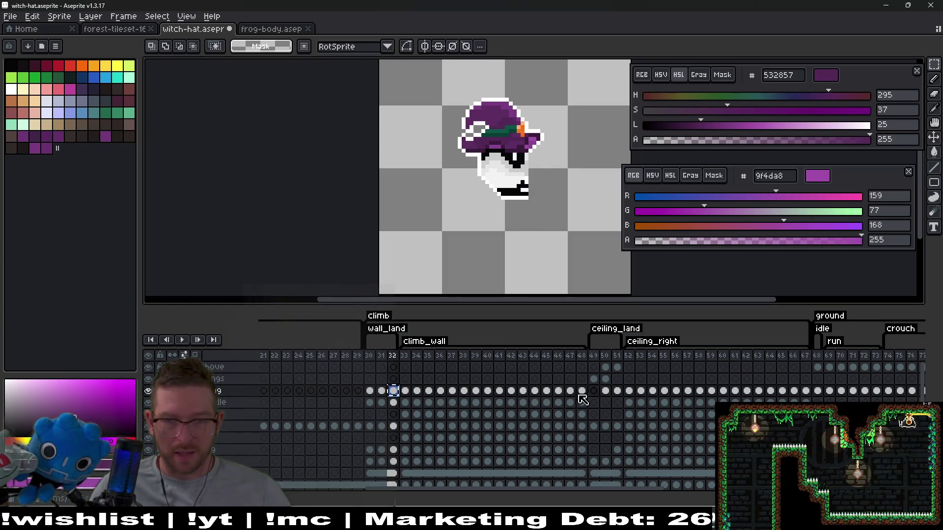
{"action": "left_click", "coordinate": [617, 368]}
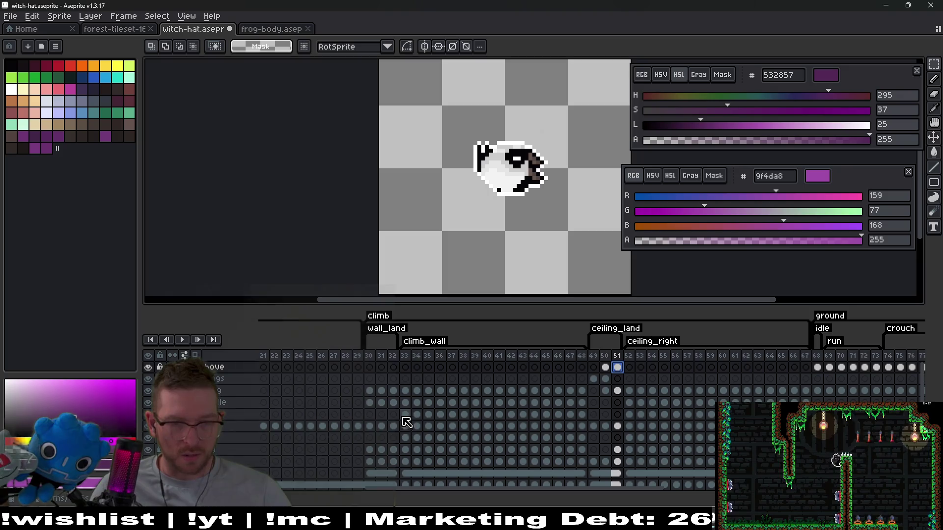
{"action": "key", "text": "ctrl+v"}
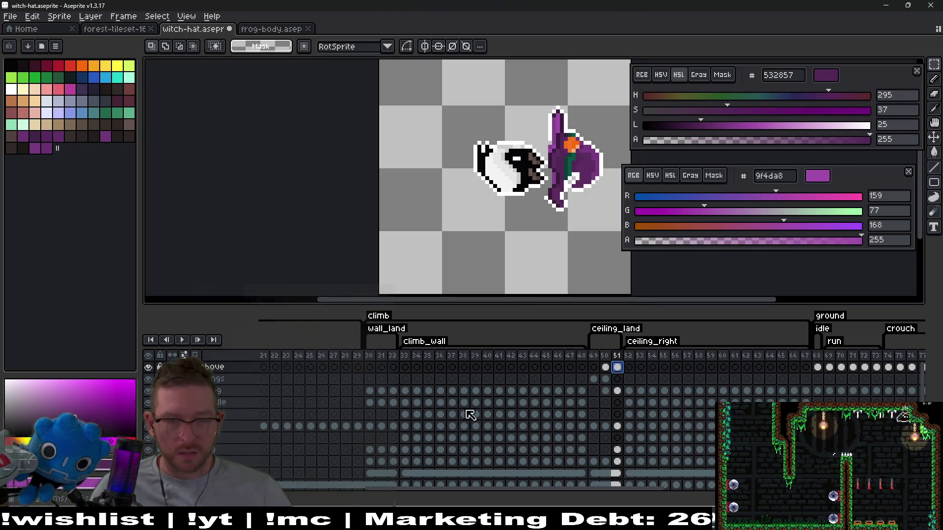
{"action": "left_click", "coordinate": [397, 404]}
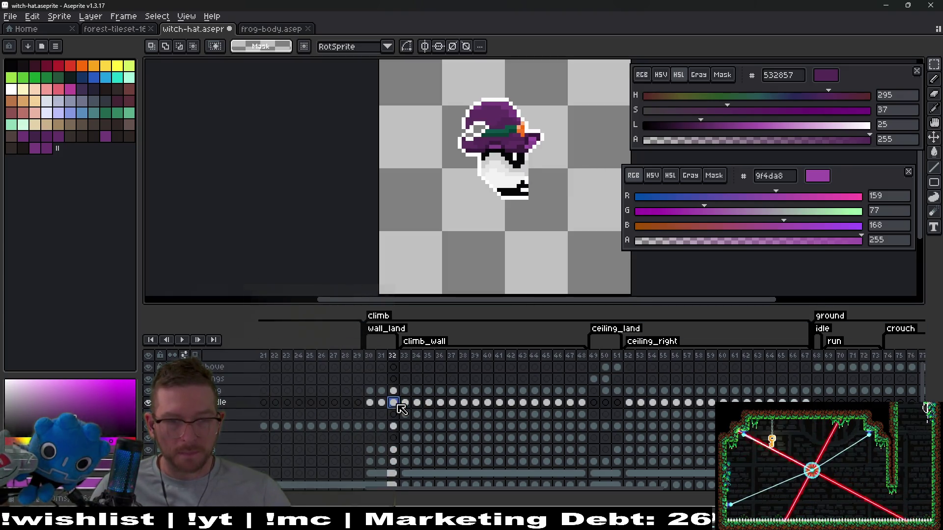
{"action": "left_click", "coordinate": [617, 368]}
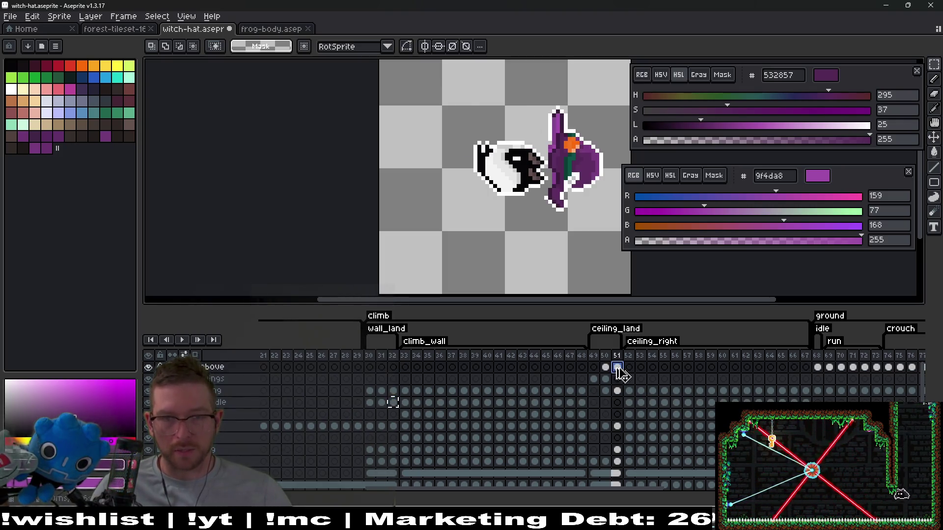
{"action": "key", "text": "ctrl+z"}
Step: Rotate the frame 51 hat exactly -90° and commit the rotation
{"action": "left_click_drag", "start_coordinate": [444, 80], "coordinate": [562, 190]}
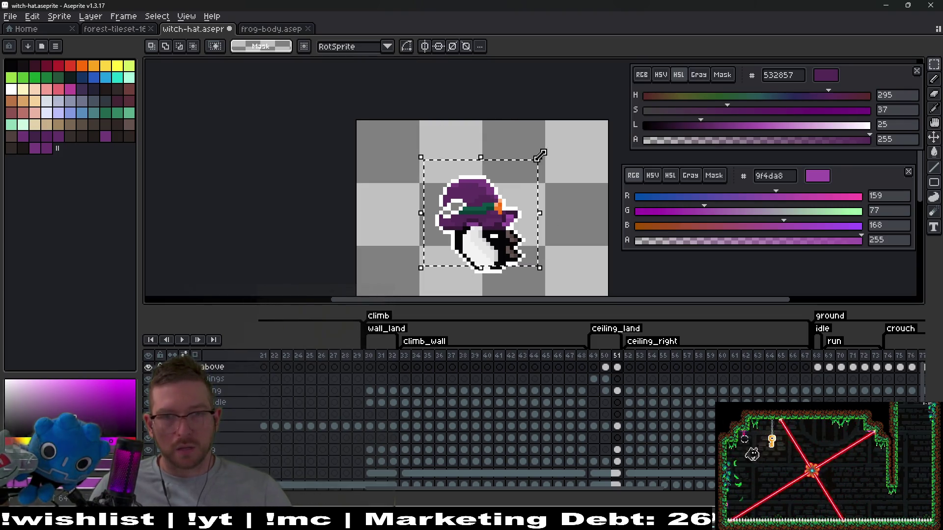
{"action": "left_click_drag", "start_coordinate": [537, 157], "coordinate": [558, 169]}
{"action": "double_click", "coordinate": [432, 46]}
{"action": "type", "text": "-90"}
{"action": "key", "text": "Return"}
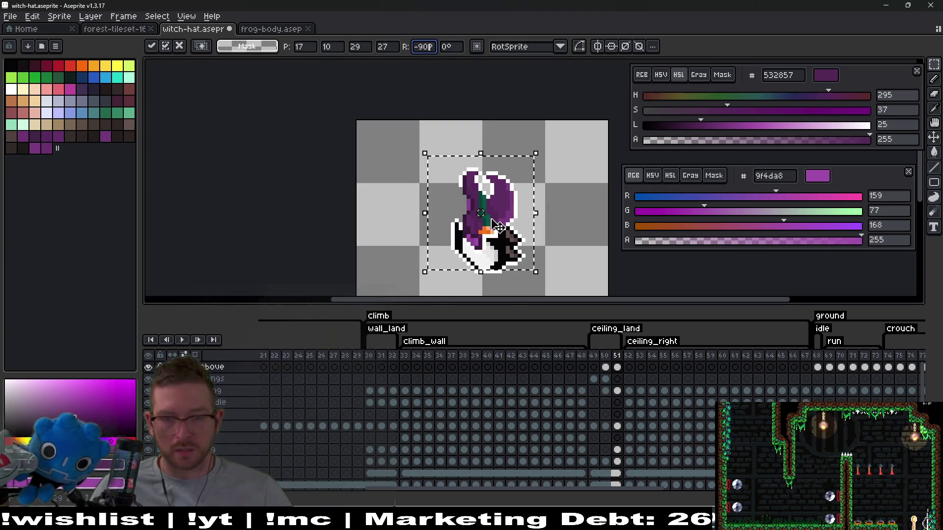
{"action": "key", "text": "Return"}
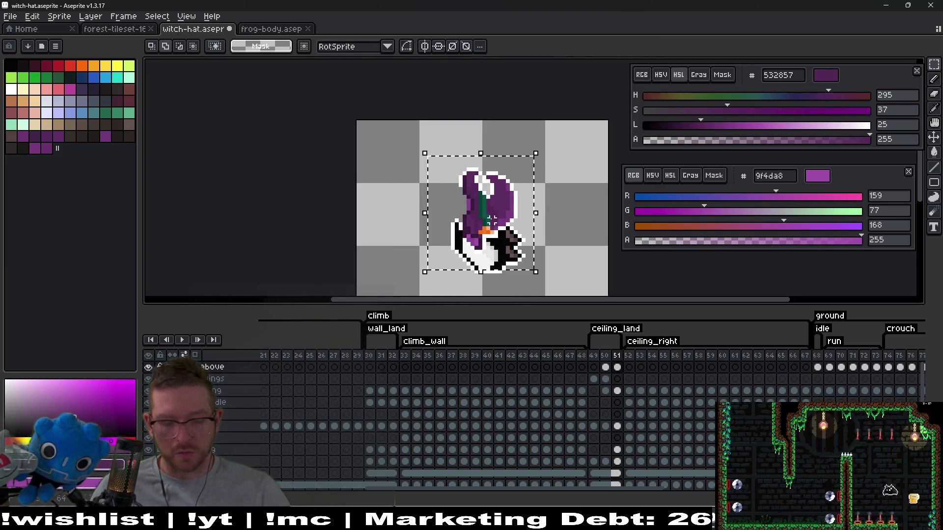
Step: Flip the hat vertically and move it down beside the ghost's head
{"action": "key", "text": "shift+v"}
{"action": "left_click_drag", "start_coordinate": [501, 240], "coordinate": [542, 265]}
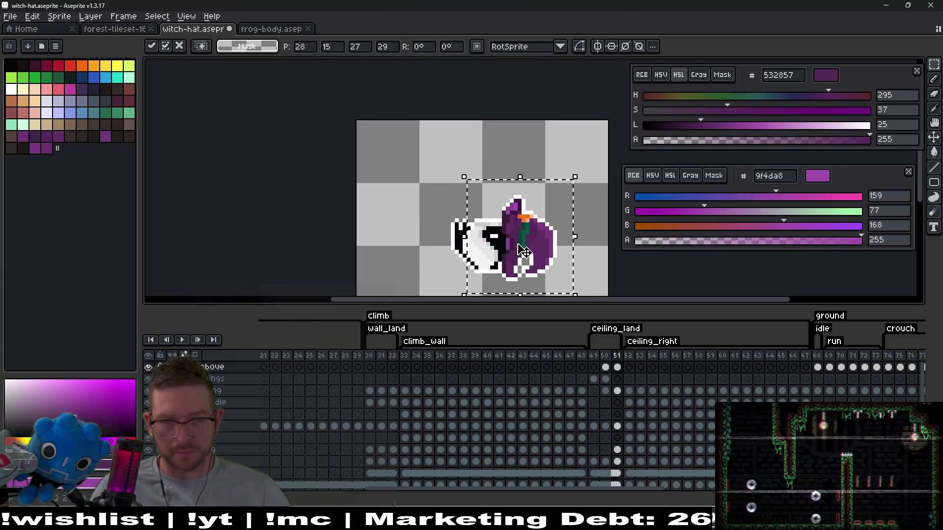
{"action": "scroll", "coordinate": [521, 245], "scroll_direction": "up", "scroll_amount": 3}
{"action": "left_click_drag", "start_coordinate": [520, 182], "coordinate": [519, 189]}
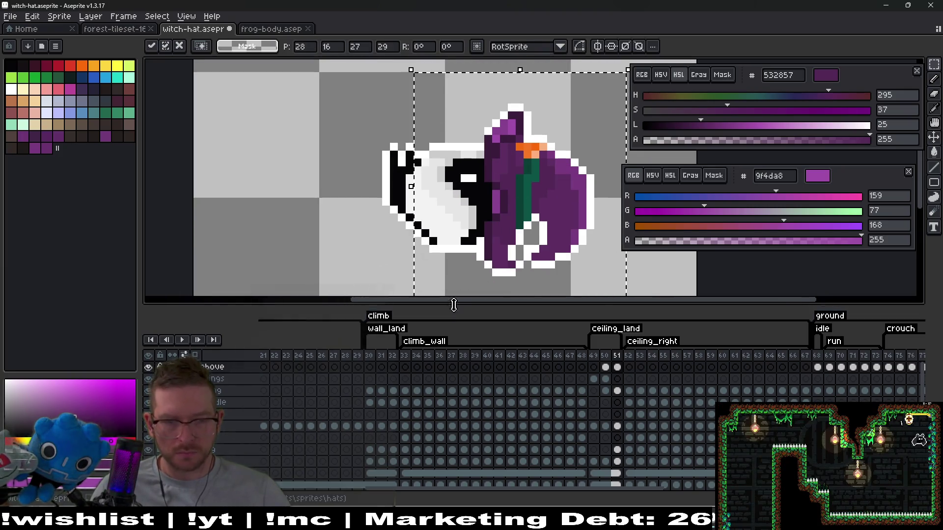
{"action": "key", "text": "ctrl+d"}
Step: Recheck frame 32, then reselect and release the frame 51 hat unchanged
{"action": "left_click", "coordinate": [394, 391]}
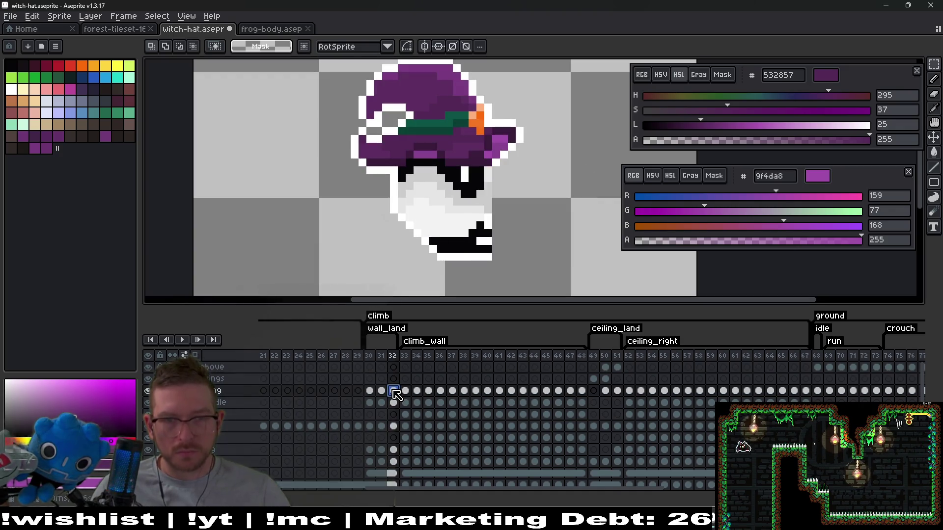
{"action": "left_click", "coordinate": [617, 368]}
{"action": "left_click_drag", "start_coordinate": [452, 102], "coordinate": [621, 290]}
{"action": "left_click", "coordinate": [616, 294]}
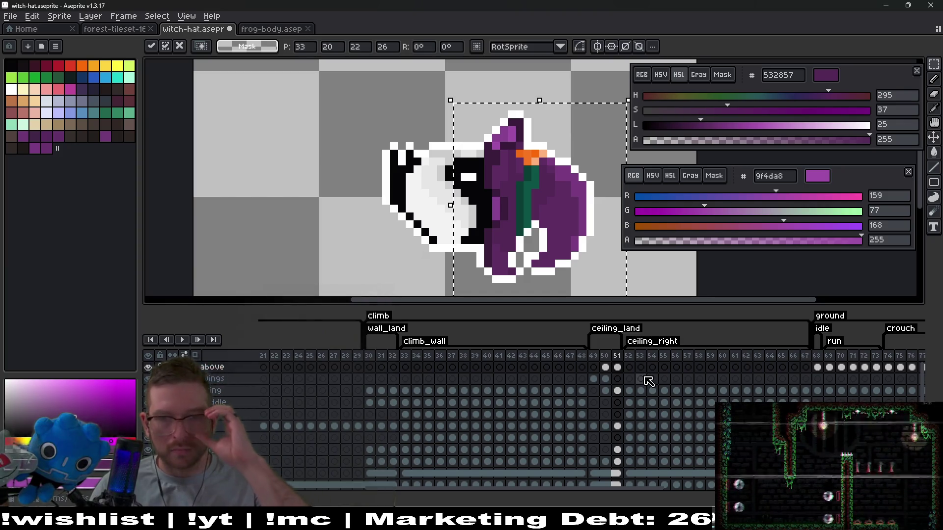
{"action": "key", "text": "ctrl+d"}
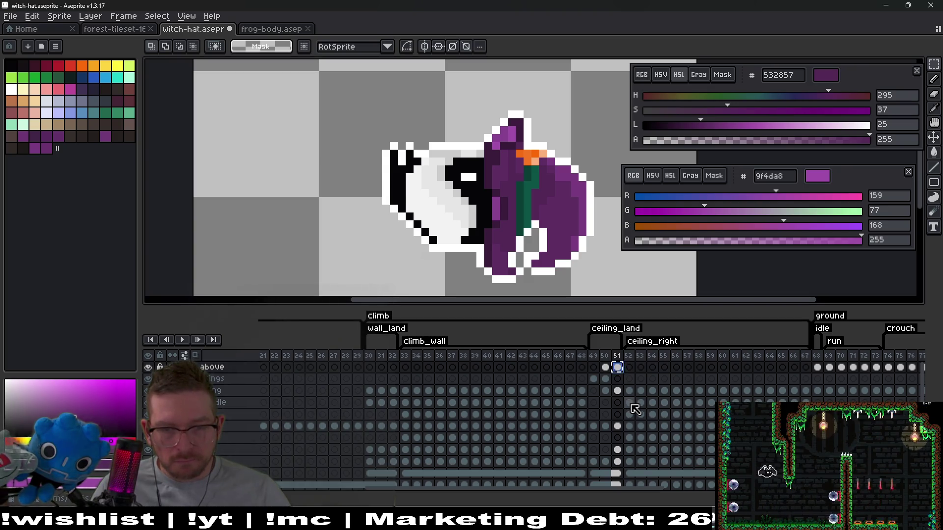
Step: Step through frames 52 to 67 to check the hat on each
{"action": "left_click", "coordinate": [630, 403]}
{"action": "left_click", "coordinate": [640, 403]}
{"action": "left_click", "coordinate": [652, 403]}
{"action": "left_click", "coordinate": [664, 402]}
{"action": "left_click", "coordinate": [675, 402]}
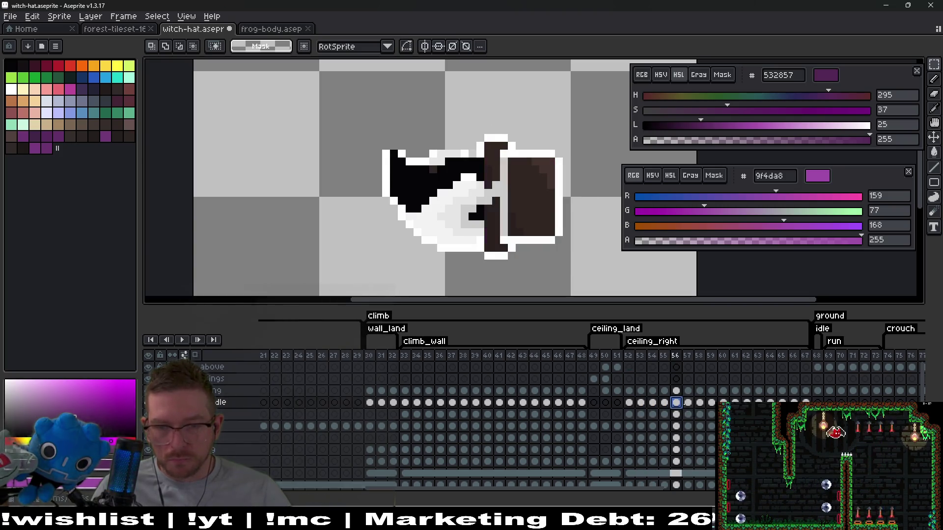
{"action": "left_click", "coordinate": [687, 402]}
{"action": "left_click", "coordinate": [699, 403]}
{"action": "left_click", "coordinate": [711, 403]}
{"action": "left_click", "coordinate": [722, 403]}
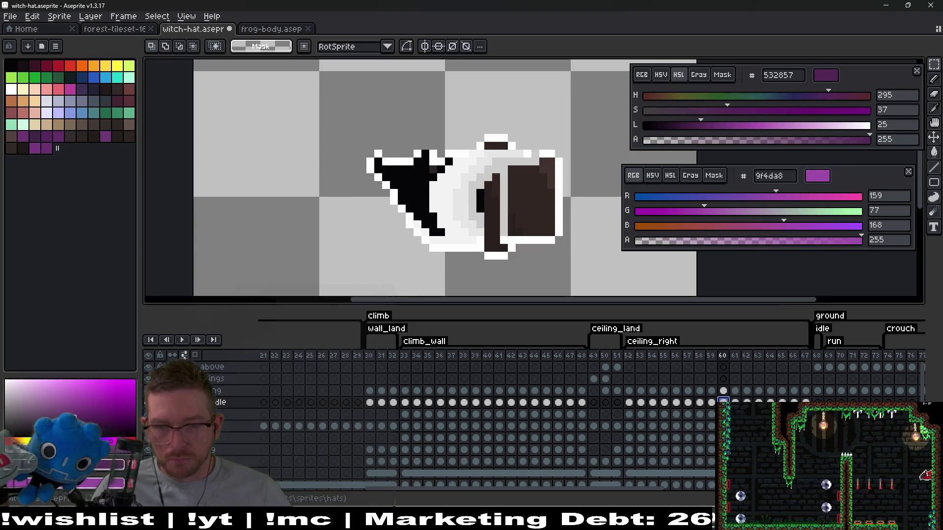
{"action": "left_click", "coordinate": [734, 402]}
{"action": "left_click", "coordinate": [746, 403]}
{"action": "left_click", "coordinate": [758, 402]}
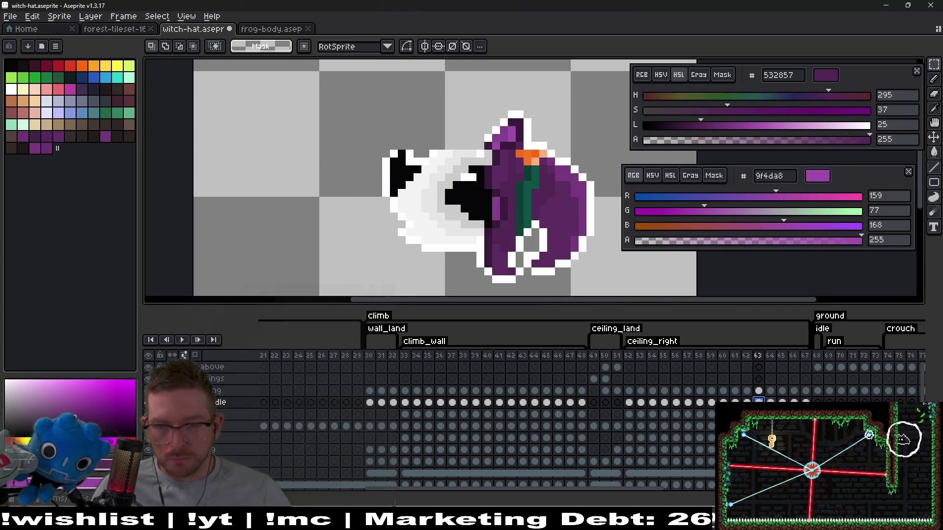
{"action": "left_click", "coordinate": [770, 403]}
{"action": "left_click", "coordinate": [782, 403]}
{"action": "left_click", "coordinate": [793, 403]}
{"action": "left_click", "coordinate": [805, 402]}
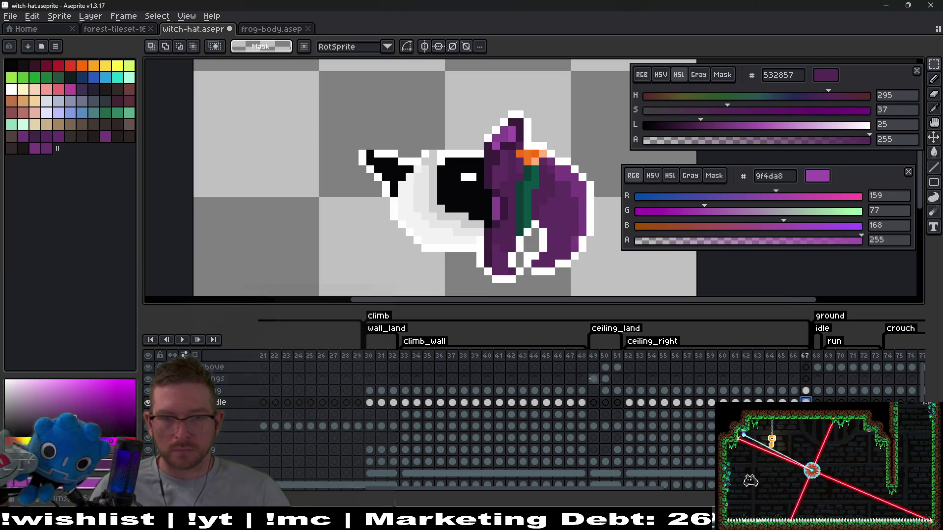
Step: Review the hat cels on frames 50 and 49 and the drawing in frame 30
{"action": "left_click", "coordinate": [593, 379]}
{"action": "left_click", "coordinate": [605, 367]}
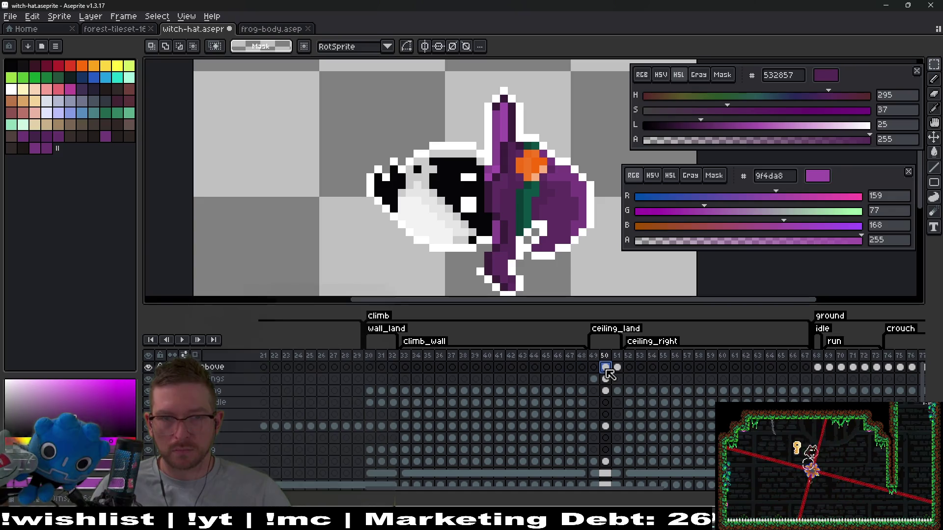
{"action": "left_click", "coordinate": [595, 379]}
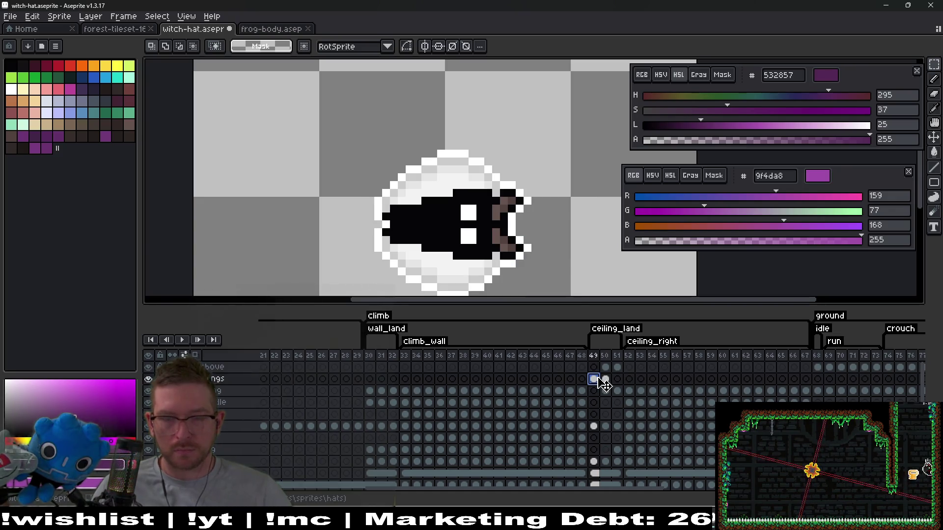
{"action": "left_click", "coordinate": [370, 392]}
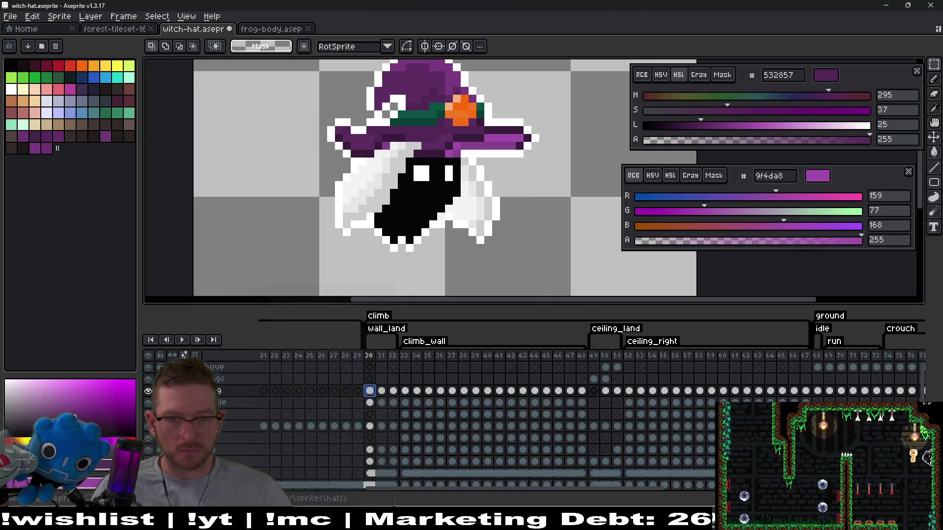
{"action": "mouse_move", "coordinate": [486, 496]}
{"action": "left_mouse_down"}
{"action": "mouse_move", "coordinate": [396, 487]}
{"action": "mouse_move", "coordinate": [280, 432]}
{"action": "left_mouse_up"}
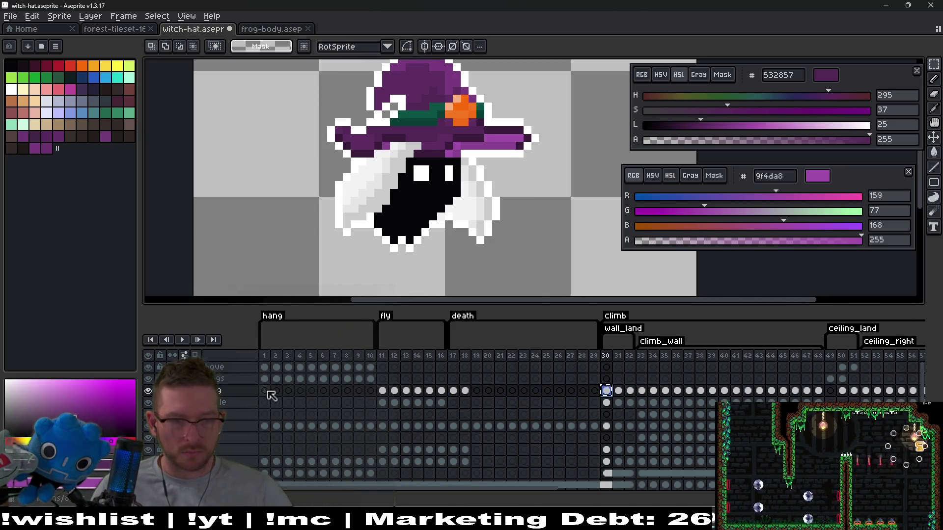
Step: Delete the above layer's cels in frames 1–10, then return to frame 1
{"action": "left_click", "coordinate": [265, 368]}
{"action": "left_click", "coordinate": [370, 379], "text": "shift"}
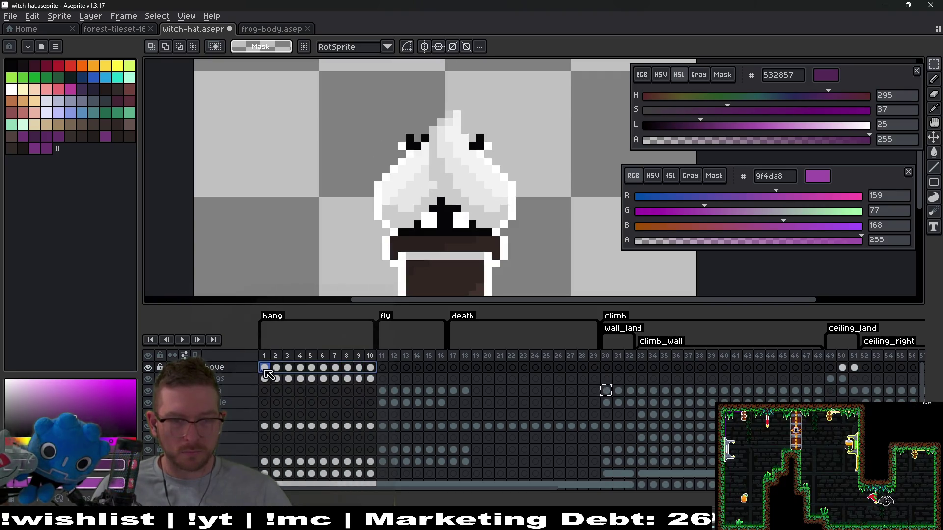
{"action": "key", "text": "Delete"}
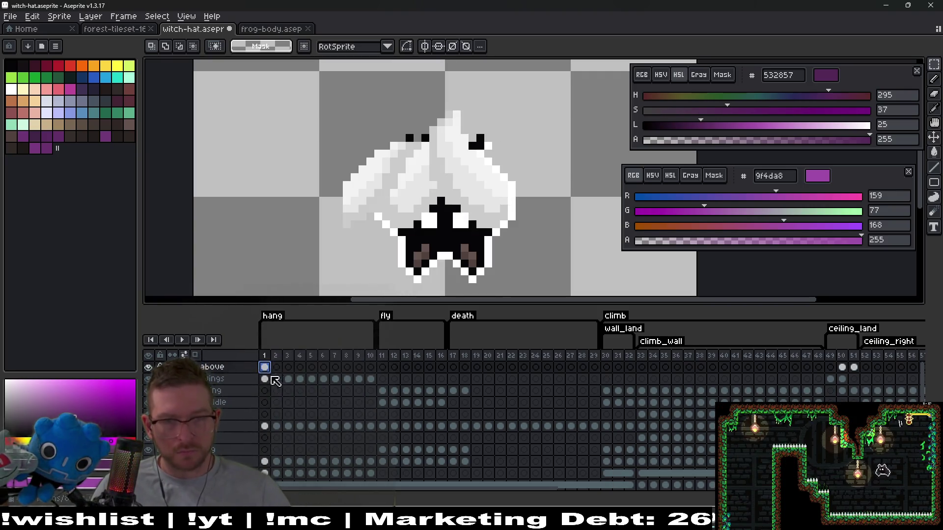
{"action": "key", "text": "Delete"}
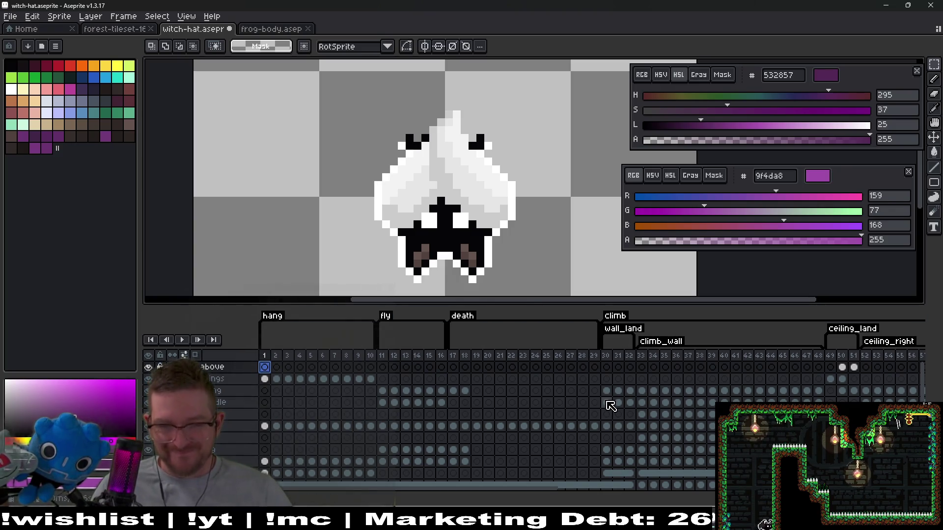
{"action": "left_click", "coordinate": [607, 402]}
{"action": "left_click", "coordinate": [264, 367]}
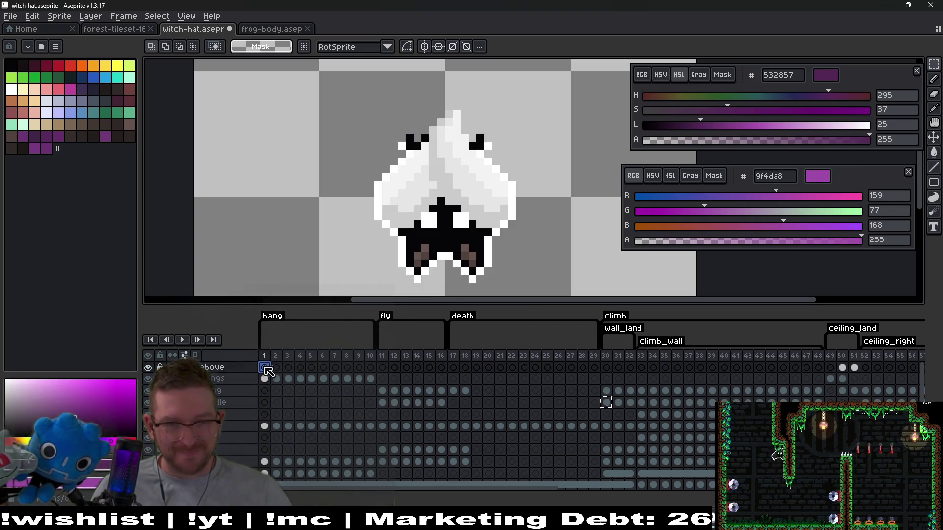
Step: Lift the witch hat up above the hanging ghost in frame 1
{"action": "scroll", "coordinate": [527, 175], "scroll_direction": "down", "scroll_amount": 2}
{"action": "mouse_move", "coordinate": [370, 72]}
{"action": "left_mouse_down"}
{"action": "mouse_move", "coordinate": [551, 179]}
{"action": "mouse_move", "coordinate": [508, 142]}
{"action": "mouse_move", "coordinate": [510, 194]}
{"action": "left_mouse_up"}
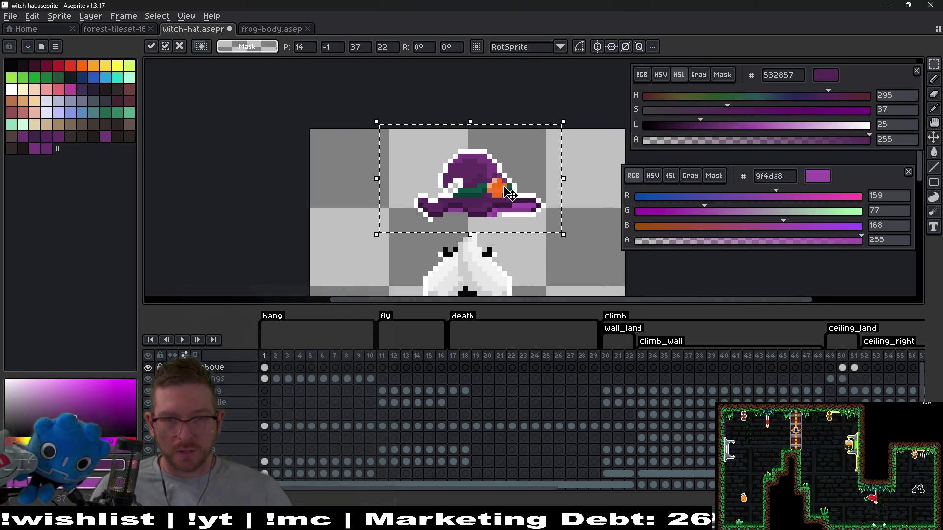
{"action": "scroll", "coordinate": [507, 193], "scroll_direction": "up", "scroll_amount": 3}
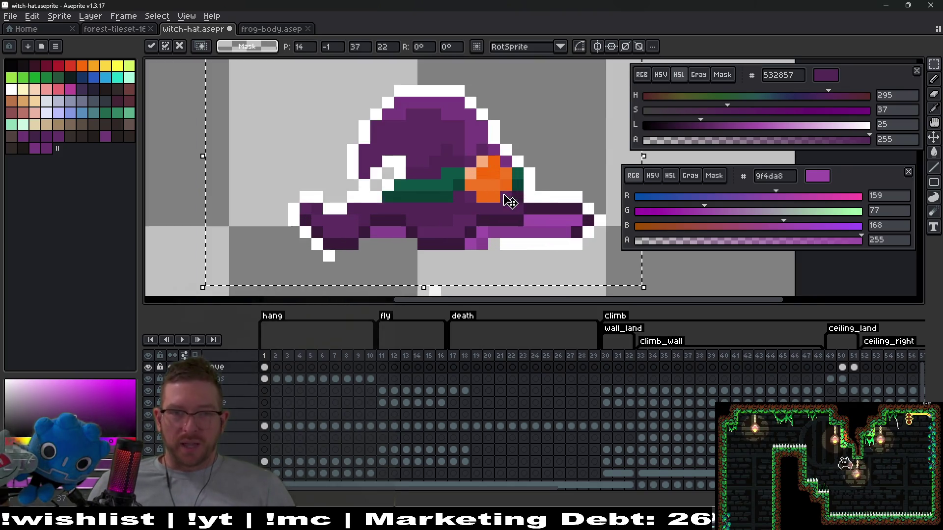
{"action": "left_click", "coordinate": [694, 267]}
{"action": "scroll", "coordinate": [518, 157], "scroll_direction": "down", "scroll_amount": 1}
{"action": "scroll", "coordinate": [477, 197], "scroll_direction": "up", "scroll_amount": 2}
{"action": "scroll", "coordinate": [319, 123], "scroll_direction": "up", "scroll_amount": 2}
Step: Erase the hat's left pixels and shift the buckle band three pixels left
{"action": "left_click_drag", "start_coordinate": [251, 93], "coordinate": [321, 231]}
{"action": "key", "text": "Delete"}
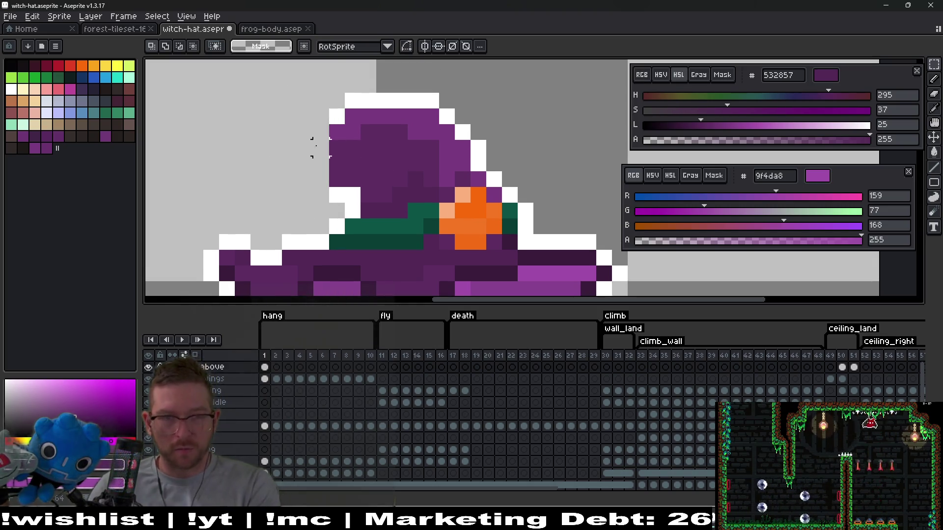
{"action": "key", "text": "ctrl+d"}
{"action": "left_click_drag", "start_coordinate": [481, 189], "coordinate": [448, 167]}
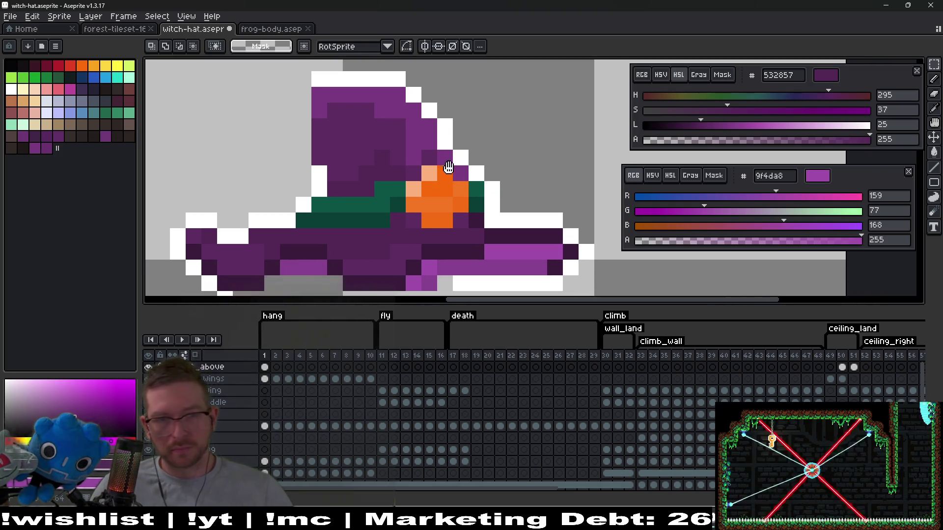
{"action": "left_click_drag", "start_coordinate": [361, 164], "coordinate": [471, 230]}
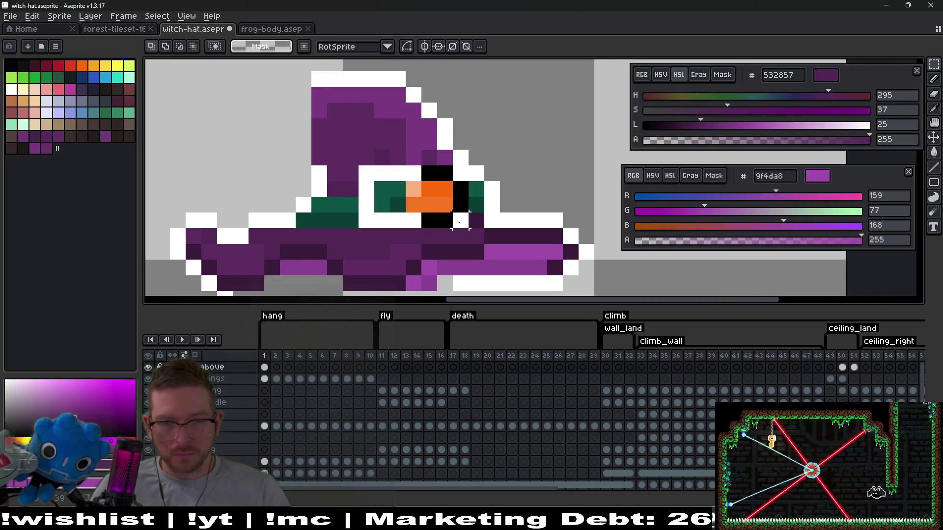
{"action": "key", "text": "Left"}
{"action": "key", "text": "Left"}
{"action": "key", "text": "Left"}
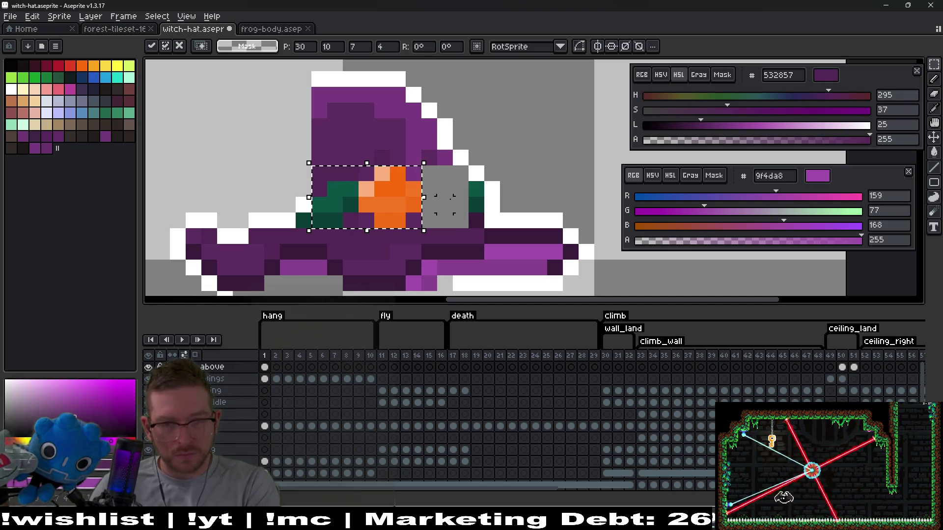
{"action": "left_click", "coordinate": [445, 203]}
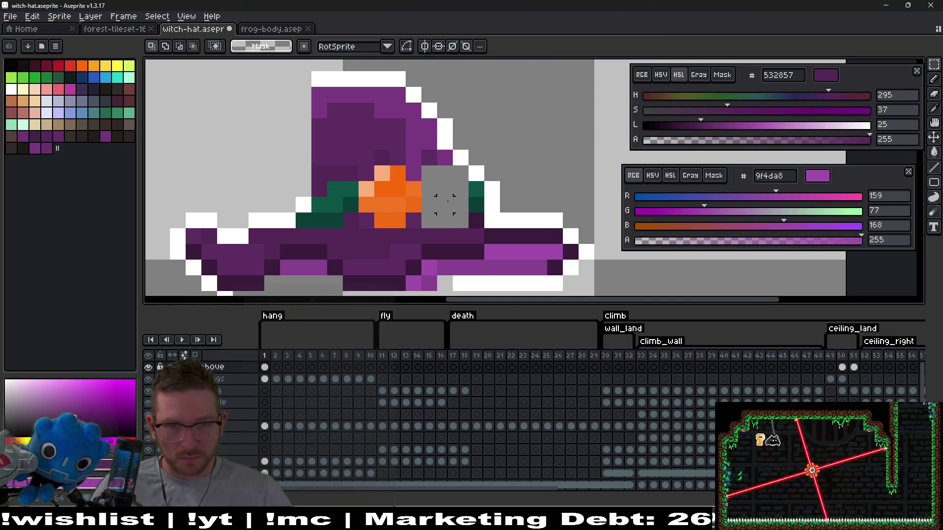
Step: Adjust a brim strip and move a small brim section three pixels left
{"action": "left_click_drag", "start_coordinate": [481, 194], "coordinate": [506, 185]}
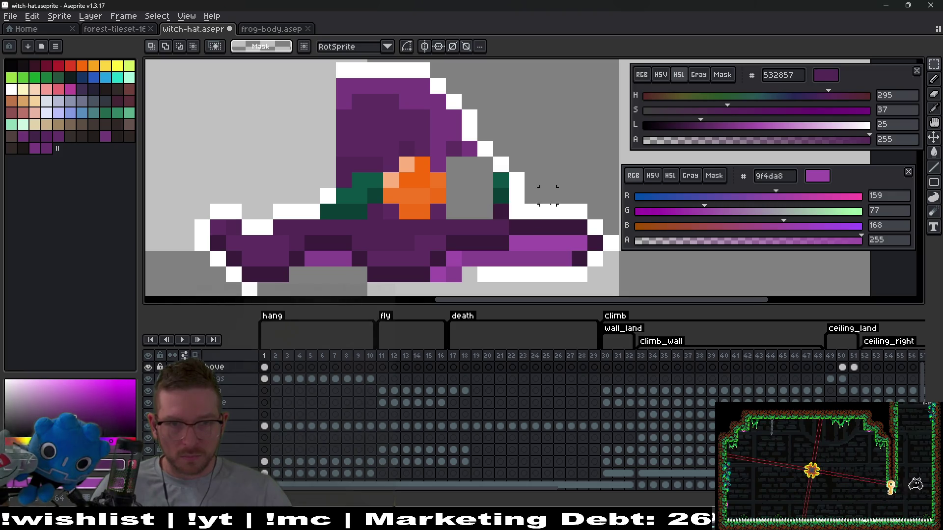
{"action": "scroll", "coordinate": [511, 191], "scroll_direction": "down", "scroll_amount": 2}
{"action": "left_click_drag", "start_coordinate": [400, 207], "coordinate": [603, 267]}
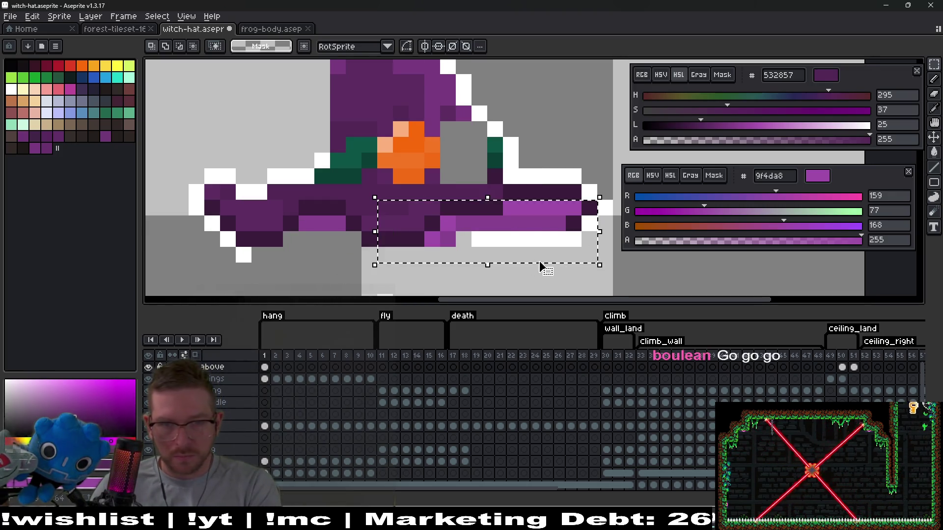
{"action": "left_click", "coordinate": [495, 195]}
{"action": "left_click_drag", "start_coordinate": [486, 194], "coordinate": [589, 201]}
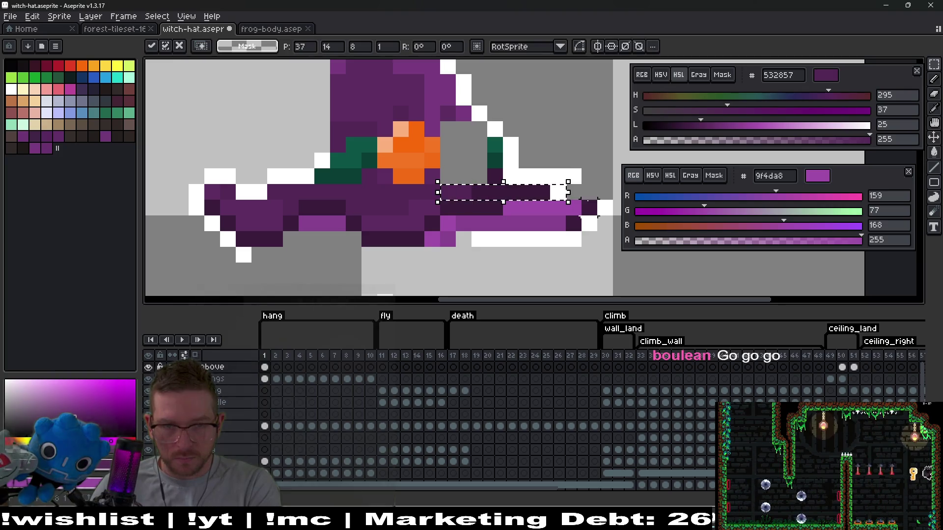
{"action": "key", "text": "Right"}
{"action": "key", "text": "Right"}
{"action": "key", "text": "Left"}
{"action": "key", "text": "Return"}
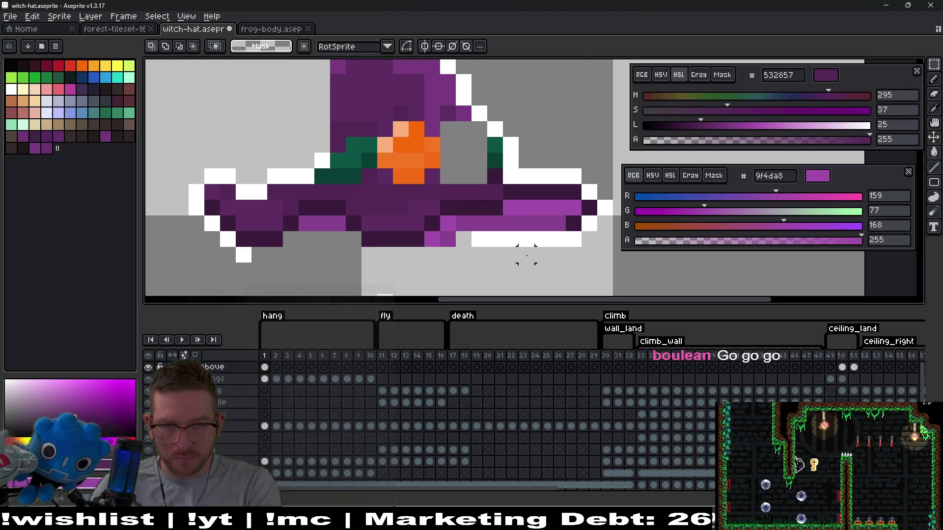
{"action": "left_click_drag", "start_coordinate": [511, 192], "coordinate": [574, 211]}
{"action": "key", "text": "Left"}
{"action": "key", "text": "Left"}
{"action": "key", "text": "Left"}
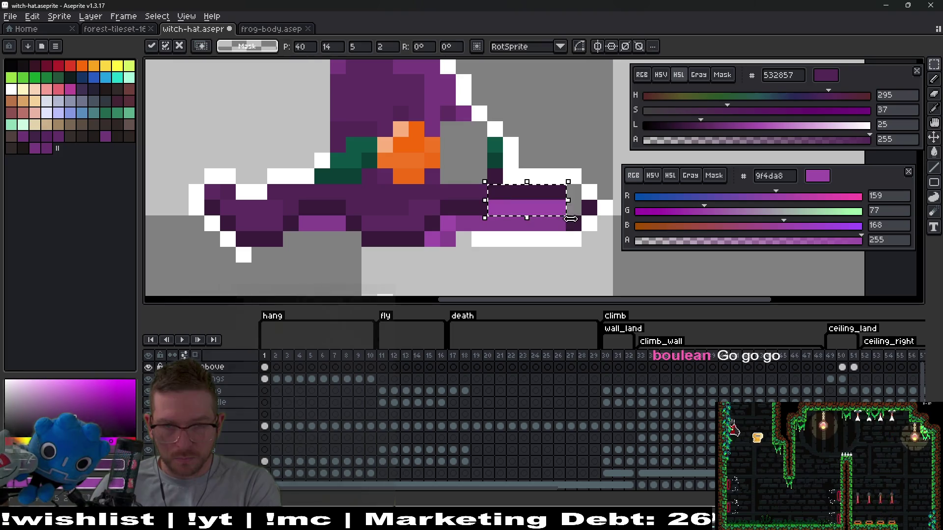
{"action": "key", "text": "Return"}
Step: Lower a brim piece one pixel and slide another brim section 6 px left
{"action": "scroll", "coordinate": [491, 238], "scroll_direction": "right", "scroll_amount": 3}
{"action": "mouse_move", "coordinate": [310, 196]}
{"action": "left_mouse_down"}
{"action": "mouse_move", "coordinate": [345, 233]}
{"action": "mouse_move", "coordinate": [378, 247]}
{"action": "mouse_move", "coordinate": [339, 245]}
{"action": "mouse_move", "coordinate": [412, 245]}
{"action": "mouse_move", "coordinate": [479, 230]}
{"action": "mouse_move", "coordinate": [484, 244]}
{"action": "left_mouse_up"}
{"action": "key", "text": "Return"}
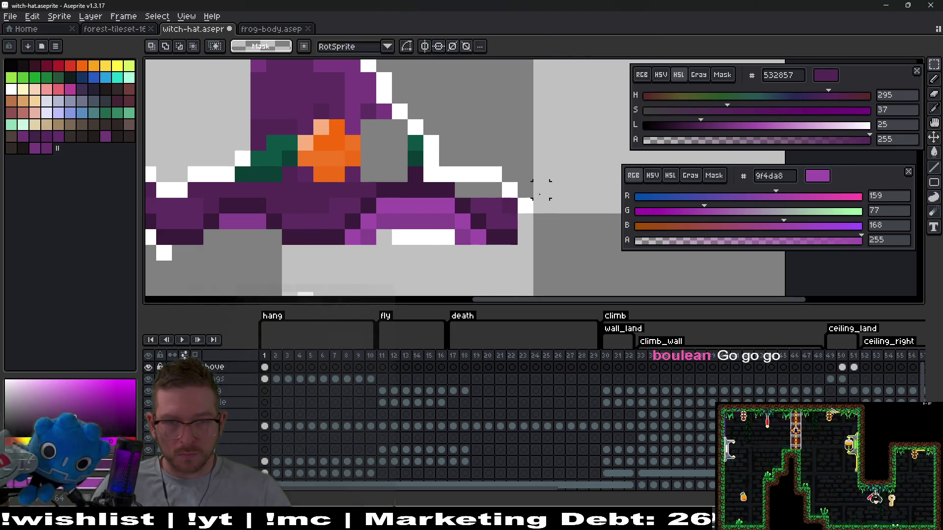
{"action": "key", "text": "b"}
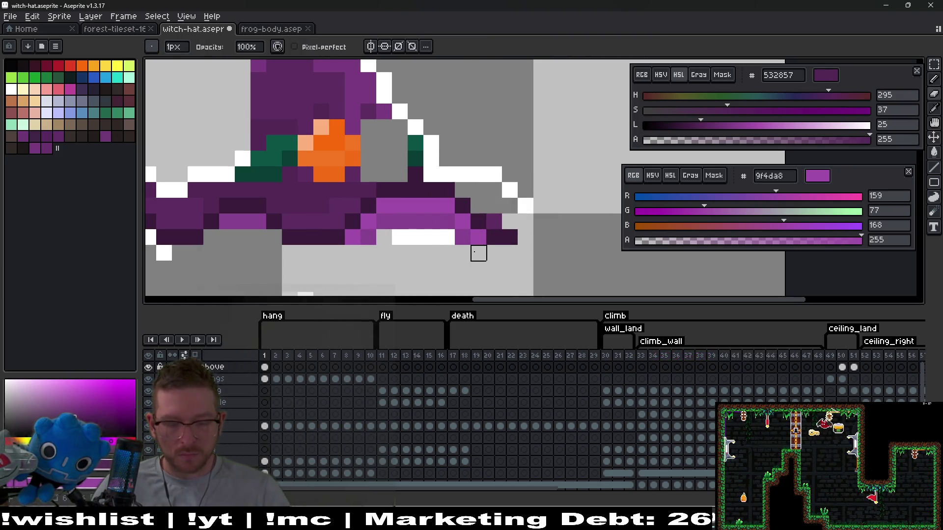
{"action": "key", "text": "m"}
{"action": "left_click_drag", "start_coordinate": [313, 181], "coordinate": [519, 262]}
{"action": "key", "text": "Left"}
{"action": "key", "text": "Left"}
{"action": "key", "text": "Left"}
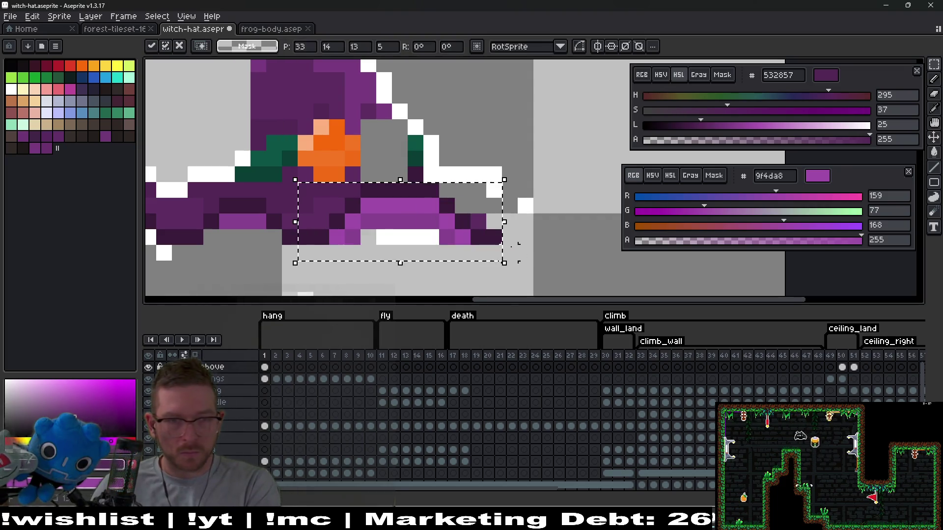
{"action": "key", "text": "Return"}
{"action": "scroll", "coordinate": [486, 206], "scroll_direction": "down", "scroll_amount": 3}
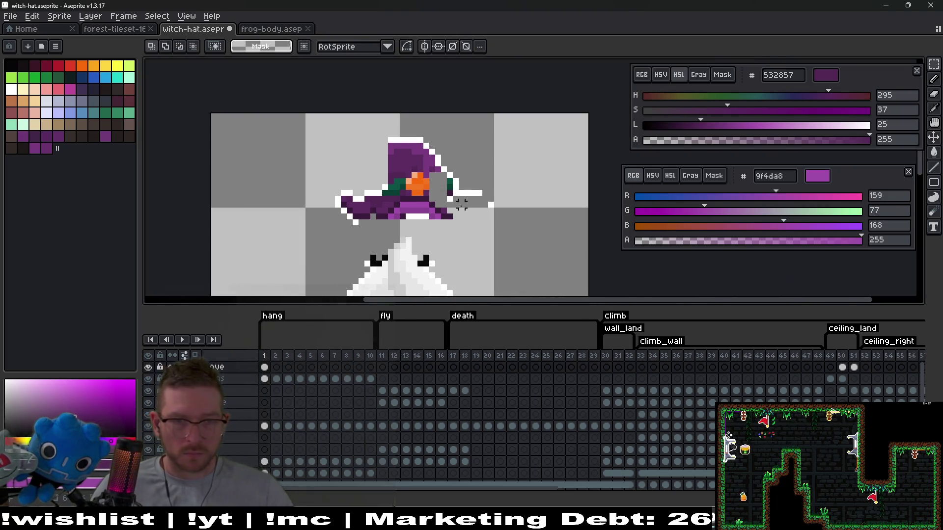
Step: Delete the stray white and green pixels on the hat's right side
{"action": "scroll", "coordinate": [470, 191], "scroll_direction": "up", "scroll_amount": 3}
{"action": "mouse_move", "coordinate": [470, 191]}
{"action": "left_mouse_down"}
{"action": "mouse_move", "coordinate": [466, 204]}
{"action": "mouse_move", "coordinate": [442, 143]}
{"action": "mouse_move", "coordinate": [410, 165]}
{"action": "left_mouse_up"}
{"action": "key", "text": "b"}
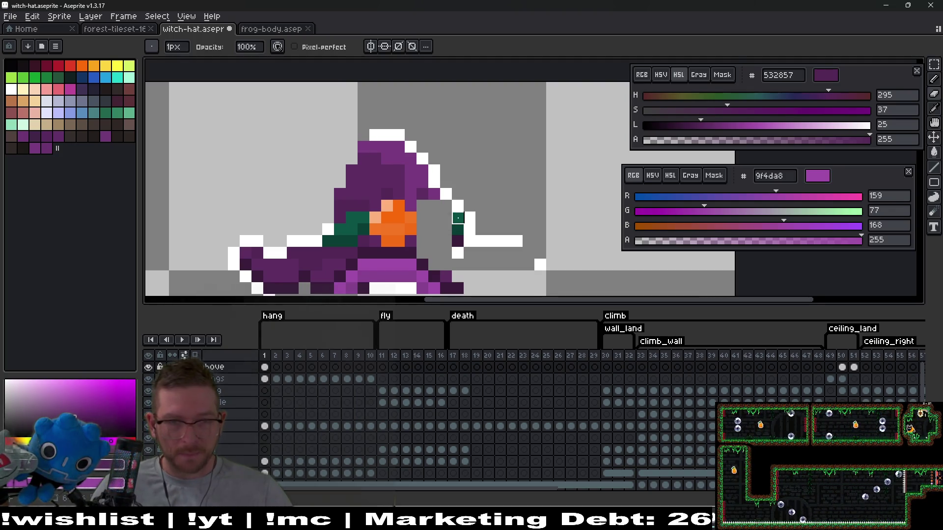
{"action": "scroll", "coordinate": [458, 218], "scroll_direction": "down", "scroll_amount": 5}
{"action": "scroll", "coordinate": [457, 217], "scroll_direction": "left", "scroll_amount": 5}
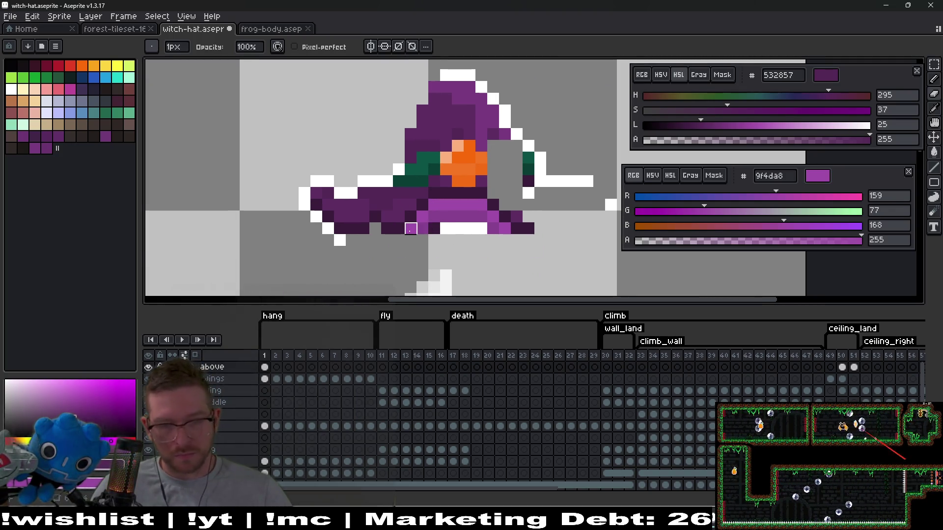
{"action": "key", "text": "m"}
{"action": "left_click_drag", "start_coordinate": [240, 129], "coordinate": [394, 270]}
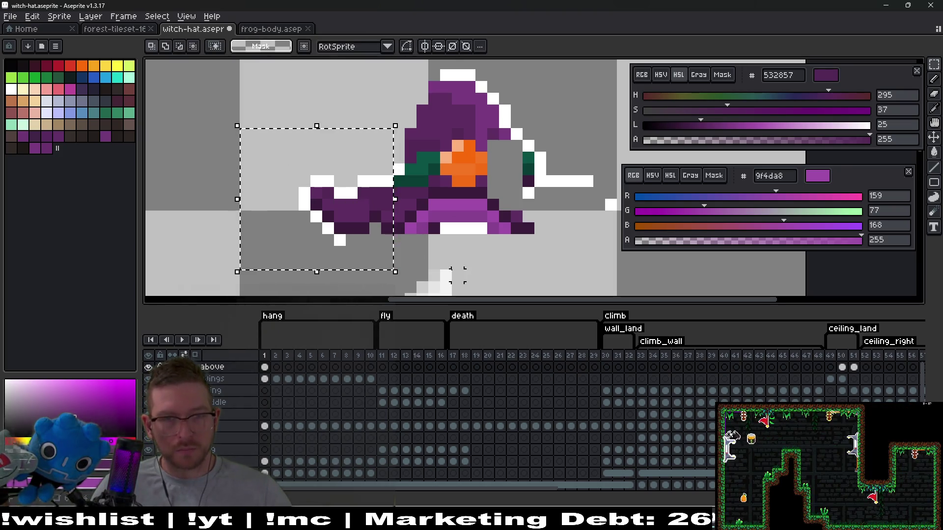
{"action": "mouse_move", "coordinate": [486, 69]}
{"action": "left_mouse_down"}
{"action": "mouse_move", "coordinate": [514, 96]}
{"action": "mouse_move", "coordinate": [599, 275]}
{"action": "left_mouse_up"}
{"action": "key", "text": "ctrl+d"}
{"action": "mouse_move", "coordinate": [528, 135]}
{"action": "left_mouse_down"}
{"action": "mouse_move", "coordinate": [614, 211]}
{"action": "mouse_move", "coordinate": [633, 215]}
{"action": "left_mouse_up"}
{"action": "key", "text": "Delete"}
Step: Drag the hat's left brim end outward to make a wider, symmetric brim
{"action": "mouse_move", "coordinate": [240, 92]}
{"action": "left_mouse_down"}
{"action": "mouse_move", "coordinate": [407, 260]}
{"action": "mouse_move", "coordinate": [407, 271]}
{"action": "left_mouse_up"}
{"action": "mouse_move", "coordinate": [402, 211]}
{"action": "left_mouse_down"}
{"action": "mouse_move", "coordinate": [367, 211]}
{"action": "mouse_move", "coordinate": [595, 208]}
{"action": "mouse_move", "coordinate": [585, 206]}
{"action": "left_mouse_up"}
{"action": "left_click_drag", "start_coordinate": [511, 245], "coordinate": [454, 209]}
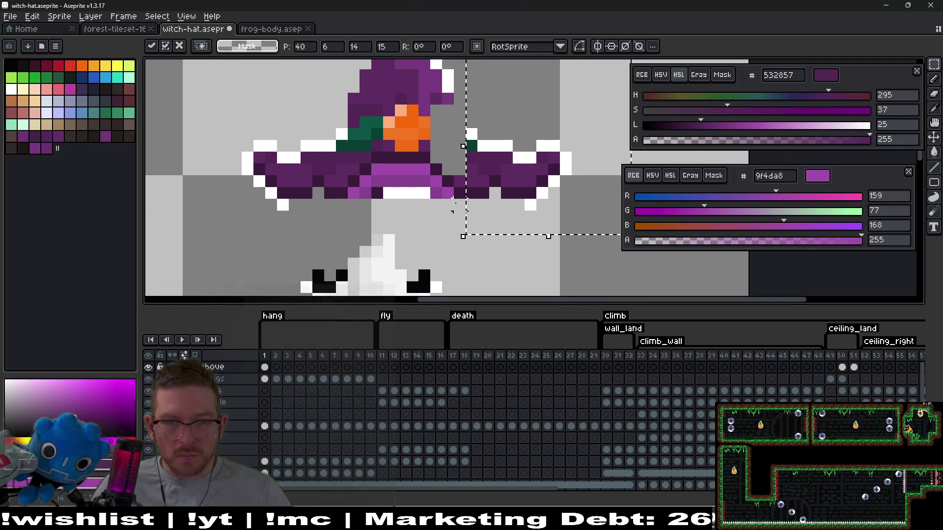
{"action": "left_click", "coordinate": [530, 264]}
{"action": "scroll", "coordinate": [505, 185], "scroll_direction": "down", "scroll_amount": 5}
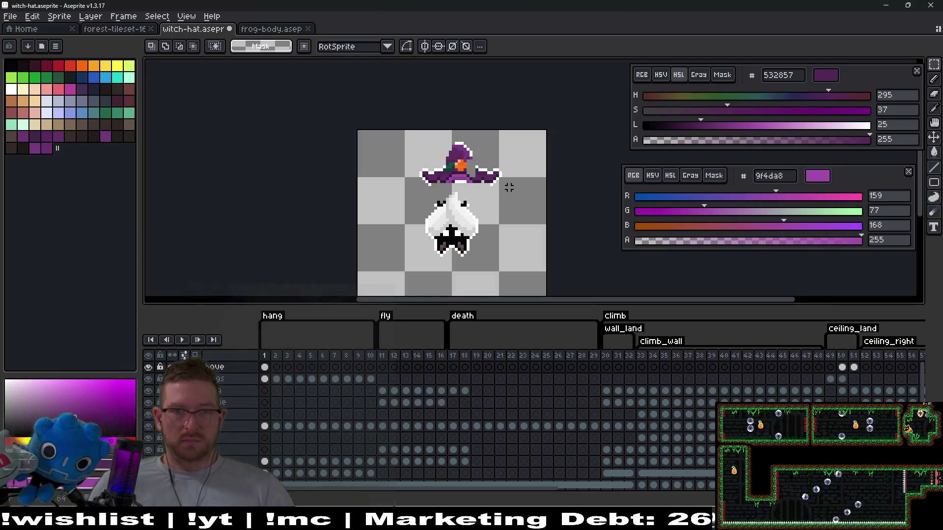
Step: Flip the hat's left half horizontally and place it as the hat's right half
{"action": "scroll", "coordinate": [484, 160], "scroll_direction": "up", "scroll_amount": 3}
{"action": "scroll", "coordinate": [484, 160], "scroll_direction": "up", "scroll_amount": 4}
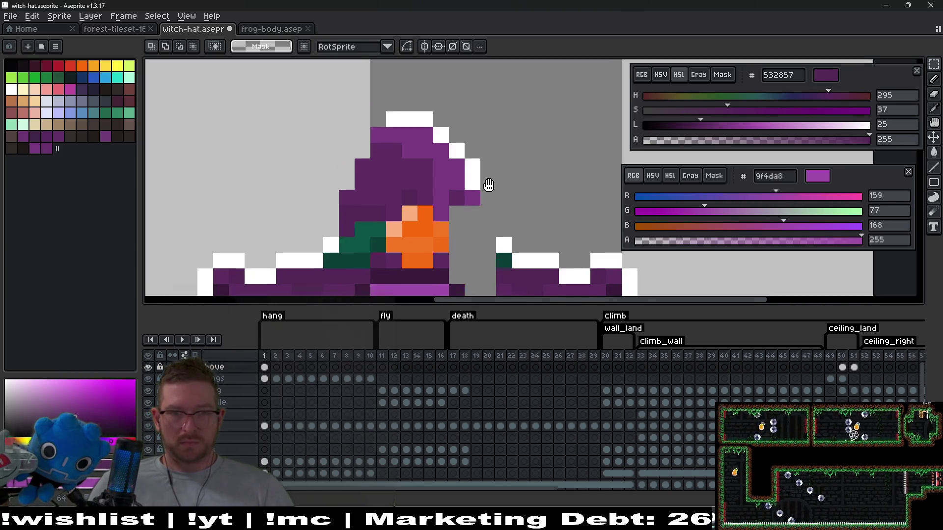
{"action": "scroll", "coordinate": [521, 208], "scroll_direction": "down", "scroll_amount": 2}
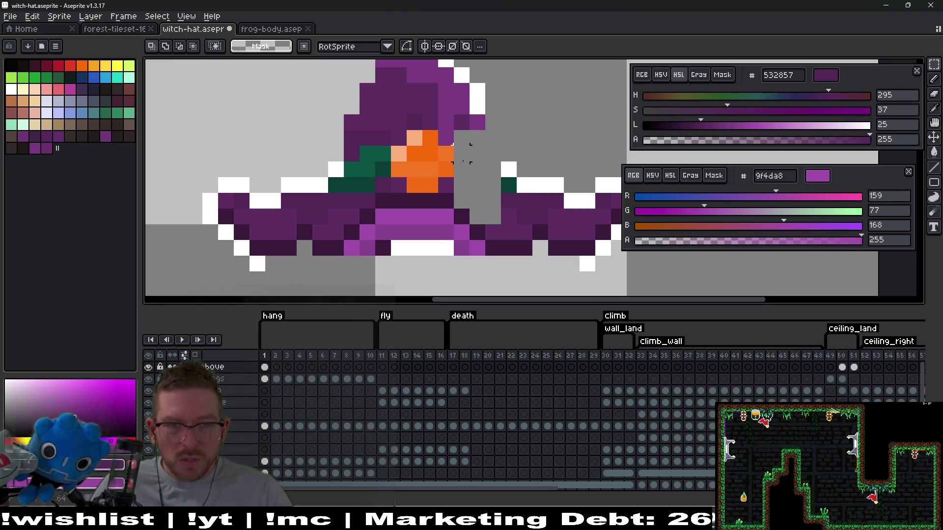
{"action": "scroll", "coordinate": [366, 138], "scroll_direction": "up", "scroll_amount": 2}
{"action": "mouse_move", "coordinate": [314, 62]}
{"action": "left_mouse_down"}
{"action": "mouse_move", "coordinate": [374, 185]}
{"action": "mouse_move", "coordinate": [380, 242]}
{"action": "mouse_move", "coordinate": [393, 242]}
{"action": "left_mouse_up"}
{"action": "key", "text": "shift+h"}
{"action": "left_click_drag", "start_coordinate": [346, 197], "coordinate": [487, 195]}
{"action": "key", "text": "Return"}
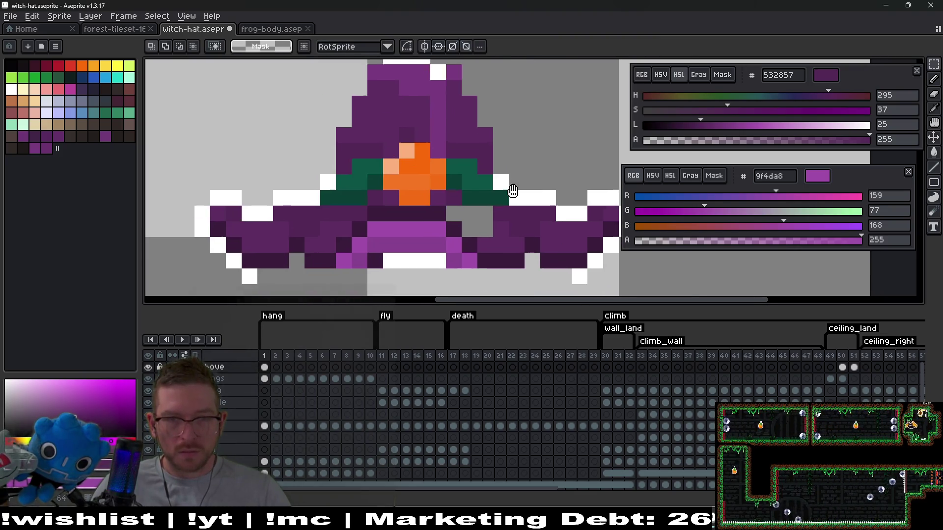
Step: Fill the missing white outline pixels along the brim with the hat's white
{"action": "scroll", "coordinate": [491, 182], "scroll_direction": "down", "scroll_amount": 3}
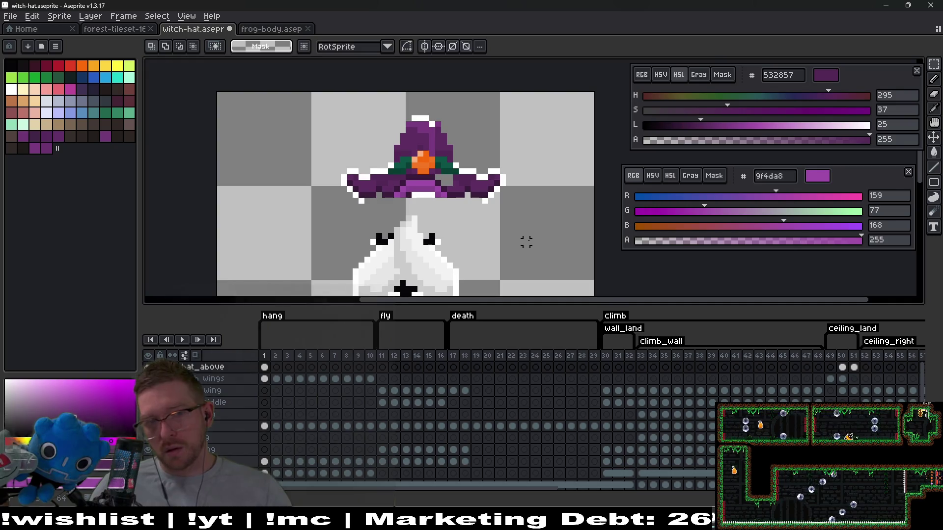
{"action": "scroll", "coordinate": [491, 230], "scroll_direction": "up", "scroll_amount": 3}
{"action": "key", "text": "i"}
{"action": "left_click", "coordinate": [495, 232]}
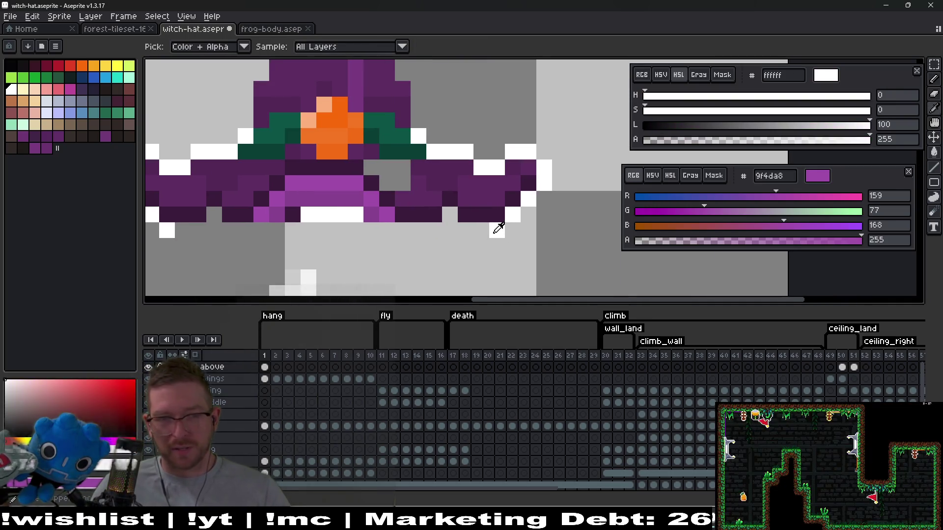
{"action": "key", "text": "b"}
{"action": "left_click_drag", "start_coordinate": [495, 231], "coordinate": [471, 230]}
Step: Paint the grey gap in the brim with the hat's dark purple
{"action": "left_click_drag", "start_coordinate": [350, 217], "coordinate": [473, 260]}
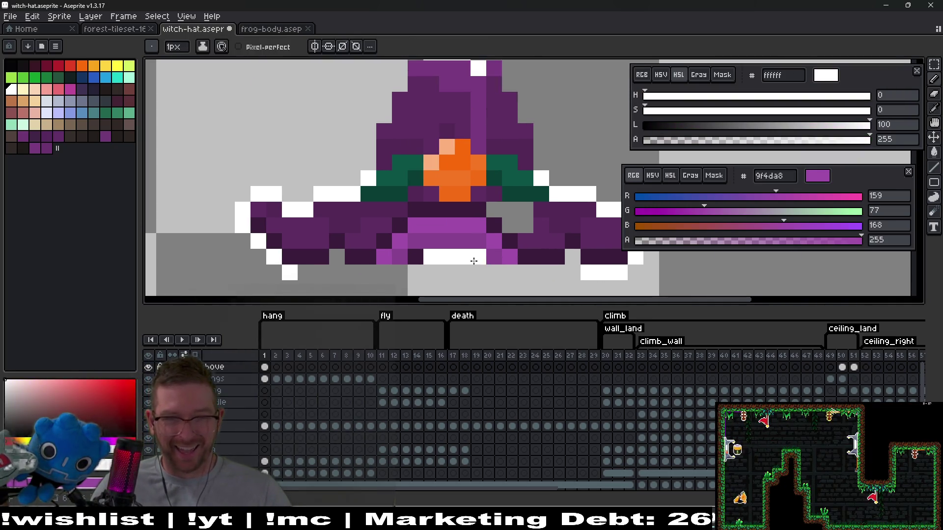
{"action": "scroll", "coordinate": [445, 258], "scroll_direction": "up", "scroll_amount": 2}
{"action": "key", "text": "i"}
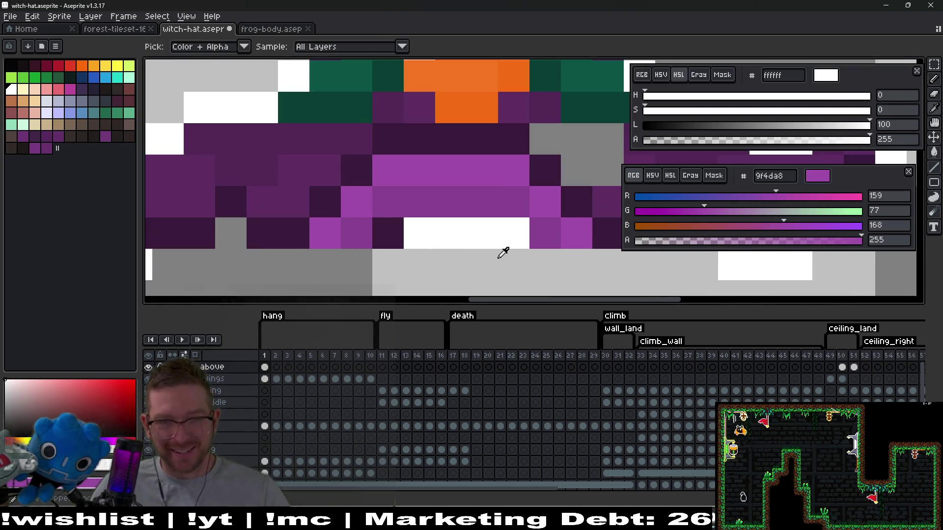
{"action": "key", "text": "b"}
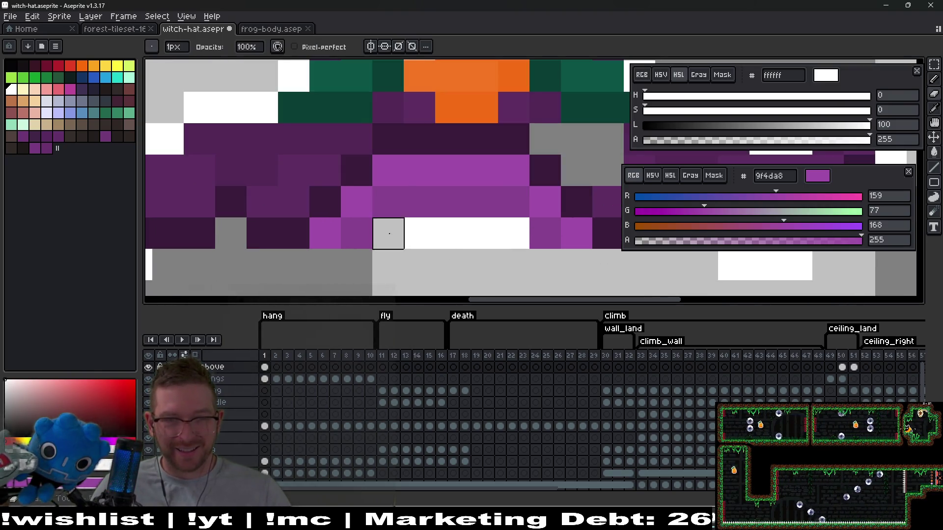
{"action": "scroll", "coordinate": [512, 230], "scroll_direction": "down", "scroll_amount": 4}
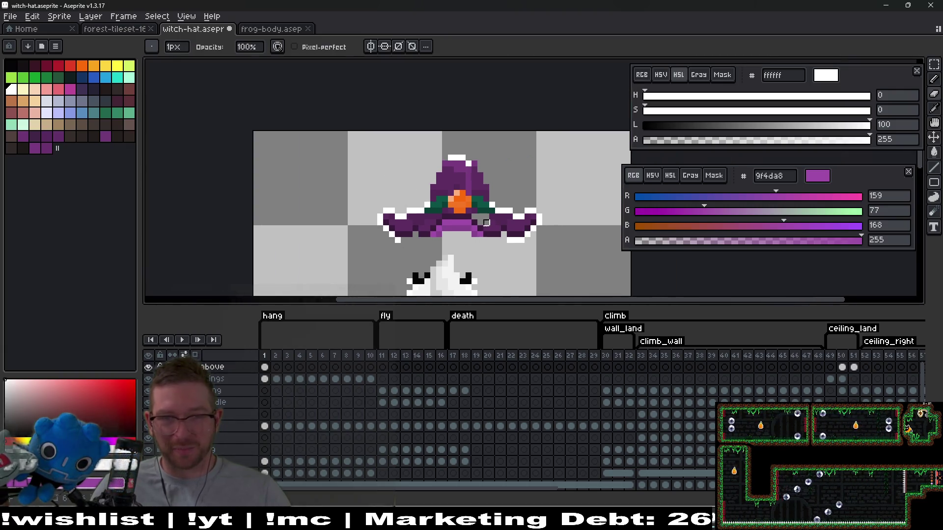
{"action": "scroll", "coordinate": [491, 221], "scroll_direction": "up", "scroll_amount": 1}
{"action": "scroll", "coordinate": [505, 223], "scroll_direction": "up", "scroll_amount": 1}
{"action": "key", "text": "i"}
{"action": "left_click", "coordinate": [510, 224]}
{"action": "key", "text": "b"}
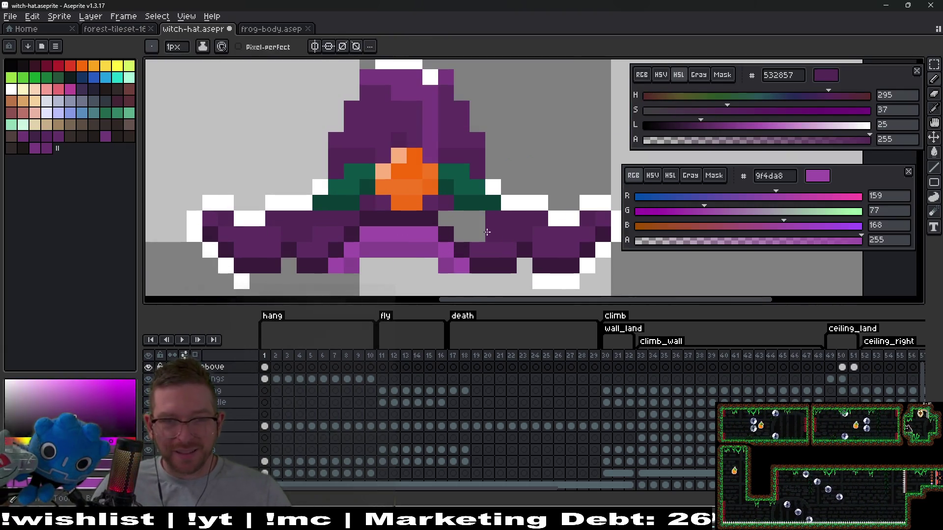
{"action": "left_click", "coordinate": [446, 218]}
Step: Sample the slightly lighter dark purple near the hat's tip
{"action": "left_click_drag", "start_coordinate": [475, 187], "coordinate": [506, 266]}
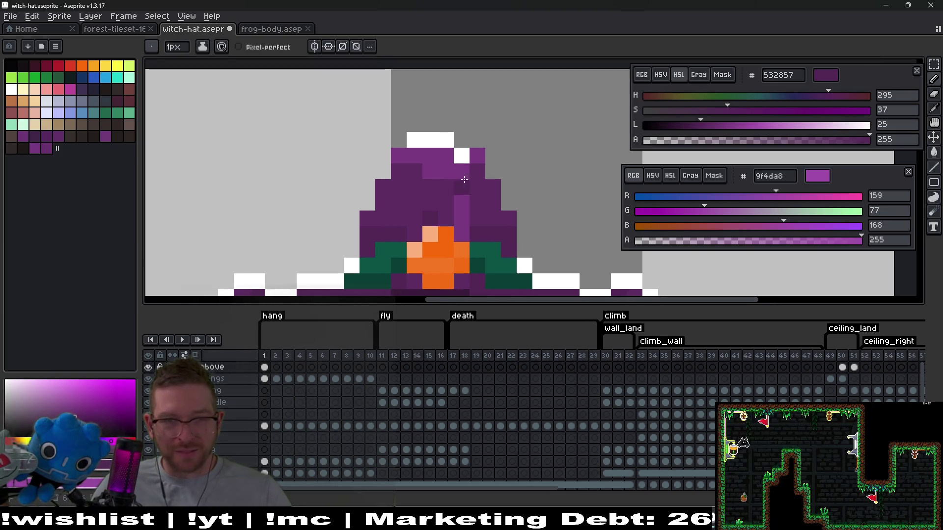
{"action": "scroll", "coordinate": [496, 195], "scroll_direction": "down", "scroll_amount": 2}
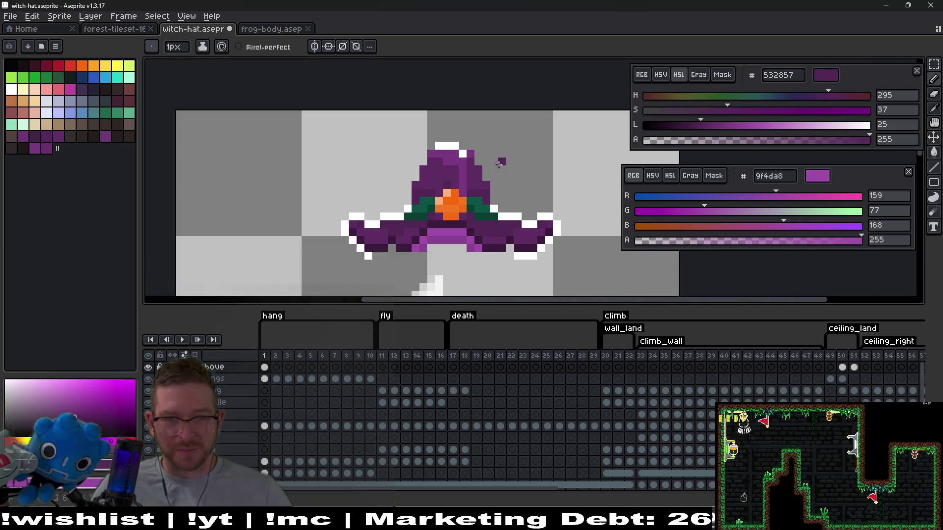
{"action": "scroll", "coordinate": [498, 164], "scroll_direction": "up", "scroll_amount": 2}
{"action": "left_click", "coordinate": [442, 195], "text": "alt"}
Step: Paint over the lighter pixels near the hat tip in dark purple
{"action": "left_click_drag", "start_coordinate": [425, 143], "coordinate": [386, 128]}
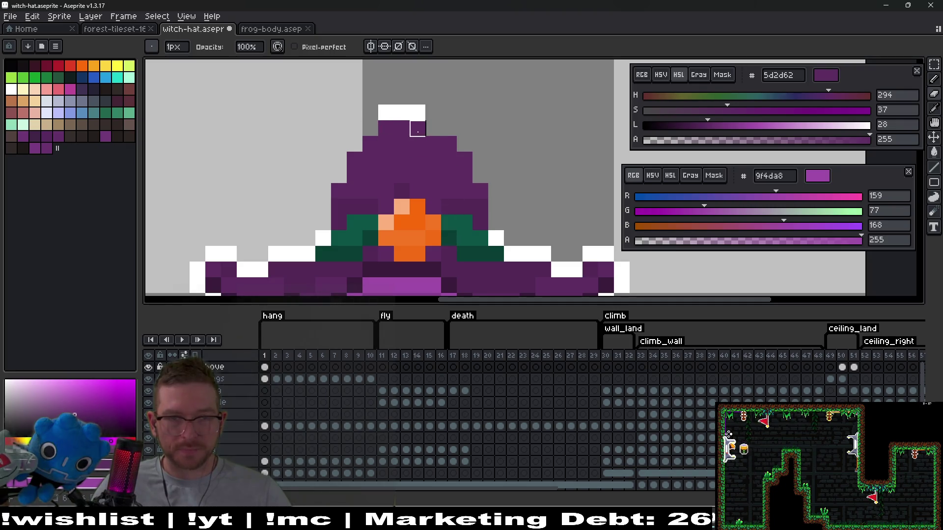
{"action": "scroll", "coordinate": [511, 222], "scroll_direction": "down", "scroll_amount": 1}
{"action": "mouse_move", "coordinate": [508, 223]}
{"action": "left_mouse_down"}
{"action": "mouse_move", "coordinate": [521, 151]}
{"action": "mouse_move", "coordinate": [478, 178]}
{"action": "left_mouse_up"}
Step: Move the hat layer about 48 px to the left
{"action": "key", "text": "v"}
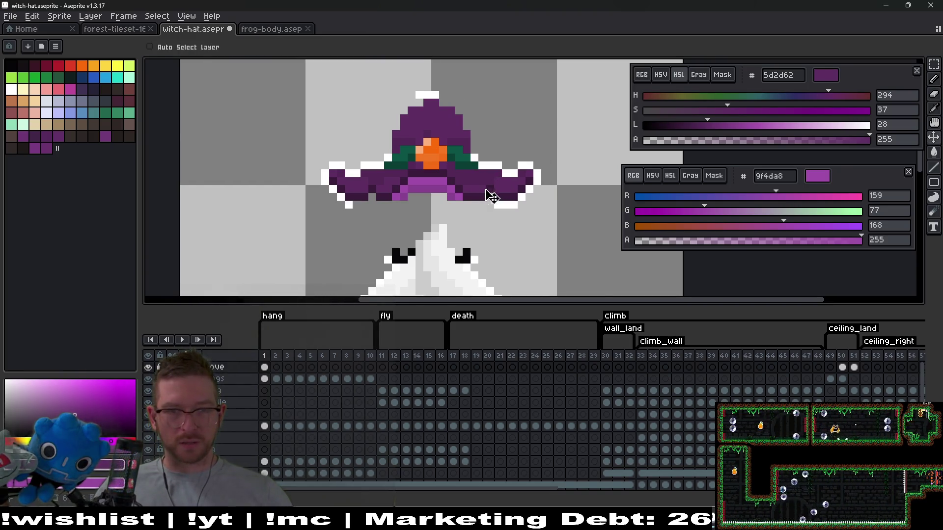
{"action": "scroll", "coordinate": [491, 196], "scroll_direction": "up", "scroll_amount": 5}
{"action": "scroll", "coordinate": [358, 196], "scroll_direction": "down", "scroll_amount": 4}
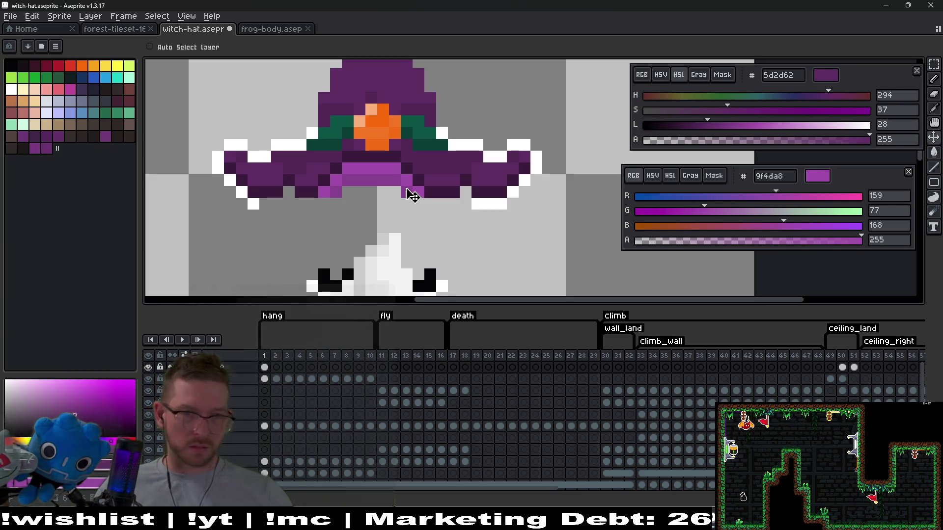
Step: Widen the hat by shifting its right half one pixel right
{"action": "key", "text": "m"}
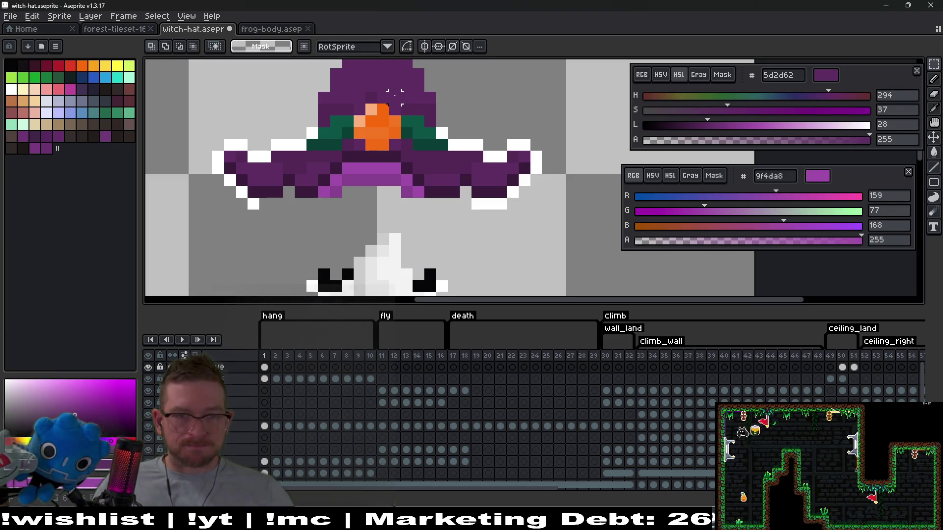
{"action": "left_click_drag", "start_coordinate": [391, 104], "coordinate": [552, 210]}
{"action": "key", "text": "Right"}
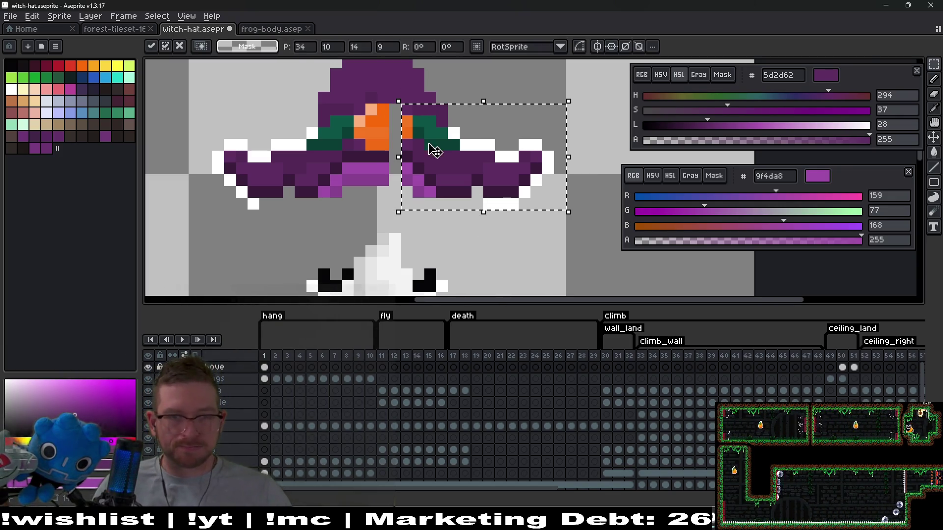
{"action": "scroll", "coordinate": [432, 149], "scroll_direction": "up", "scroll_amount": 2}
{"action": "left_click", "coordinate": [549, 67]}
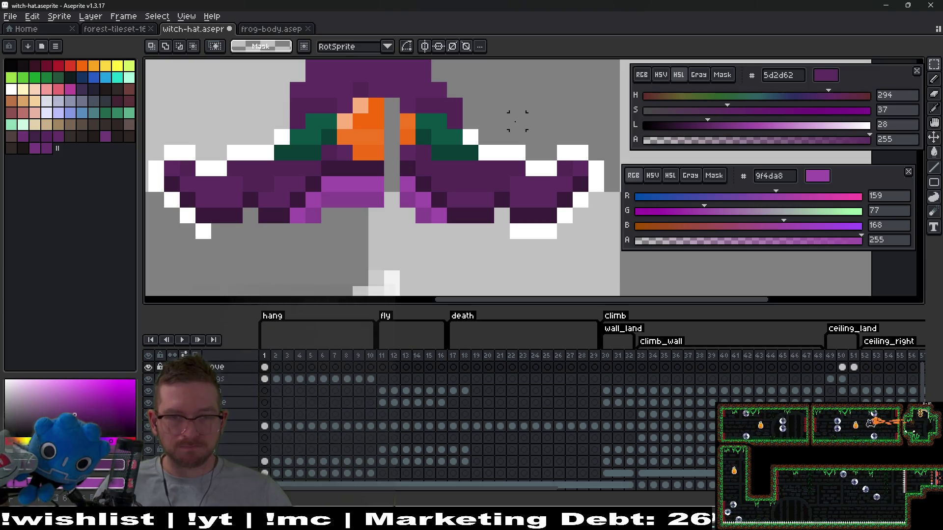
{"action": "scroll", "coordinate": [517, 121], "scroll_direction": "up", "scroll_amount": 2}
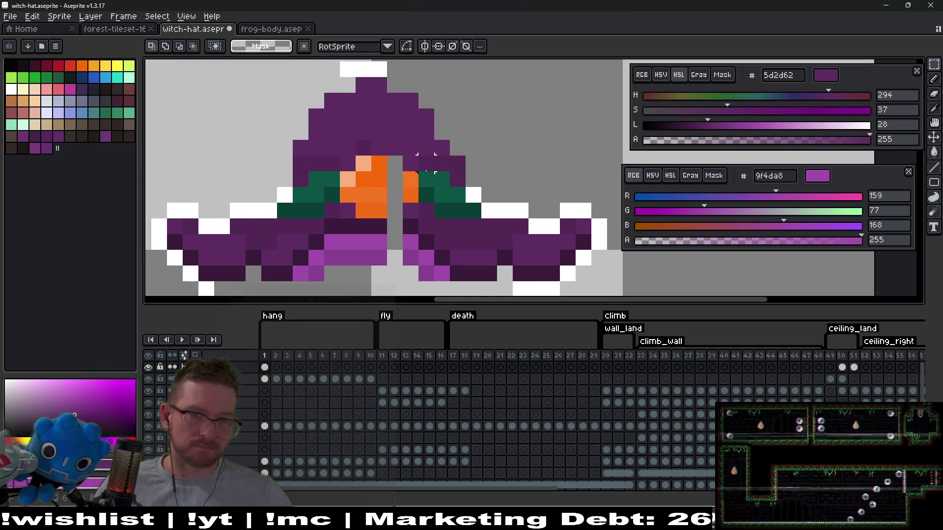
{"action": "mouse_move", "coordinate": [410, 163]}
{"action": "left_mouse_down"}
{"action": "mouse_move", "coordinate": [472, 211]}
{"action": "mouse_move", "coordinate": [520, 273]}
{"action": "left_mouse_up"}
Step: Check the hat fit on frames 9 and 10, then go to frame 49 of ceiling_land
{"action": "scroll", "coordinate": [520, 273], "scroll_direction": "down", "scroll_amount": 3}
{"action": "left_click", "coordinate": [358, 367]}
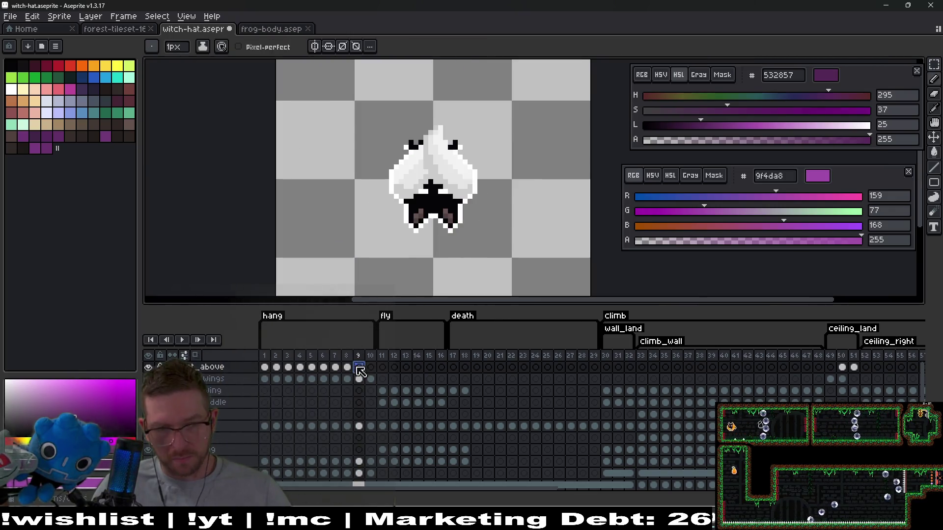
{"action": "left_click", "coordinate": [371, 367]}
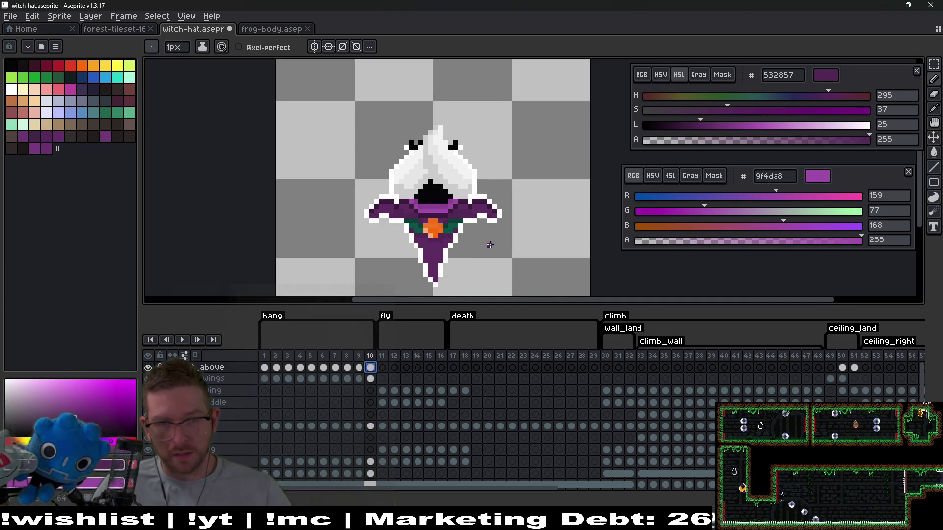
{"action": "scroll", "coordinate": [489, 245], "scroll_direction": "down", "scroll_amount": 2}
{"action": "scroll", "coordinate": [432, 232], "scroll_direction": "down", "scroll_amount": 2}
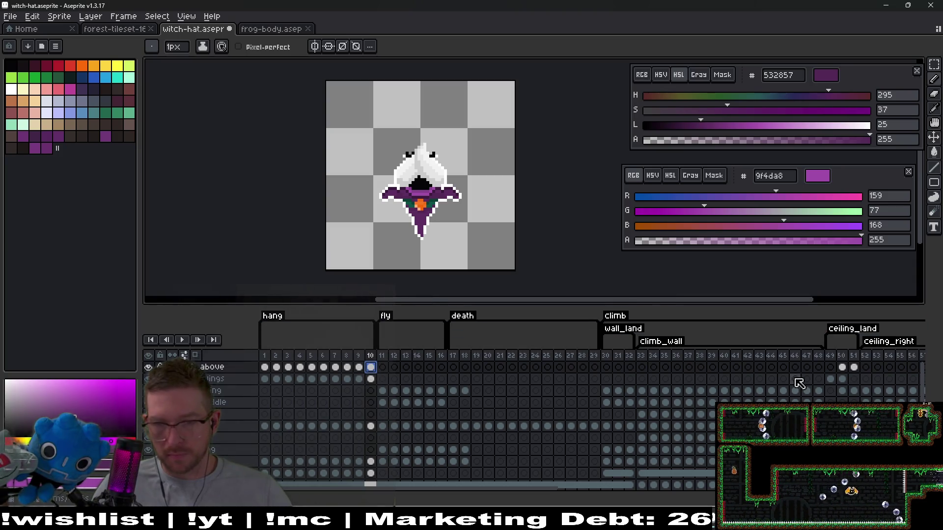
{"action": "left_click", "coordinate": [830, 368]}
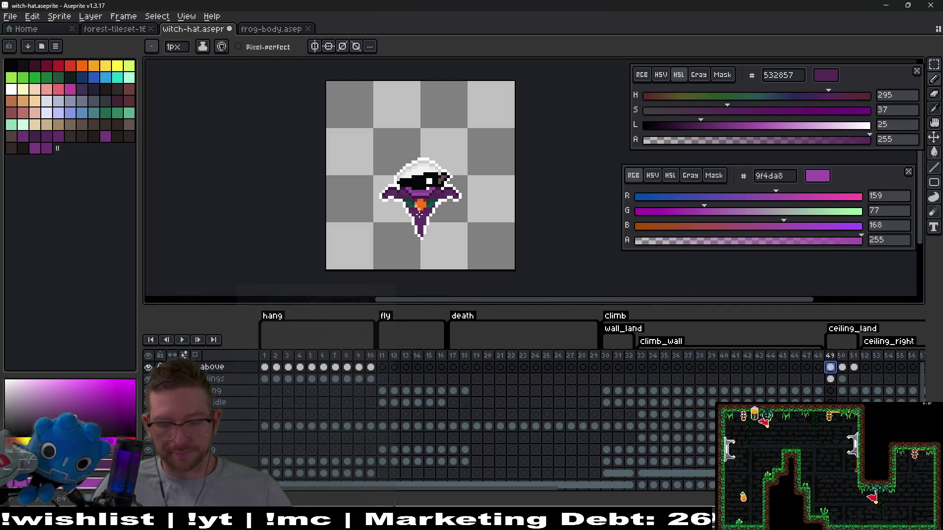
Step: Select the ghost and hat on frame 49, try a 90° rotation, then undo it
{"action": "key", "text": "m"}
{"action": "left_click_drag", "start_coordinate": [359, 156], "coordinate": [493, 252]}
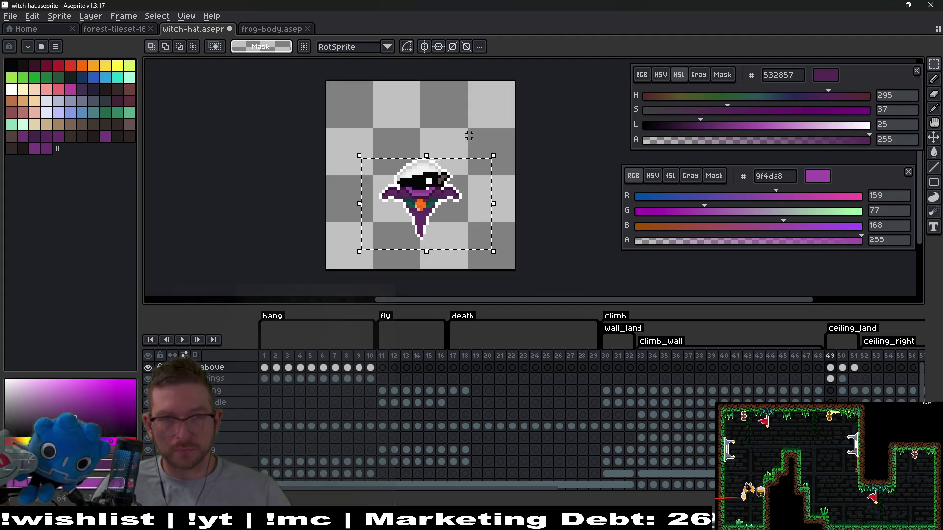
{"action": "left_click_drag", "start_coordinate": [501, 144], "coordinate": [483, 126]}
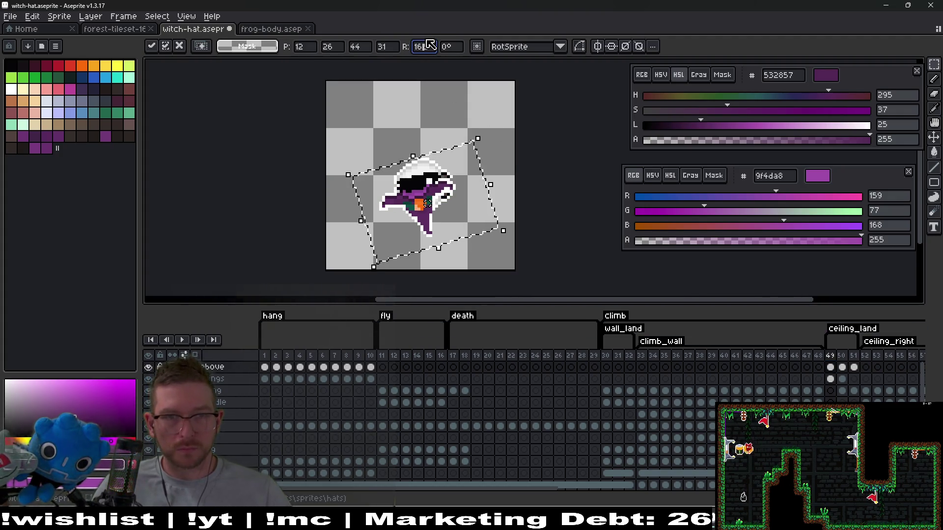
{"action": "type", "text": "90"}
{"action": "key", "text": "Return"}
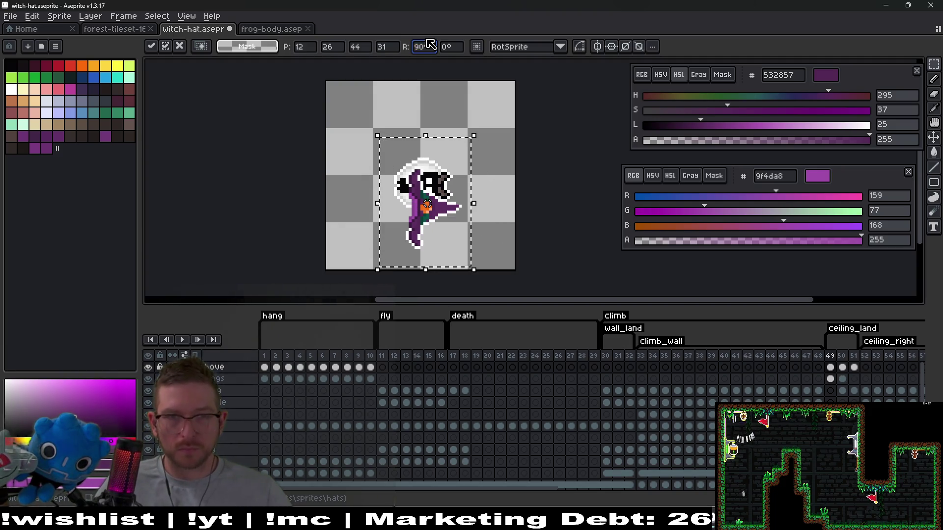
{"action": "key", "text": "Return"}
{"action": "key", "text": "ctrl+z"}
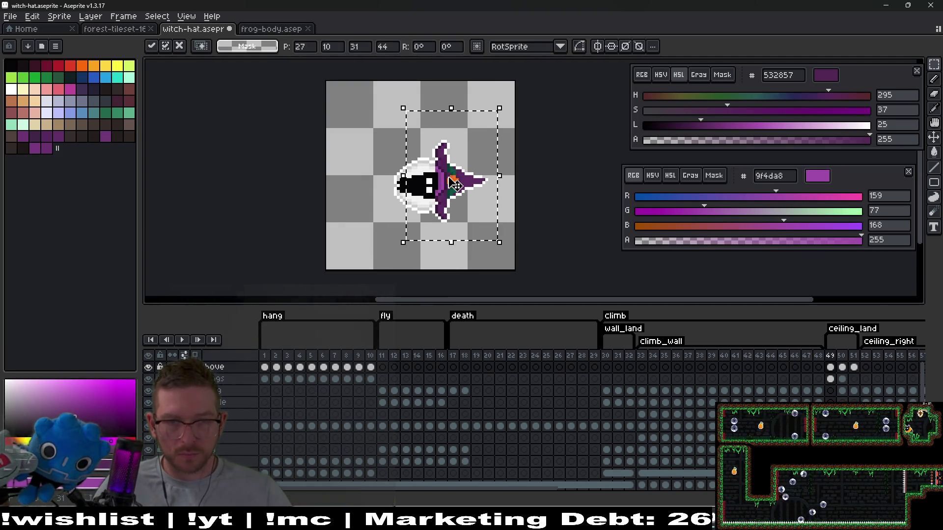
Step: Move the selected sprite down one pixel and deselect to apply it
{"action": "scroll", "coordinate": [435, 179], "scroll_direction": "up", "scroll_amount": 5}
{"action": "scroll", "coordinate": [510, 221], "scroll_direction": "down", "scroll_amount": 2}
{"action": "left_click_drag", "start_coordinate": [500, 178], "coordinate": [496, 185]}
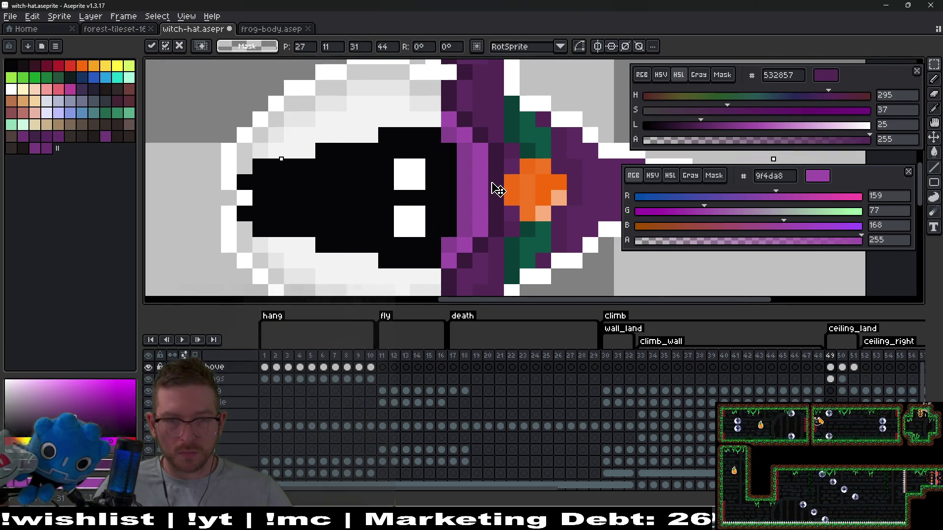
{"action": "scroll", "coordinate": [499, 189], "scroll_direction": "down", "scroll_amount": 2}
{"action": "scroll", "coordinate": [500, 189], "scroll_direction": "down", "scroll_amount": 1}
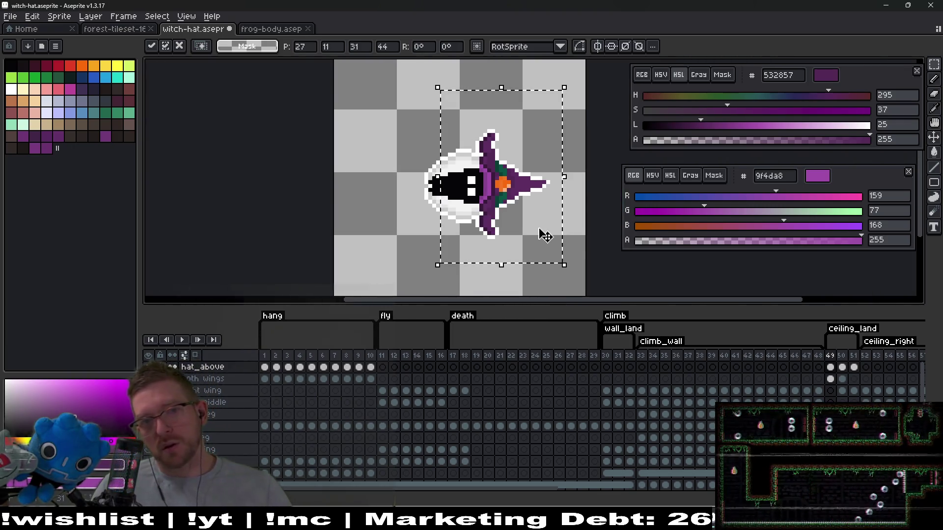
{"action": "scroll", "coordinate": [494, 195], "scroll_direction": "up", "scroll_amount": 2}
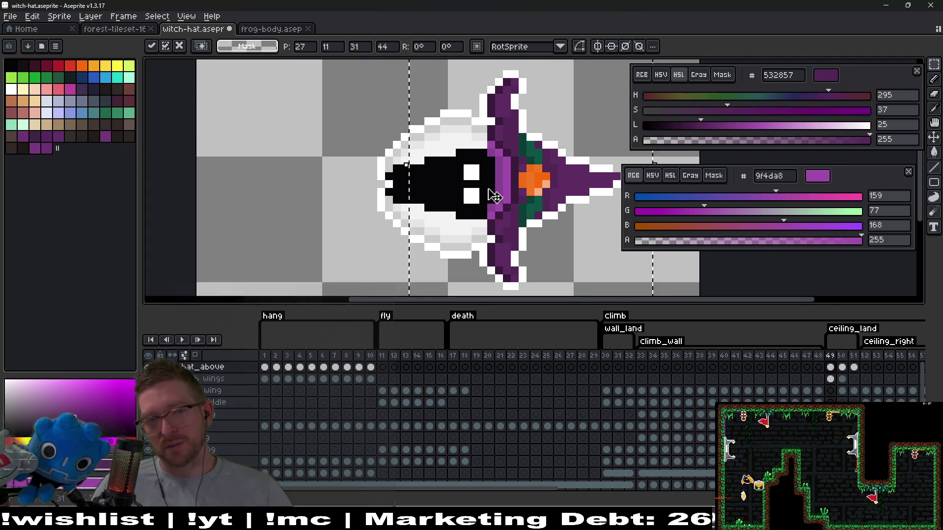
{"action": "scroll", "coordinate": [491, 188], "scroll_direction": "up", "scroll_amount": 1}
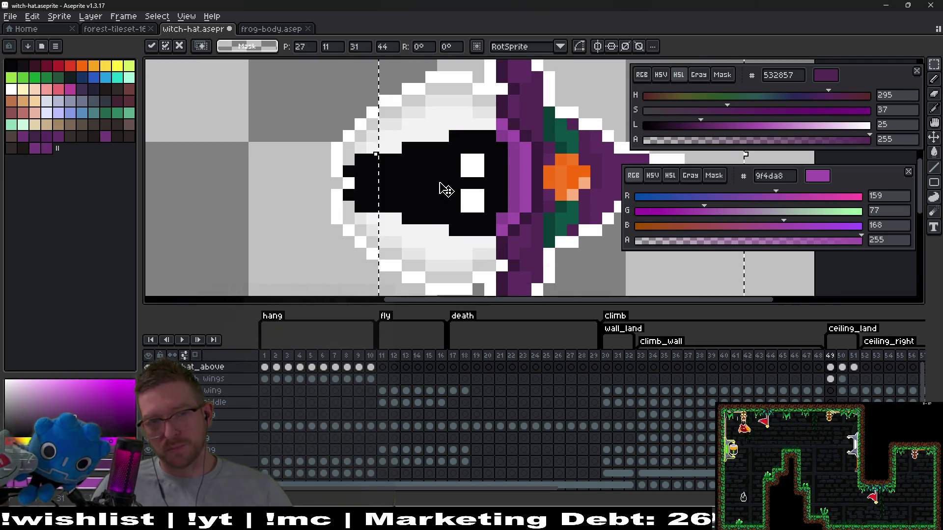
{"action": "scroll", "coordinate": [497, 193], "scroll_direction": "down", "scroll_amount": 3}
{"action": "key", "text": "ctrl+d"}
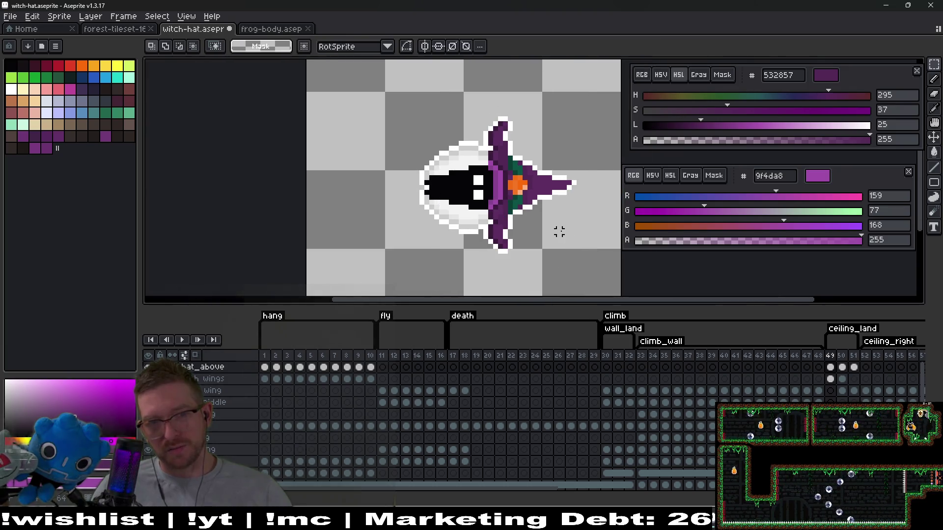
{"action": "scroll", "coordinate": [559, 227], "scroll_direction": "down", "scroll_amount": 2}
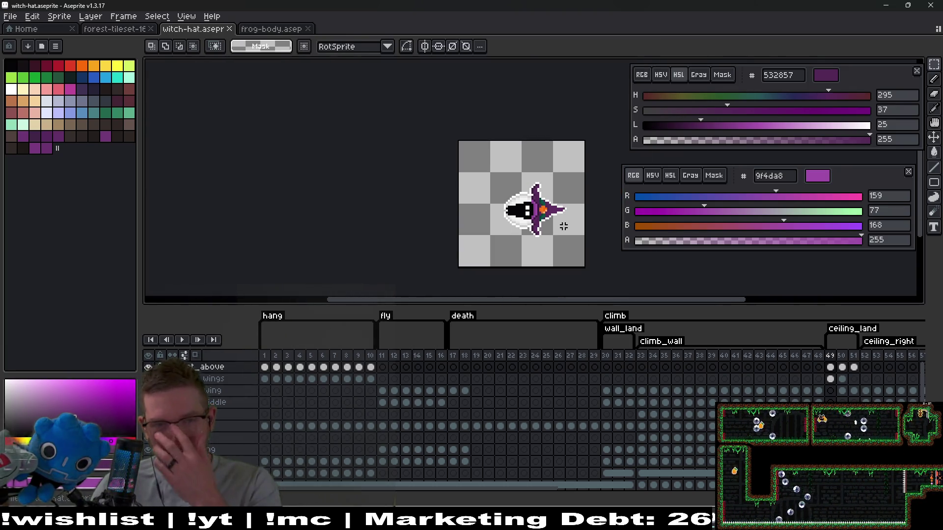
Step: Step through the following ceiling_land frames and loop-play them to check the hat
{"action": "key", "text": "period"}
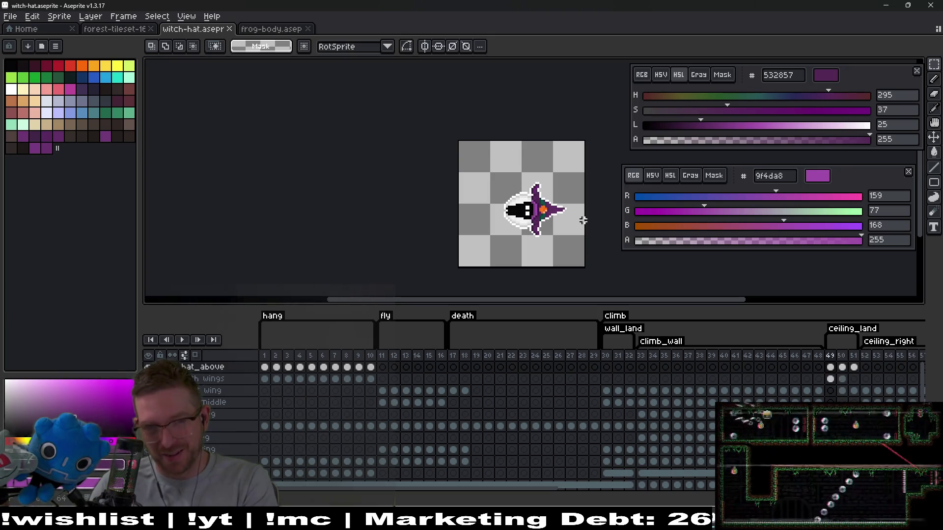
{"action": "scroll", "coordinate": [534, 200], "scroll_direction": "up", "scroll_amount": 2}
{"action": "scroll", "coordinate": [535, 200], "scroll_direction": "up", "scroll_amount": 1}
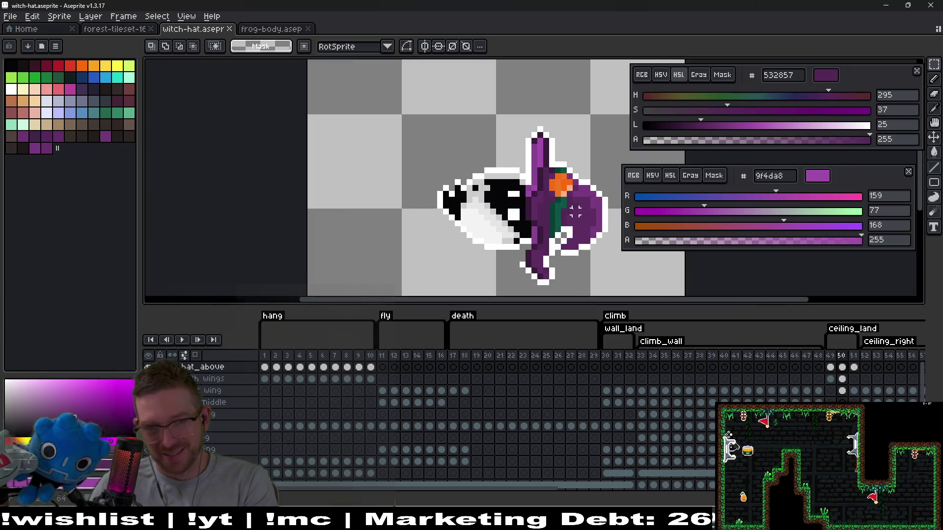
{"action": "key", "text": "period"}
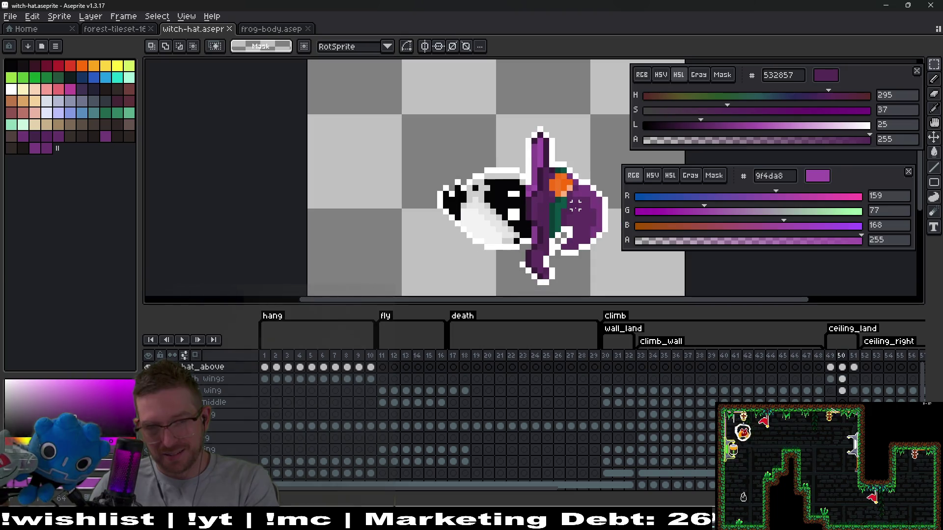
{"action": "scroll", "coordinate": [575, 206], "scroll_direction": "down", "scroll_amount": 4}
{"action": "key", "text": "period"}
{"action": "key", "text": "Return"}
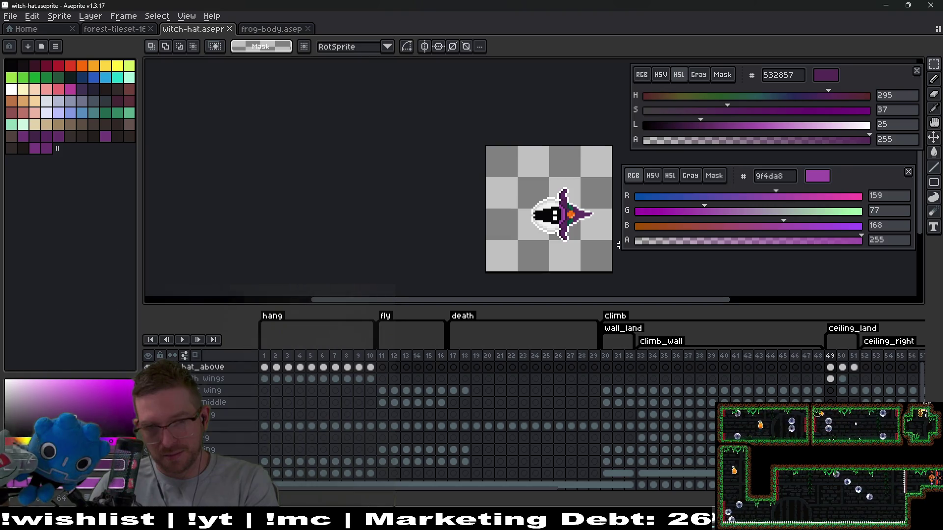
{"action": "scroll", "coordinate": [582, 228], "scroll_direction": "up", "scroll_amount": 2}
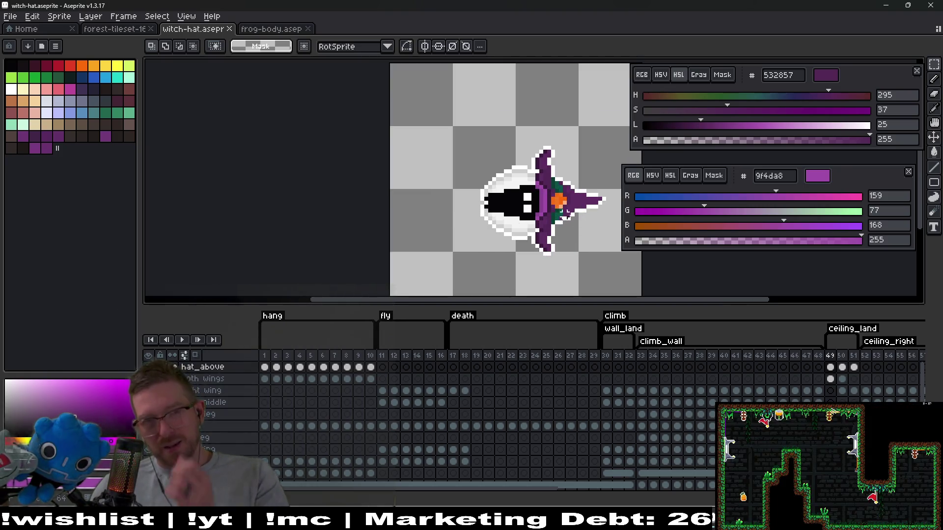
{"action": "scroll", "coordinate": [584, 216], "scroll_direction": "down", "scroll_amount": 3}
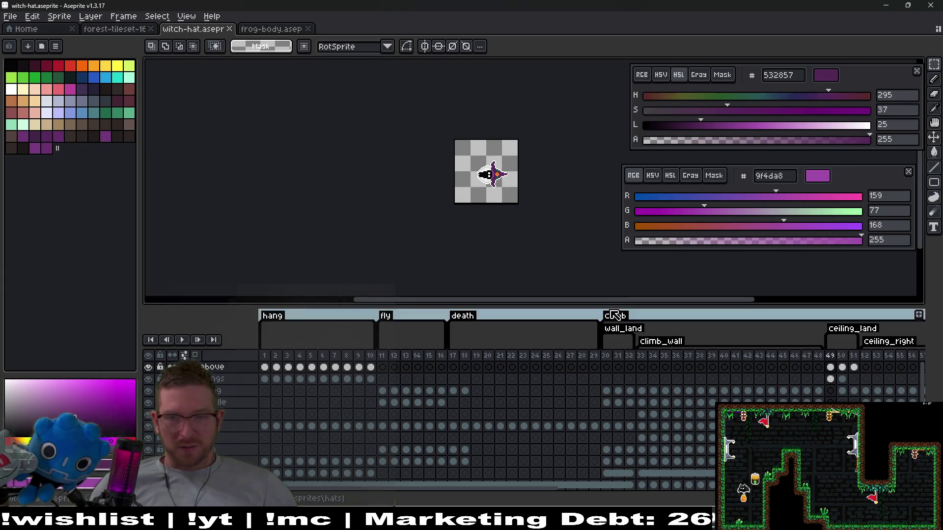
Step: Play the whole animation from frame 1, then scrub the ceiling_land frames 51–65
{"action": "left_click", "coordinate": [264, 355]}
{"action": "left_click", "coordinate": [184, 340]}
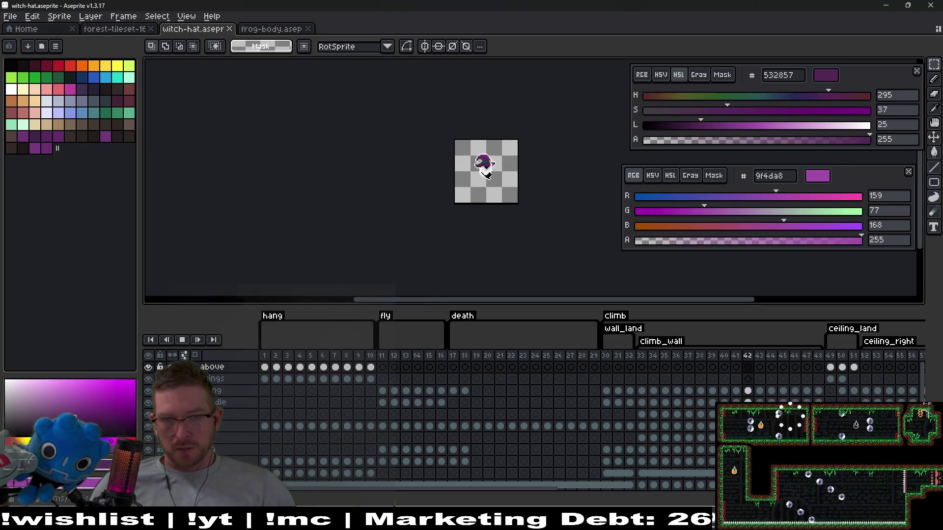
{"action": "scroll", "coordinate": [615, 396], "scroll_direction": "right", "scroll_amount": 5}
{"action": "left_click", "coordinate": [552, 368]}
{"action": "mouse_move", "coordinate": [554, 364]}
{"action": "left_mouse_down"}
{"action": "mouse_move", "coordinate": [642, 396]}
{"action": "mouse_move", "coordinate": [735, 379]}
{"action": "left_mouse_up"}
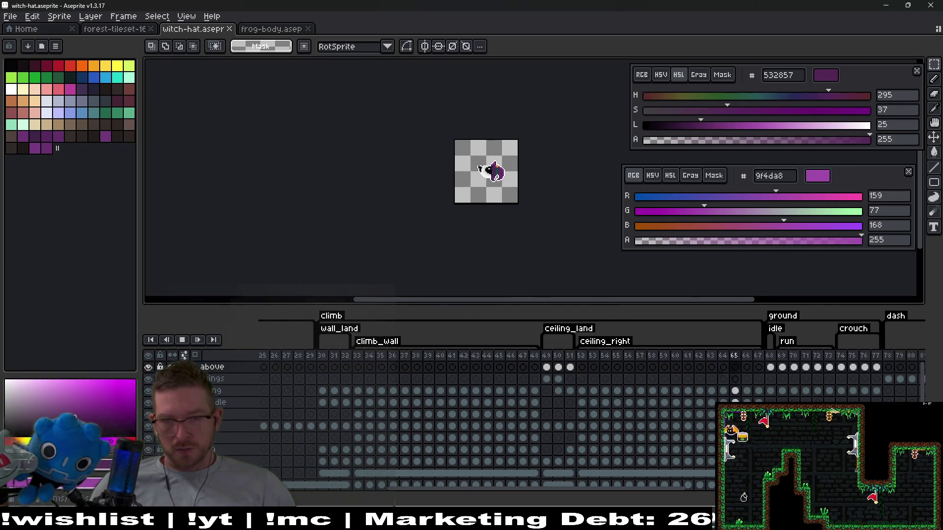
{"action": "scroll", "coordinate": [734, 379], "scroll_direction": "right", "scroll_amount": 5}
Step: Scrub the idle and run frames, loop the crouch animation, then open Export Sprite Sheet
{"action": "left_click", "coordinate": [550, 367]}
{"action": "left_click_drag", "start_coordinate": [569, 362], "coordinate": [598, 365]}
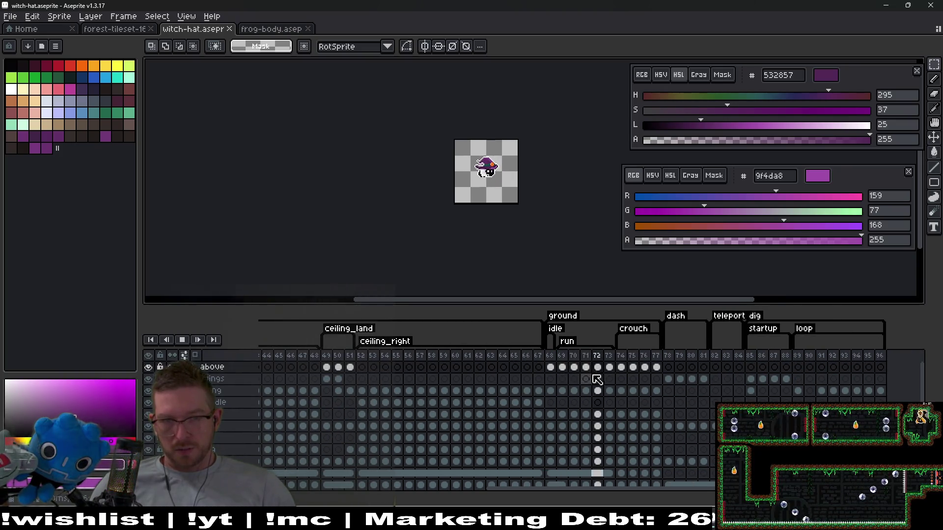
{"action": "left_click", "coordinate": [621, 379]}
{"action": "key", "text": "Return"}
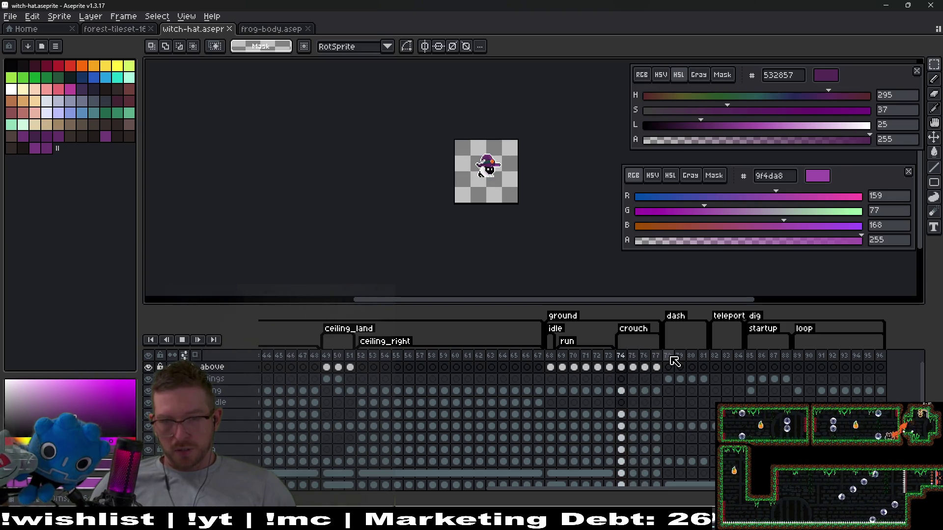
{"action": "key", "text": "ctrl+e"}
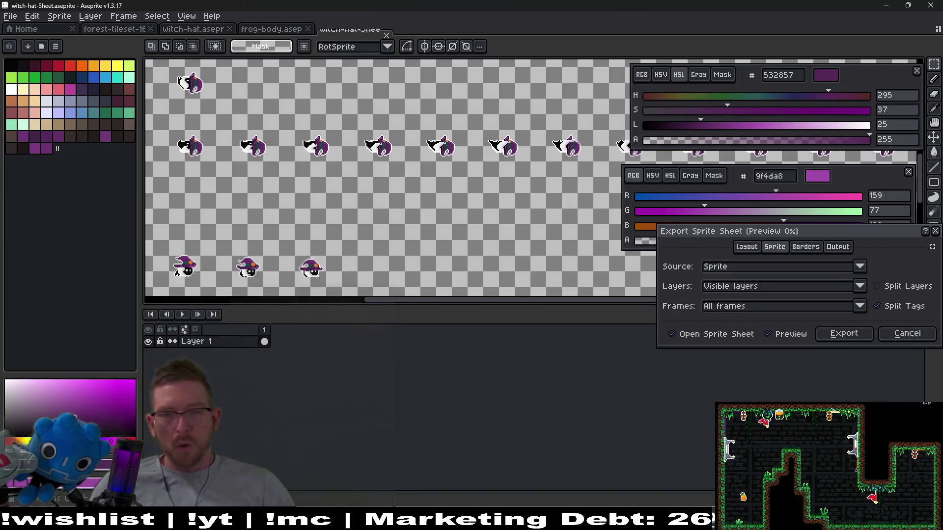
Step: Export the witch-hat sprite sheet, dismiss the extra export dialog, and switch to Steam
{"action": "key", "text": "Return"}
{"action": "key", "text": "ctrl+alt+shift+s"}
{"action": "key", "text": "Return"}
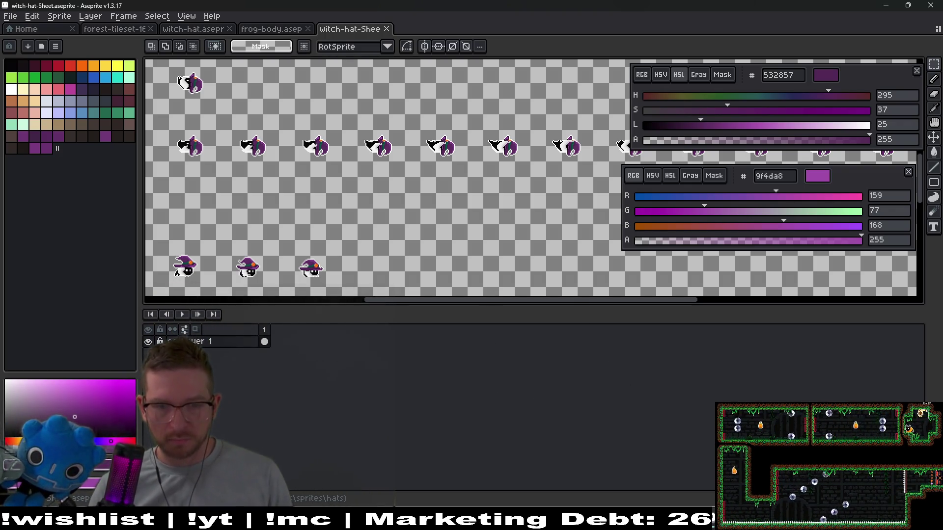
{"action": "key", "text": "alt+Tab"}
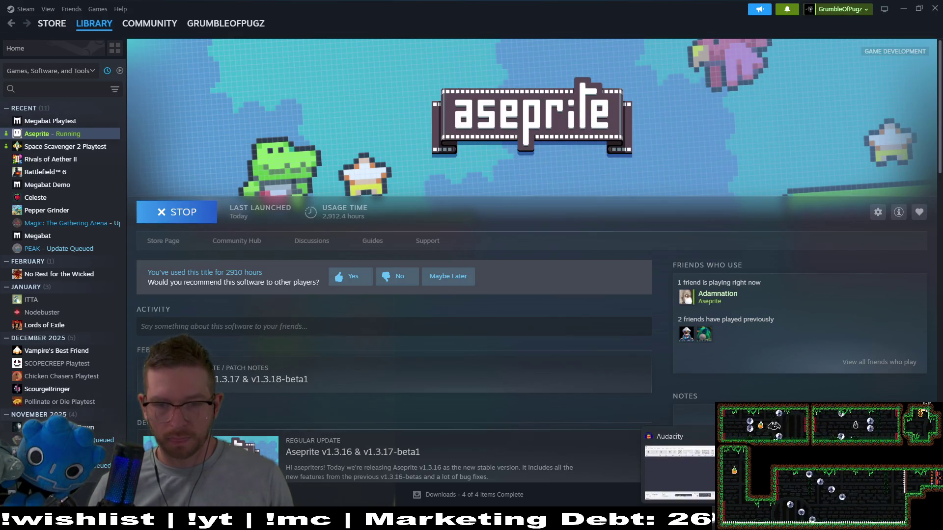
Step: Switch between Steam and Godot, ending on Godot's SetupLevelPreview scene
{"action": "key", "text": "alt+Tab"}
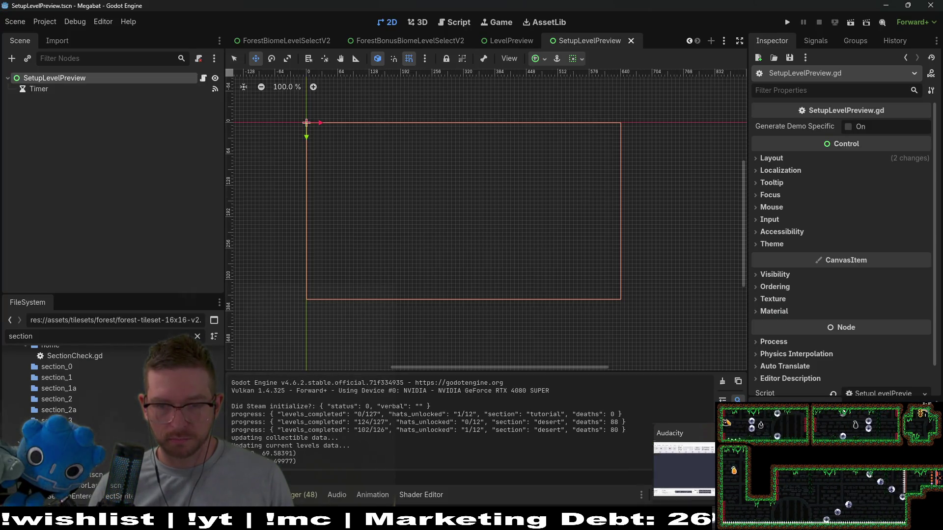
{"action": "key", "text": "alt+Tab"}
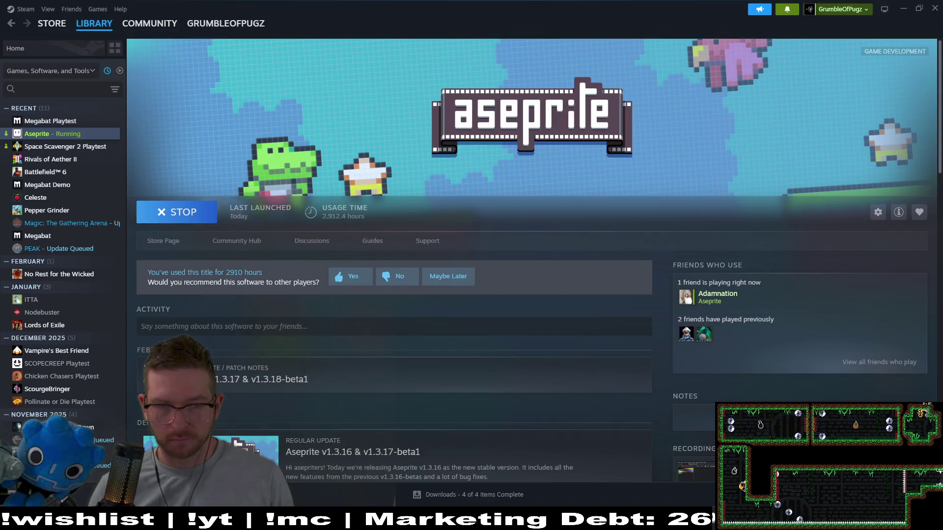
{"action": "key", "text": "alt+Tab"}
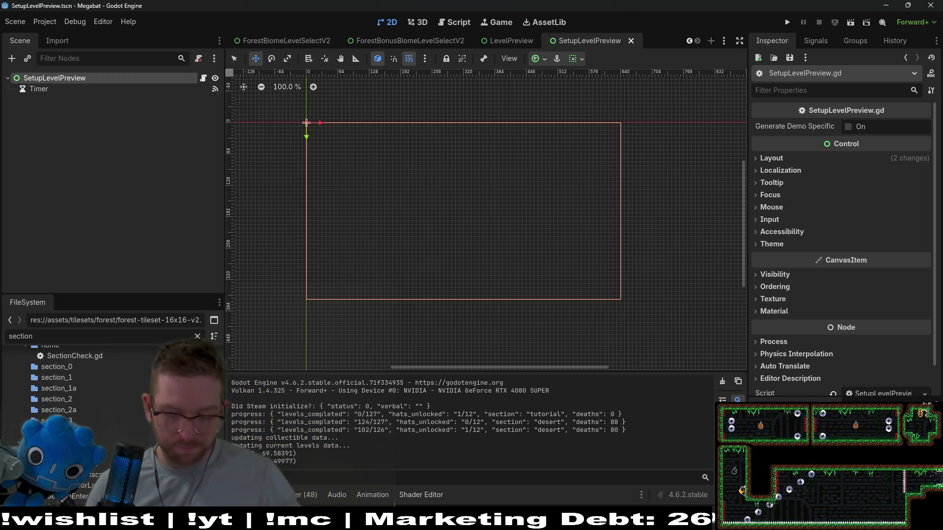
Step: Open GlobalConstants.gd through quick file search for 'globalconst', then return to Aseprite
{"action": "key", "text": "shift+alt+o"}
{"action": "type", "text": "globalconst"}
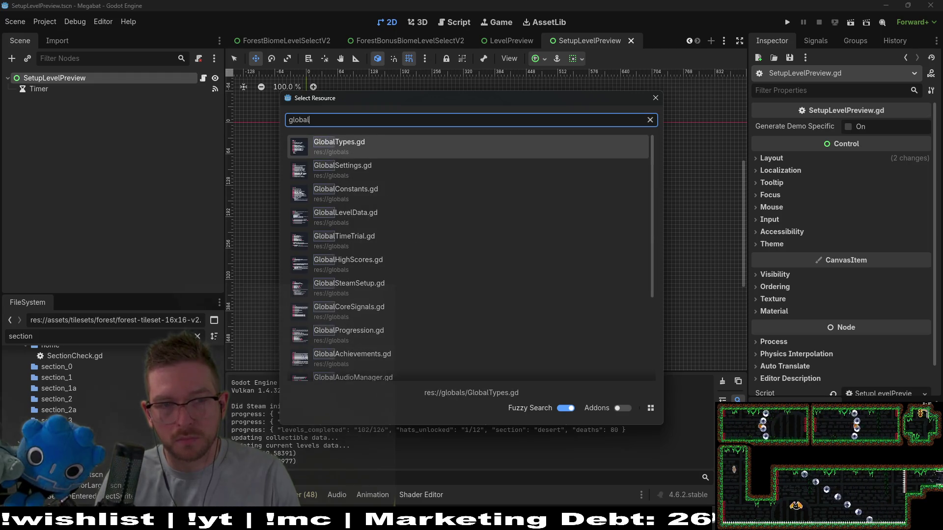
{"action": "key", "text": "Return"}
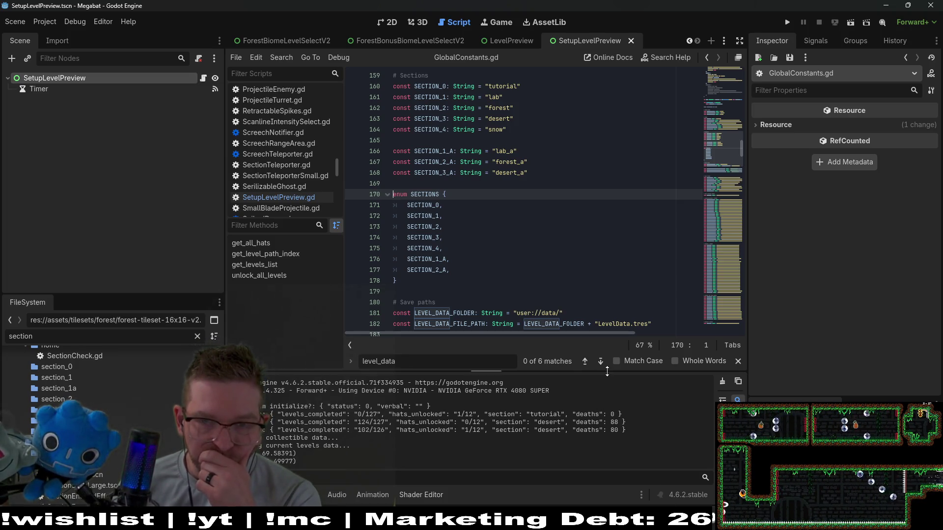
{"action": "key", "text": "alt+Tab"}
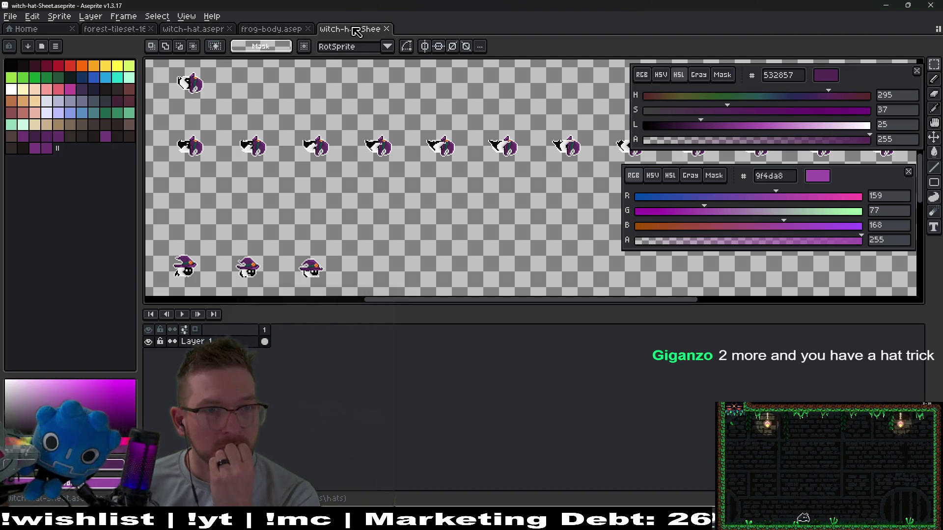
Step: Close witch-hat-Sheet and frog-body.aseprite, then start File > Save As with the name cleared
{"action": "middle_click", "coordinate": [357, 33]}
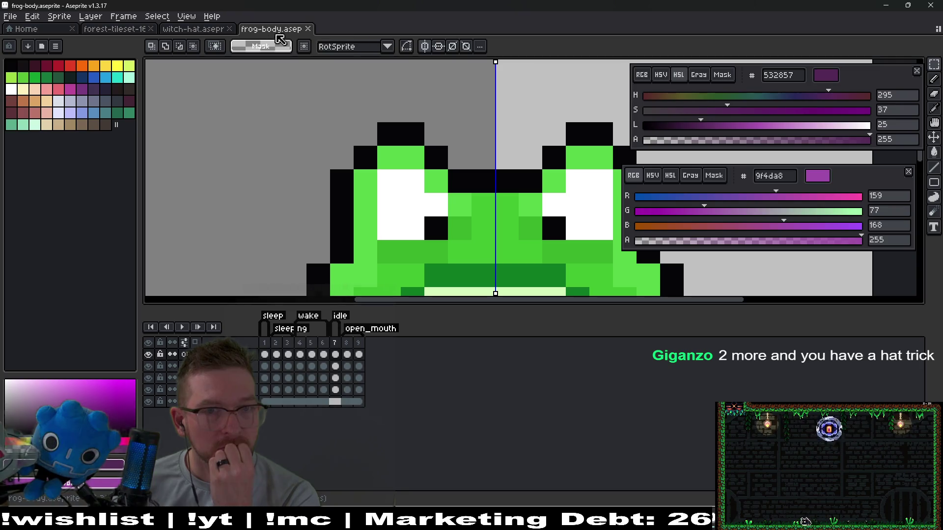
{"action": "middle_click", "coordinate": [255, 31]}
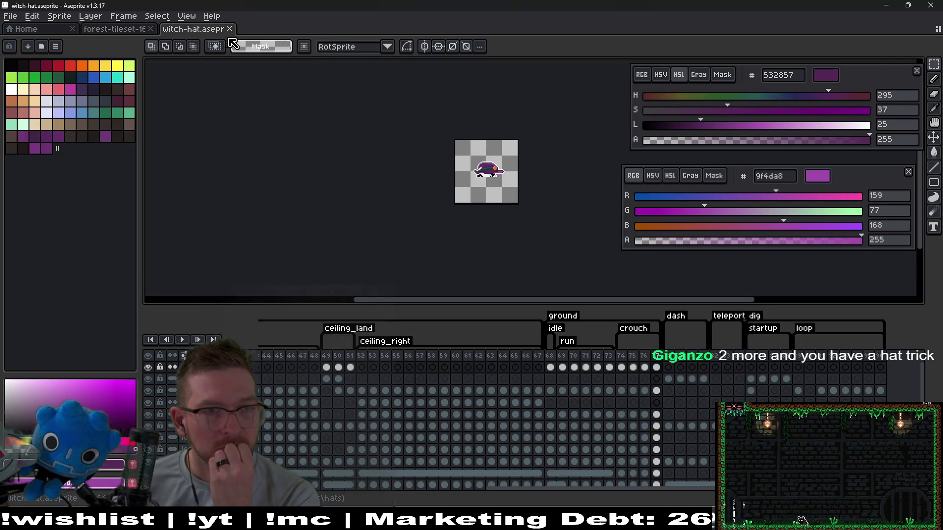
{"action": "left_click", "coordinate": [8, 17]}
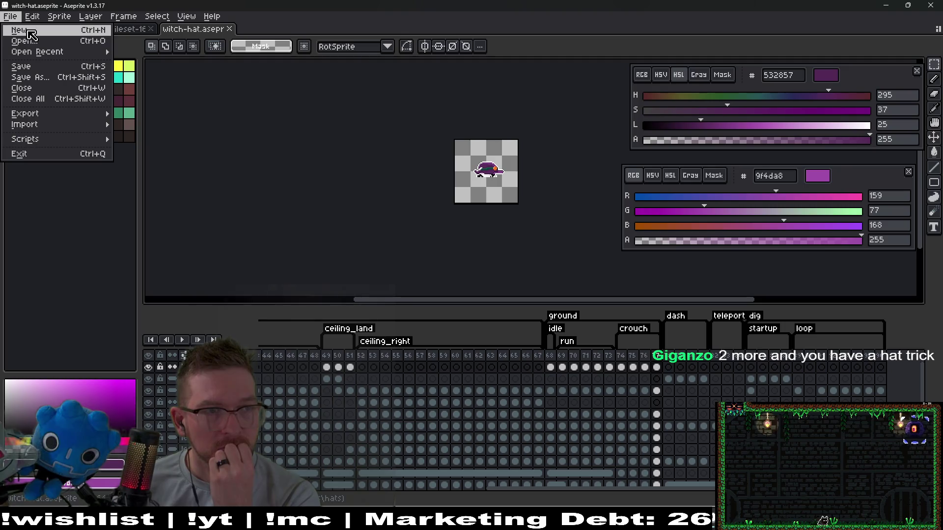
{"action": "left_click", "coordinate": [39, 77]}
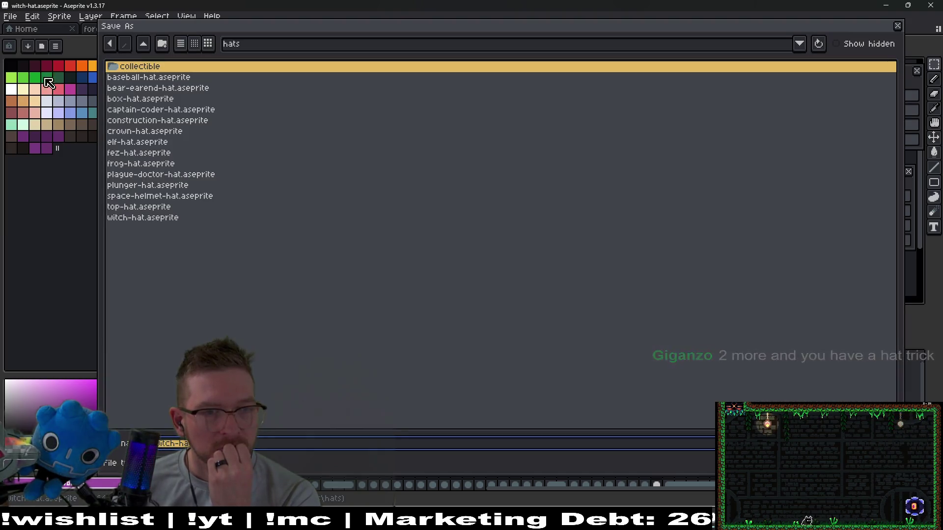
{"action": "key", "text": "BackSpace"}
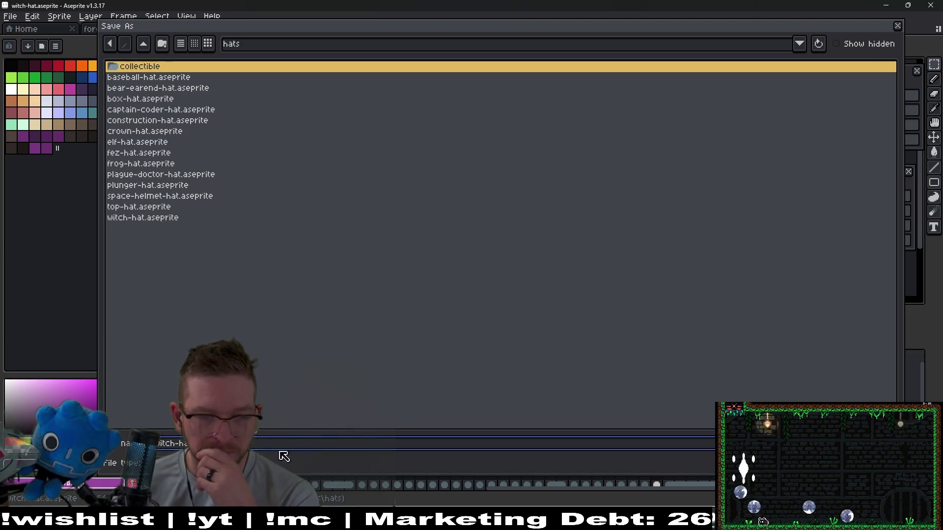
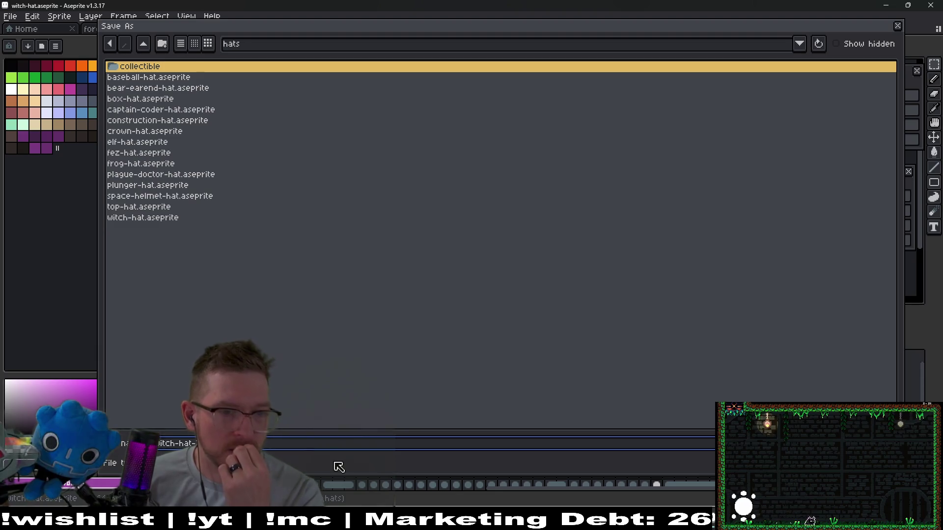
Step: Cancel the witch-hat save and open elf-hat.aseprite from the hats folder
{"action": "key", "text": "Escape"}
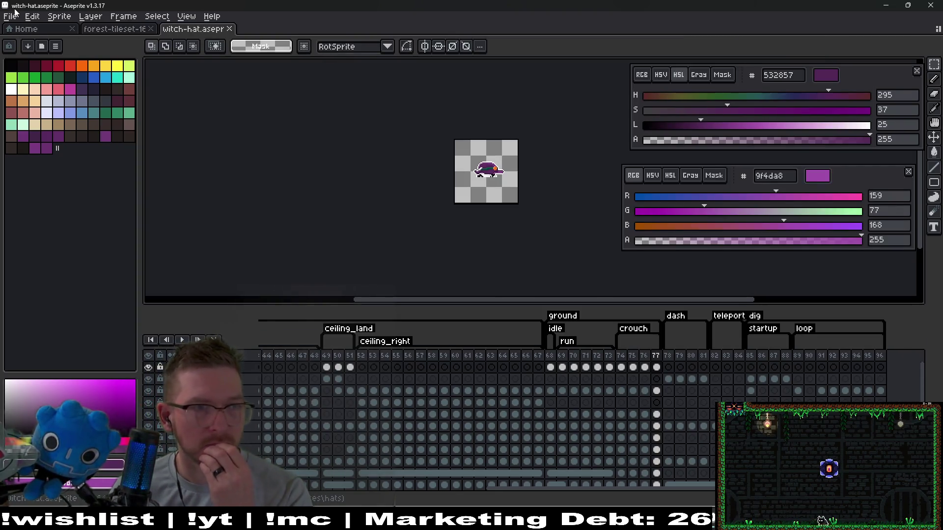
{"action": "left_click", "coordinate": [12, 19]}
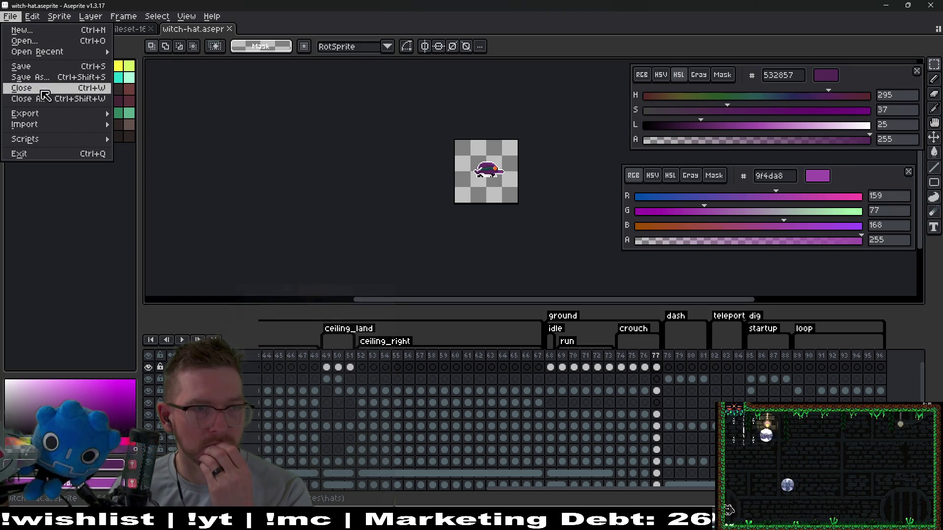
{"action": "left_click", "coordinate": [25, 41]}
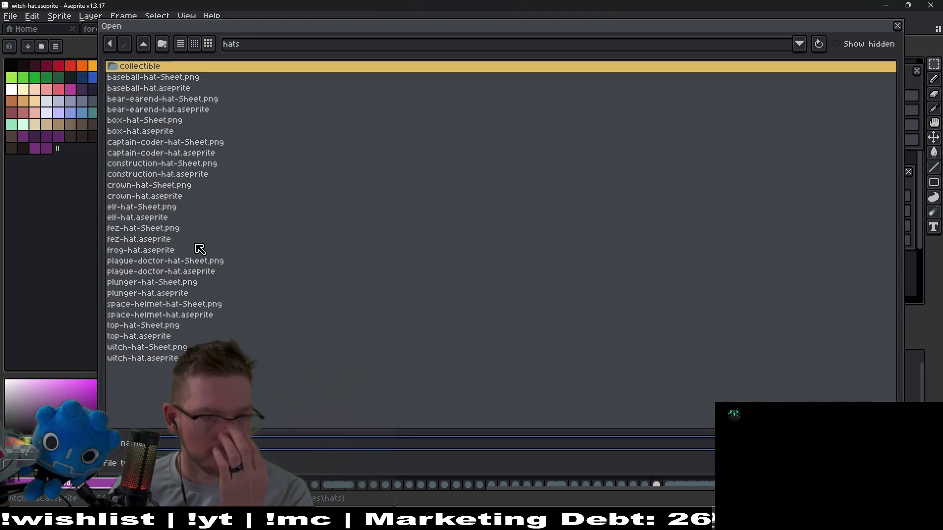
{"action": "left_click", "coordinate": [155, 220]}
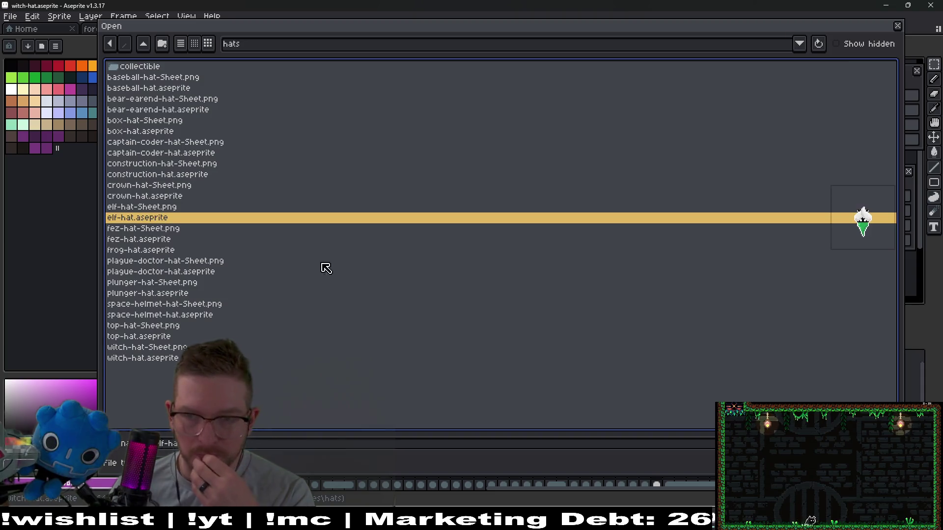
{"action": "double_click", "coordinate": [149, 220]}
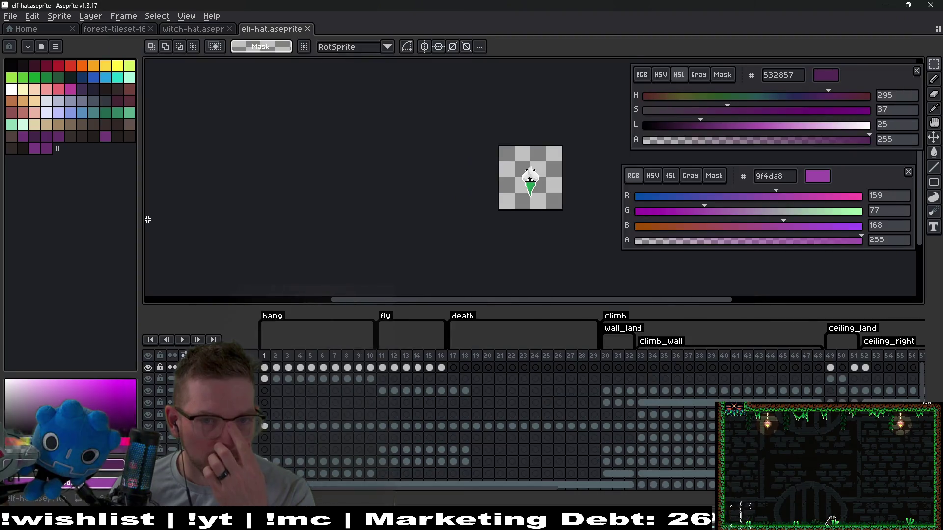
Step: Save the elf hat as a copy named christmas-hat.aseprite
{"action": "left_click", "coordinate": [13, 21]}
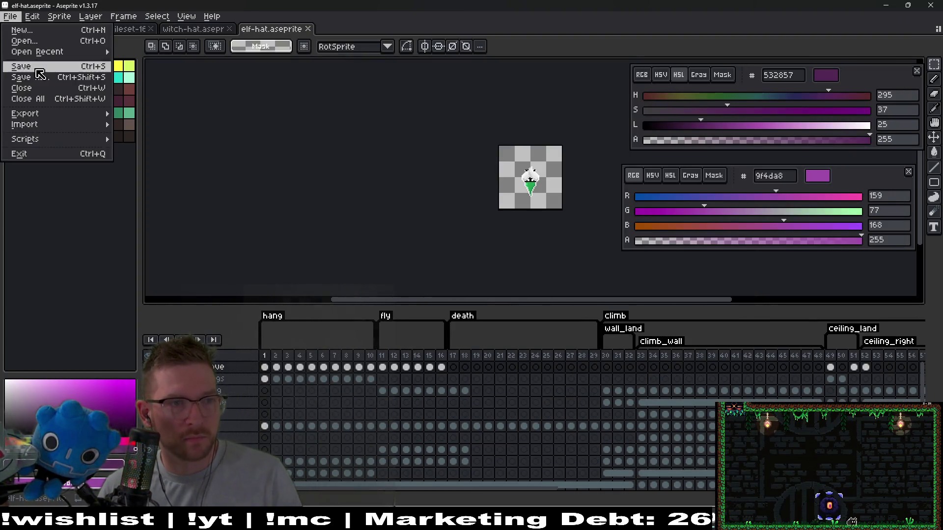
{"action": "left_click", "coordinate": [40, 80]}
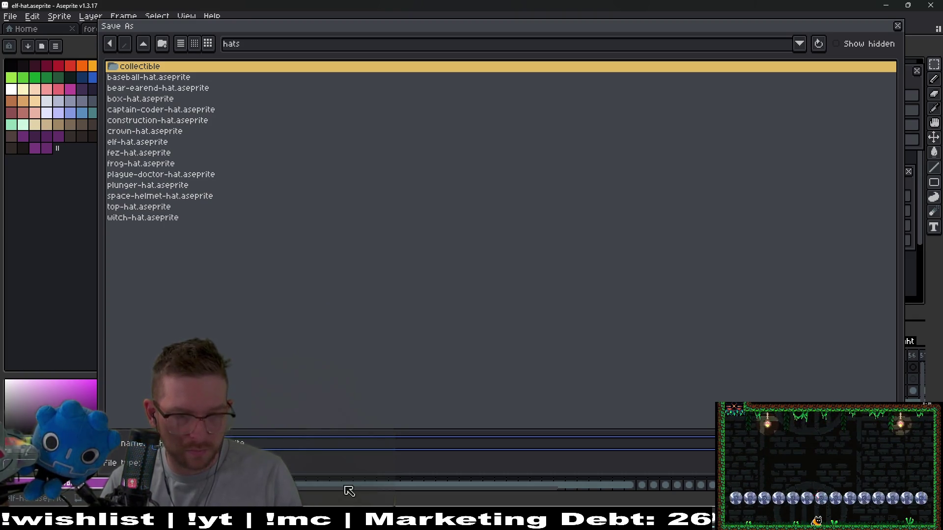
{"action": "key", "text": "Return"}
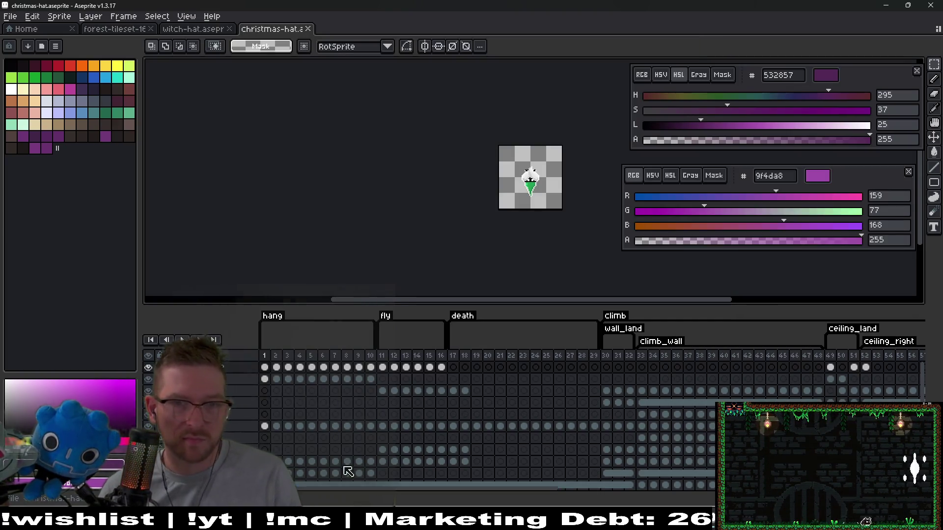
Step: Select the top-layer hat cels across frames 1–16
{"action": "left_click", "coordinate": [264, 366]}
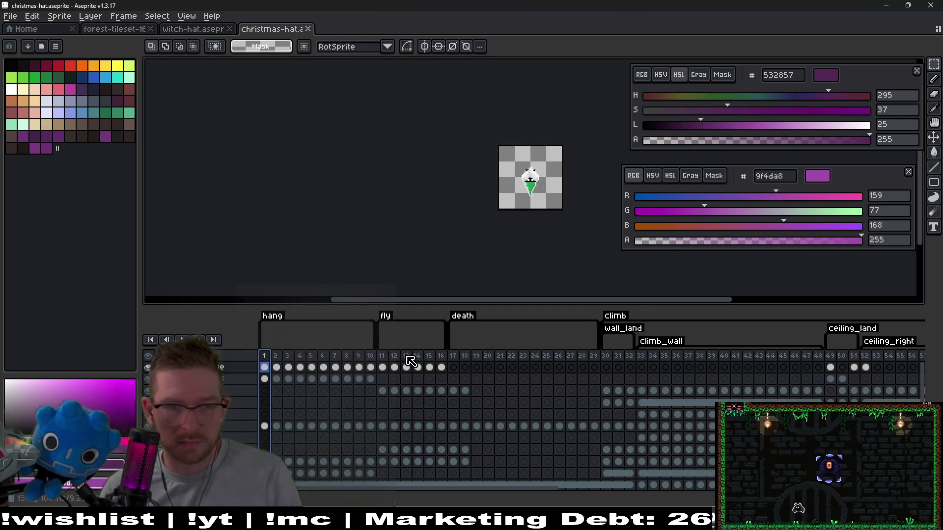
{"action": "scroll", "coordinate": [535, 181], "scroll_direction": "up", "scroll_amount": 5}
{"action": "scroll", "coordinate": [460, 151], "scroll_direction": "right", "scroll_amount": 2}
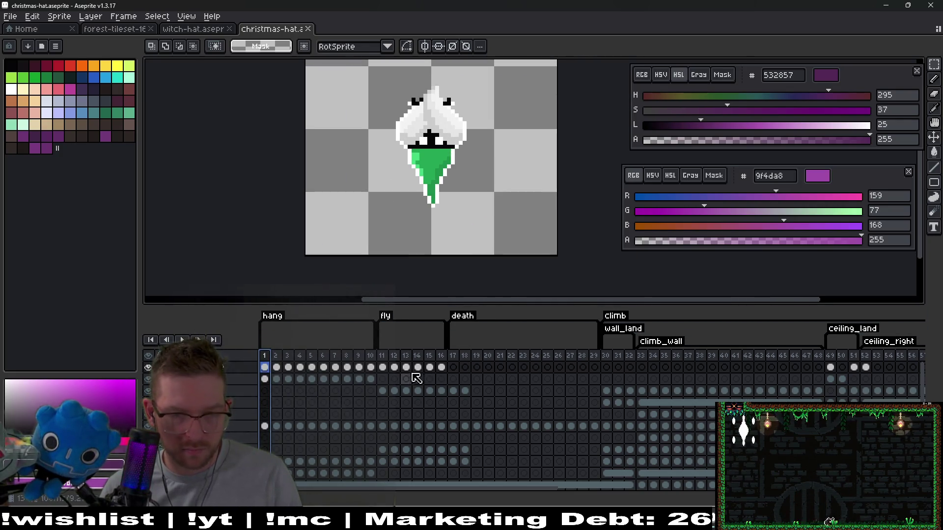
{"action": "left_click_drag", "start_coordinate": [441, 366], "coordinate": [258, 367]}
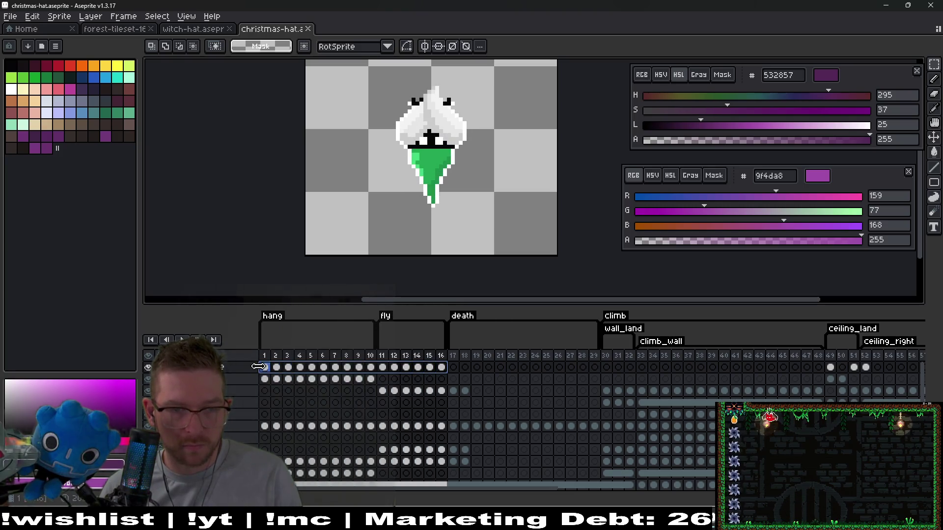
Step: Apply Hue/Saturation with hue -143 and saturation 32 to turn the cone red
{"action": "key", "text": "ctrl+u"}
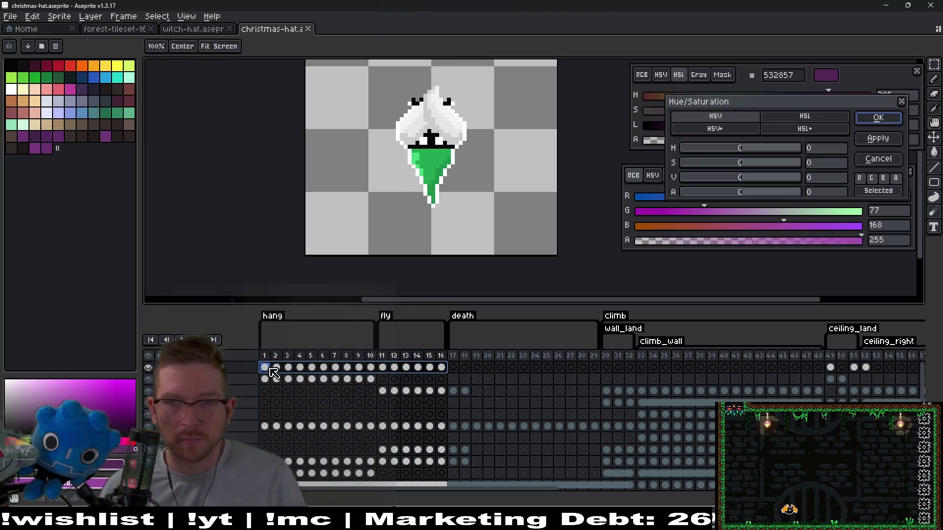
{"action": "mouse_move", "coordinate": [730, 148]}
{"action": "left_mouse_down"}
{"action": "mouse_move", "coordinate": [815, 150]}
{"action": "mouse_move", "coordinate": [676, 152]}
{"action": "mouse_move", "coordinate": [703, 149]}
{"action": "left_mouse_up"}
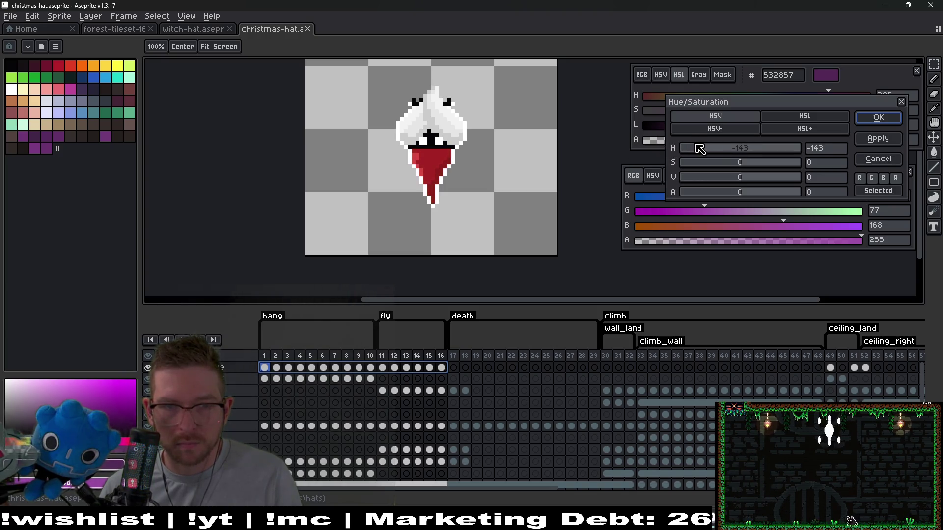
{"action": "left_click_drag", "start_coordinate": [740, 163], "coordinate": [759, 163]}
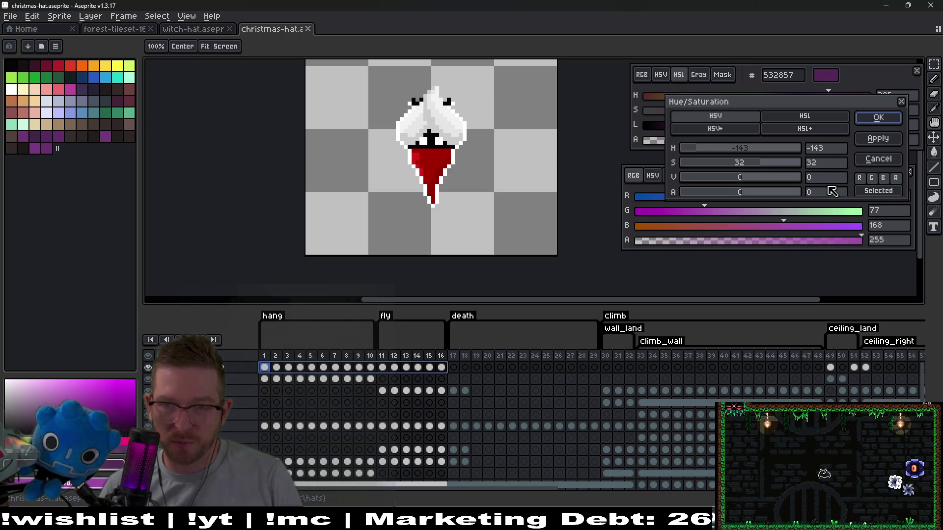
{"action": "left_click", "coordinate": [877, 121]}
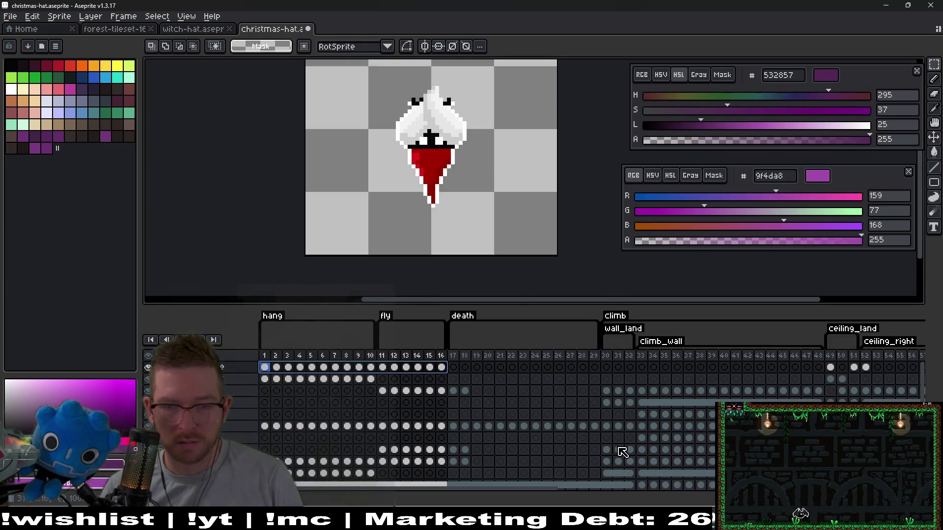
{"action": "left_click", "coordinate": [10, 16]}
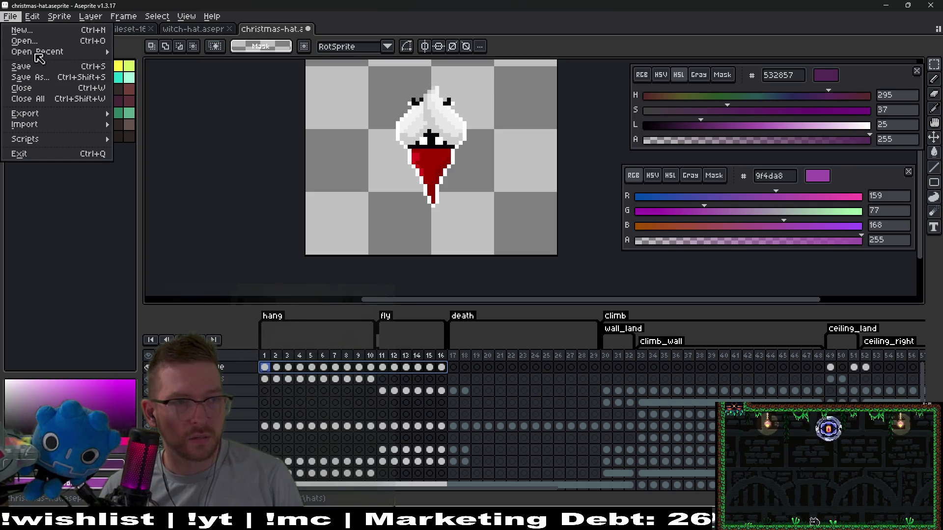
{"action": "left_click", "coordinate": [20, 38]}
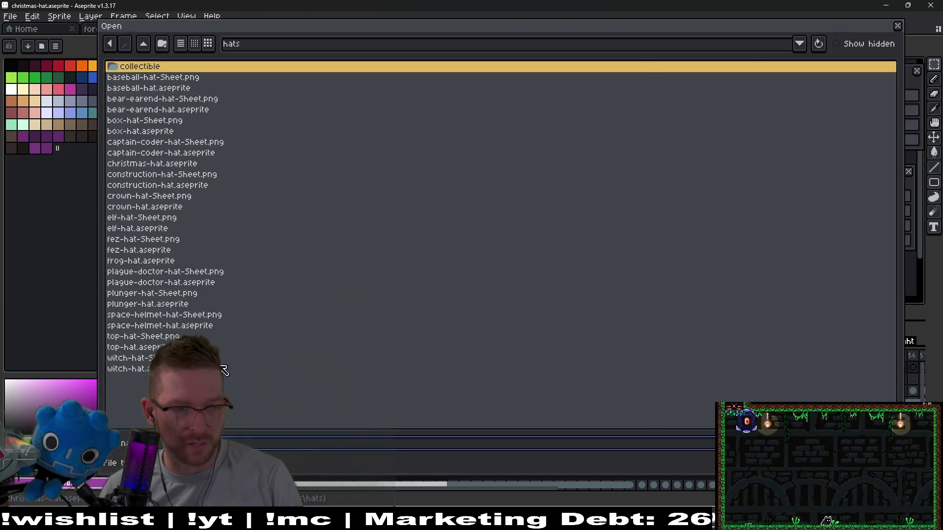
{"action": "double_click", "coordinate": [157, 229]}
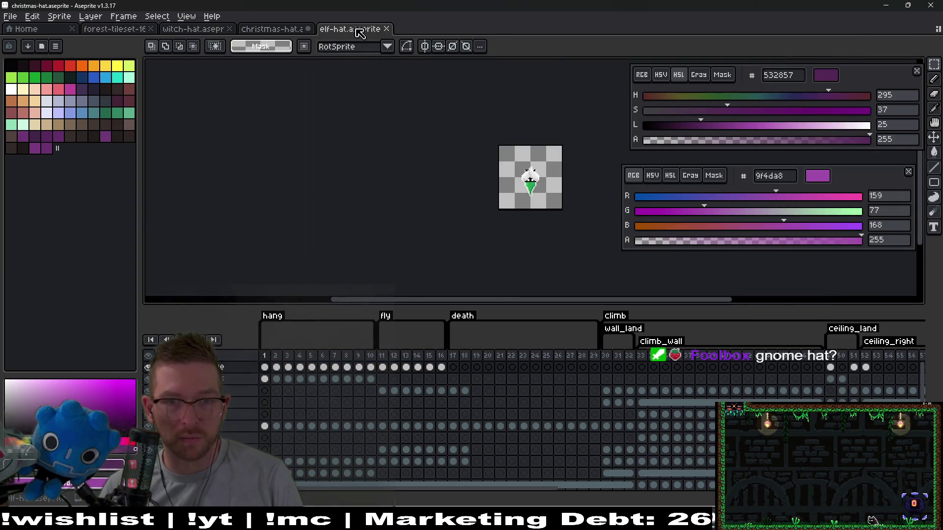
{"action": "middle_click", "coordinate": [359, 30]}
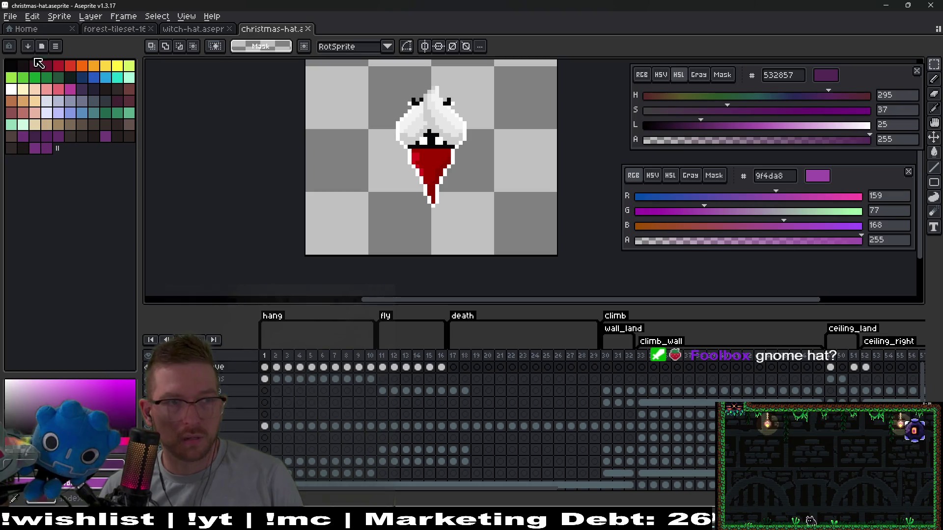
{"action": "left_click", "coordinate": [9, 16]}
{"action": "left_click", "coordinate": [41, 58]}
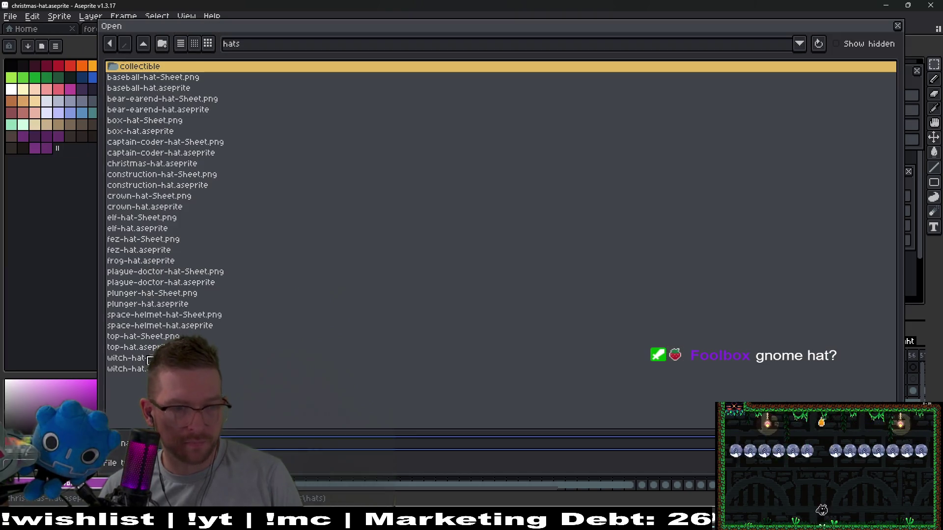
{"action": "double_click", "coordinate": [153, 228]}
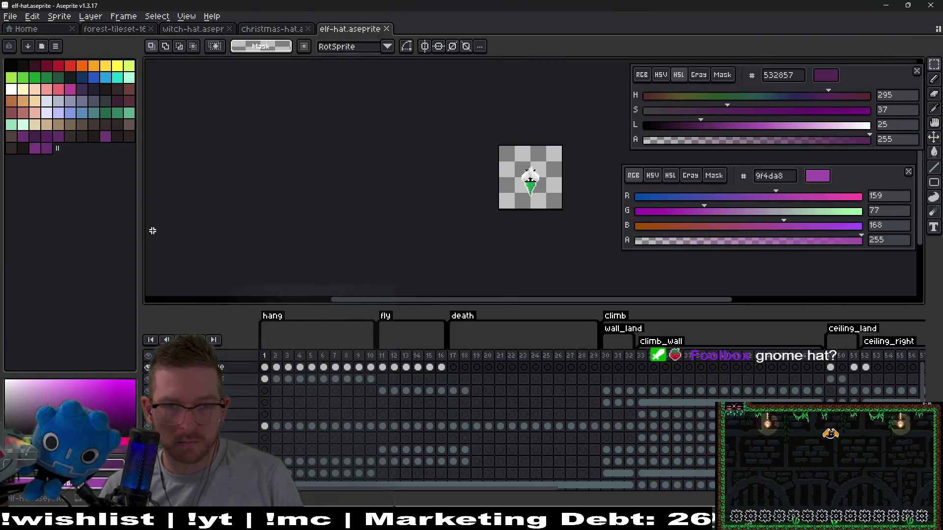
{"action": "key", "text": "ctrl+w"}
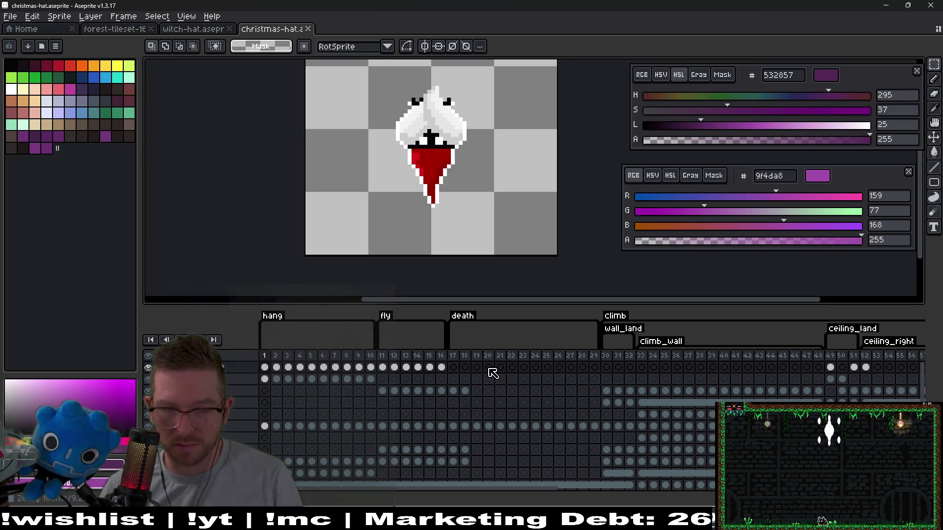
Step: Check the hat on several frames and select the top-layer cels for frames 1–16
{"action": "left_click", "coordinate": [442, 368]}
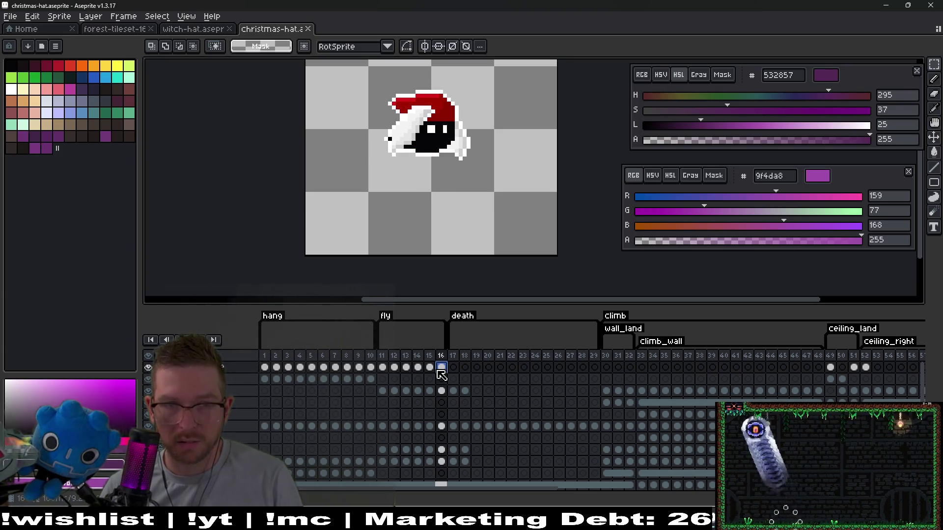
{"action": "left_click", "coordinate": [430, 367], "text": "shift"}
{"action": "mouse_move", "coordinate": [416, 369]}
{"action": "left_mouse_down"}
{"action": "mouse_move", "coordinate": [268, 371]}
{"action": "mouse_move", "coordinate": [452, 385]}
{"action": "mouse_move", "coordinate": [274, 369]}
{"action": "left_mouse_up"}
{"action": "left_click", "coordinate": [267, 369]}
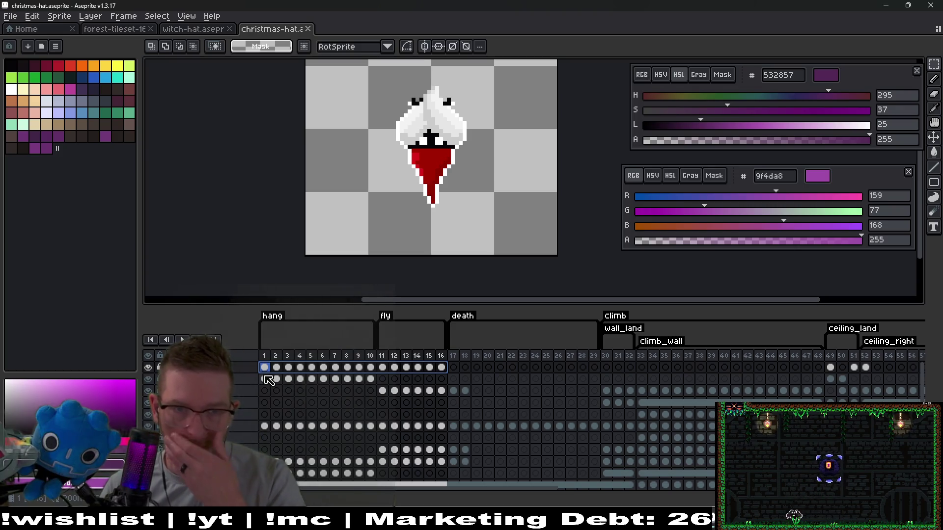
{"action": "left_click_drag", "start_coordinate": [830, 367], "coordinate": [869, 373]}
{"action": "key", "text": "ctrl+u"}
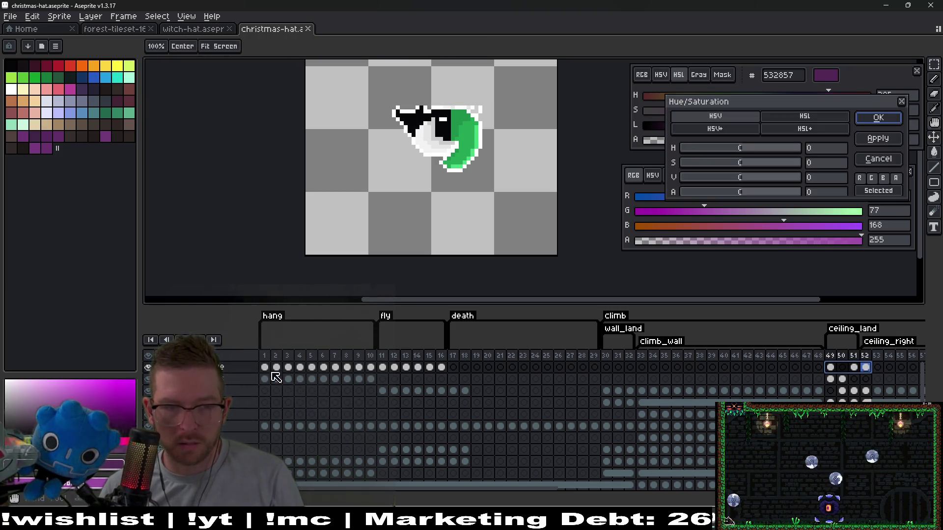
{"action": "key", "text": "Escape"}
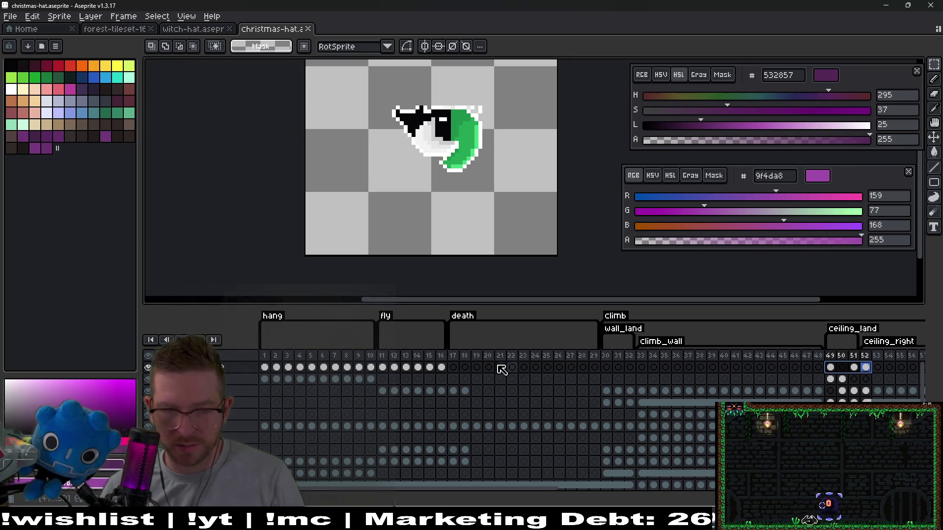
{"action": "left_click", "coordinate": [453, 367]}
{"action": "left_click", "coordinate": [231, 371]}
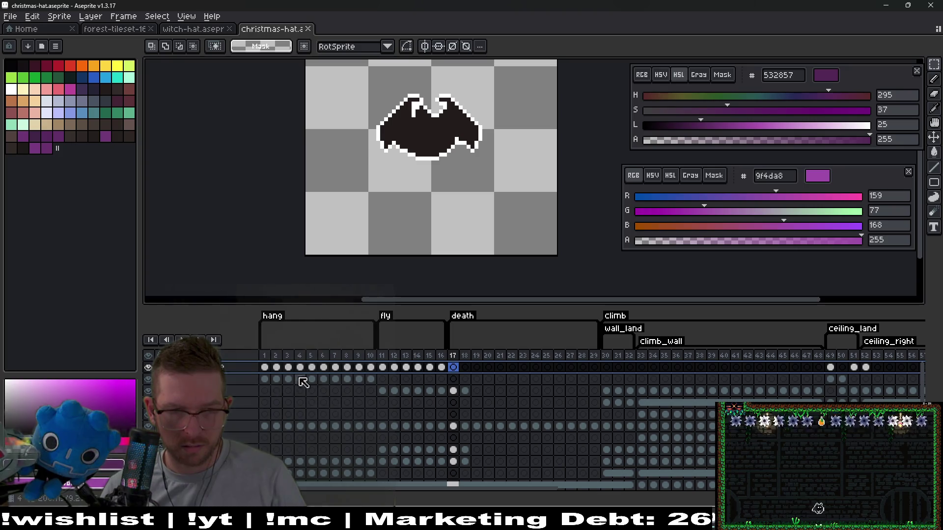
{"action": "left_click", "coordinate": [264, 367]}
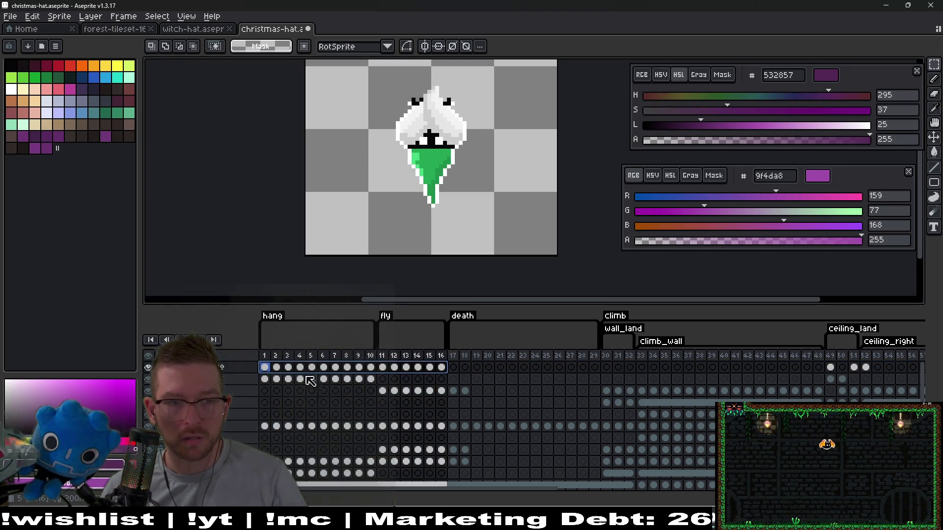
Step: Save the sprite and recolour the selected hat red with hue -143, saturation 32
{"action": "key", "text": "ctrl+s"}
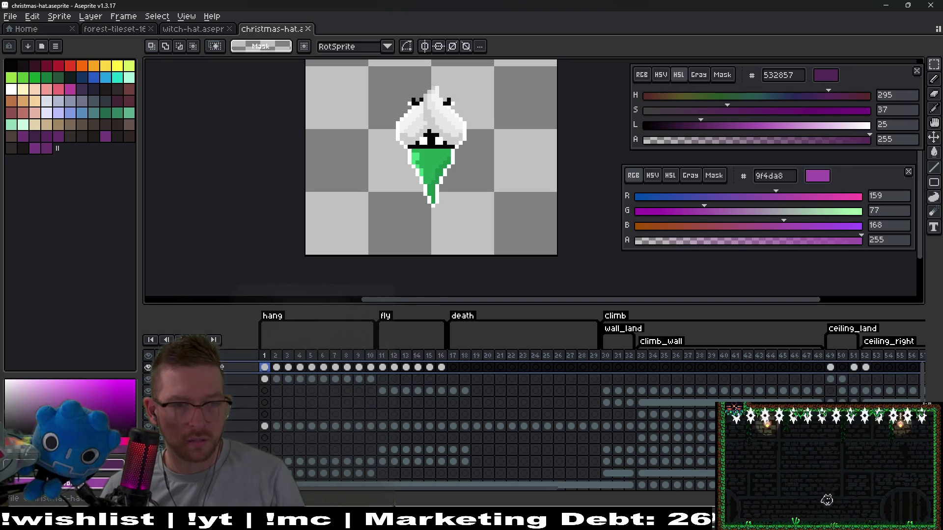
{"action": "key", "text": "ctrl+u"}
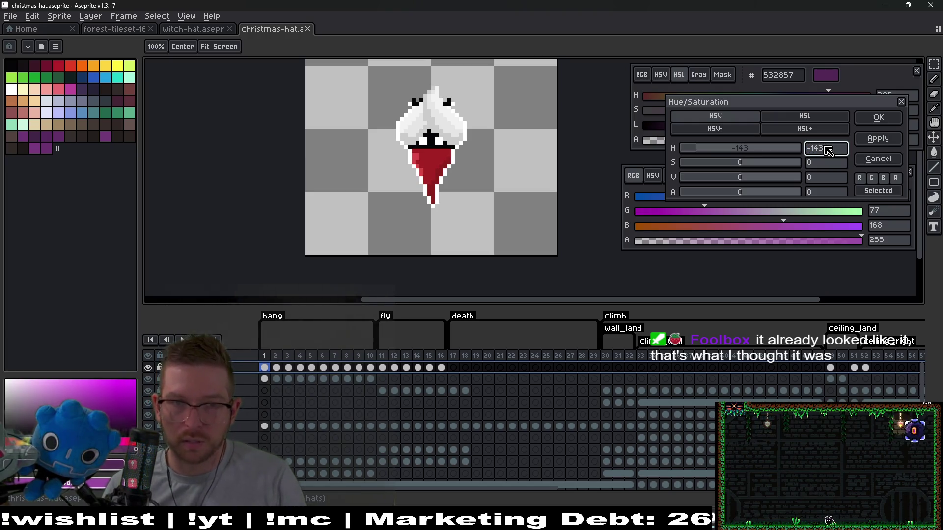
{"action": "type", "text": "32"}
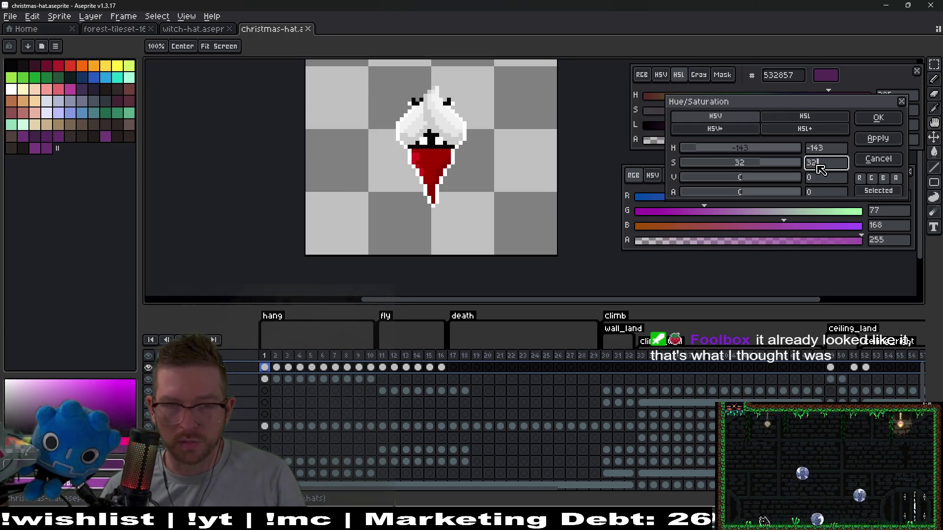
{"action": "left_click", "coordinate": [888, 124]}
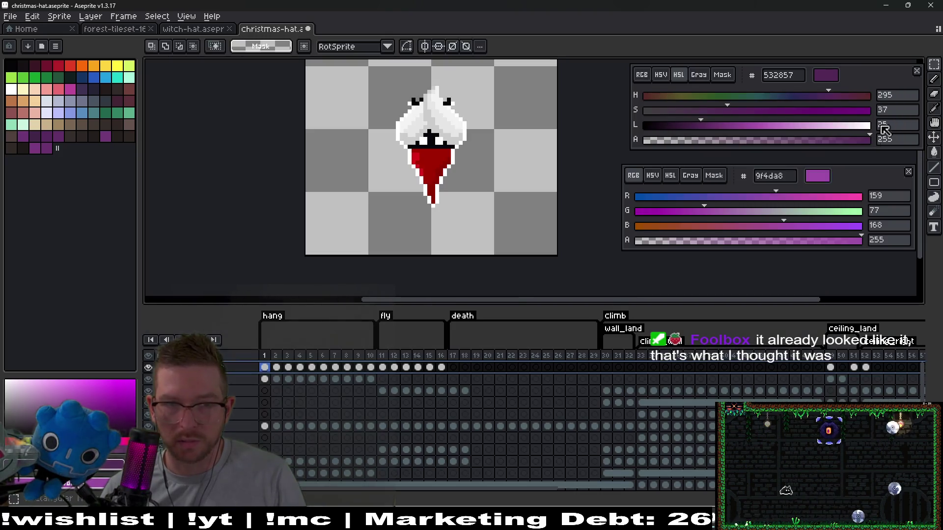
{"action": "left_click", "coordinate": [835, 359]}
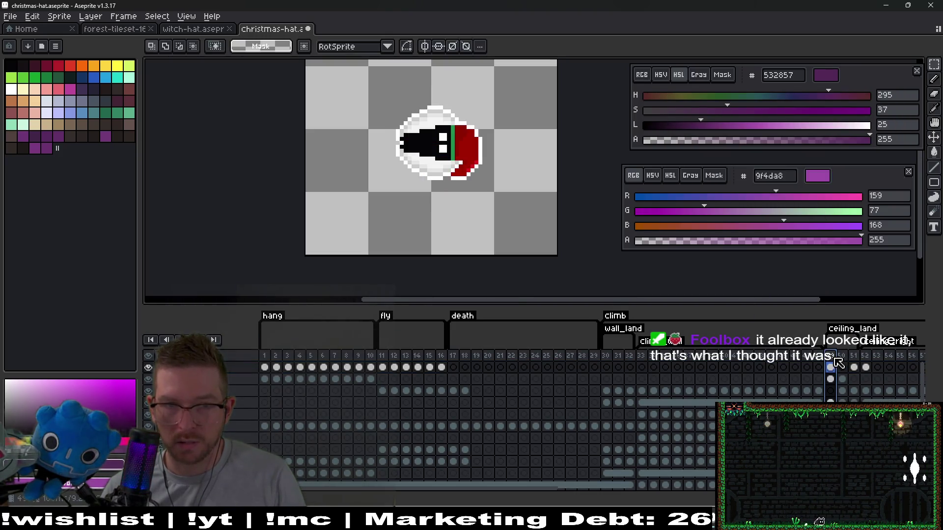
Step: Locate frame 50's still-green sideways hat and open Hue/Saturation for it
{"action": "scroll", "coordinate": [465, 166], "scroll_direction": "up", "scroll_amount": 2}
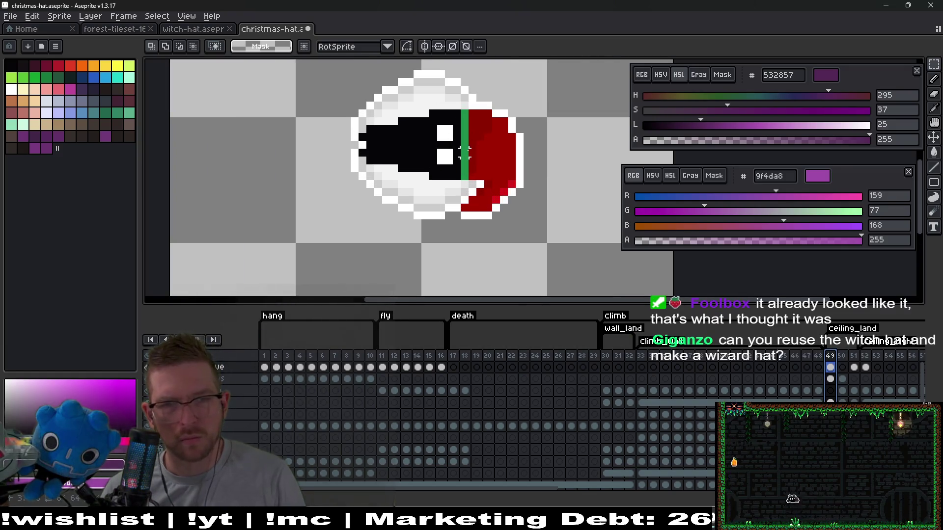
{"action": "key", "text": "b"}
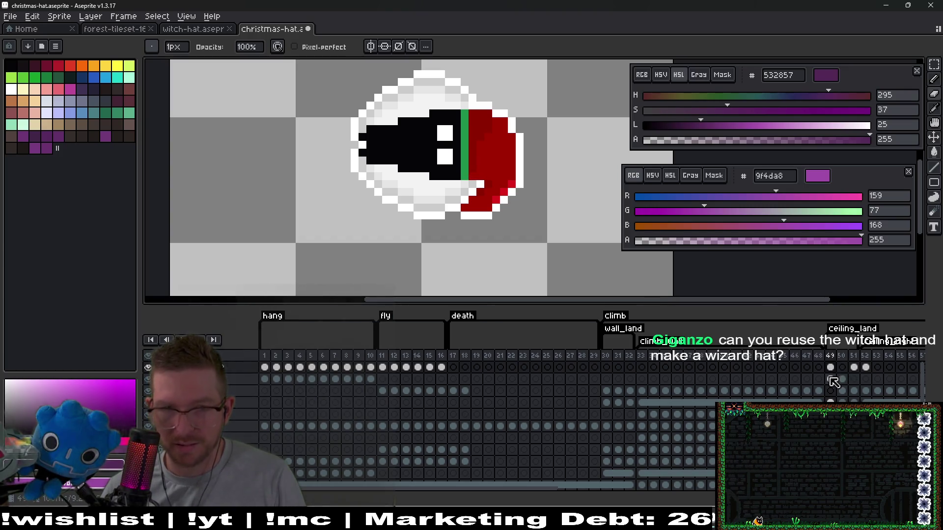
{"action": "left_click", "coordinate": [830, 402]}
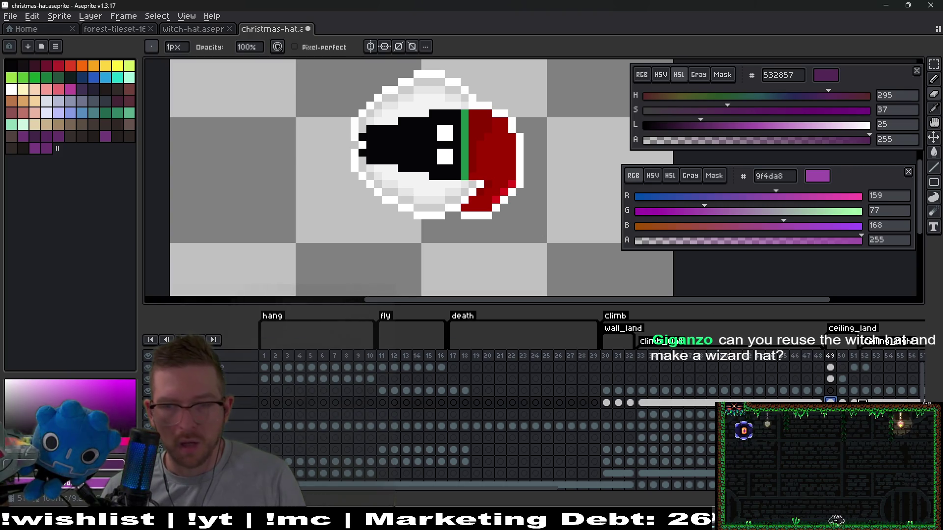
{"action": "left_click", "coordinate": [853, 401]}
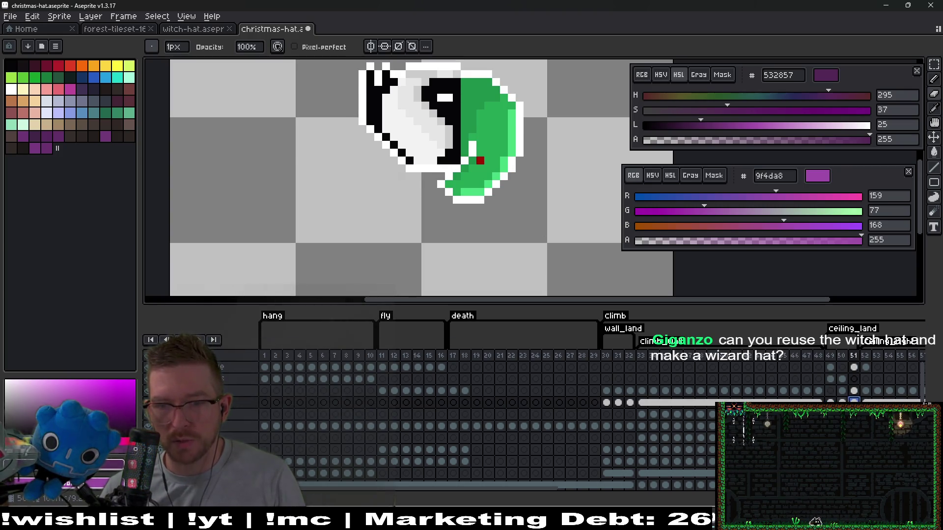
{"action": "left_click", "coordinate": [841, 401]}
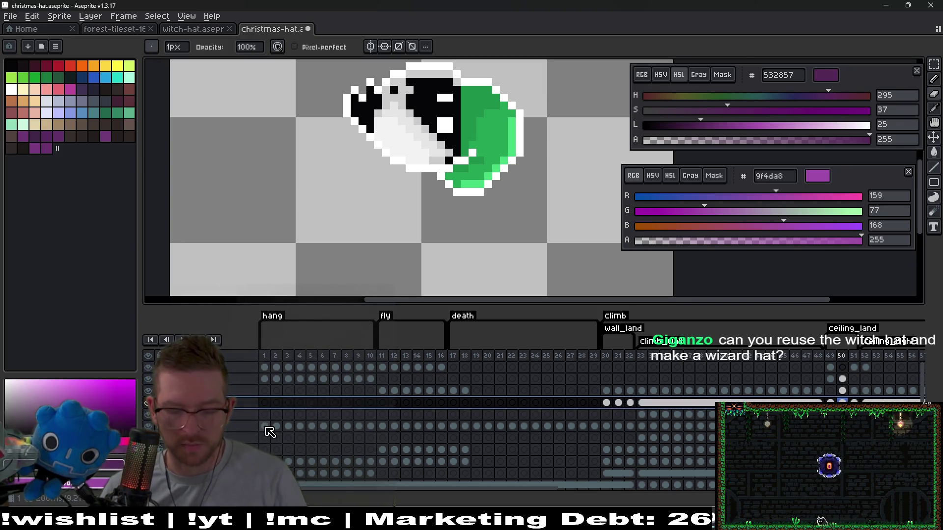
{"action": "key", "text": "ctrl+u"}
{"action": "type", "text": "-14"}
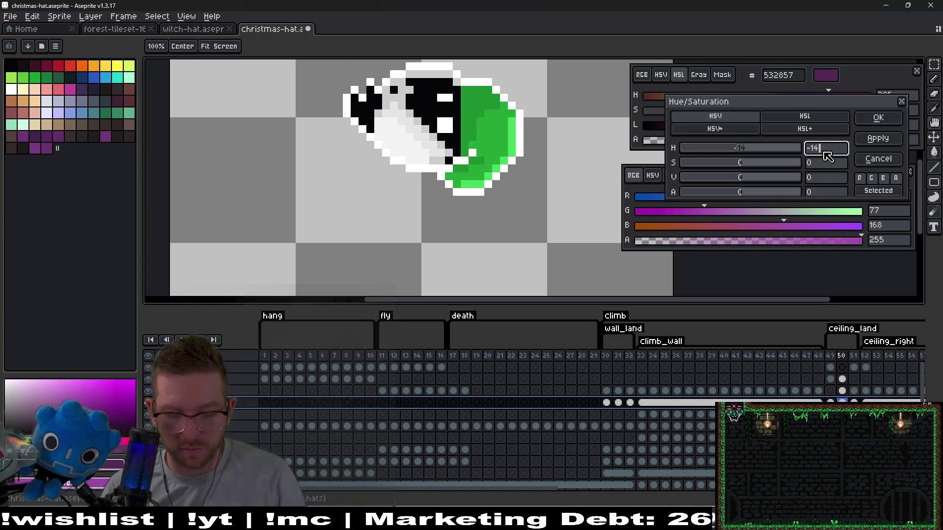
Step: Apply hue -143, saturation 32 to frame 50's hat, turning it red
{"action": "type", "text": "3"}
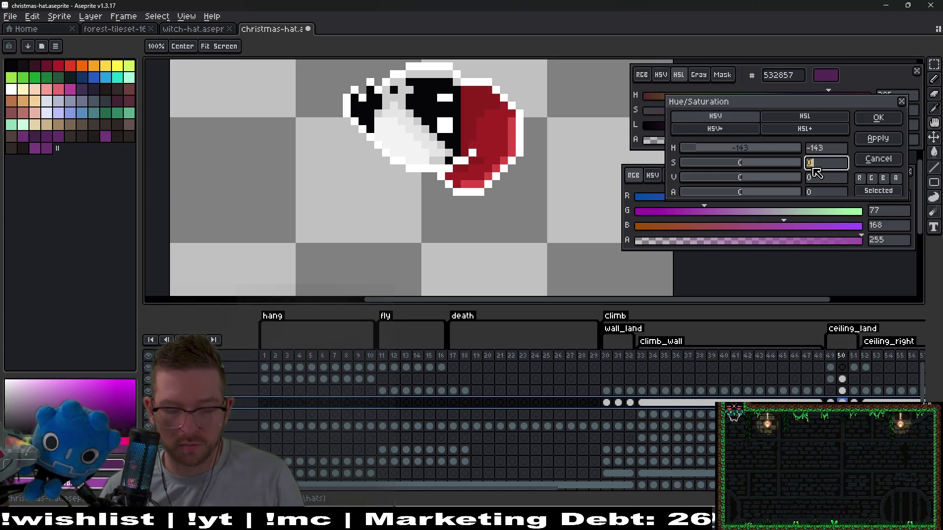
{"action": "left_click", "coordinate": [878, 119]}
{"action": "scroll", "coordinate": [542, 293], "scroll_direction": "down", "scroll_amount": 3}
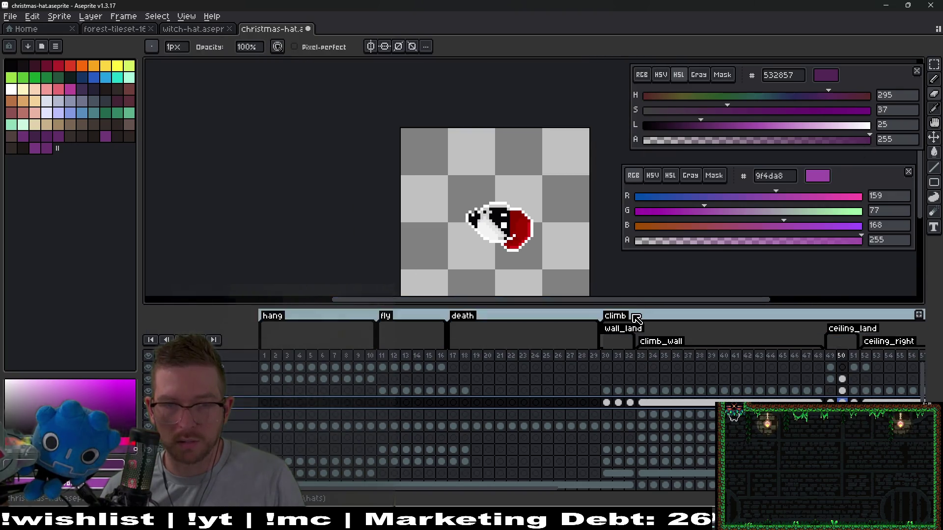
{"action": "mouse_move", "coordinate": [664, 528]}
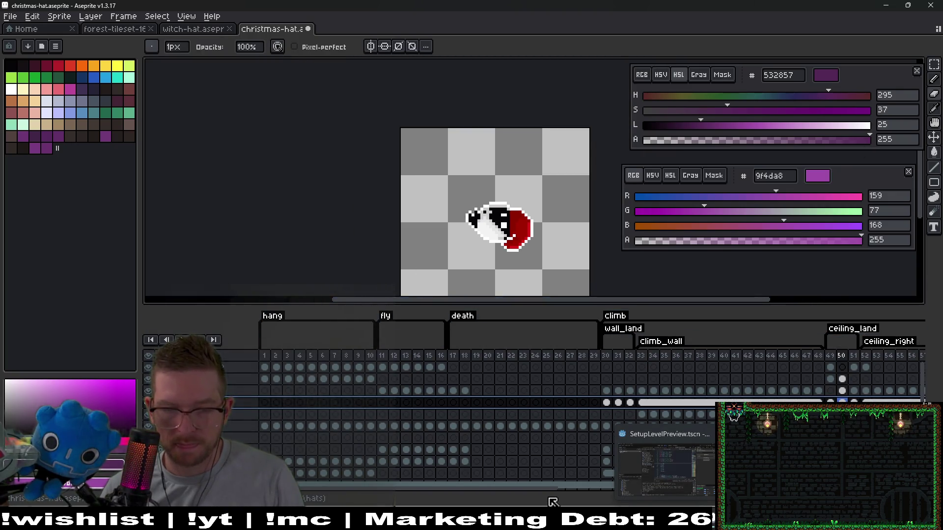
{"action": "mouse_move", "coordinate": [543, 489]}
{"action": "left_mouse_down"}
{"action": "mouse_move", "coordinate": [849, 488]}
{"action": "mouse_move", "coordinate": [415, 481]}
{"action": "left_mouse_up"}
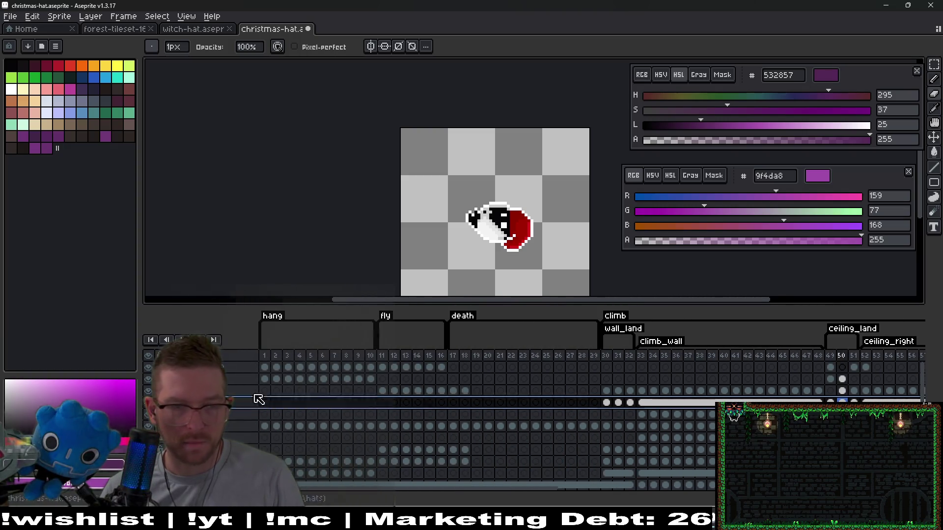
Step: Return to frame 1's upright hat and choose a light lavender drawing colour
{"action": "left_click", "coordinate": [268, 368]}
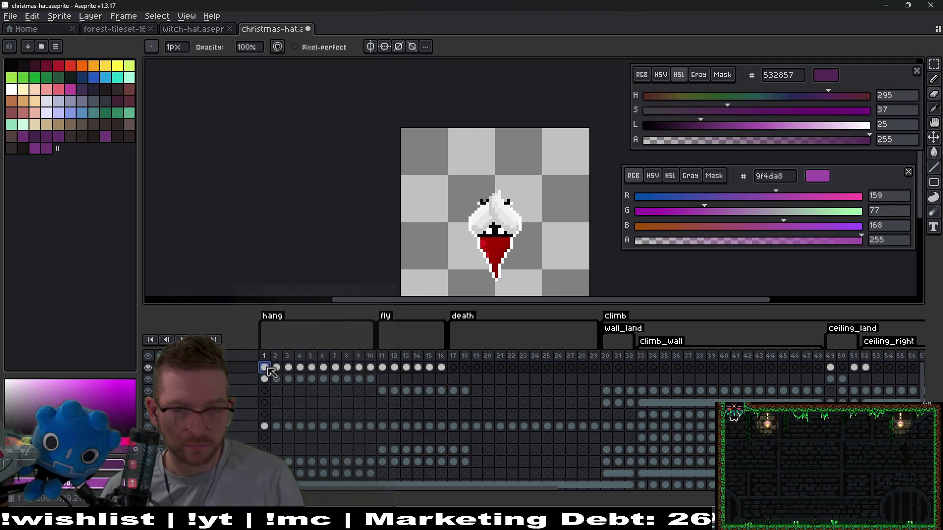
{"action": "scroll", "coordinate": [300, 117], "scroll_direction": "up", "scroll_amount": 2}
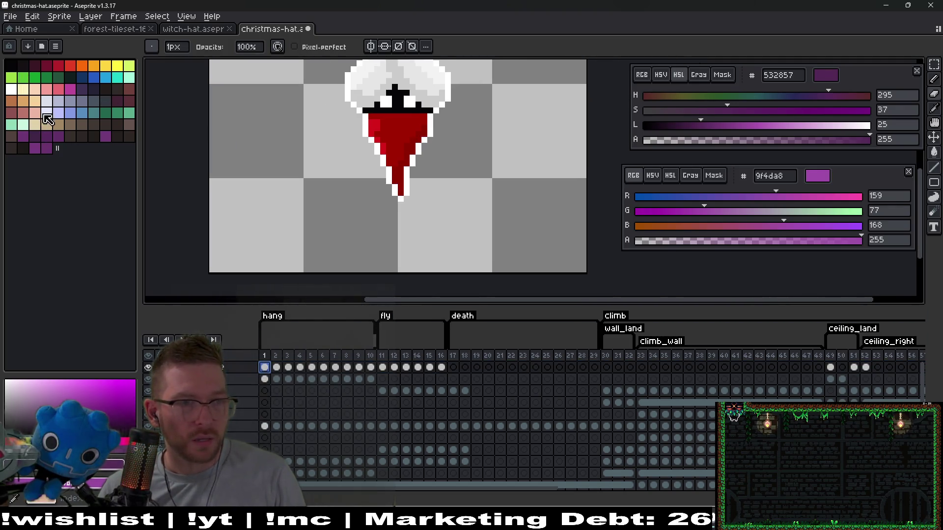
{"action": "left_click", "coordinate": [47, 113]}
{"action": "scroll", "coordinate": [418, 198], "scroll_direction": "up", "scroll_amount": 1}
Step: Sample the hat's white, adjust it to f0f0f0, and paint pom-pom pixels at the tip
{"action": "key", "text": "i"}
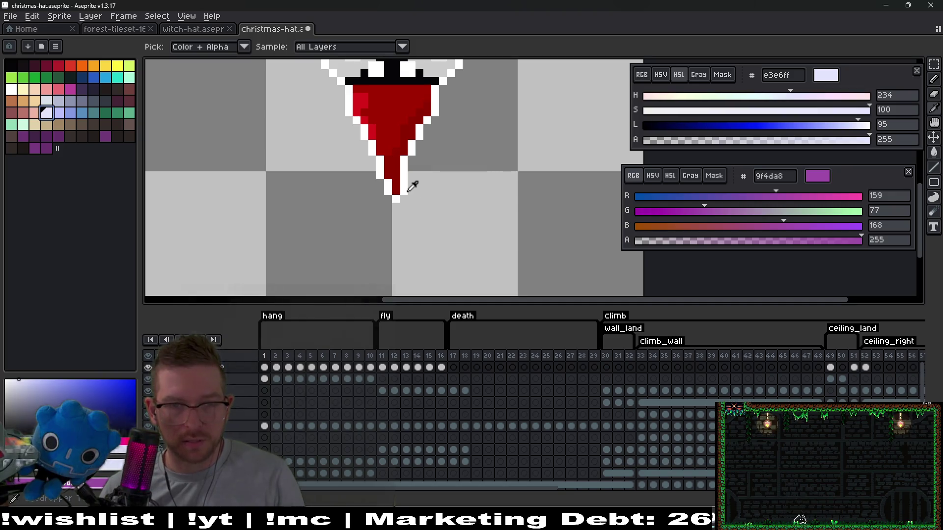
{"action": "left_click", "coordinate": [408, 191]}
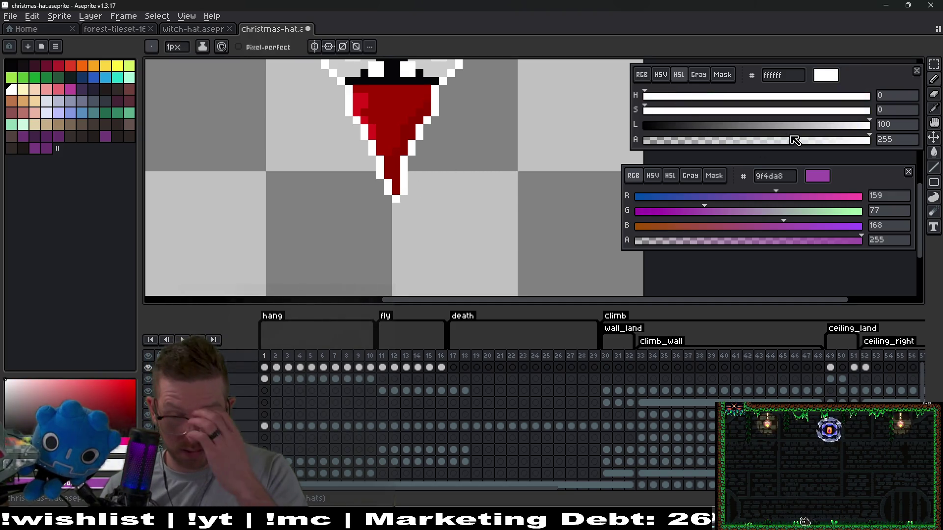
{"action": "left_click", "coordinate": [856, 126]}
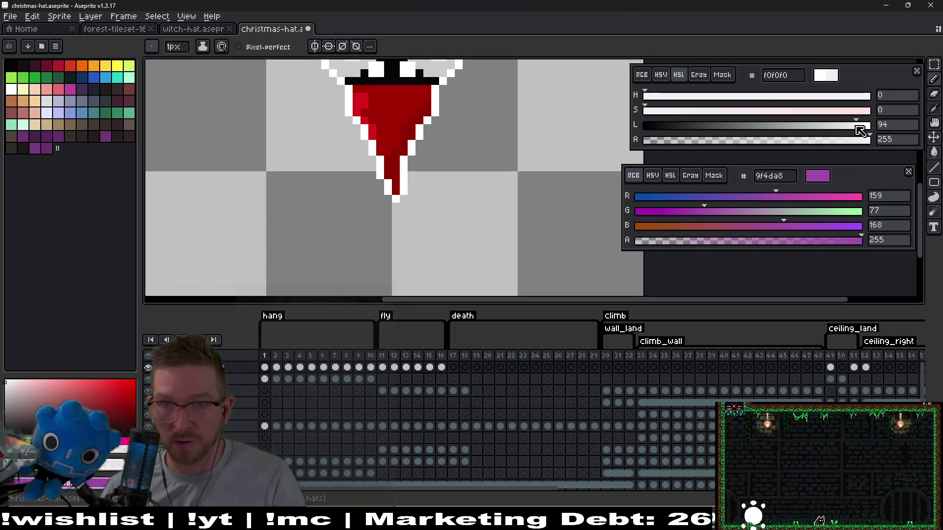
{"action": "scroll", "coordinate": [396, 198], "scroll_direction": "up", "scroll_amount": 3}
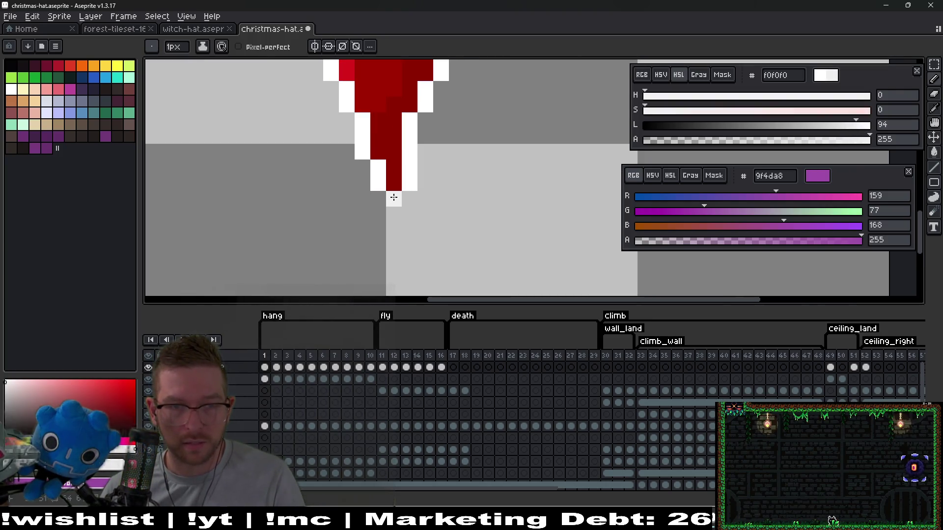
{"action": "left_click_drag", "start_coordinate": [390, 212], "coordinate": [383, 183]}
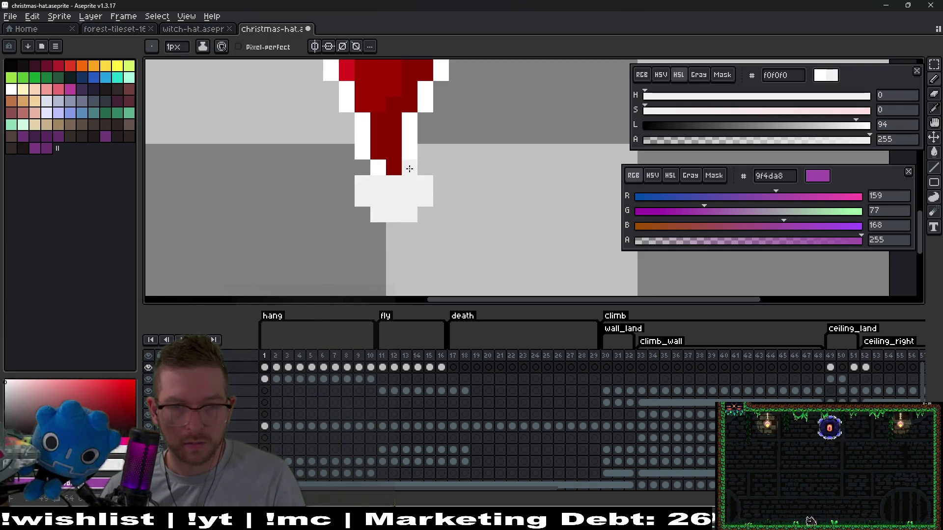
{"action": "left_click_drag", "start_coordinate": [396, 171], "coordinate": [413, 169]}
{"action": "scroll", "coordinate": [427, 183], "scroll_direction": "down", "scroll_amount": 5}
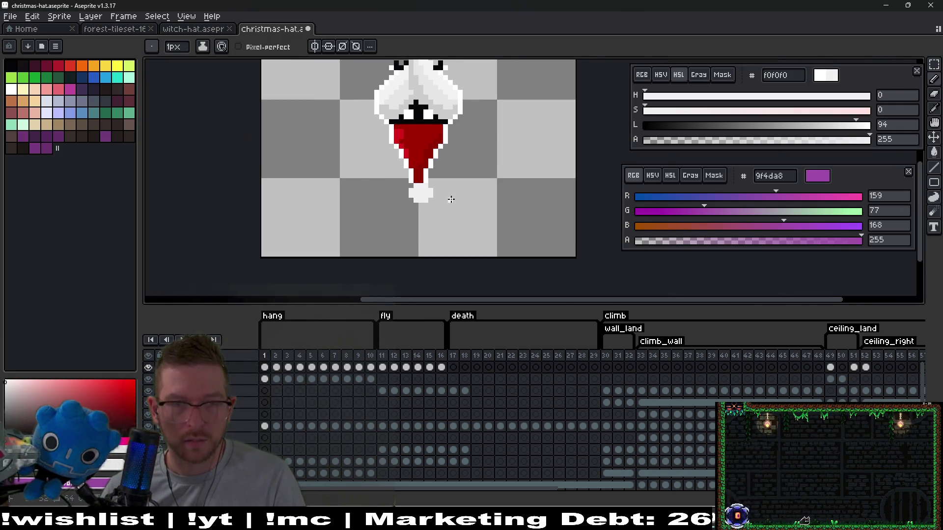
{"action": "scroll", "coordinate": [445, 199], "scroll_direction": "up", "scroll_amount": 4}
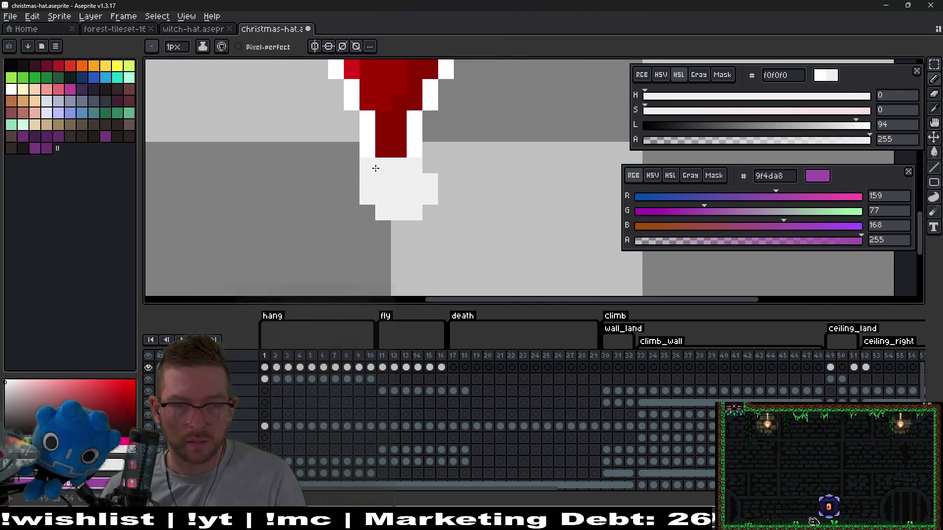
{"action": "key", "text": "ctrl+z"}
{"action": "key", "text": "ctrl+z"}
{"action": "key", "text": "ctrl+z"}
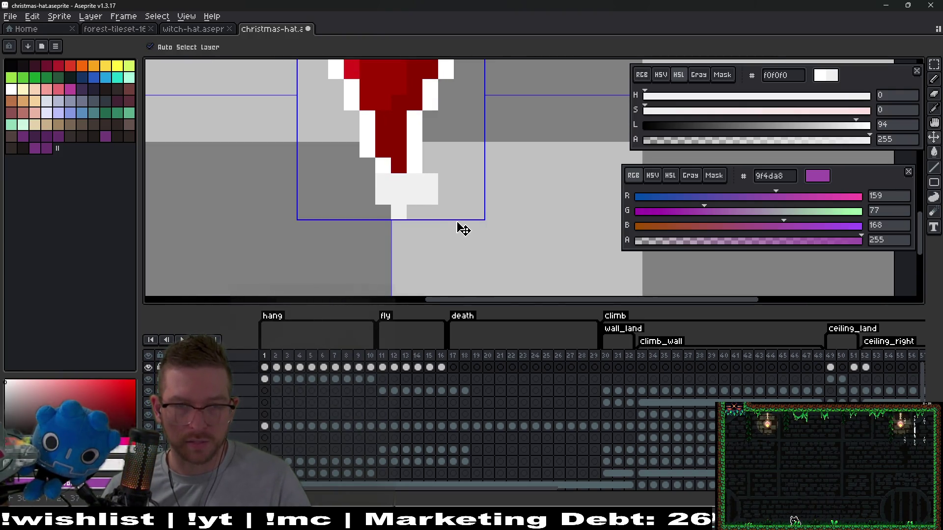
{"action": "key", "text": "ctrl+z"}
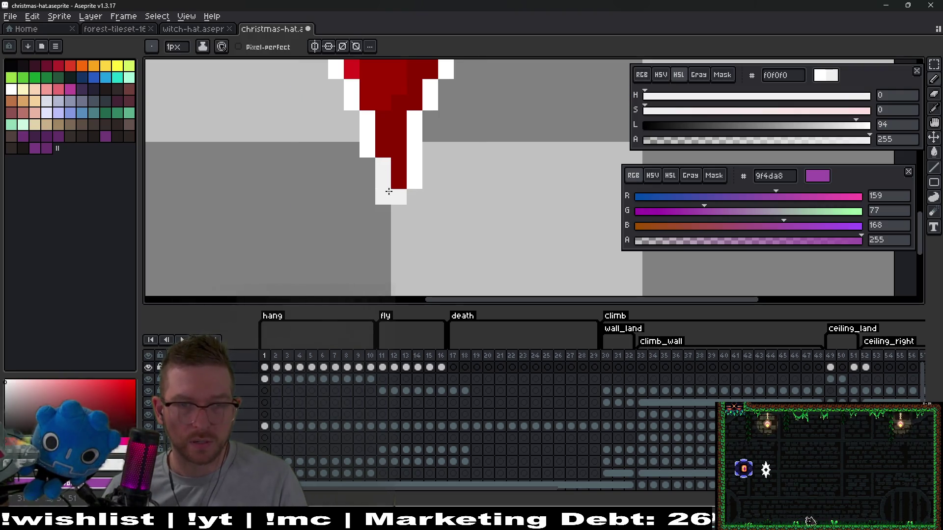
{"action": "mouse_move", "coordinate": [397, 173]}
{"action": "left_mouse_down"}
{"action": "mouse_move", "coordinate": [373, 162]}
{"action": "mouse_move", "coordinate": [373, 194]}
{"action": "mouse_move", "coordinate": [412, 196]}
{"action": "mouse_move", "coordinate": [386, 211]}
{"action": "mouse_move", "coordinate": [427, 188]}
{"action": "left_mouse_up"}
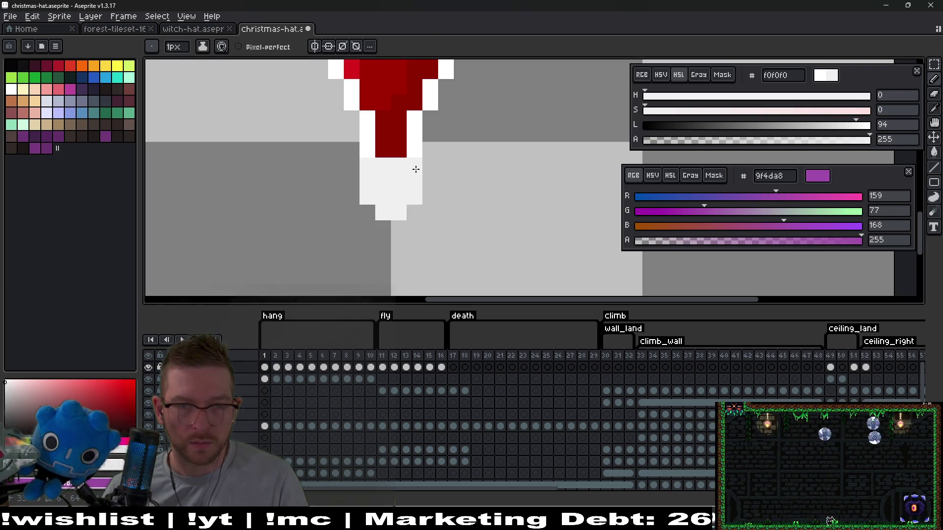
Step: Erase the pom-pom's top-right pixel and fill the pom-pom pure white
{"action": "key", "text": "e"}
{"action": "left_click", "coordinate": [416, 169]}
{"action": "scroll", "coordinate": [414, 196], "scroll_direction": "down", "scroll_amount": 6}
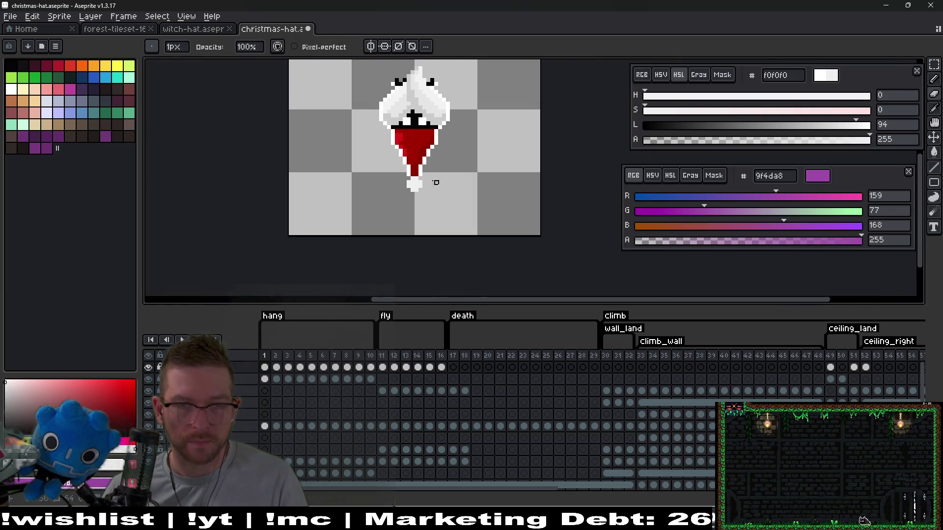
{"action": "scroll", "coordinate": [436, 182], "scroll_direction": "up", "scroll_amount": 5}
{"action": "scroll", "coordinate": [432, 212], "scroll_direction": "down", "scroll_amount": 2}
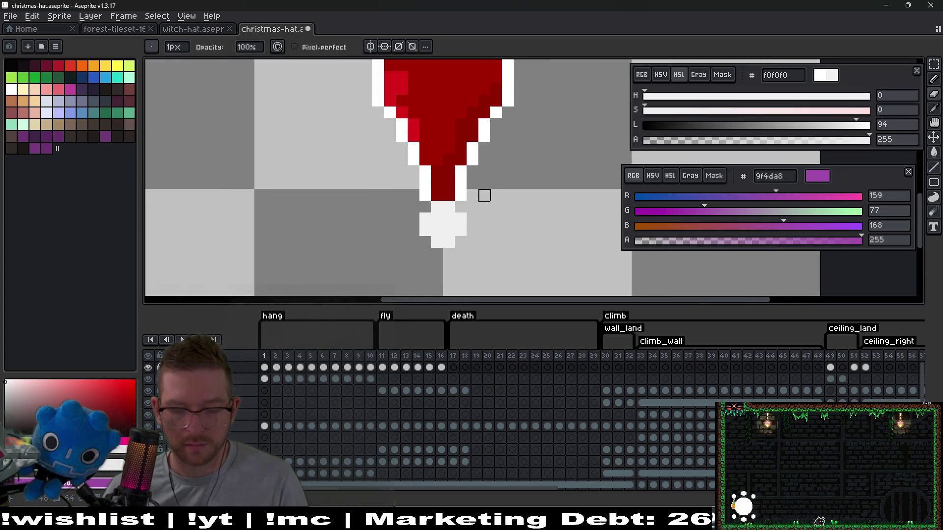
{"action": "key", "text": "g"}
{"action": "left_click", "coordinate": [459, 185], "text": "alt"}
{"action": "left_click", "coordinate": [451, 226]}
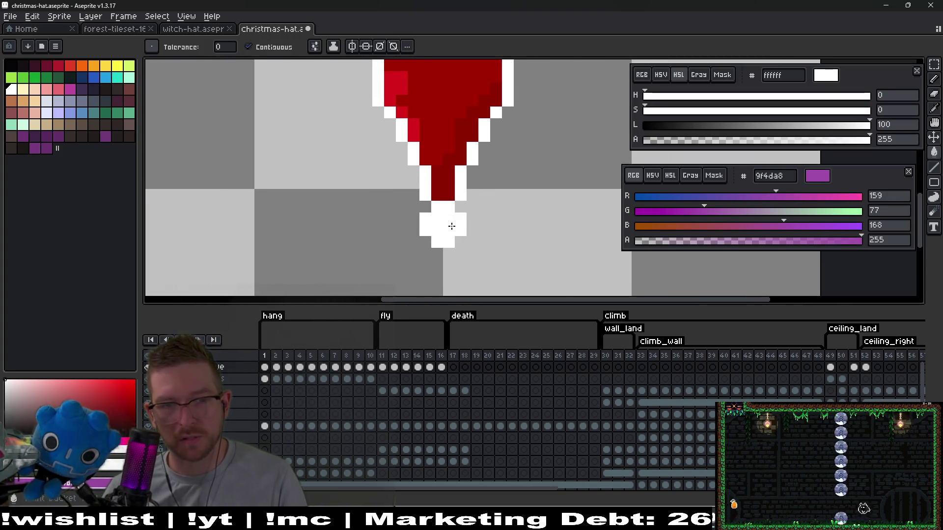
Step: Add white pixels around the pom-pom to round it out
{"action": "scroll", "coordinate": [451, 226], "scroll_direction": "down", "scroll_amount": 3}
{"action": "scroll", "coordinate": [482, 246], "scroll_direction": "up", "scroll_amount": 2}
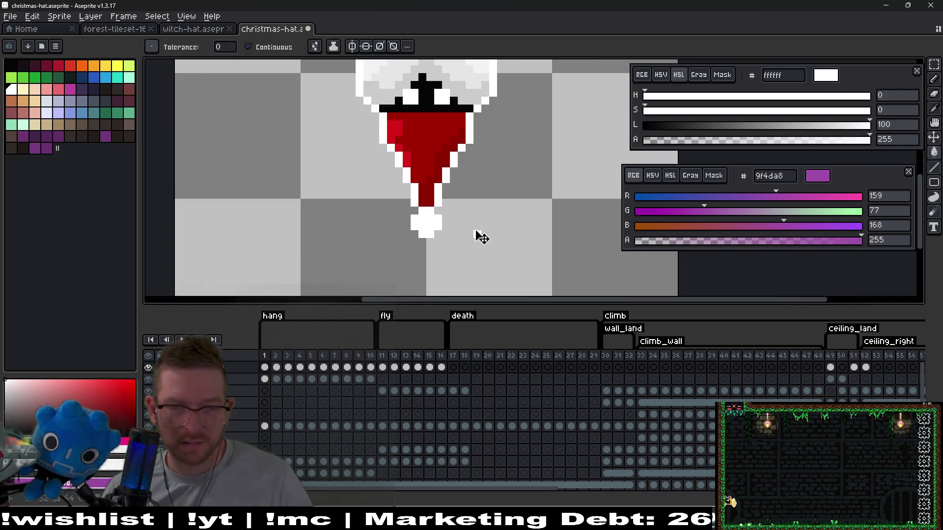
{"action": "scroll", "coordinate": [446, 216], "scroll_direction": "up", "scroll_amount": 3}
{"action": "key", "text": "b"}
{"action": "left_click", "coordinate": [441, 227]}
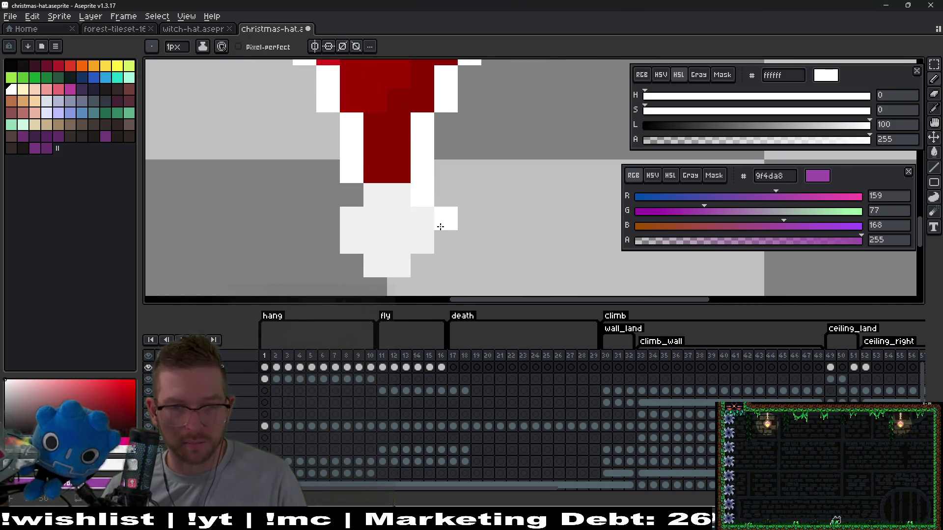
{"action": "left_click", "coordinate": [445, 241]}
{"action": "left_click", "coordinate": [417, 267]}
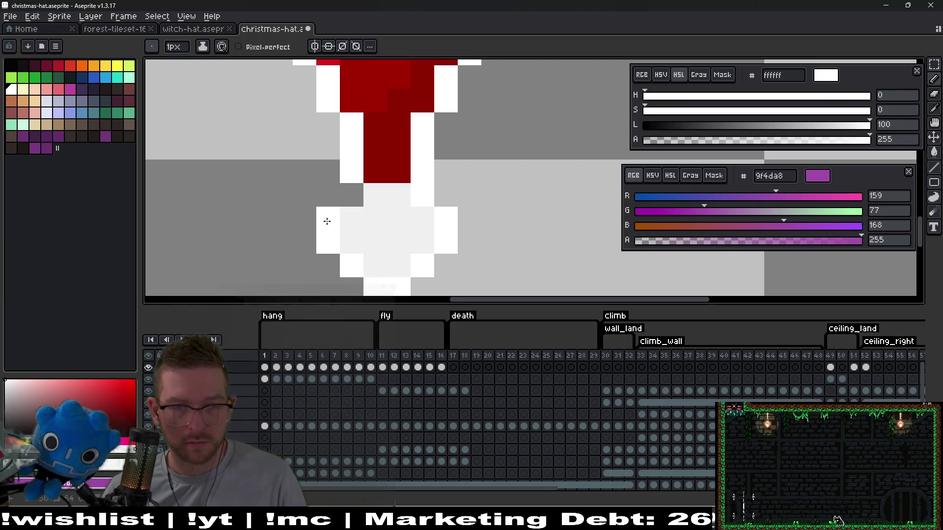
{"action": "scroll", "coordinate": [368, 199], "scroll_direction": "down", "scroll_amount": 8}
{"action": "scroll", "coordinate": [440, 211], "scroll_direction": "up", "scroll_amount": 5}
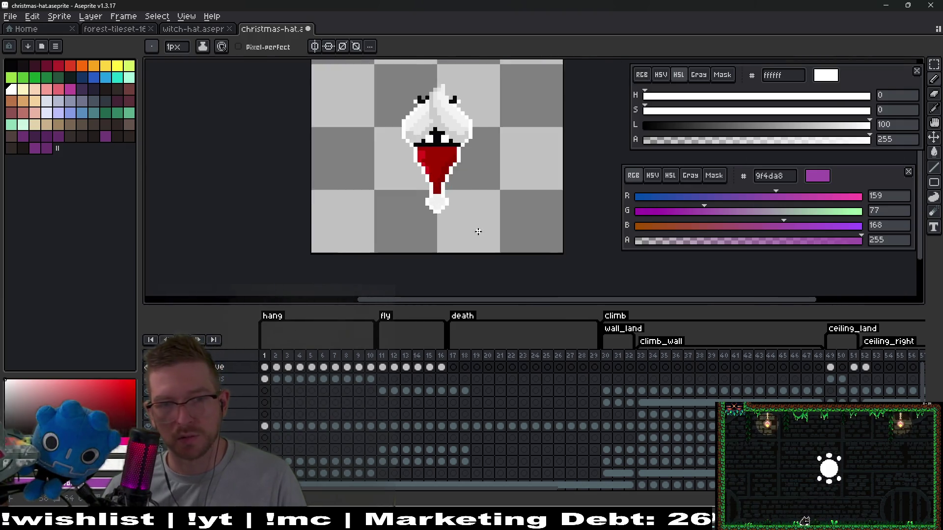
{"action": "key", "text": "i"}
{"action": "left_click", "coordinate": [420, 199]}
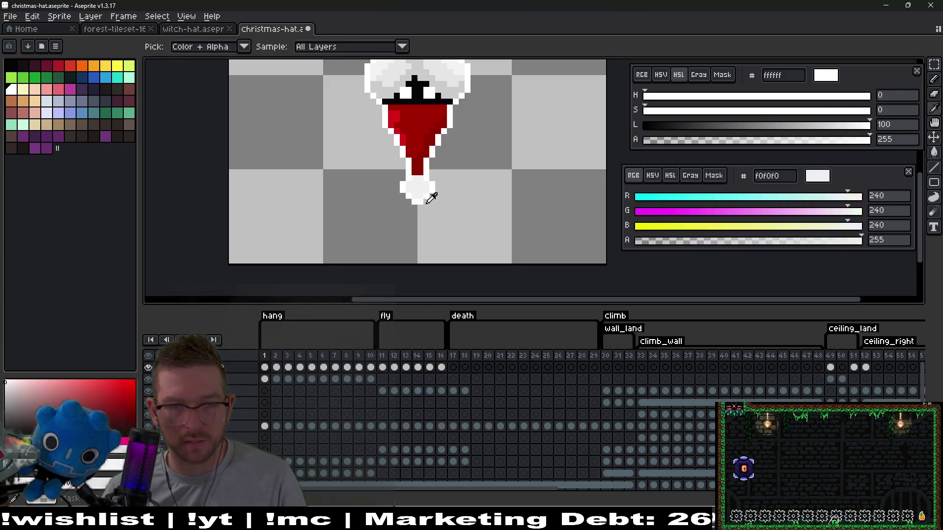
Step: On frame 2, try painting white pixels at the hat tip, undoing the last one
{"action": "left_click", "coordinate": [277, 367]}
{"action": "scroll", "coordinate": [422, 166], "scroll_direction": "up", "scroll_amount": 3}
{"action": "key", "text": "b"}
{"action": "left_click_drag", "start_coordinate": [418, 200], "coordinate": [426, 206]}
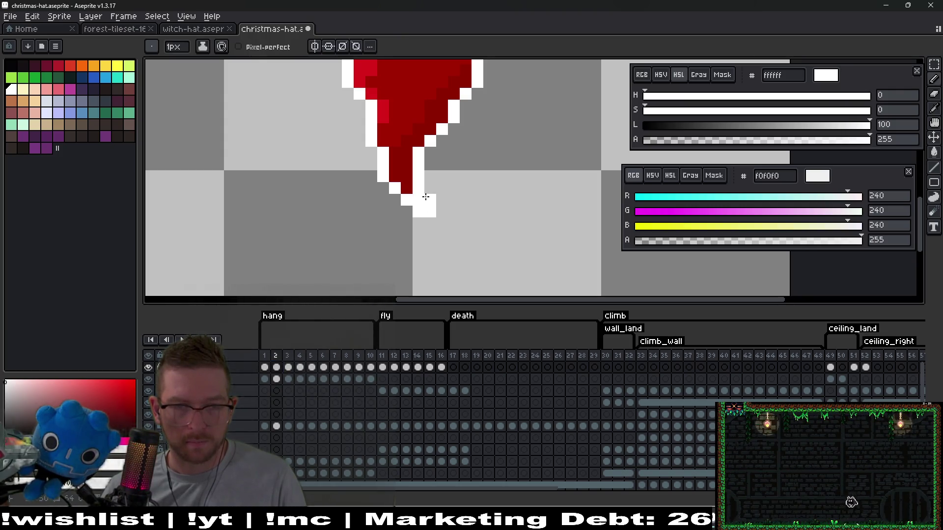
{"action": "scroll", "coordinate": [414, 227], "scroll_direction": "up", "scroll_amount": 3}
{"action": "left_click", "coordinate": [457, 227]}
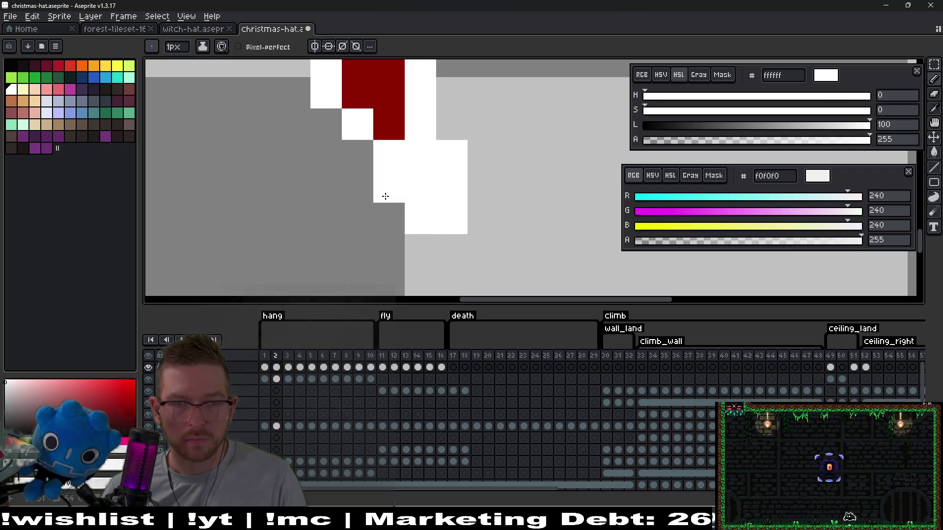
{"action": "key", "text": "ctrl+z"}
{"action": "key", "text": "ctrl+z"}
{"action": "key", "text": "ctrl+z"}
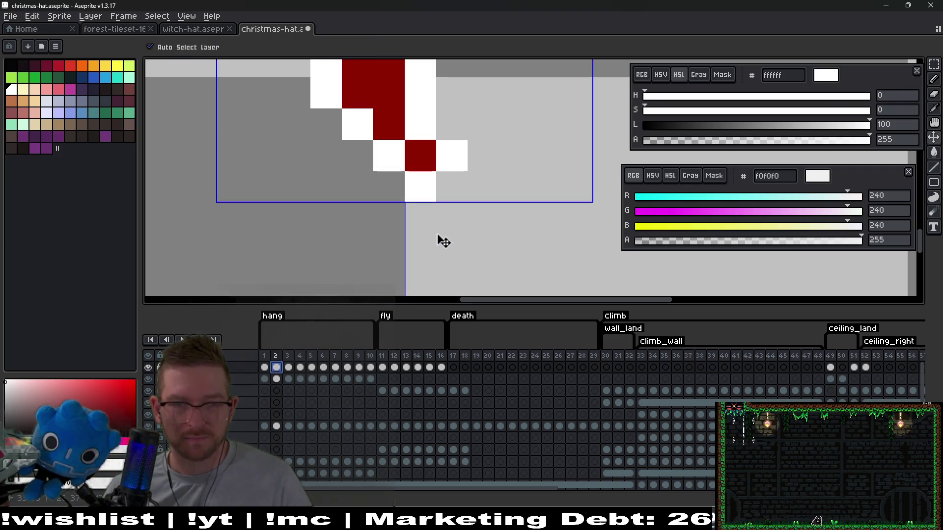
Step: Sample frame 1's off-white pom-pom as primary colour and pure white as secondary
{"action": "key", "text": "Left"}
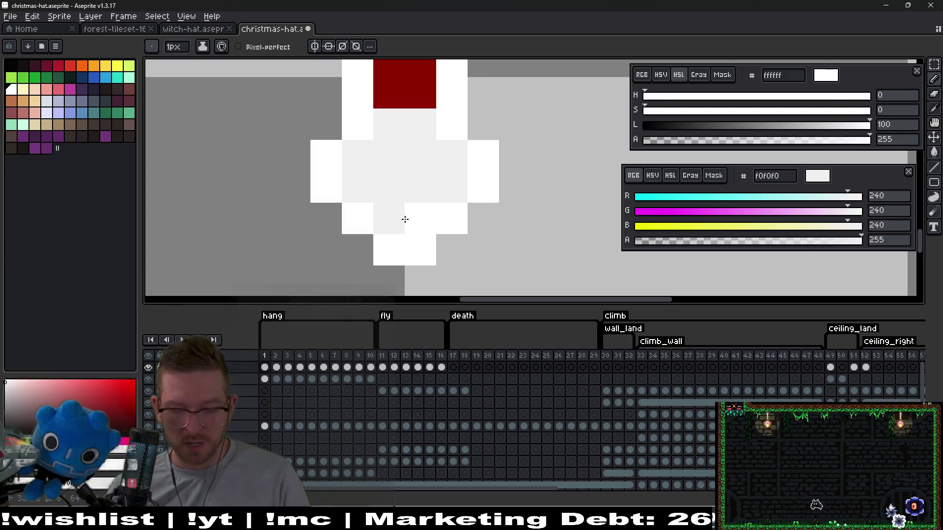
{"action": "key", "text": "i"}
{"action": "left_click", "coordinate": [421, 182]}
{"action": "right_click", "coordinate": [464, 215]}
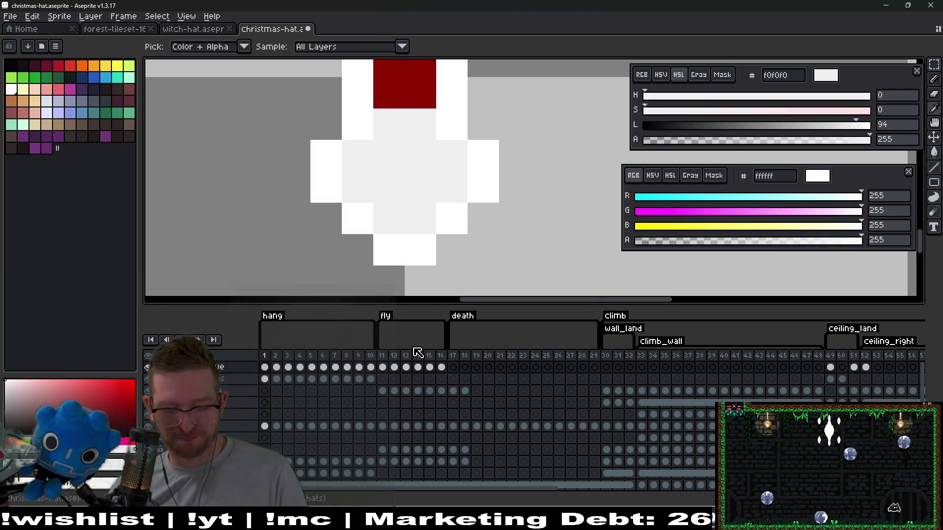
{"action": "key", "text": "b"}
Step: Paint frame 2's off-white pom-pom at the hat tip
{"action": "key", "text": "Right"}
{"action": "left_click", "coordinate": [436, 240]}
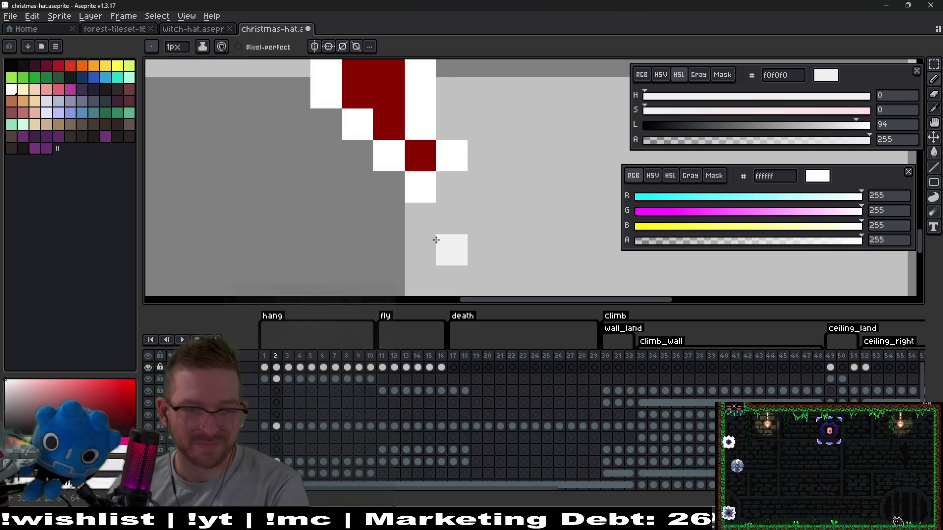
{"action": "key", "text": "ctrl+z"}
{"action": "left_click", "coordinate": [429, 152]}
{"action": "key", "text": "ctrl+z"}
{"action": "left_click", "coordinate": [443, 154]}
{"action": "key", "text": "ctrl+z"}
{"action": "left_click", "coordinate": [427, 160]}
{"action": "mouse_move", "coordinate": [422, 186]}
{"action": "left_mouse_down"}
{"action": "mouse_move", "coordinate": [447, 183]}
{"action": "mouse_move", "coordinate": [452, 126]}
{"action": "mouse_move", "coordinate": [425, 131]}
{"action": "mouse_move", "coordinate": [400, 169]}
{"action": "mouse_move", "coordinate": [353, 180]}
{"action": "mouse_move", "coordinate": [440, 250]}
{"action": "mouse_move", "coordinate": [486, 226]}
{"action": "mouse_move", "coordinate": [514, 157]}
{"action": "mouse_move", "coordinate": [467, 95]}
{"action": "mouse_move", "coordinate": [452, 90]}
{"action": "left_mouse_up"}
Step: On frame 3, draw white pom-pom pixels at the tip with an off-white centre
{"action": "scroll", "coordinate": [444, 171], "scroll_direction": "down", "scroll_amount": 3}
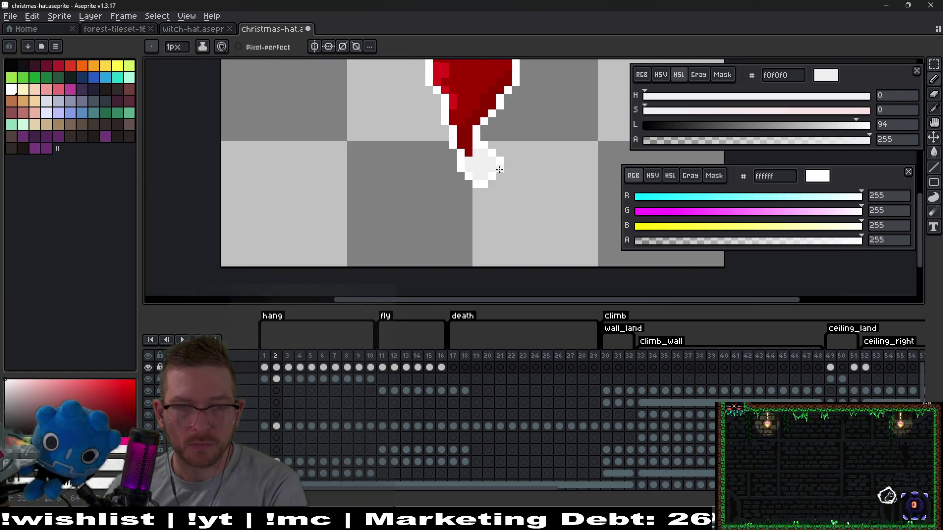
{"action": "key", "text": "period"}
{"action": "scroll", "coordinate": [412, 172], "scroll_direction": "up", "scroll_amount": 2}
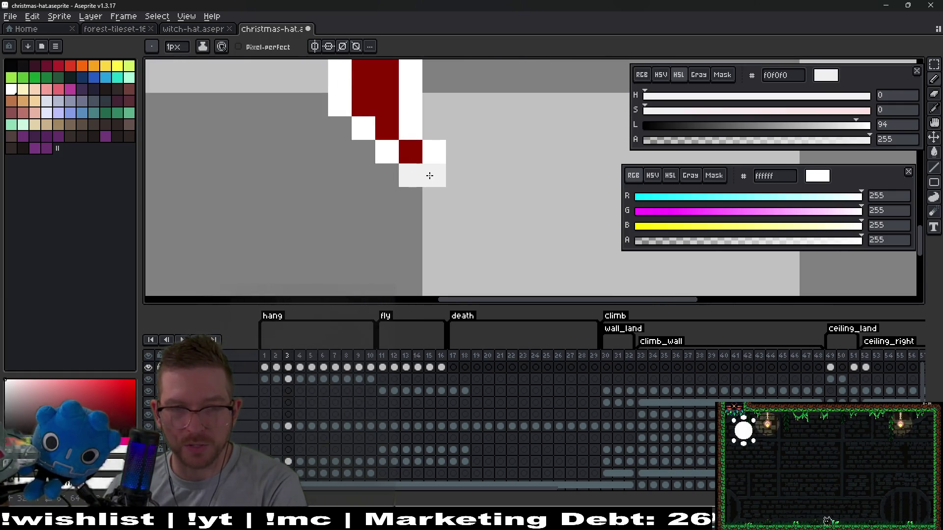
{"action": "key", "text": "ctrl+z"}
{"action": "mouse_move", "coordinate": [437, 200]}
{"action": "left_mouse_down"}
{"action": "mouse_move", "coordinate": [458, 156]}
{"action": "mouse_move", "coordinate": [439, 130]}
{"action": "left_mouse_up"}
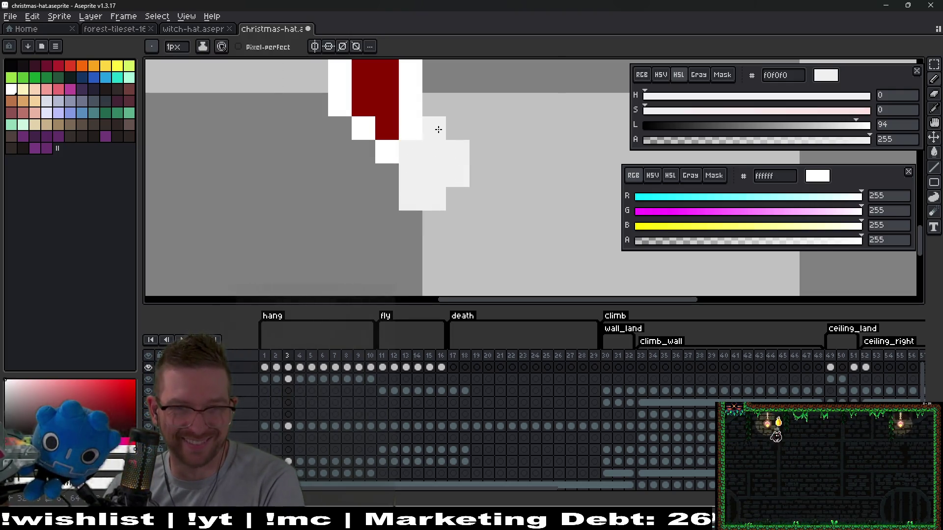
{"action": "left_click_drag", "start_coordinate": [383, 168], "coordinate": [387, 179]}
{"action": "left_click_drag", "start_coordinate": [363, 148], "coordinate": [364, 174]}
Step: Outline and round frame 3's pom-pom edges with white pixels
{"action": "right_click", "coordinate": [435, 218]}
{"action": "left_click", "coordinate": [456, 203]}
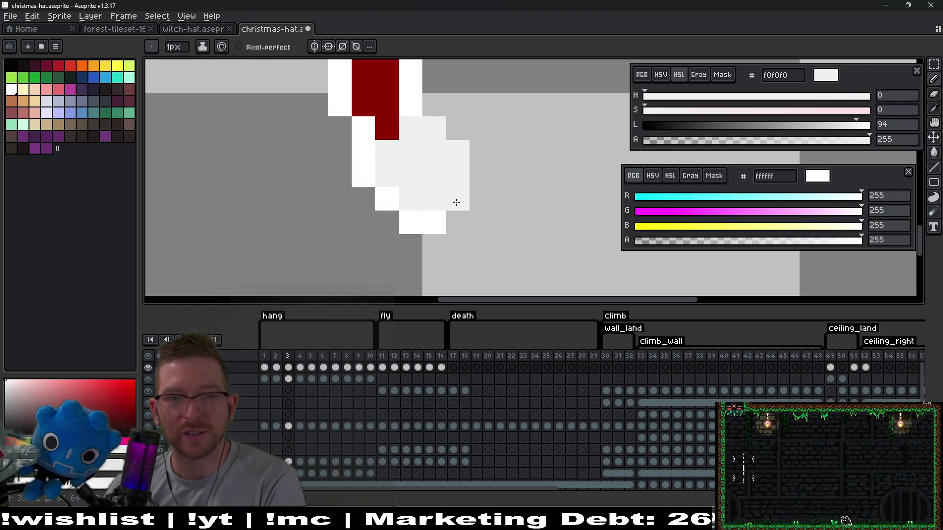
{"action": "right_click", "coordinate": [466, 129]}
{"action": "right_click", "coordinate": [458, 104]}
{"action": "left_click", "coordinate": [437, 100]}
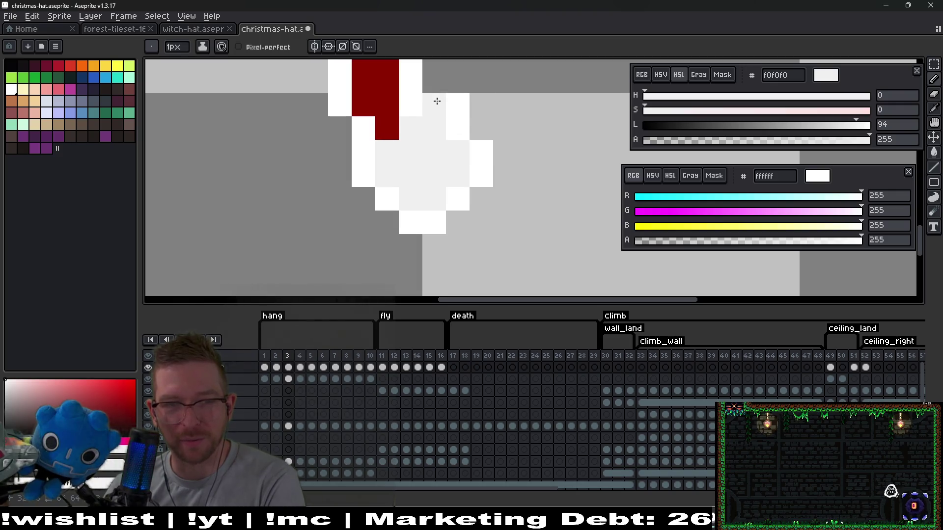
{"action": "right_click", "coordinate": [475, 152]}
{"action": "right_click", "coordinate": [438, 110]}
{"action": "key", "text": "e"}
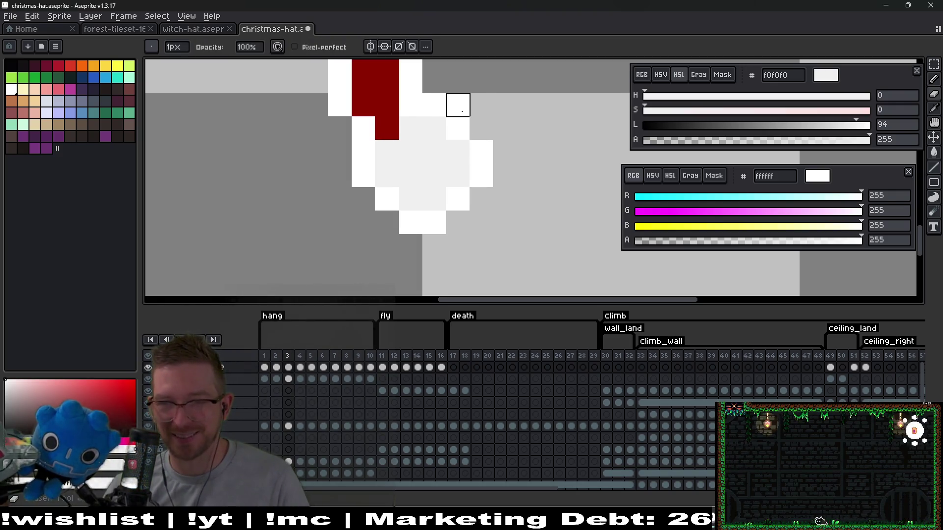
{"action": "scroll", "coordinate": [483, 132], "scroll_direction": "down", "scroll_amount": 4}
{"action": "scroll", "coordinate": [490, 152], "scroll_direction": "up", "scroll_amount": 2}
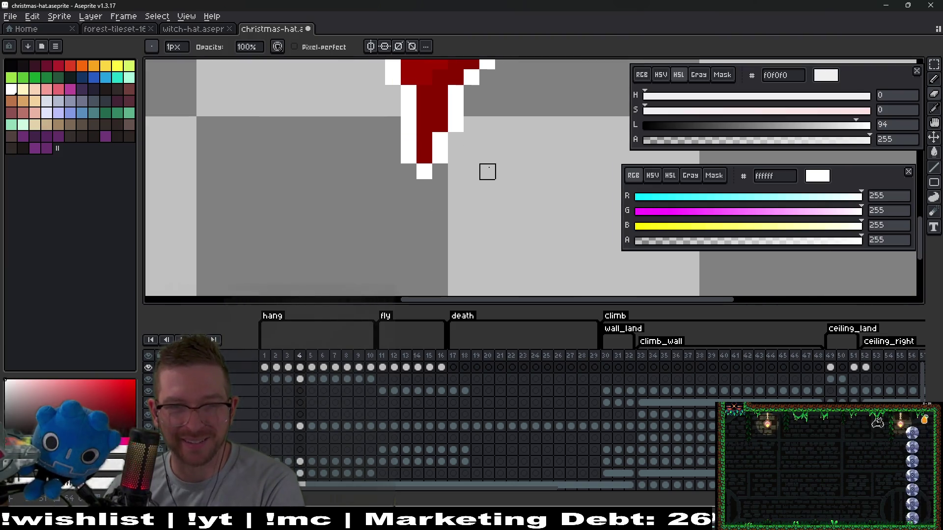
Step: On frame 4, paint off-white pom-pom pixels below the red tip and outline them in white
{"action": "key", "text": "b"}
{"action": "scroll", "coordinate": [469, 166], "scroll_direction": "up", "scroll_amount": 1}
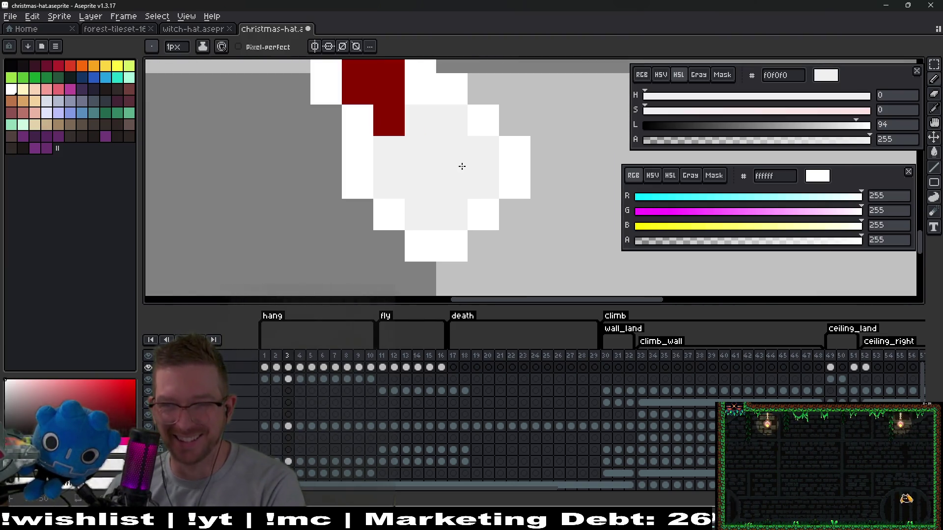
{"action": "key", "text": "."}
{"action": "left_click", "coordinate": [420, 152]}
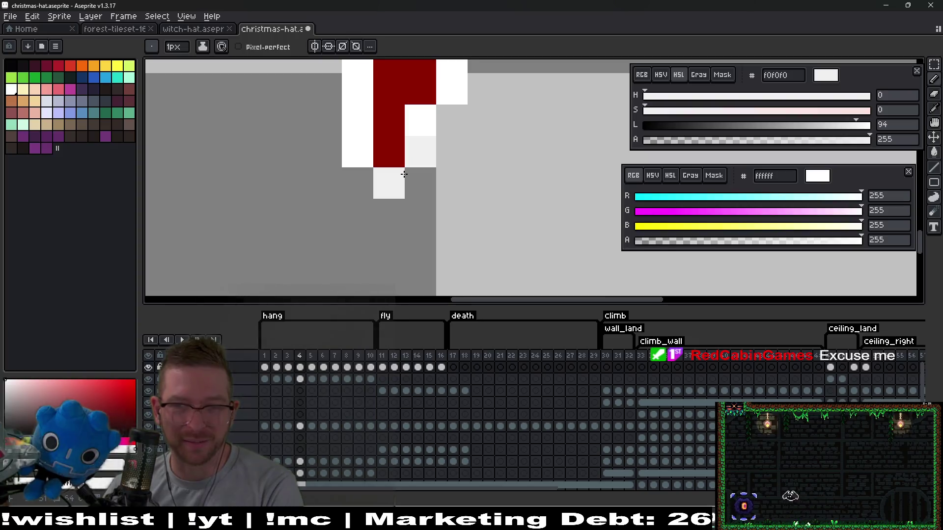
{"action": "key", "text": "ctrl+z"}
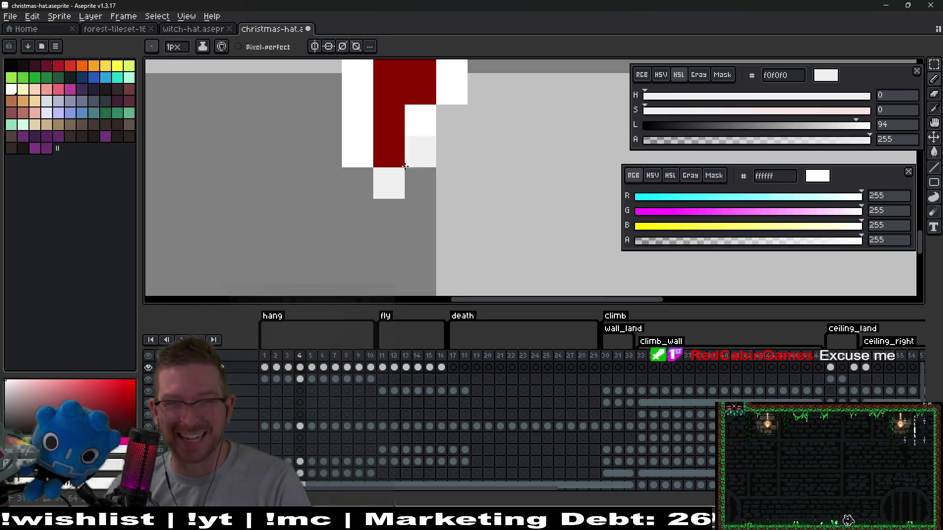
{"action": "left_click", "coordinate": [384, 157]}
{"action": "left_click_drag", "start_coordinate": [384, 157], "coordinate": [419, 153]}
{"action": "mouse_move", "coordinate": [405, 221]}
{"action": "left_mouse_down"}
{"action": "mouse_move", "coordinate": [449, 185]}
{"action": "mouse_move", "coordinate": [343, 164]}
{"action": "mouse_move", "coordinate": [354, 177]}
{"action": "left_mouse_up"}
{"action": "mouse_move", "coordinate": [324, 147]}
{"action": "left_mouse_down"}
{"action": "mouse_move", "coordinate": [358, 213]}
{"action": "mouse_move", "coordinate": [414, 244]}
{"action": "left_mouse_up"}
{"action": "left_click", "coordinate": [443, 220]}
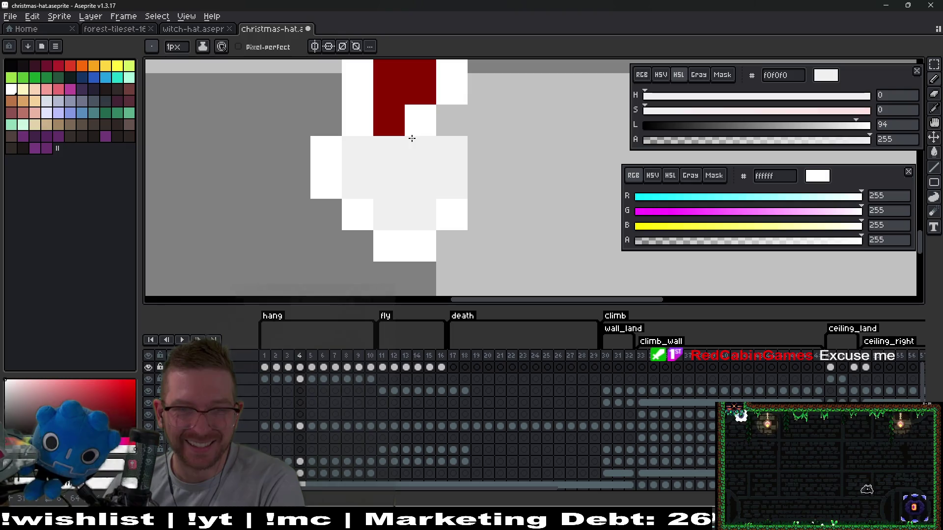
Step: Check the hat's position on the next frame, then add off-white pixels below and beside the tip
{"action": "scroll", "coordinate": [415, 123], "scroll_direction": "down", "scroll_amount": 5}
{"action": "left_click_drag", "start_coordinate": [452, 144], "coordinate": [495, 212]}
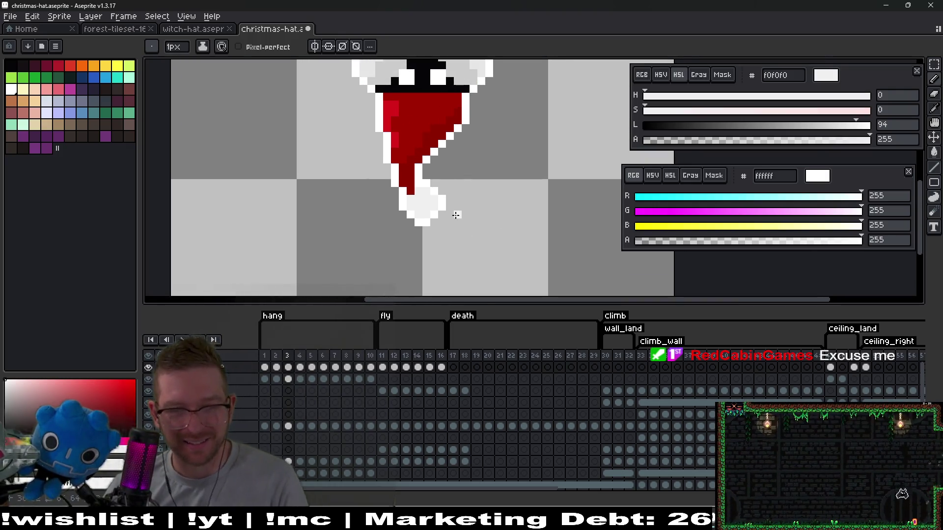
{"action": "key", "text": "Right"}
{"action": "key", "text": "v"}
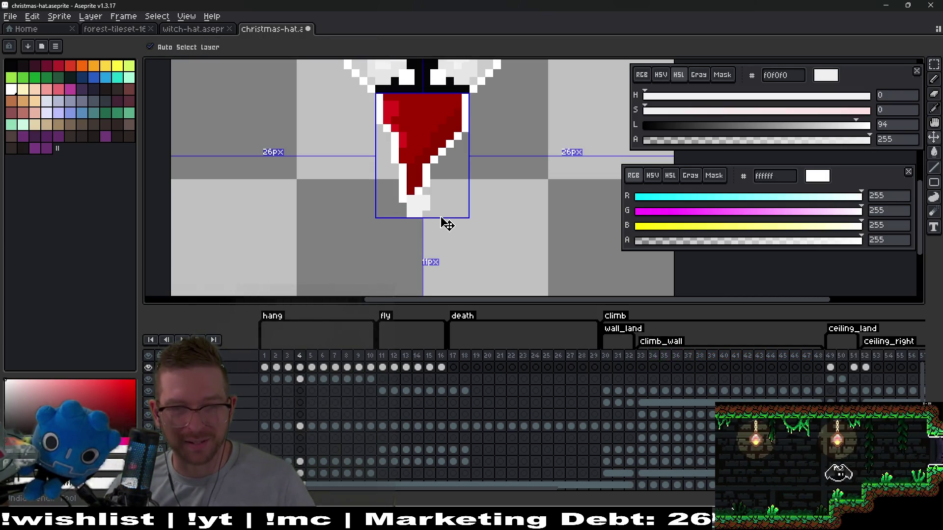
{"action": "scroll", "coordinate": [421, 197], "scroll_direction": "up", "scroll_amount": 3}
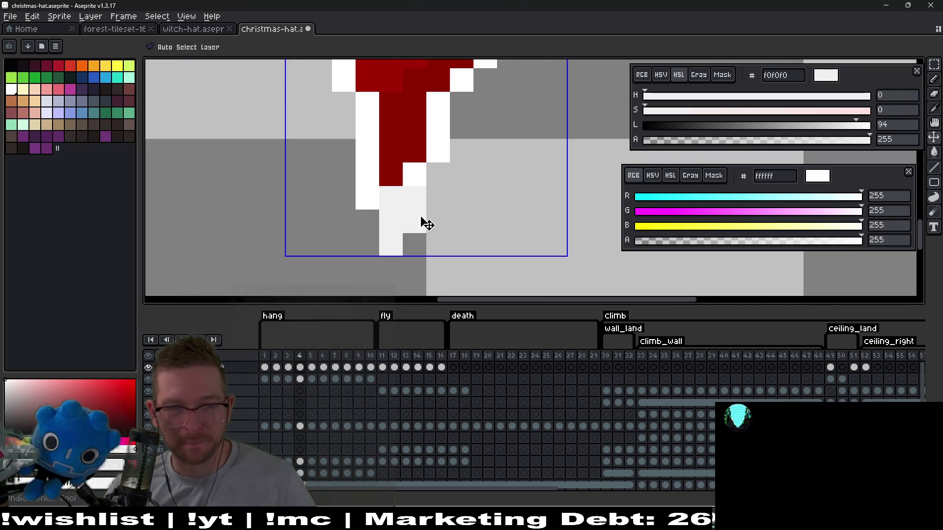
{"action": "key", "text": "b"}
{"action": "key", "text": "v"}
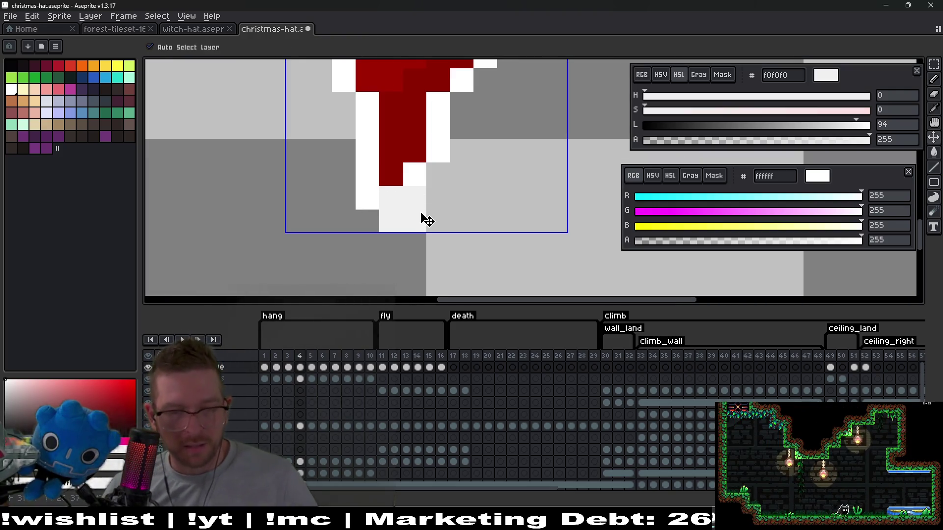
{"action": "key", "text": "b"}
{"action": "left_click_drag", "start_coordinate": [414, 197], "coordinate": [415, 214]}
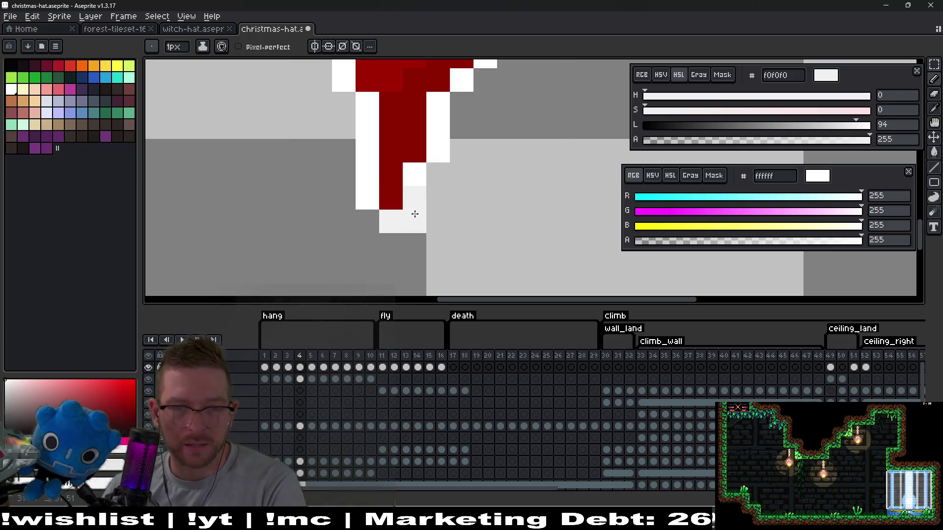
{"action": "left_click", "coordinate": [396, 206]}
{"action": "left_click", "coordinate": [441, 206]}
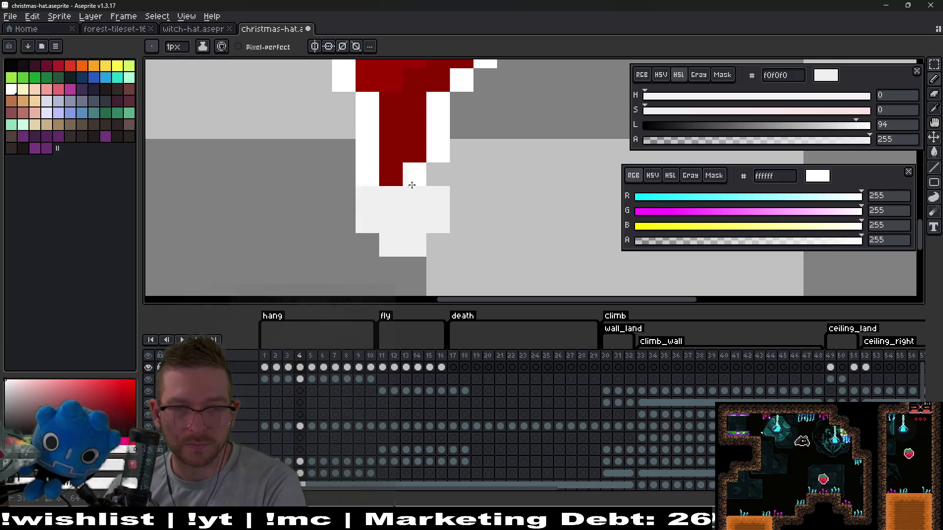
Step: Round out the pom-pom with white edge pixels and light-grey shading
{"action": "right_click", "coordinate": [437, 175]}
{"action": "right_click", "coordinate": [462, 197]}
{"action": "left_click", "coordinate": [454, 217]}
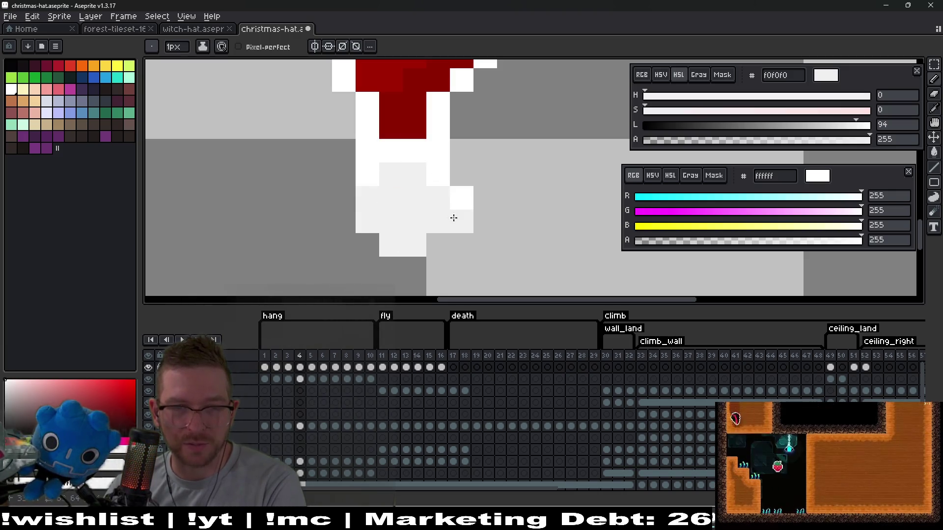
{"action": "right_click", "coordinate": [369, 246]}
{"action": "right_click", "coordinate": [347, 216]}
{"action": "right_click", "coordinate": [343, 198]}
{"action": "left_click", "coordinate": [478, 189]}
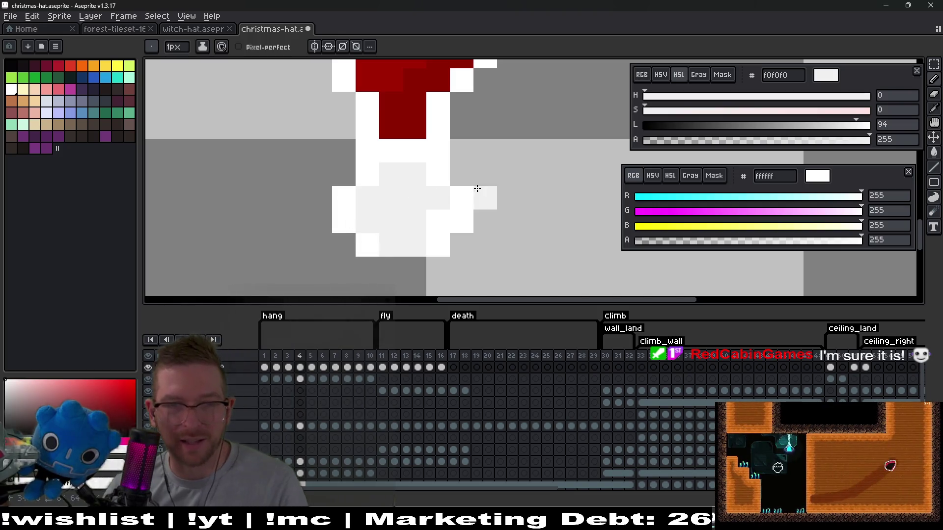
Step: Pick the hat's dark red and draw red pixels extending the hat tip
{"action": "scroll", "coordinate": [480, 216], "scroll_direction": "down", "scroll_amount": 1}
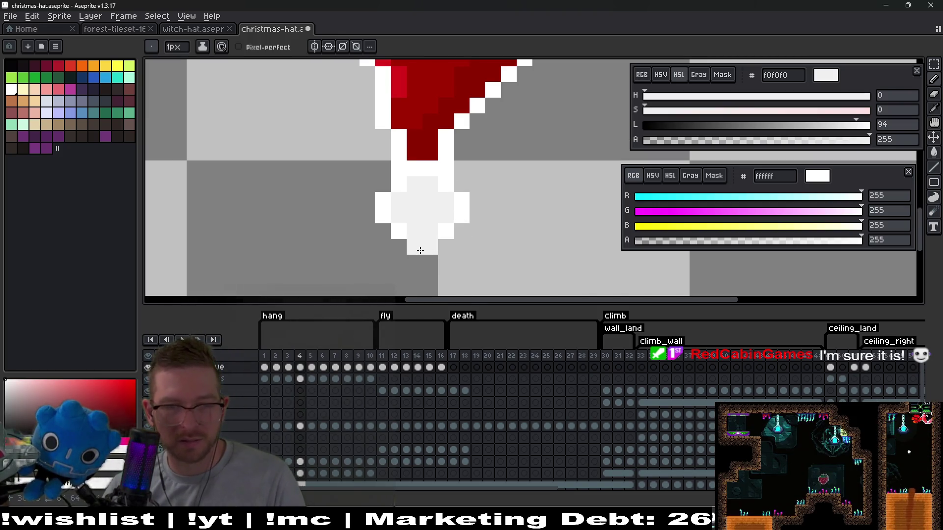
{"action": "scroll", "coordinate": [432, 246], "scroll_direction": "down", "scroll_amount": 3}
{"action": "scroll", "coordinate": [498, 246], "scroll_direction": "up", "scroll_amount": 2}
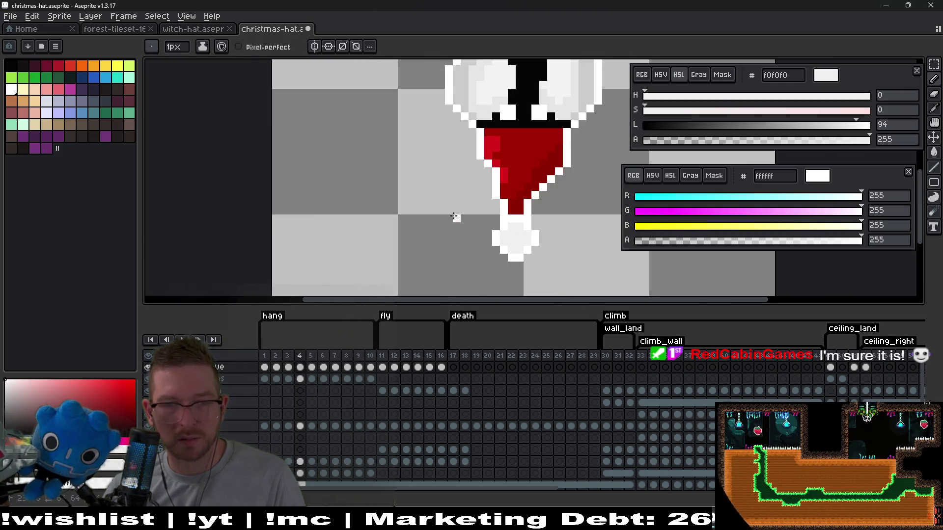
{"action": "scroll", "coordinate": [570, 224], "scroll_direction": "up", "scroll_amount": 2}
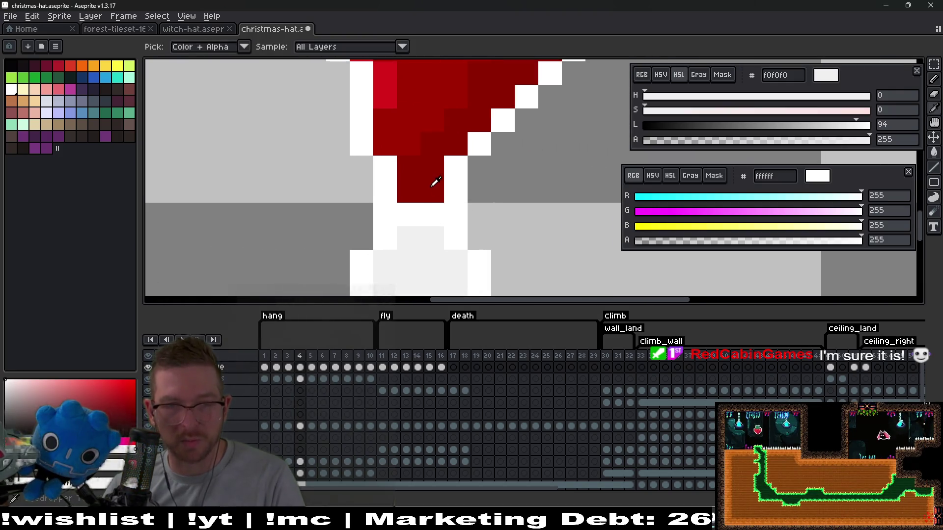
{"action": "left_click", "coordinate": [438, 201], "text": "alt"}
{"action": "left_click_drag", "start_coordinate": [436, 205], "coordinate": [413, 212]}
{"action": "scroll", "coordinate": [432, 206], "scroll_direction": "down", "scroll_amount": 2}
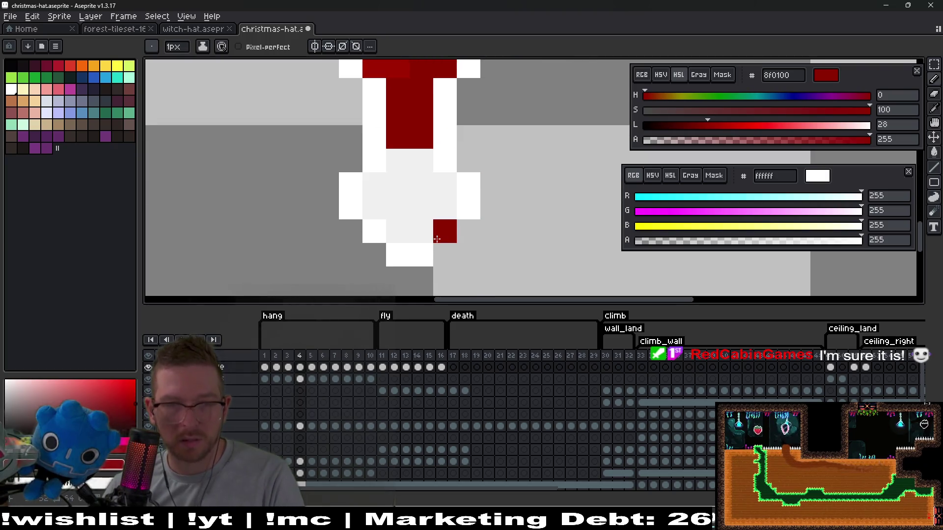
{"action": "left_click", "coordinate": [427, 195], "text": "alt"}
{"action": "scroll", "coordinate": [435, 192], "scroll_direction": "down", "scroll_amount": 3}
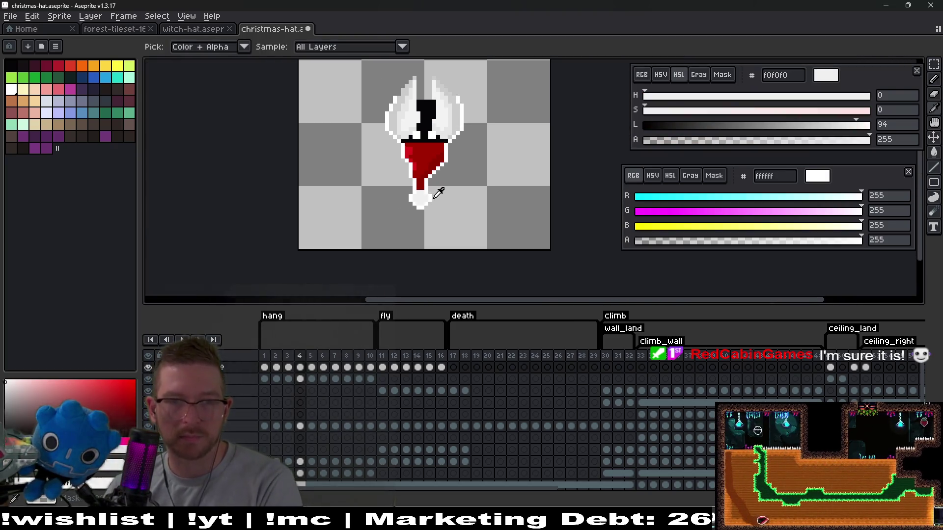
{"action": "scroll", "coordinate": [417, 199], "scroll_direction": "up", "scroll_amount": 3}
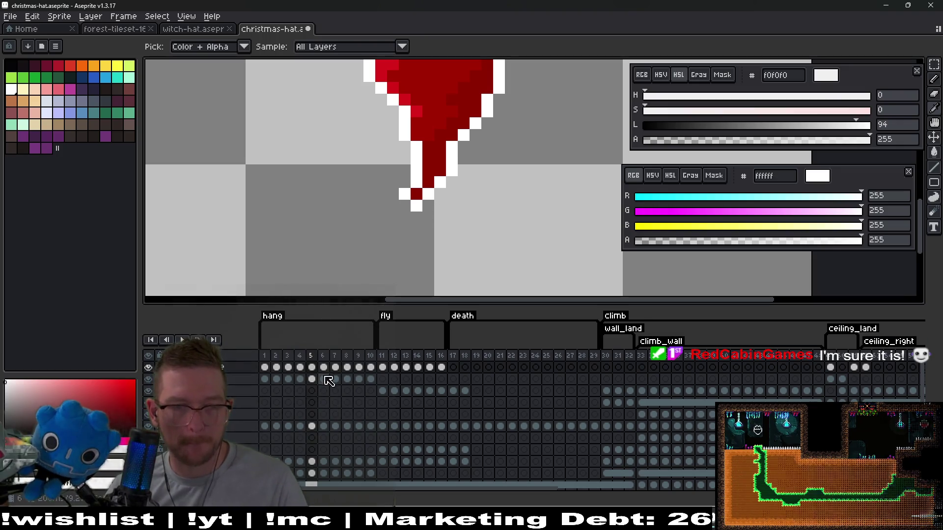
{"action": "left_click", "coordinate": [301, 378]}
{"action": "left_click", "coordinate": [310, 371]}
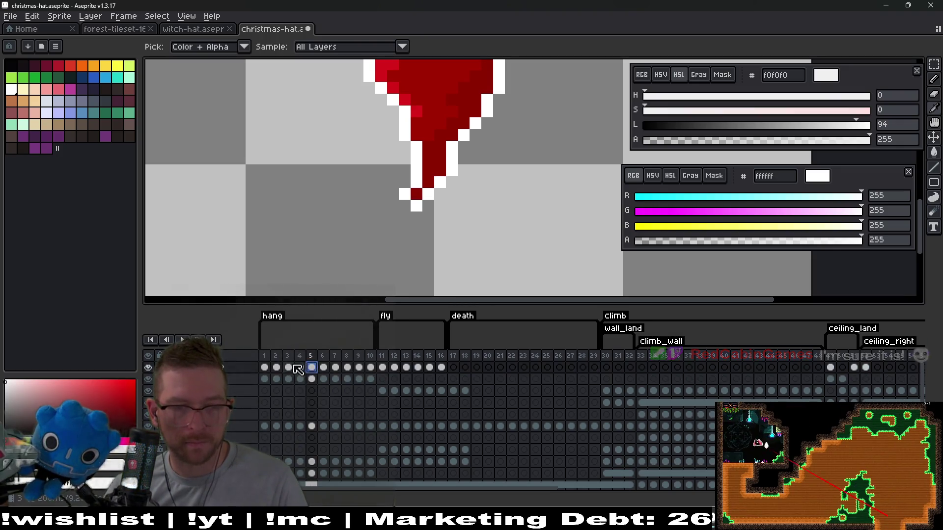
{"action": "left_click", "coordinate": [290, 368]}
{"action": "left_click", "coordinate": [300, 369]}
{"action": "left_click", "coordinate": [312, 368]}
{"action": "left_click", "coordinate": [324, 368]}
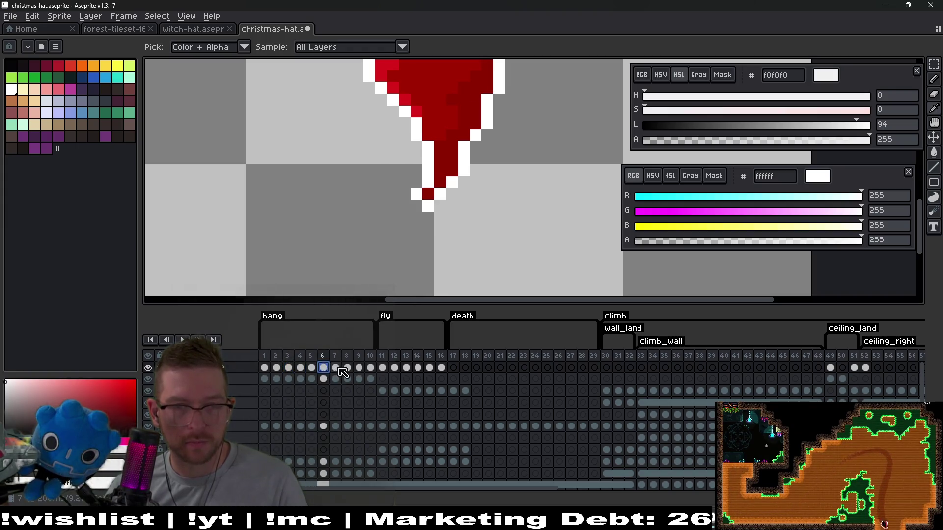
{"action": "left_click", "coordinate": [336, 369]}
{"action": "left_click", "coordinate": [302, 368]}
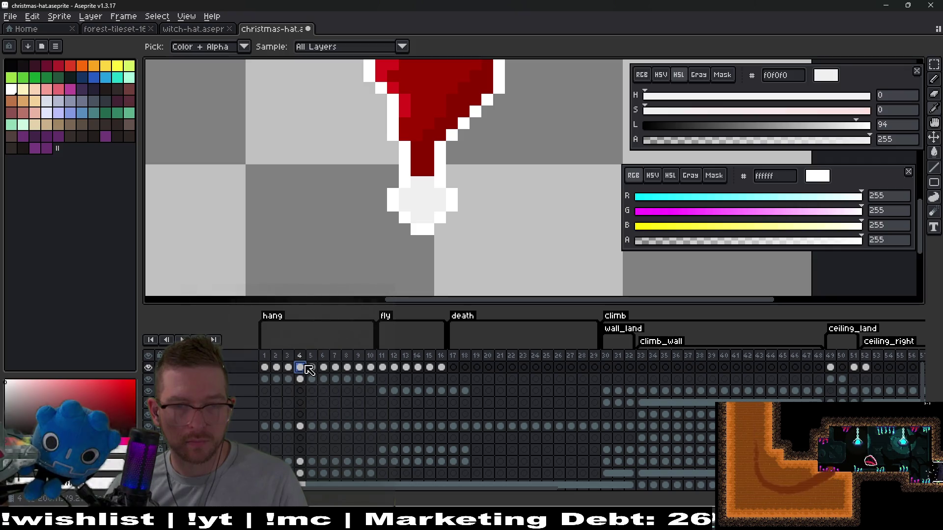
{"action": "left_click", "coordinate": [322, 368]}
{"action": "left_click", "coordinate": [335, 368]}
{"action": "key", "text": "b"}
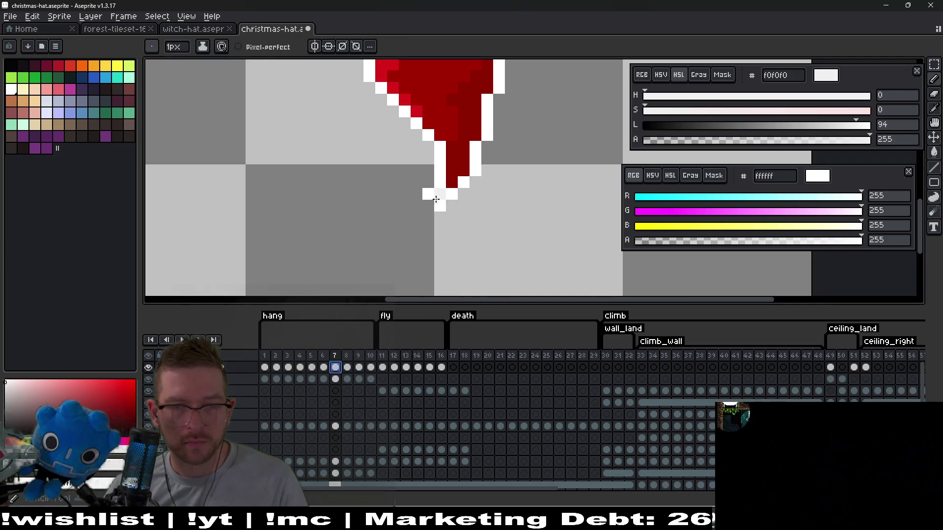
{"action": "left_click", "coordinate": [316, 367]}
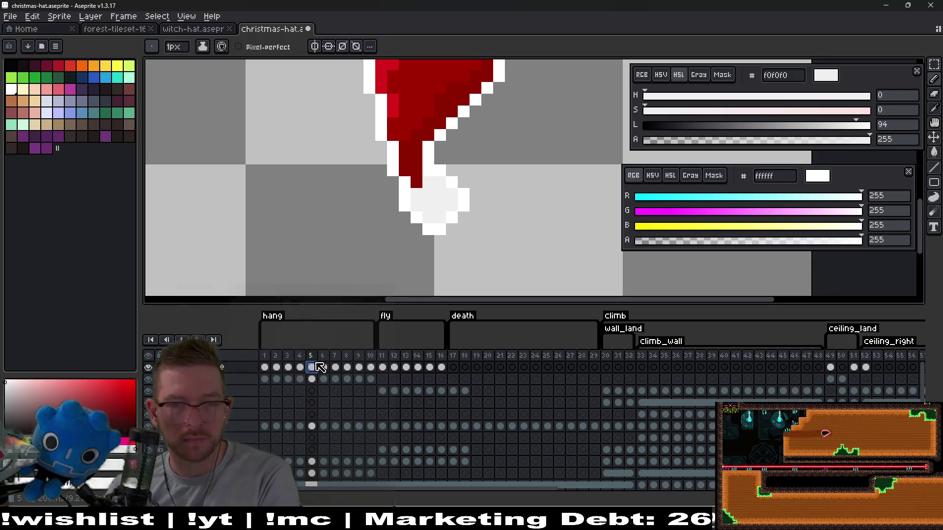
{"action": "key", "text": "Return"}
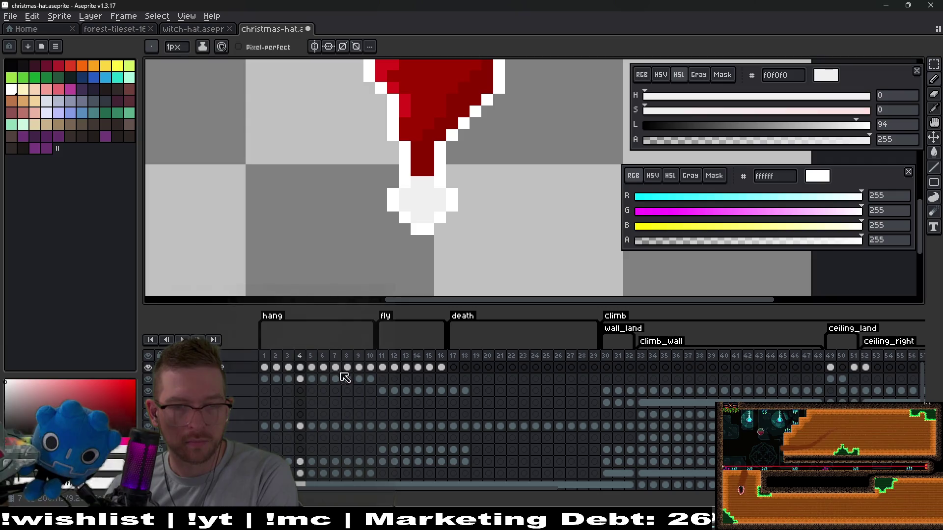
{"action": "left_click", "coordinate": [324, 368]}
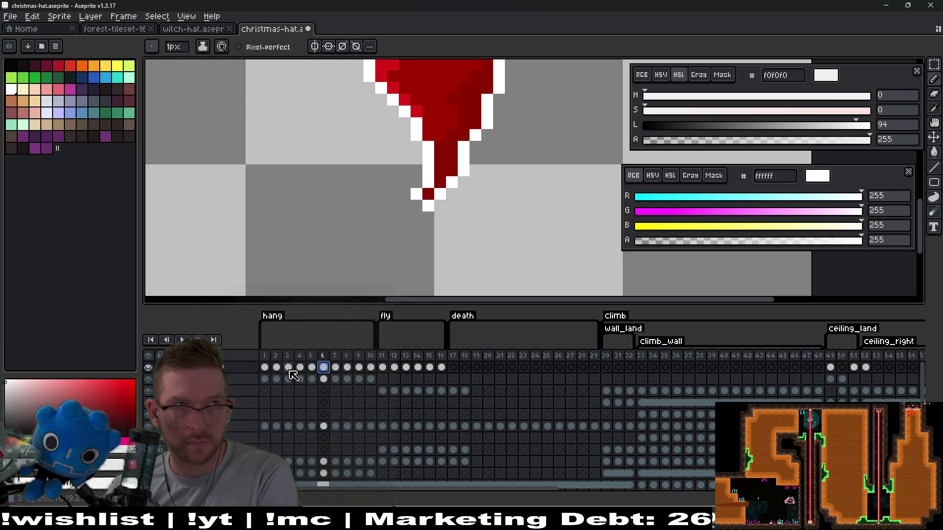
{"action": "key", "text": "Return"}
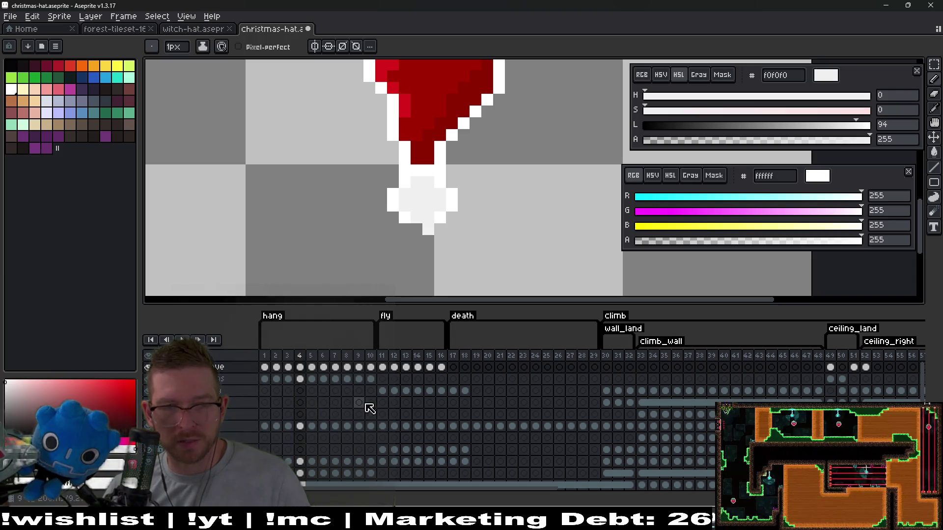
{"action": "scroll", "coordinate": [421, 169], "scroll_direction": "up", "scroll_amount": 2}
{"action": "left_click", "coordinate": [434, 157], "text": "alt"}
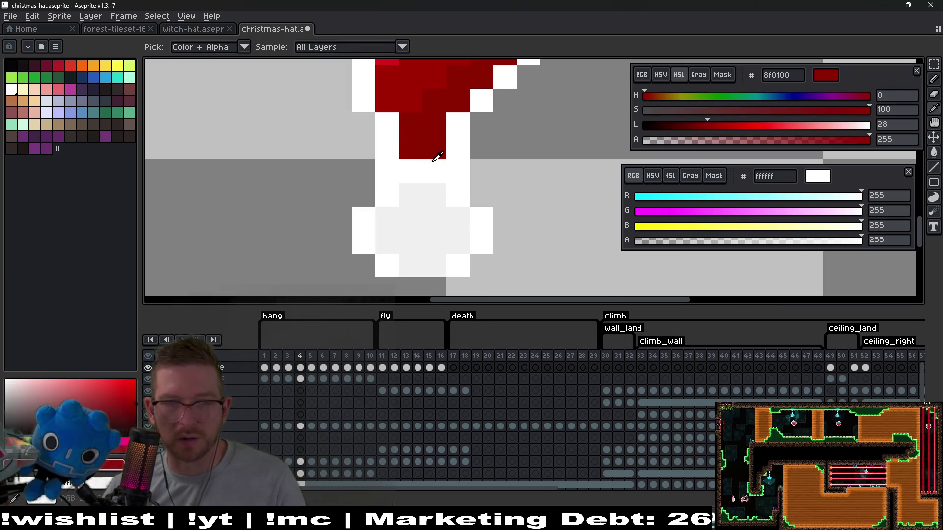
{"action": "scroll", "coordinate": [467, 236], "scroll_direction": "down", "scroll_amount": 4}
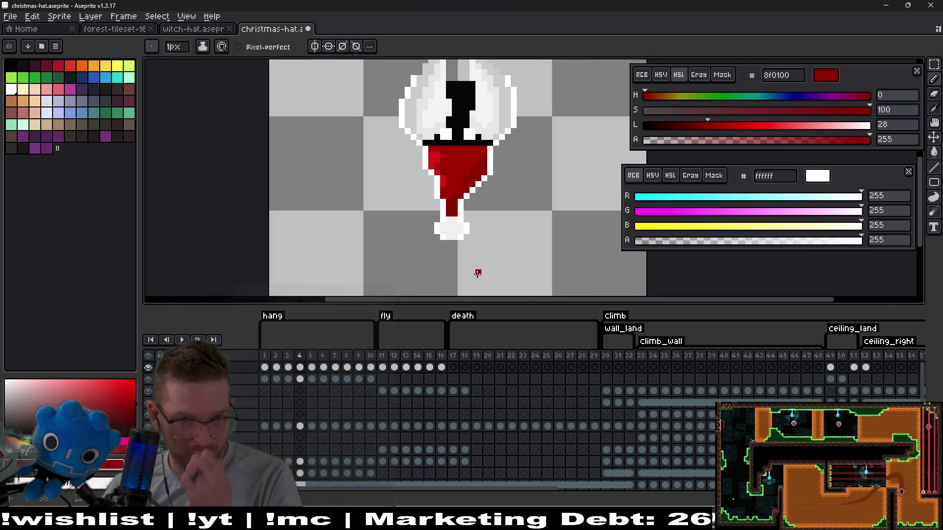
{"action": "scroll", "coordinate": [459, 246], "scroll_direction": "up", "scroll_amount": 2}
{"action": "left_click", "coordinate": [464, 221], "text": "alt"}
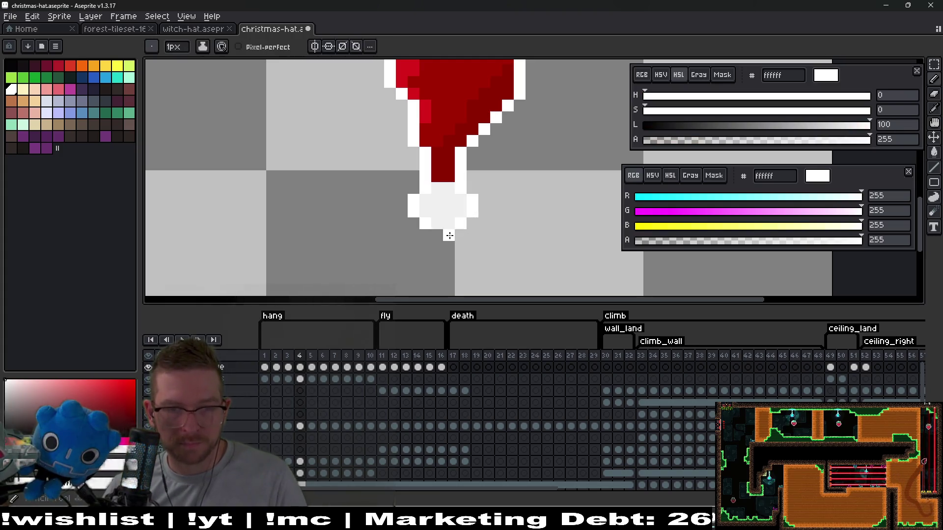
{"action": "scroll", "coordinate": [501, 244], "scroll_direction": "down", "scroll_amount": 2}
{"action": "key", "text": "Left"}
{"action": "key", "text": "Left"}
{"action": "key", "text": "Left"}
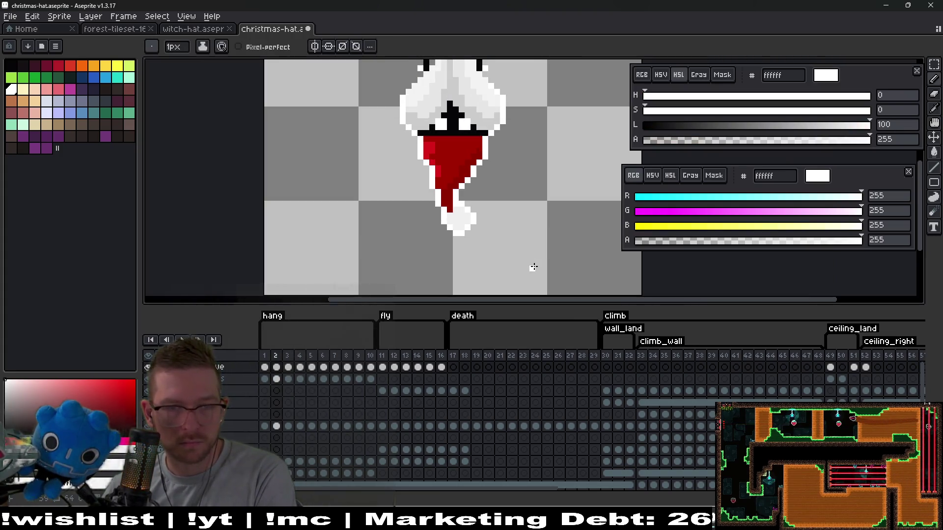
{"action": "key", "text": "Right"}
{"action": "key", "text": "Right"}
{"action": "key", "text": "Right"}
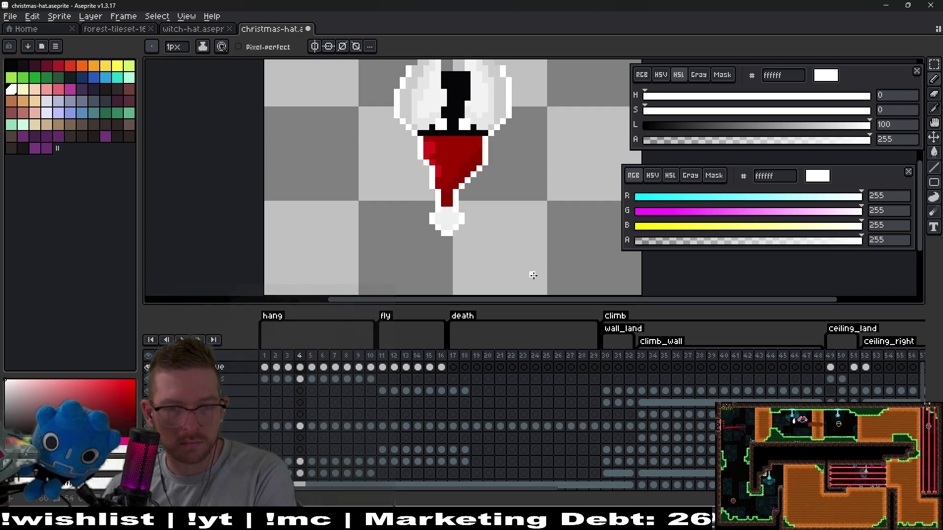
{"action": "key", "text": "Right"}
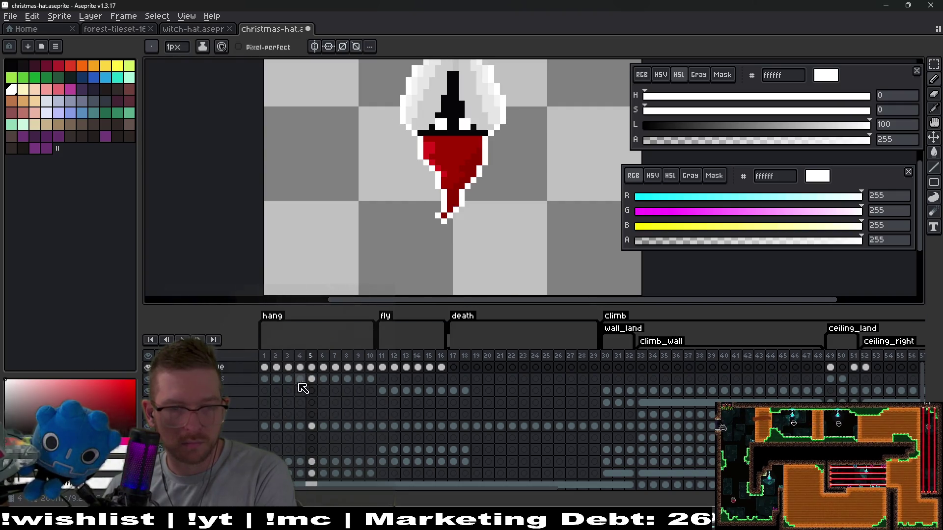
{"action": "left_click", "coordinate": [289, 382]}
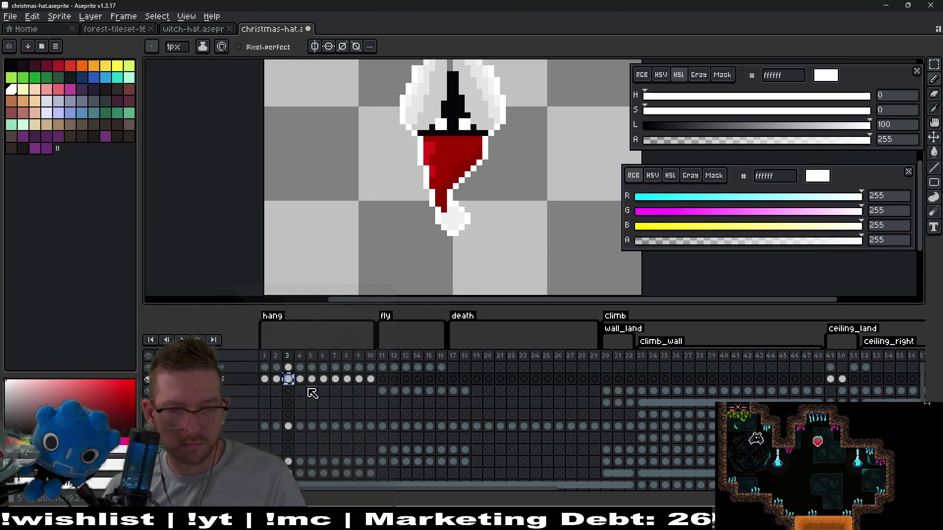
{"action": "key", "text": "ctrl+c"}
{"action": "left_click", "coordinate": [311, 380]}
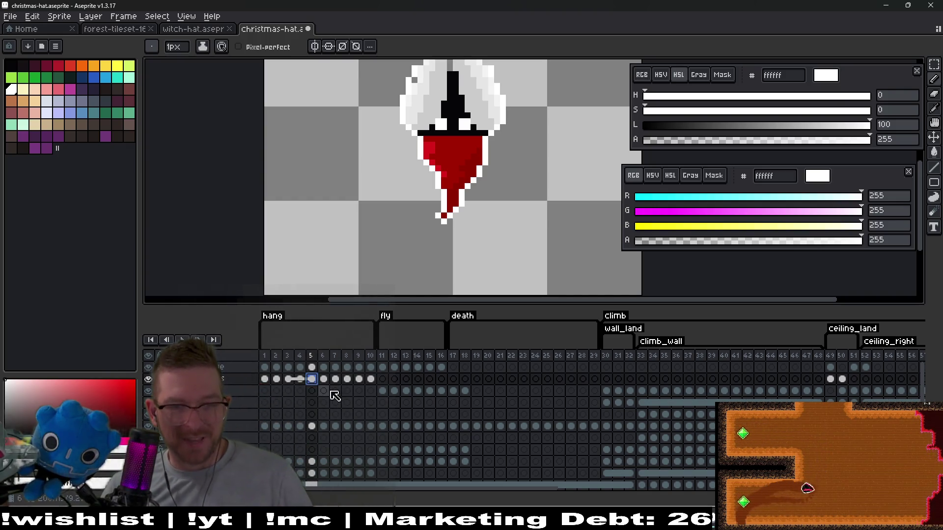
{"action": "left_click", "coordinate": [289, 367]}
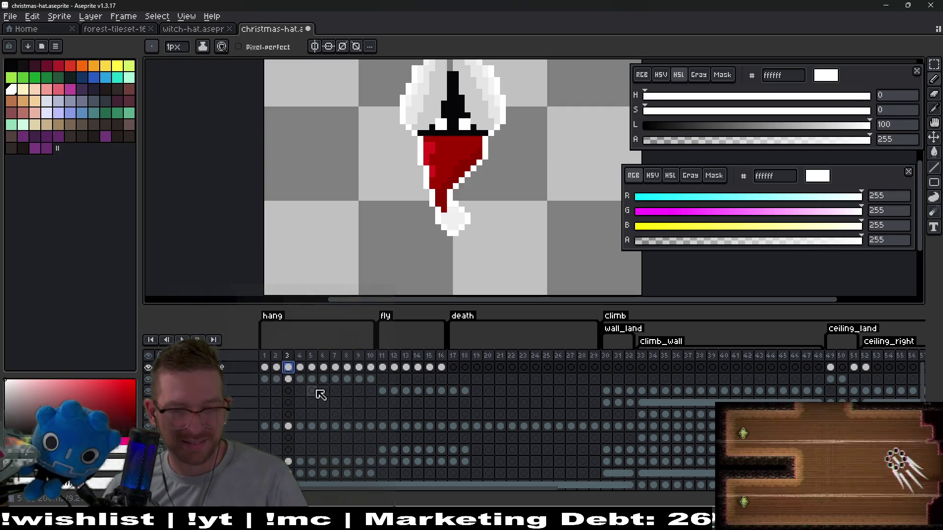
{"action": "left_click", "coordinate": [314, 367]}
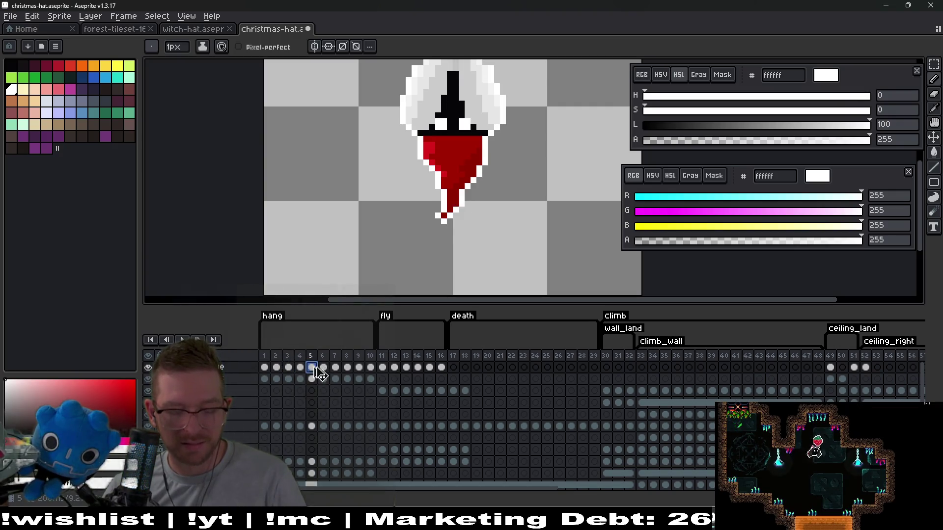
{"action": "left_click", "coordinate": [314, 369]}
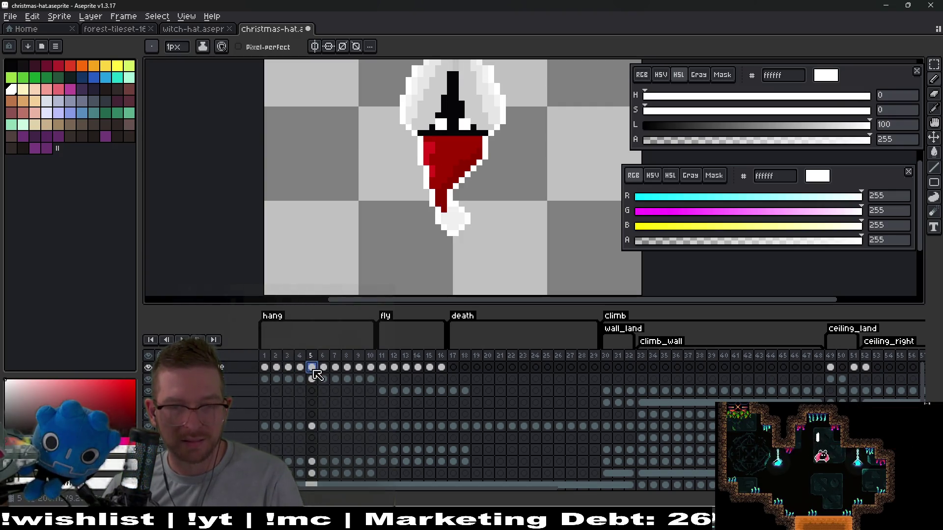
{"action": "left_click", "coordinate": [276, 368]}
{"action": "left_click", "coordinate": [325, 370]}
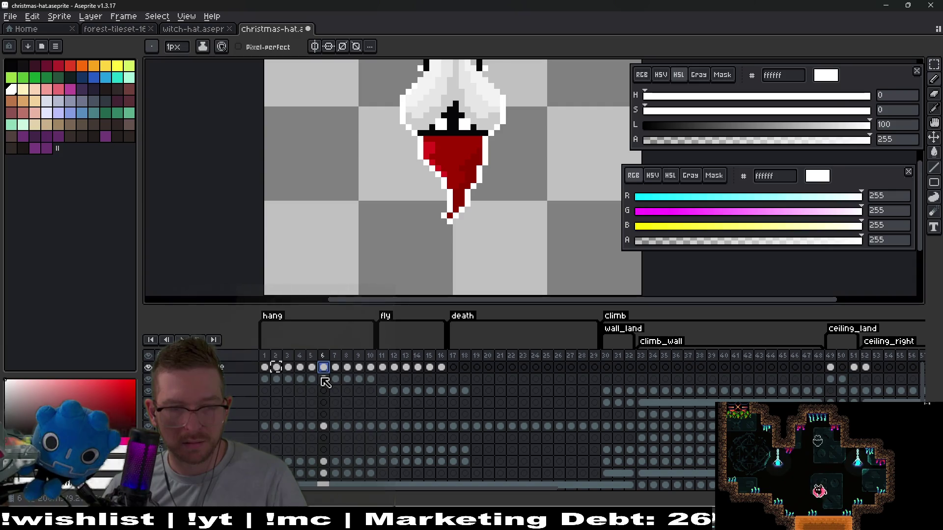
{"action": "key", "text": "ctrl+v"}
{"action": "key", "text": "ctrl+z"}
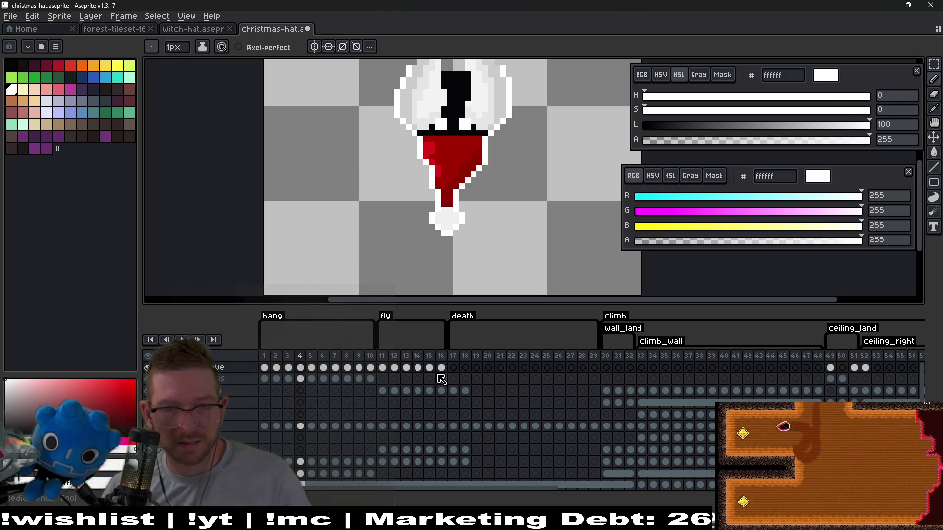
{"action": "key", "text": "Right"}
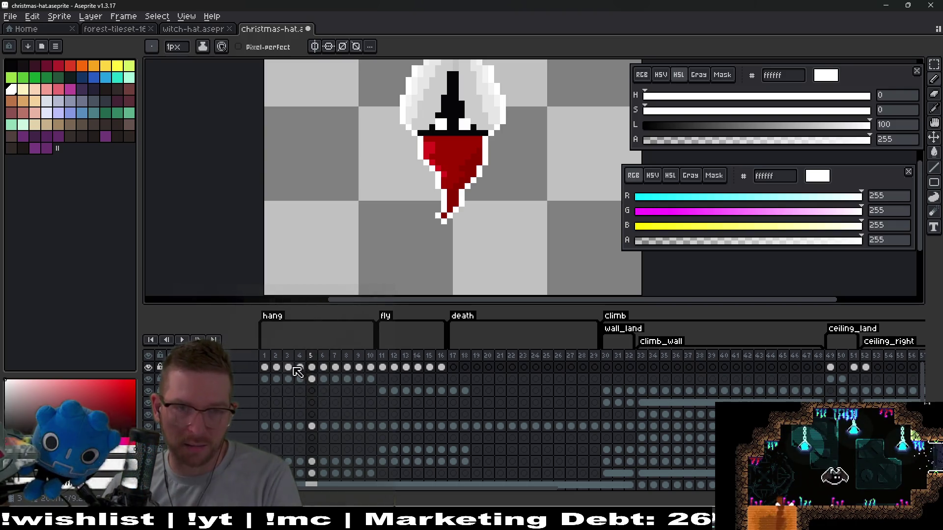
Step: Sample the light grey f0f0f0 from frame 3's pom-pom and paint the first pom-pom pixels on frame 5
{"action": "left_click", "coordinate": [289, 367]}
{"action": "scroll", "coordinate": [468, 223], "scroll_direction": "up", "scroll_amount": 2}
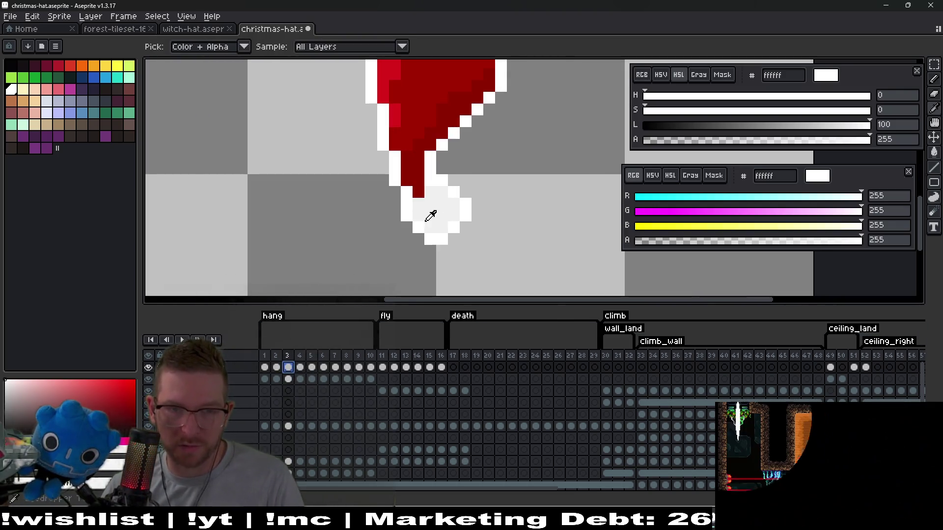
{"action": "left_click", "coordinate": [437, 234], "text": "alt"}
{"action": "scroll", "coordinate": [446, 223], "scroll_direction": "up", "scroll_amount": 1}
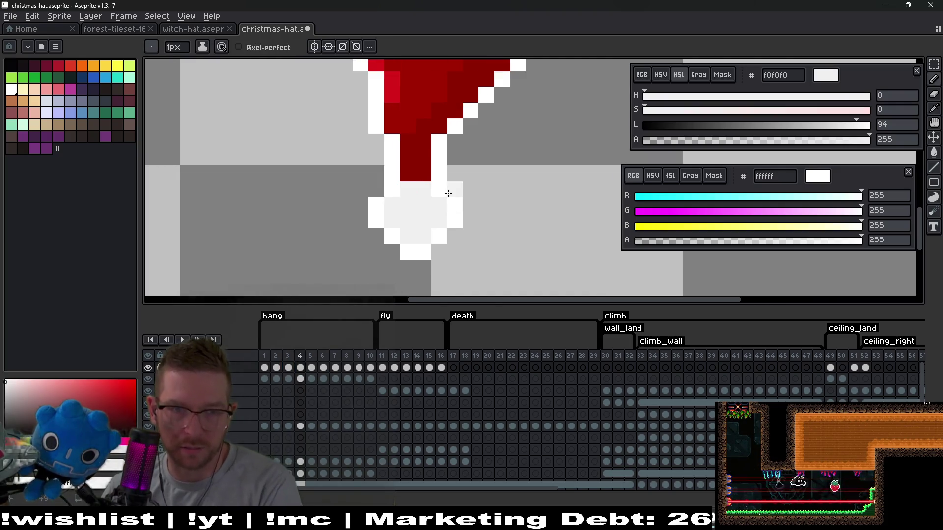
{"action": "key", "text": "Right"}
{"action": "key", "text": "Right"}
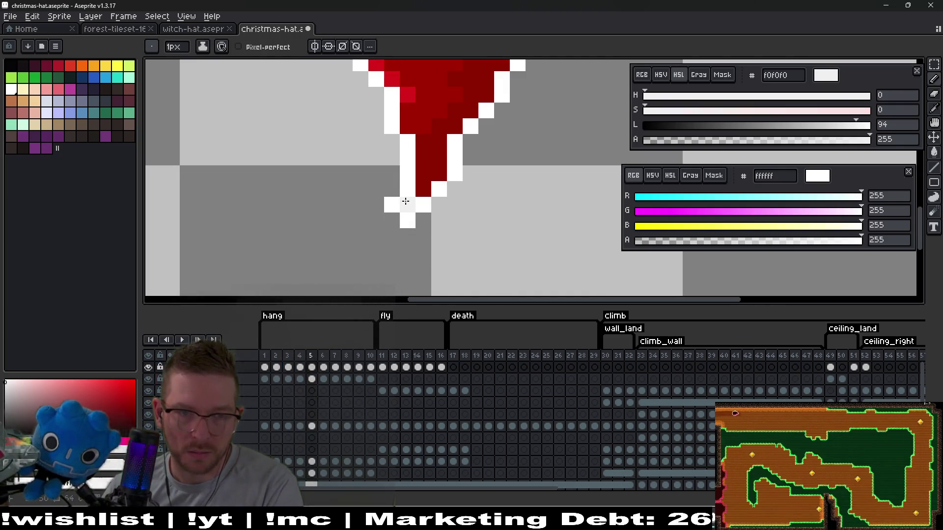
{"action": "scroll", "coordinate": [411, 212], "scroll_direction": "up", "scroll_amount": 1}
{"action": "left_click", "coordinate": [407, 199]}
{"action": "left_click", "coordinate": [385, 225]}
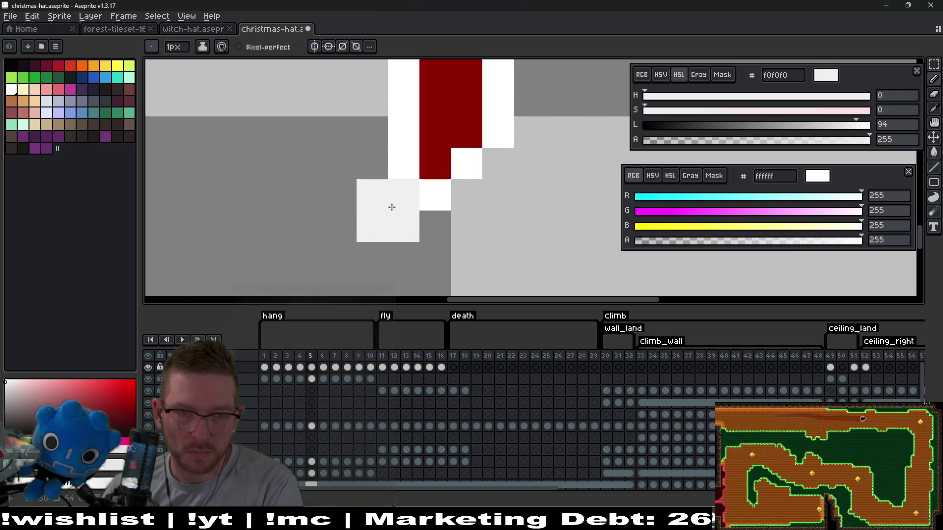
{"action": "left_click", "coordinate": [435, 225]}
Step: Compare with the earlier frame, then extend the pom-pom's right and left edges and add pixels beneath it
{"action": "scroll", "coordinate": [442, 216], "scroll_direction": "down", "scroll_amount": 2}
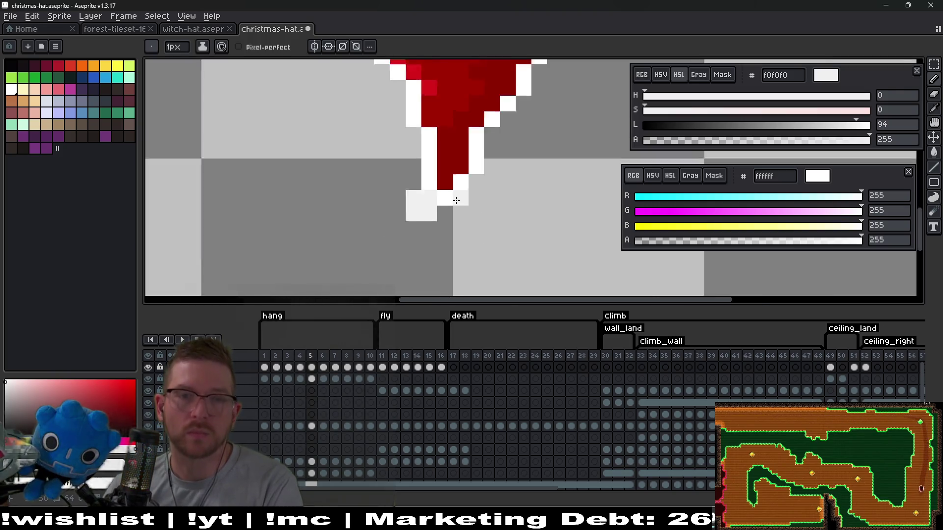
{"action": "key", "text": "Left"}
{"action": "key", "text": "Left"}
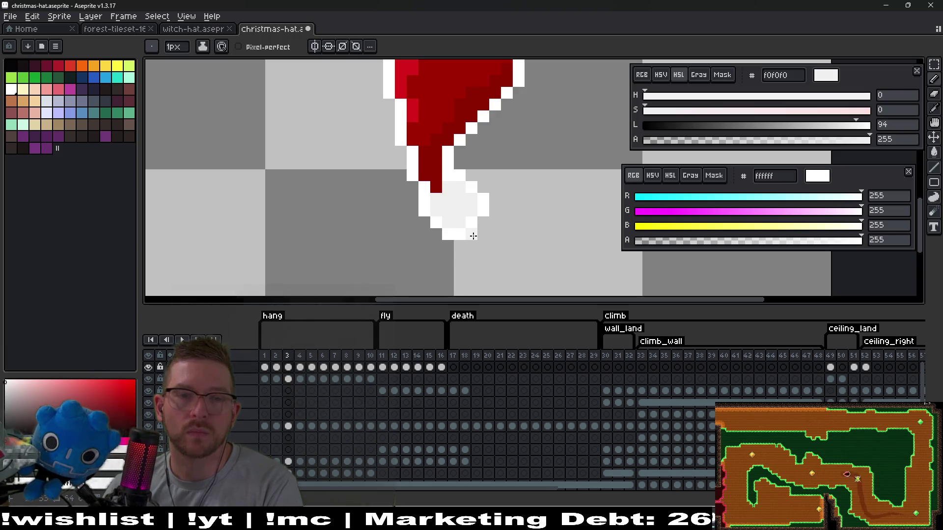
{"action": "key", "text": "Right"}
{"action": "key", "text": "Right"}
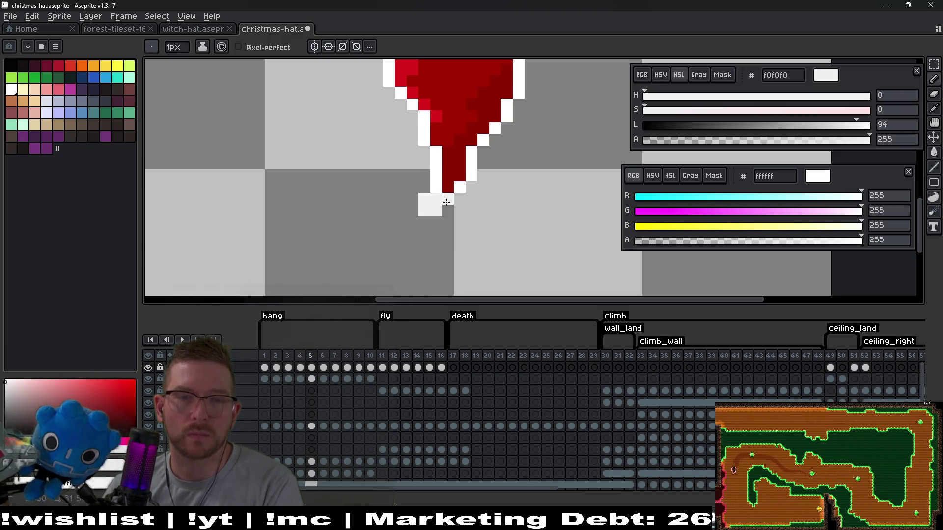
{"action": "left_click", "coordinate": [446, 202]}
{"action": "scroll", "coordinate": [446, 202], "scroll_direction": "up", "scroll_amount": 3}
{"action": "left_click_drag", "start_coordinate": [466, 174], "coordinate": [468, 206]}
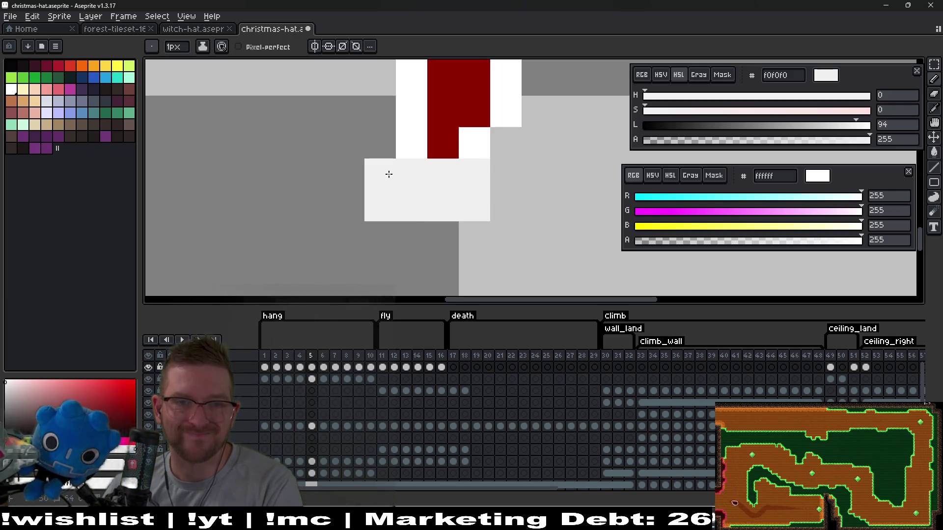
{"action": "left_click_drag", "start_coordinate": [389, 174], "coordinate": [383, 200]}
{"action": "right_click", "coordinate": [386, 168]}
{"action": "right_click", "coordinate": [391, 201]}
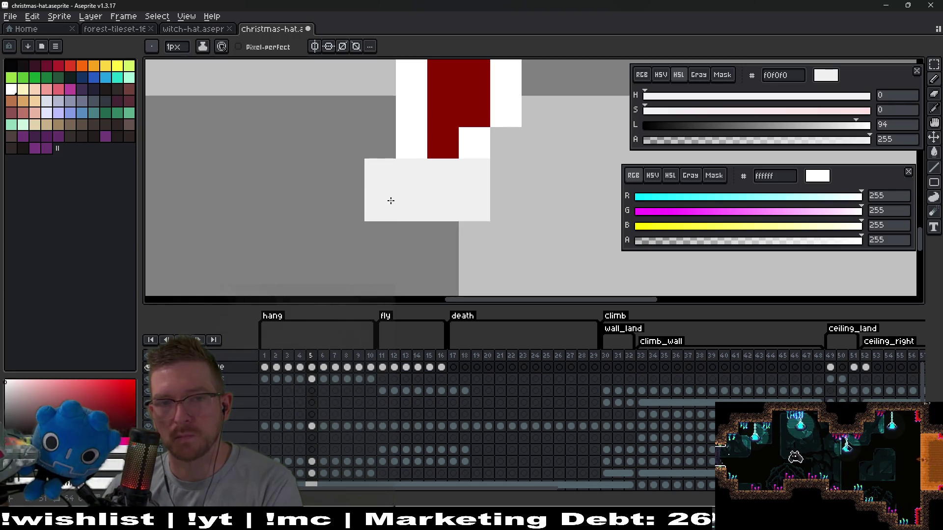
{"action": "left_click", "coordinate": [445, 234]}
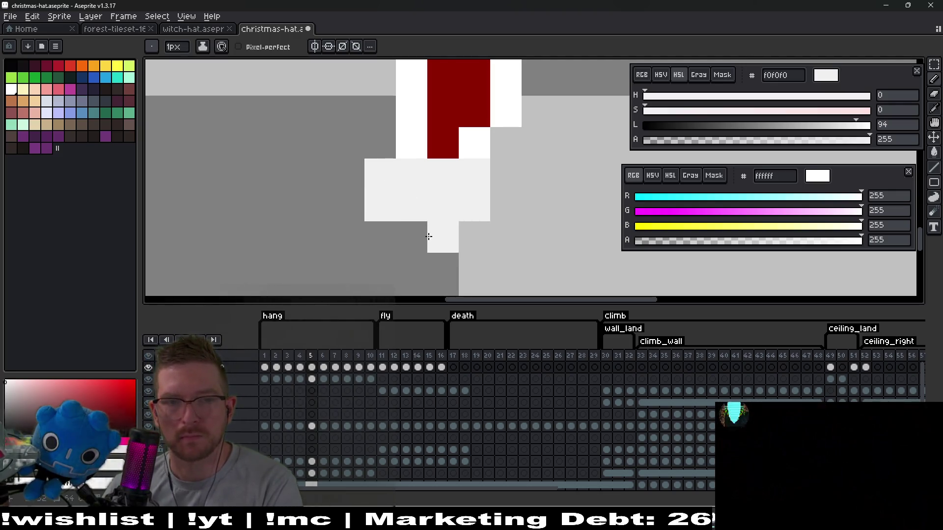
{"action": "left_click", "coordinate": [412, 237]}
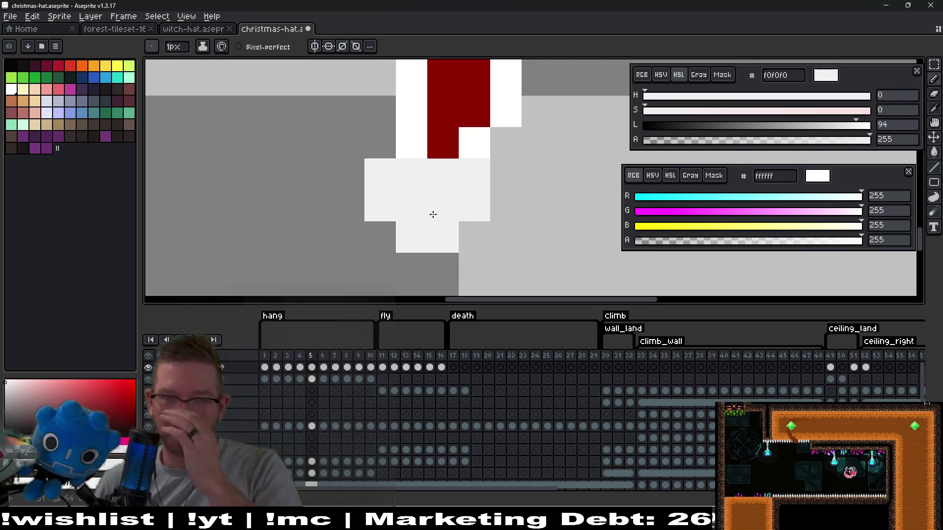
Step: Play the animation to preview the hat, then return to the pencil
{"action": "scroll", "coordinate": [444, 177], "scroll_direction": "down", "scroll_amount": 3}
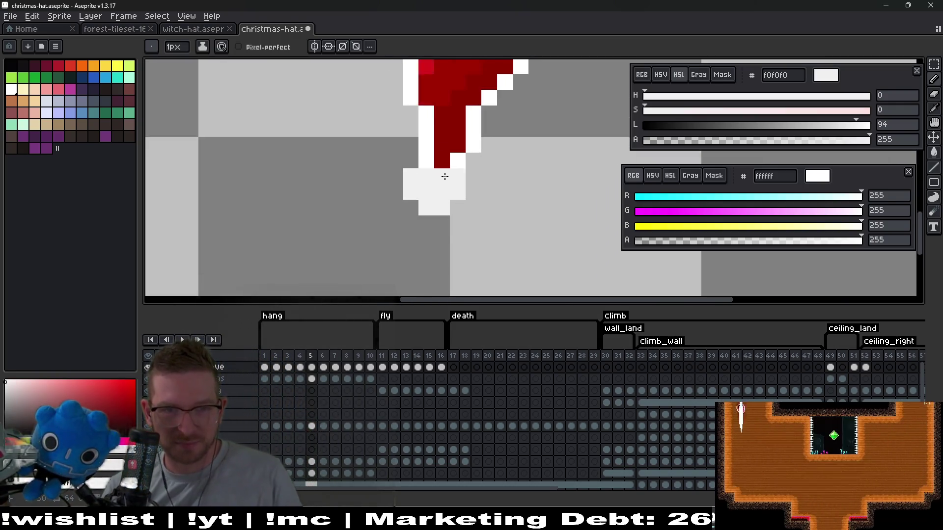
{"action": "scroll", "coordinate": [444, 176], "scroll_direction": "up", "scroll_amount": 2}
{"action": "key", "text": "e"}
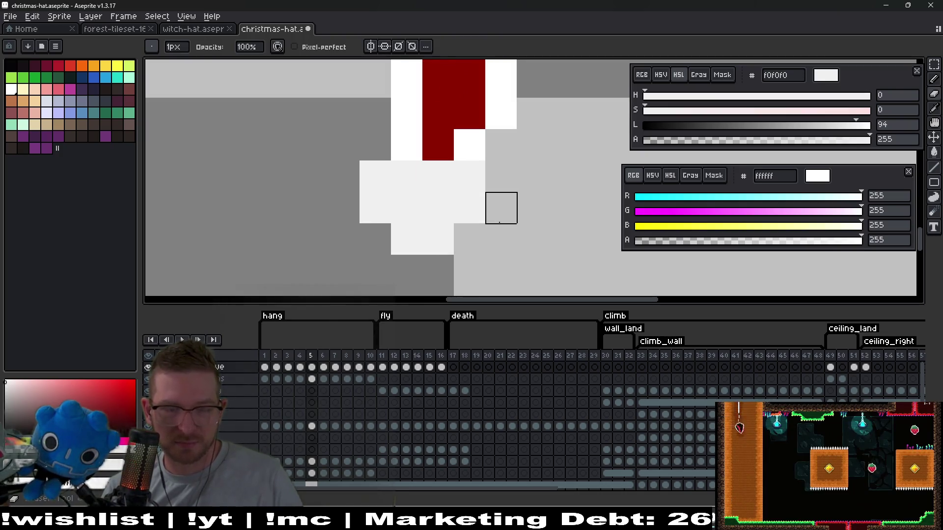
{"action": "key", "text": "v"}
{"action": "key", "text": "Return"}
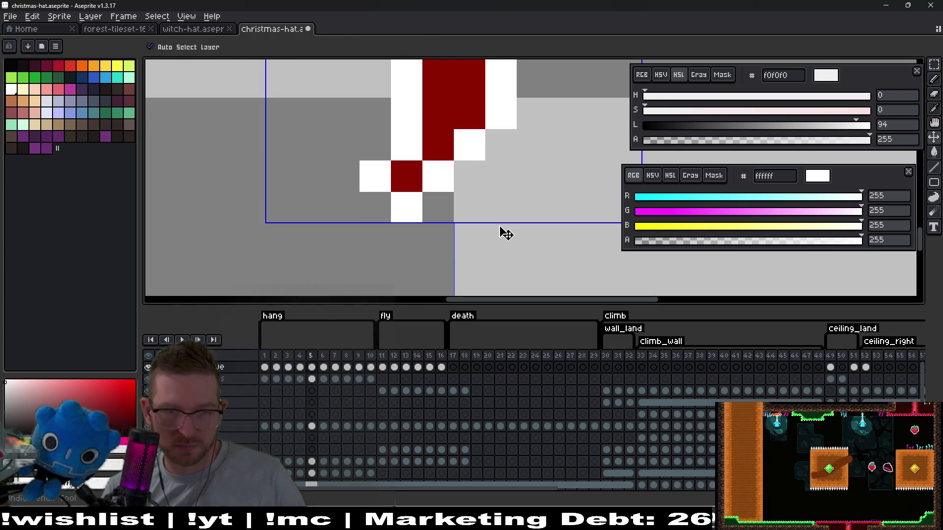
{"action": "key", "text": "e"}
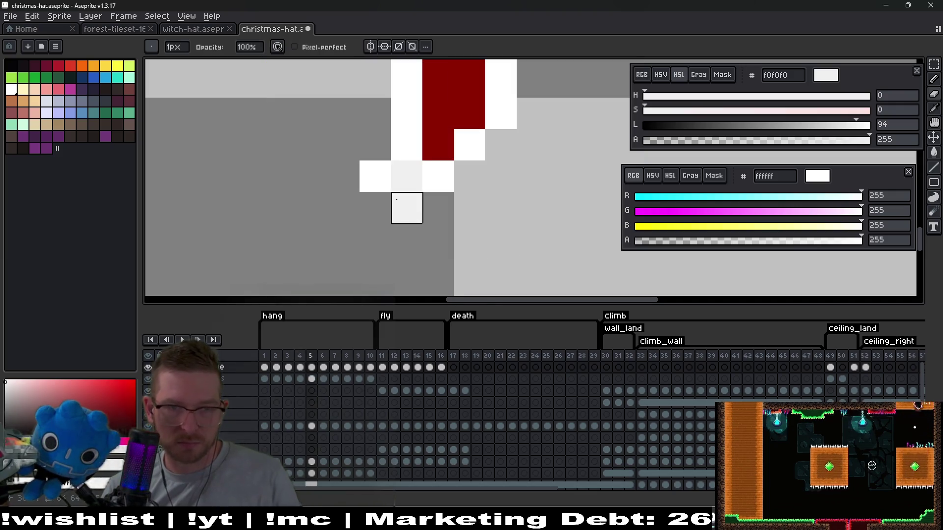
{"action": "key", "text": "b"}
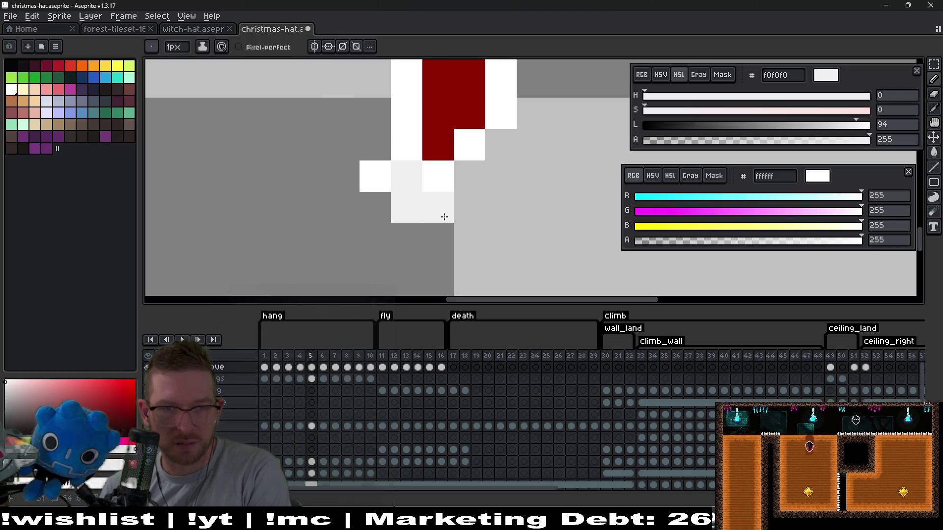
Step: Paint three more pom-pom pixels light grey
{"action": "left_click_drag", "start_coordinate": [448, 208], "coordinate": [465, 205]}
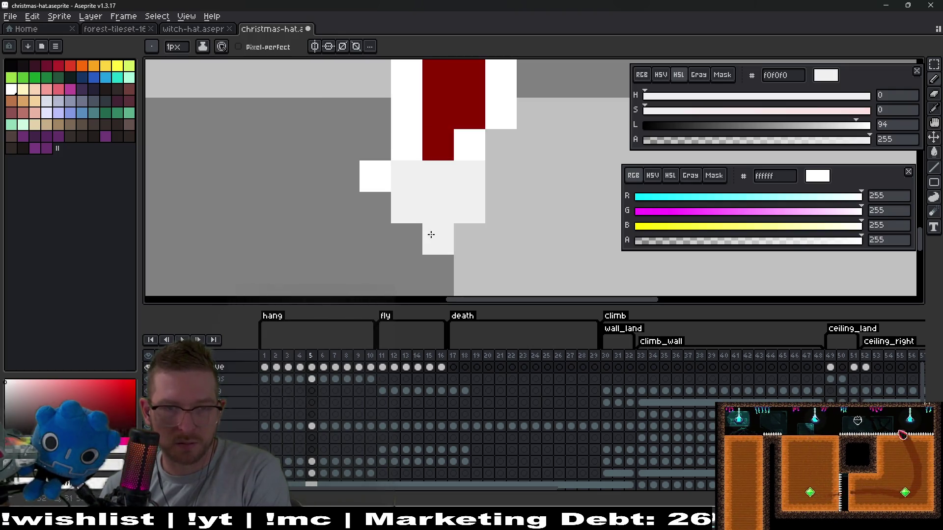
{"action": "left_click", "coordinate": [403, 142]}
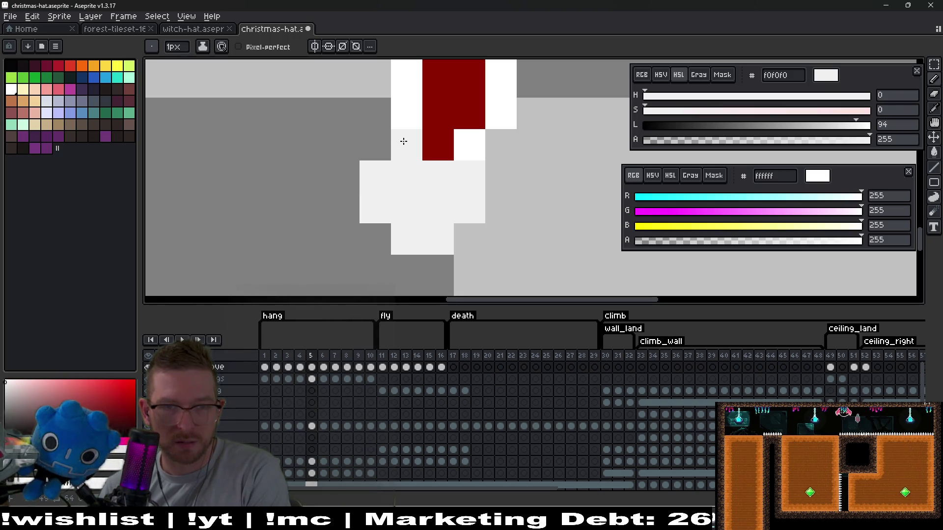
{"action": "scroll", "coordinate": [495, 237], "scroll_direction": "down", "scroll_amount": 5}
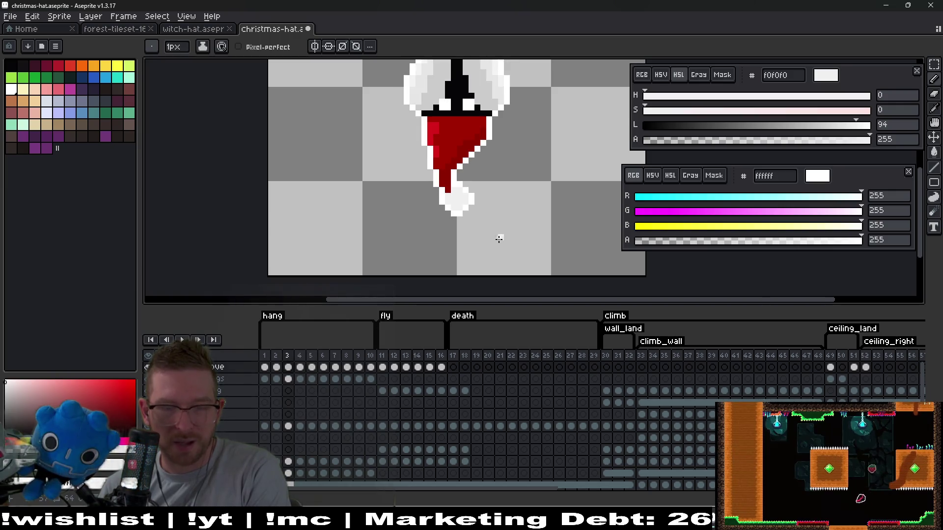
{"action": "scroll", "coordinate": [498, 239], "scroll_direction": "up", "scroll_amount": 2}
Step: Copy frame 3's pom-pom and paste it onto frame 5, placing it at the hat's tip
{"action": "key", "text": "m"}
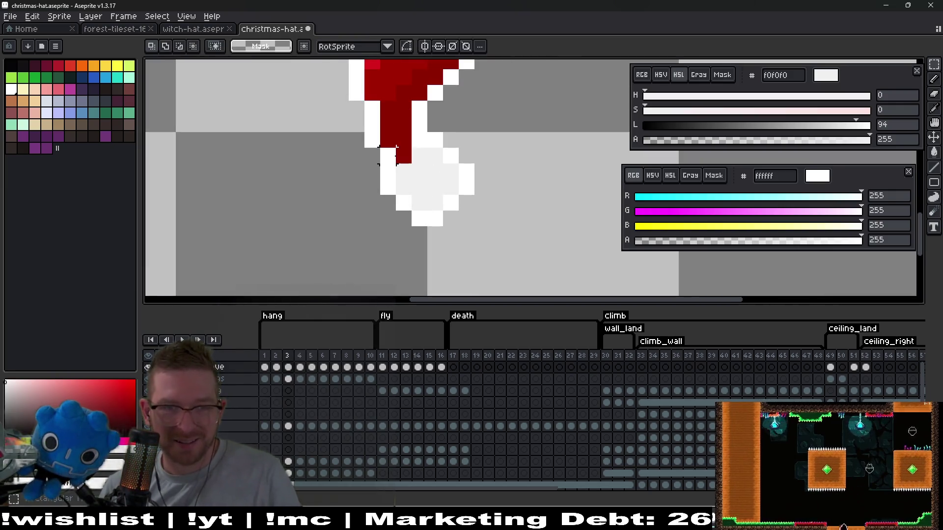
{"action": "left_click_drag", "start_coordinate": [394, 146], "coordinate": [476, 229]}
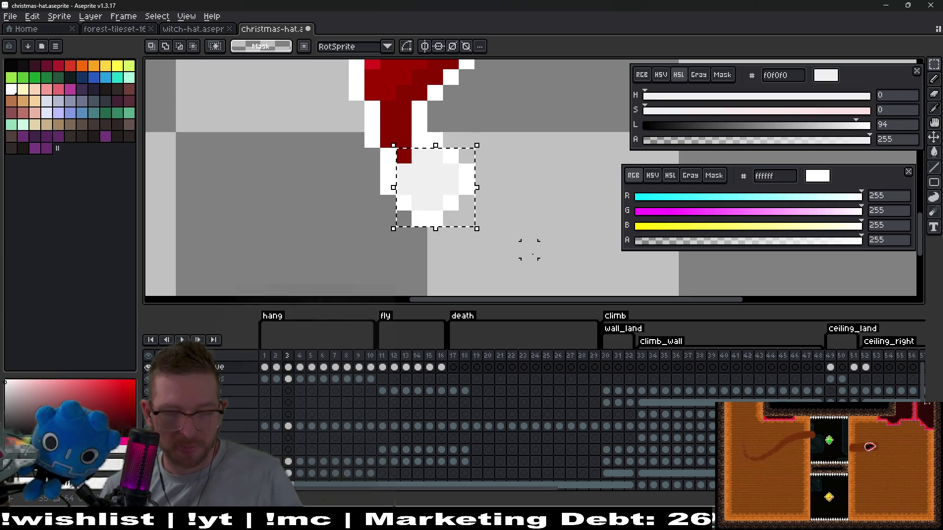
{"action": "left_click", "coordinate": [311, 367]}
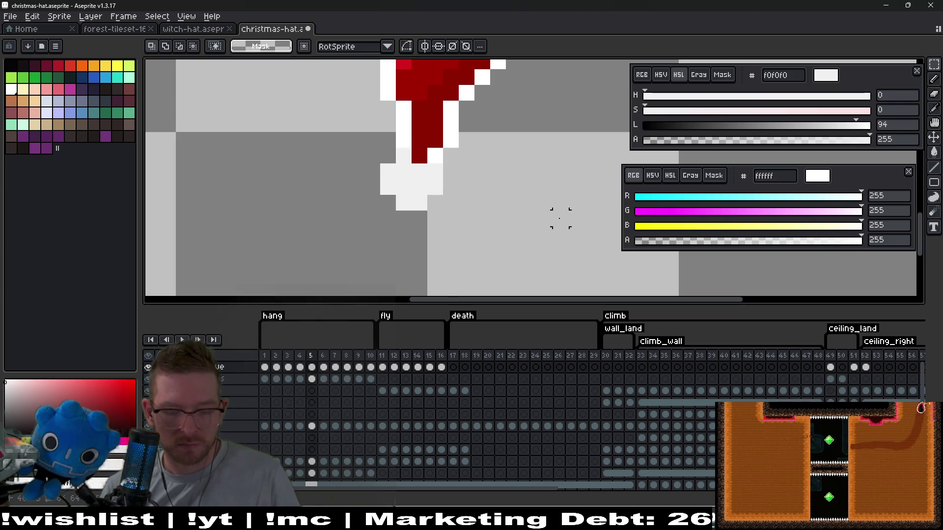
{"action": "key", "text": "ctrl+v"}
{"action": "mouse_move", "coordinate": [432, 199]}
{"action": "left_mouse_down"}
{"action": "mouse_move", "coordinate": [482, 204]}
{"action": "mouse_move", "coordinate": [467, 194]}
{"action": "mouse_move", "coordinate": [533, 223]}
{"action": "left_mouse_up"}
{"action": "key", "text": "Escape"}
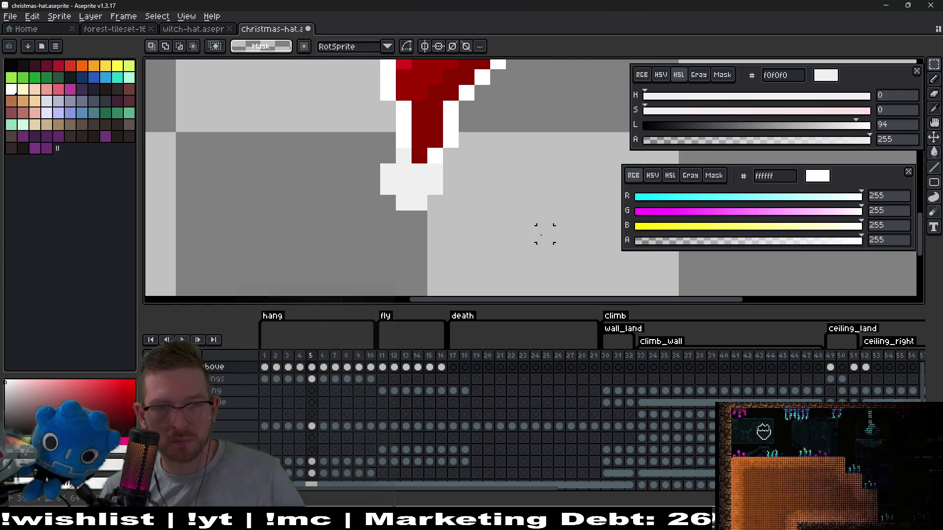
{"action": "key", "text": "Left"}
{"action": "key", "text": "Left"}
{"action": "key", "text": "Right"}
{"action": "key", "text": "Right"}
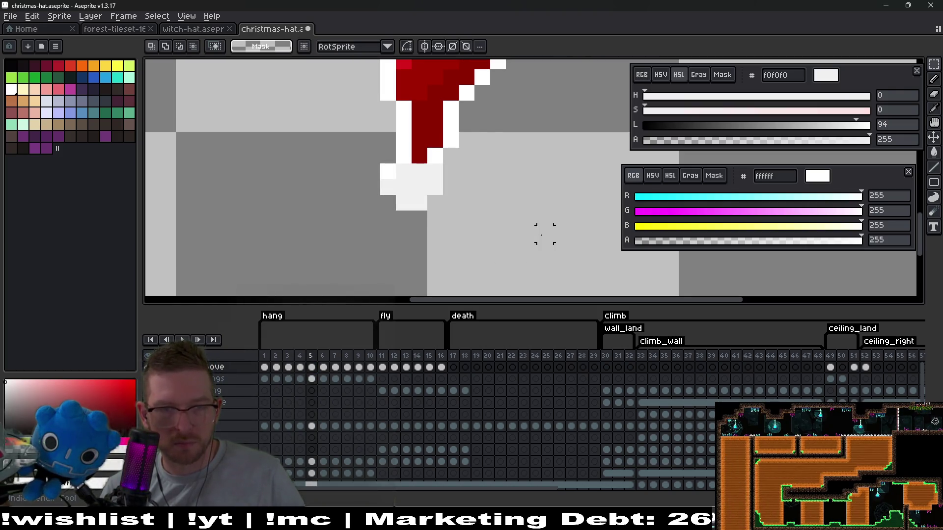
{"action": "key", "text": "ctrl+z"}
{"action": "key", "text": "ctrl+z"}
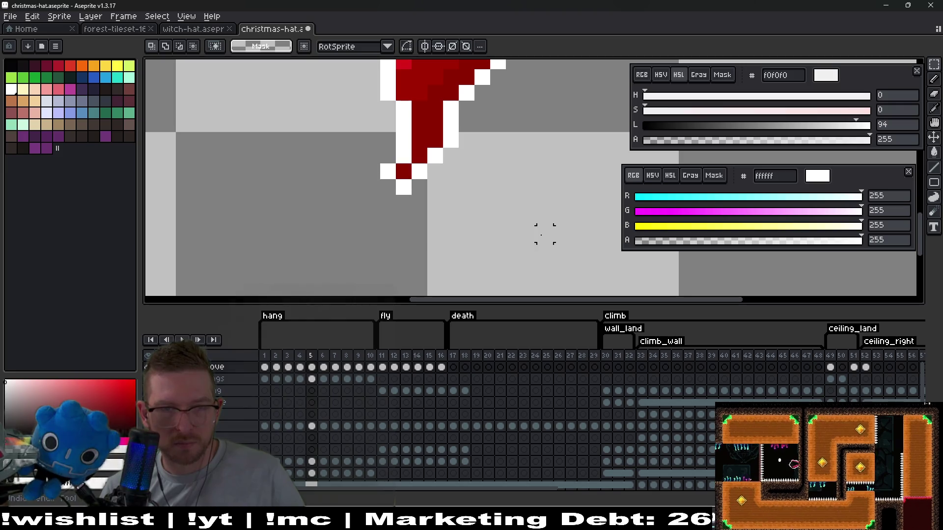
{"action": "key", "text": "ctrl+v"}
{"action": "mouse_move", "coordinate": [457, 200]}
{"action": "left_mouse_down"}
{"action": "mouse_move", "coordinate": [352, 213]}
{"action": "mouse_move", "coordinate": [397, 213]}
{"action": "left_mouse_up"}
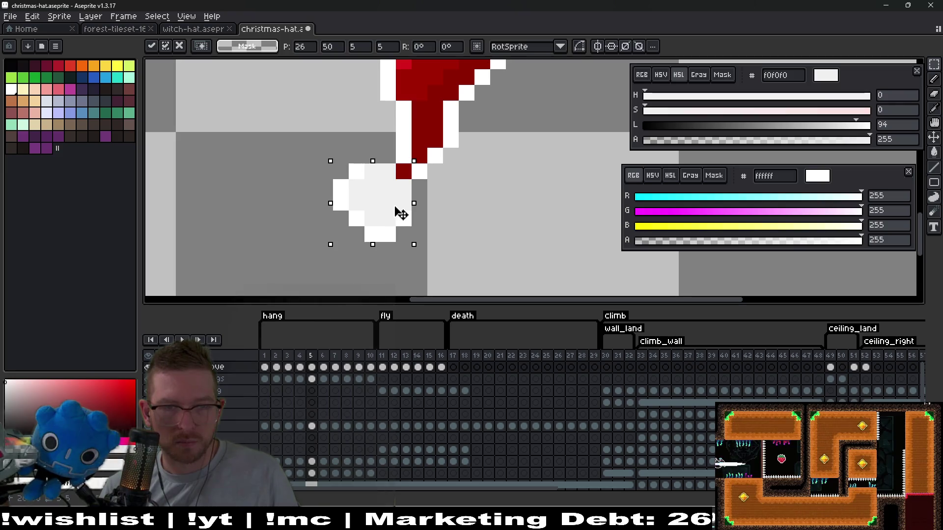
{"action": "key", "text": "b"}
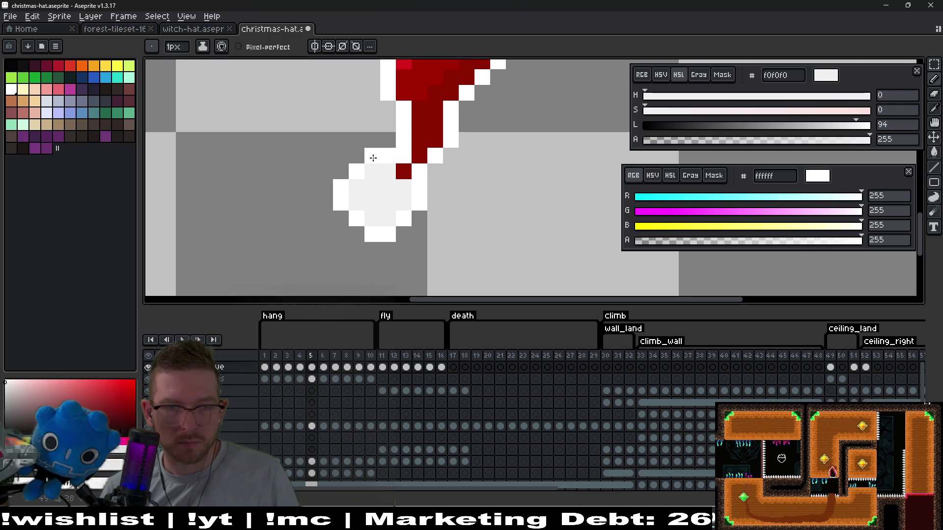
Step: Select and copy the pom-pom on frame 5, then go to frame 6
{"action": "scroll", "coordinate": [435, 184], "scroll_direction": "down", "scroll_amount": 2}
{"action": "scroll", "coordinate": [442, 199], "scroll_direction": "up", "scroll_amount": 2}
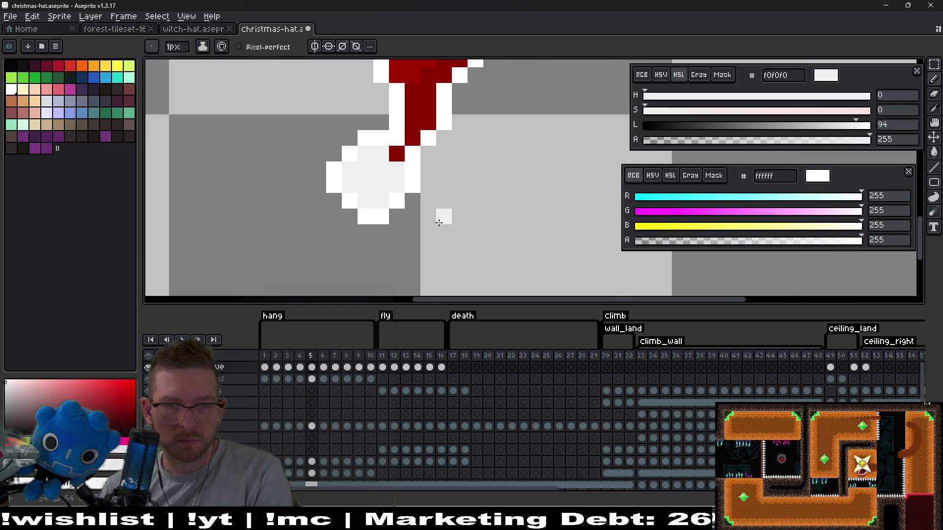
{"action": "key", "text": "ctrl+z"}
{"action": "key", "text": "ctrl+y"}
{"action": "key", "text": "m"}
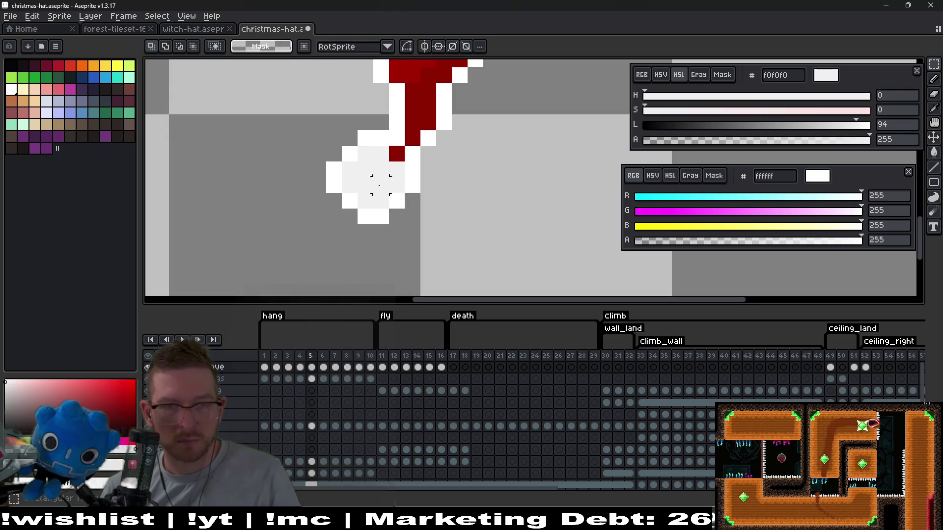
{"action": "left_click_drag", "start_coordinate": [309, 145], "coordinate": [422, 240]}
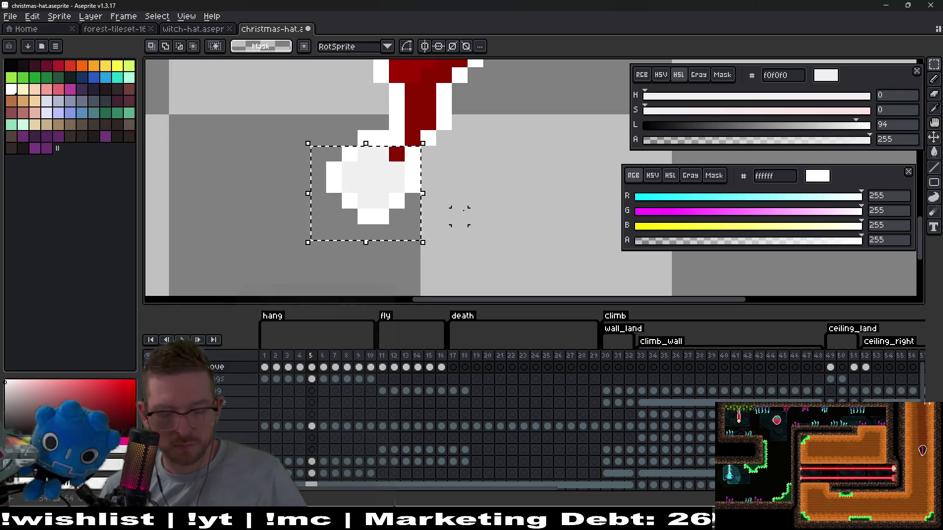
{"action": "key", "text": "ctrl+d"}
{"action": "key", "text": "Right"}
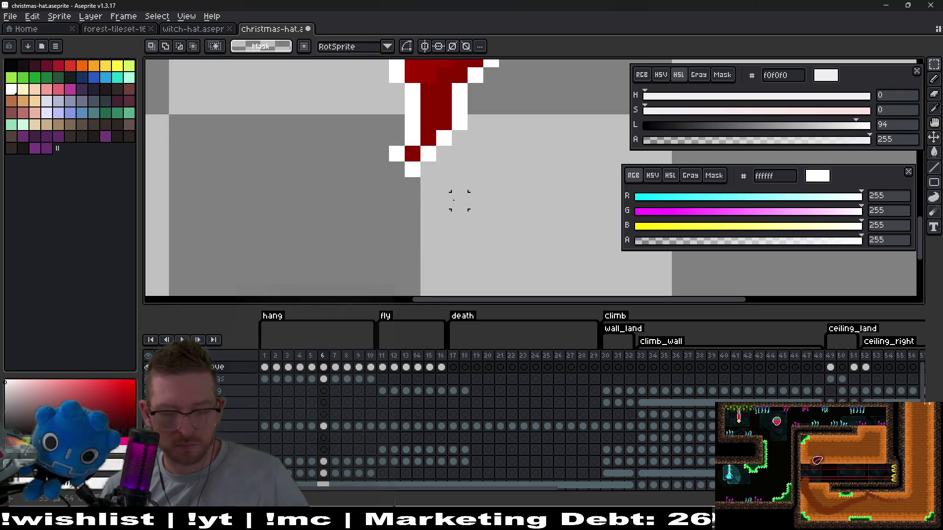
Step: Paste the pom-pom onto frames 6 and 7, positioning it under the hat tip
{"action": "key", "text": "ctrl+v"}
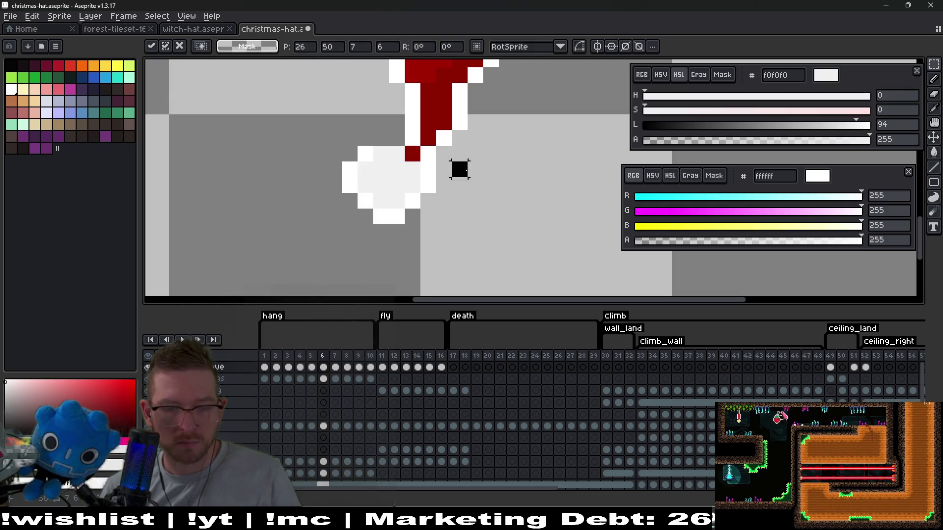
{"action": "key", "text": "Return"}
{"action": "scroll", "coordinate": [476, 191], "scroll_direction": "down", "scroll_amount": 3}
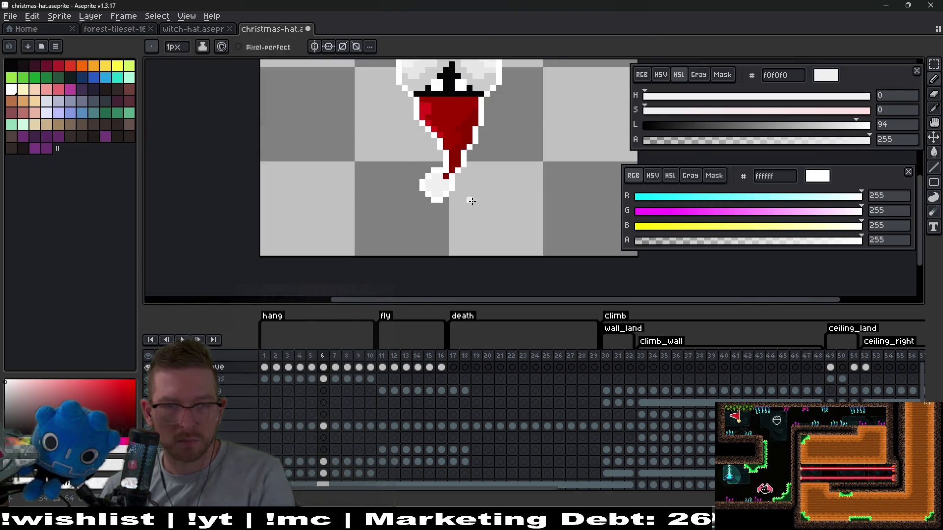
{"action": "key", "text": "Right"}
{"action": "scroll", "coordinate": [461, 191], "scroll_direction": "up", "scroll_amount": 3}
{"action": "key", "text": "ctrl+v"}
{"action": "left_click_drag", "start_coordinate": [400, 192], "coordinate": [423, 184]}
{"action": "key", "text": "Return"}
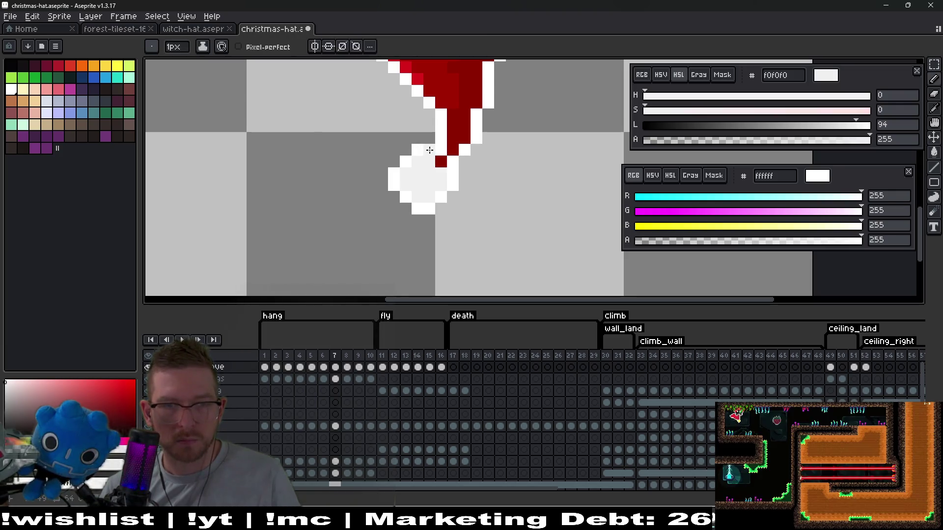
Step: Step through the frames to review the pom-pom, then select frame 7's pom-pom
{"action": "scroll", "coordinate": [488, 183], "scroll_direction": "down", "scroll_amount": 2}
{"action": "key", "text": "Right"}
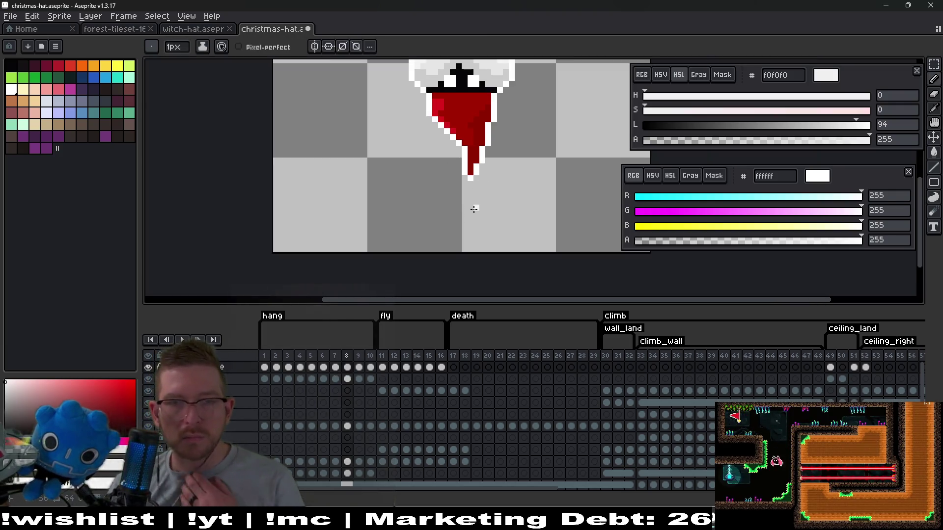
{"action": "scroll", "coordinate": [458, 181], "scroll_direction": "up", "scroll_amount": 2}
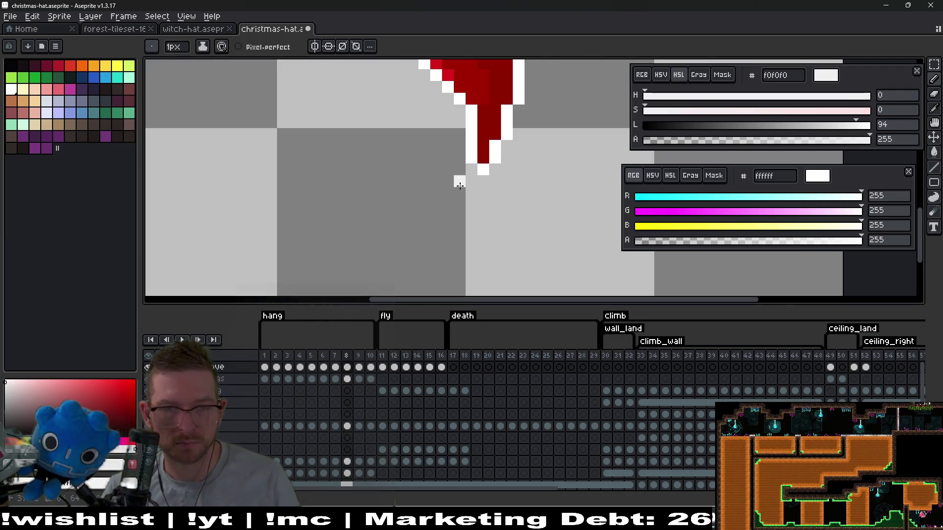
{"action": "left_click", "coordinate": [276, 379]}
{"action": "key", "text": "Left"}
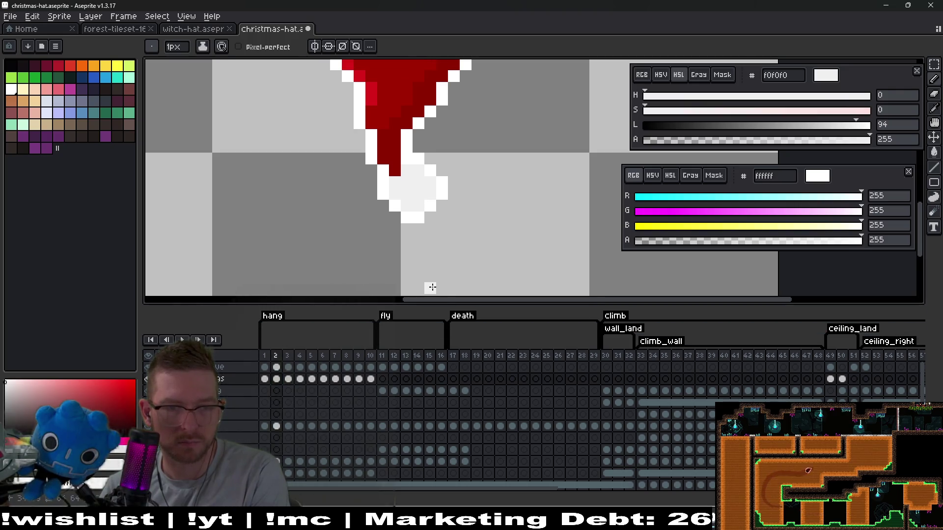
{"action": "key", "text": "Return"}
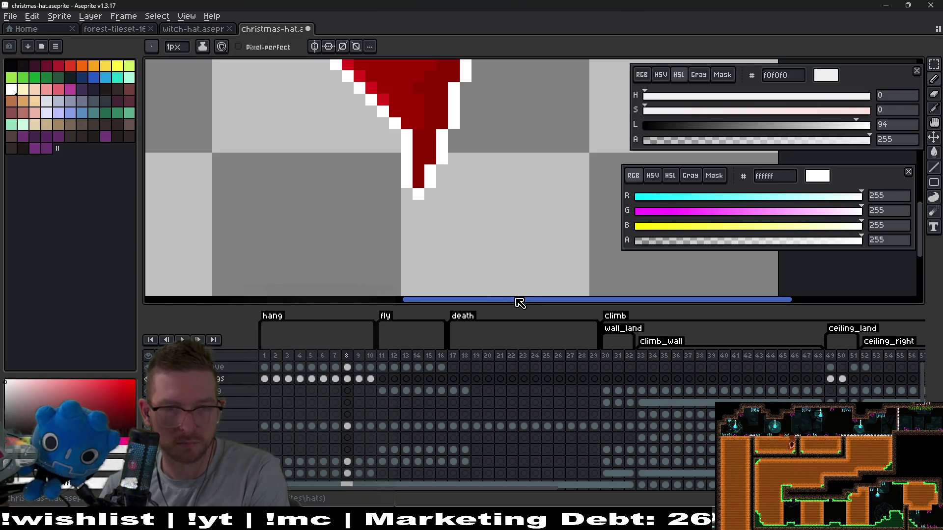
{"action": "key", "text": "Left"}
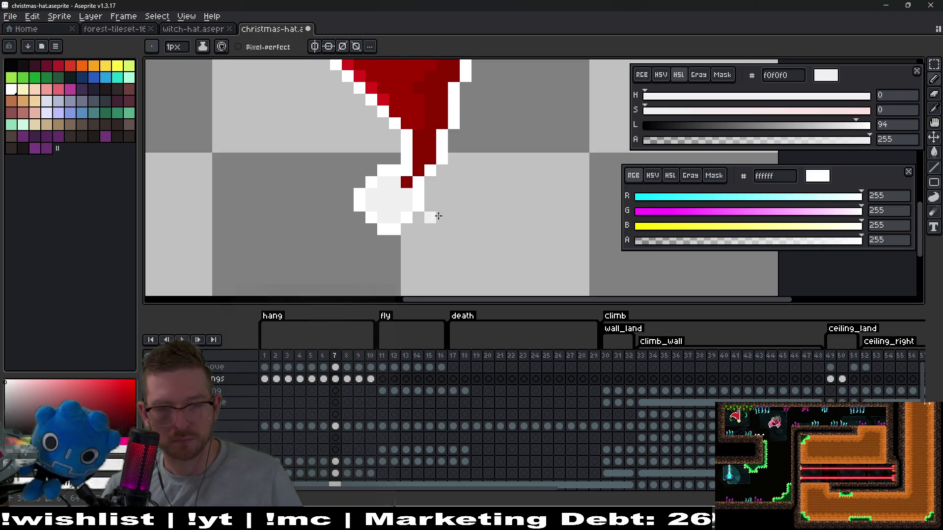
{"action": "key", "text": "m"}
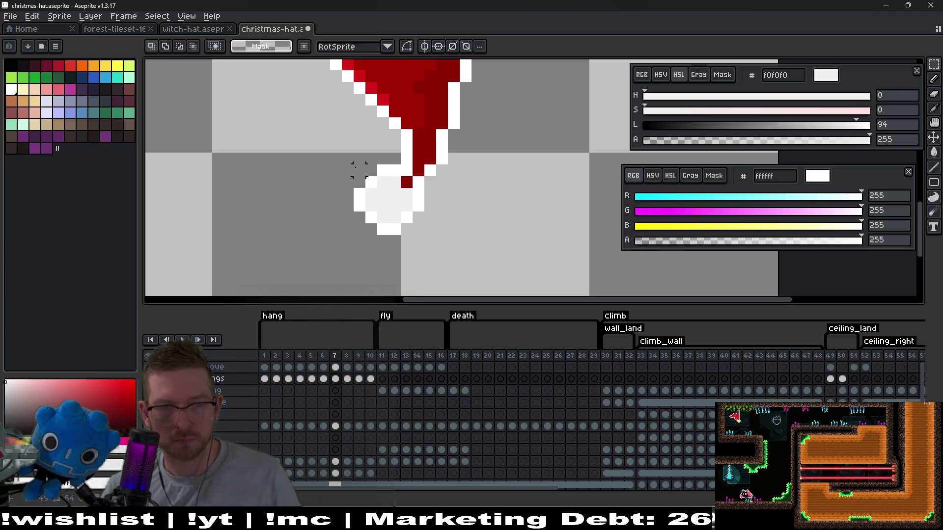
{"action": "left_click_drag", "start_coordinate": [419, 229], "coordinate": [421, 232]}
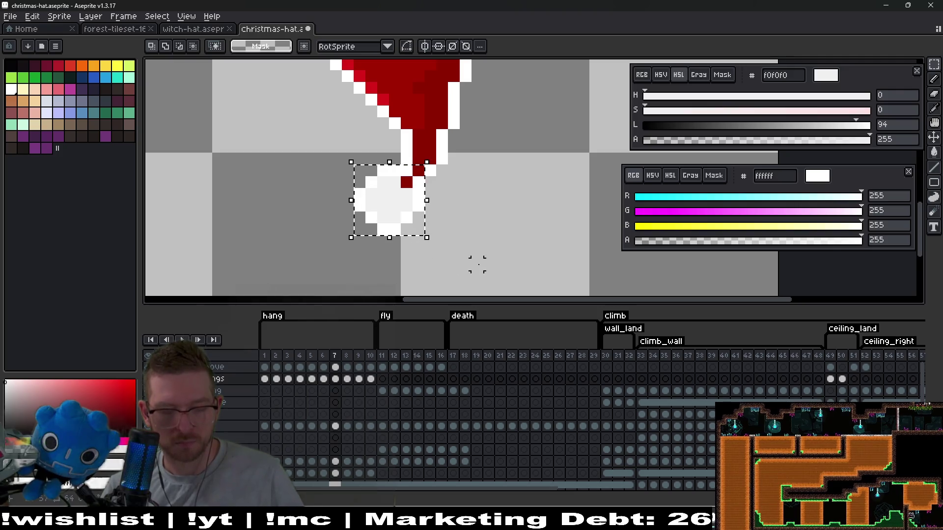
Step: Copy frame 7's pom-pom and paste it onto frame 8, comparing the two frames
{"action": "key", "text": "ctrl+t"}
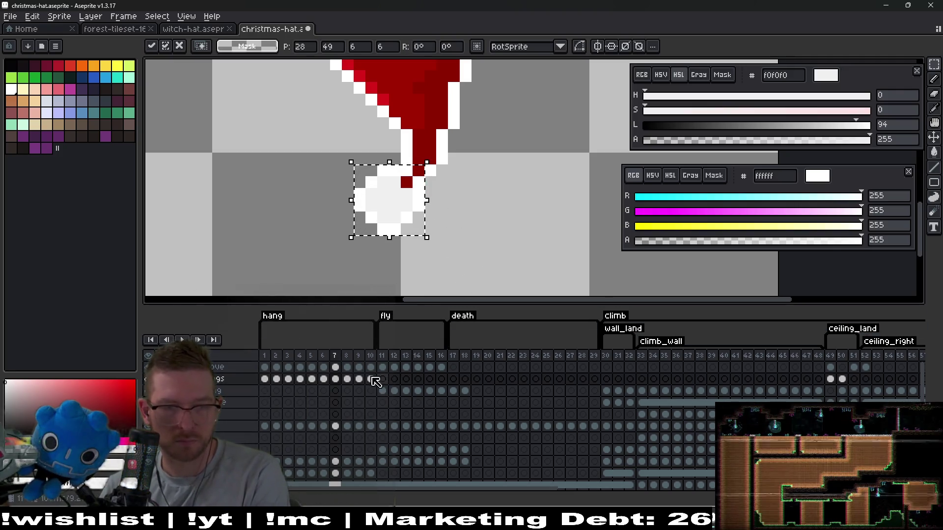
{"action": "key", "text": "Return"}
{"action": "key", "text": "Right"}
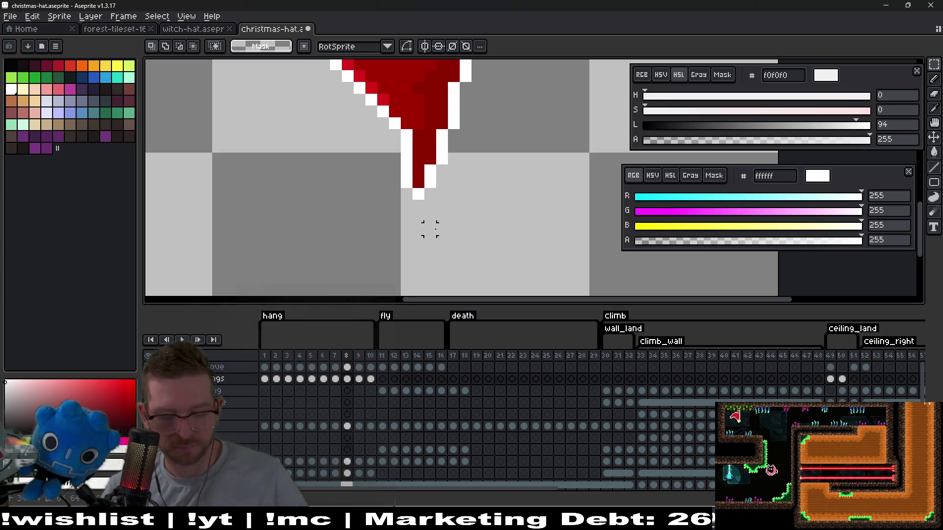
{"action": "key", "text": "ctrl+shift+d"}
{"action": "key", "text": "ctrl+t"}
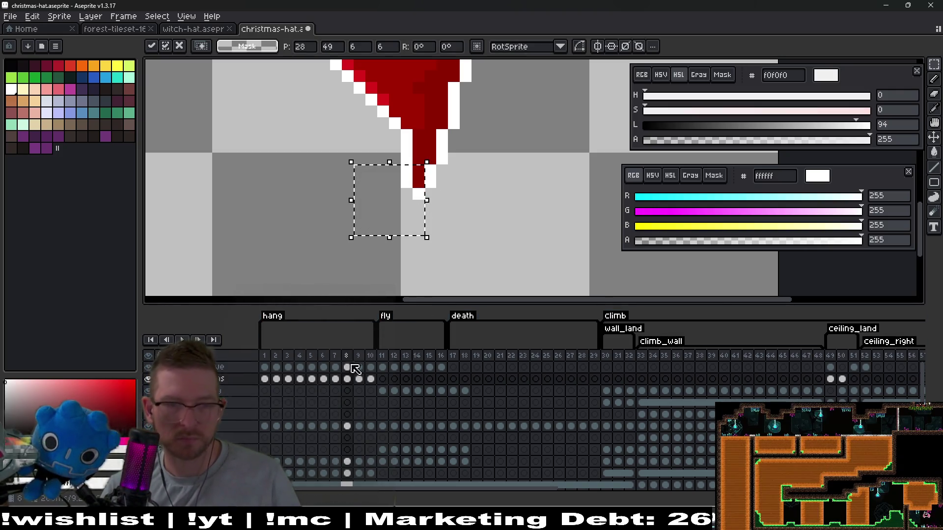
{"action": "left_click", "coordinate": [336, 367]}
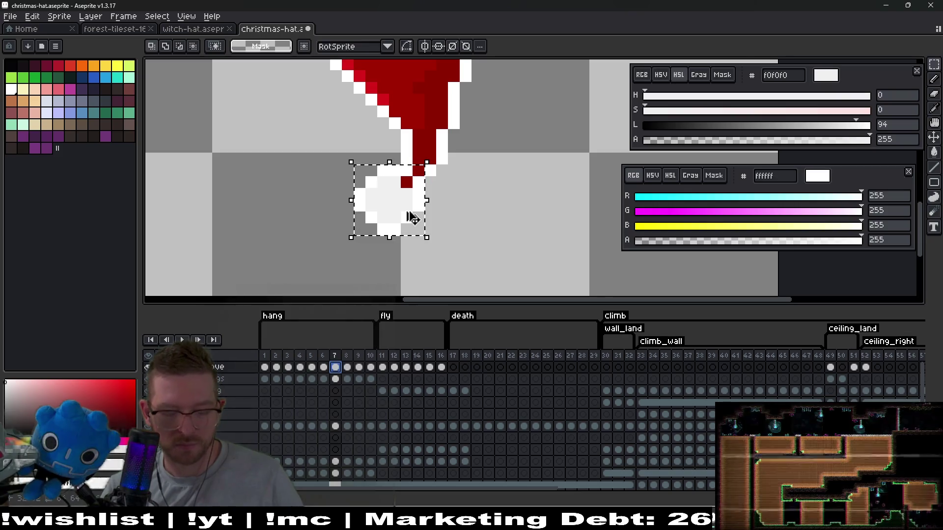
{"action": "left_click", "coordinate": [347, 367]}
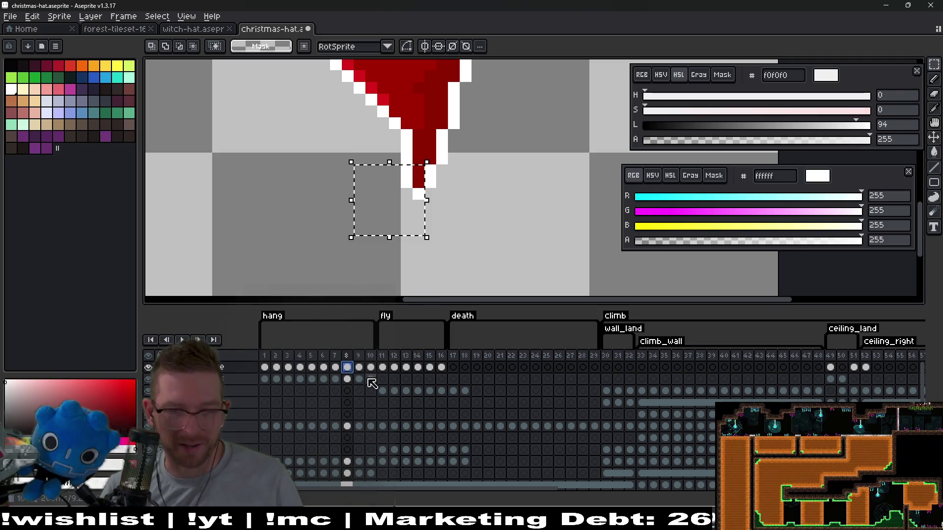
{"action": "left_click", "coordinate": [337, 370]}
{"action": "left_click", "coordinate": [412, 211]}
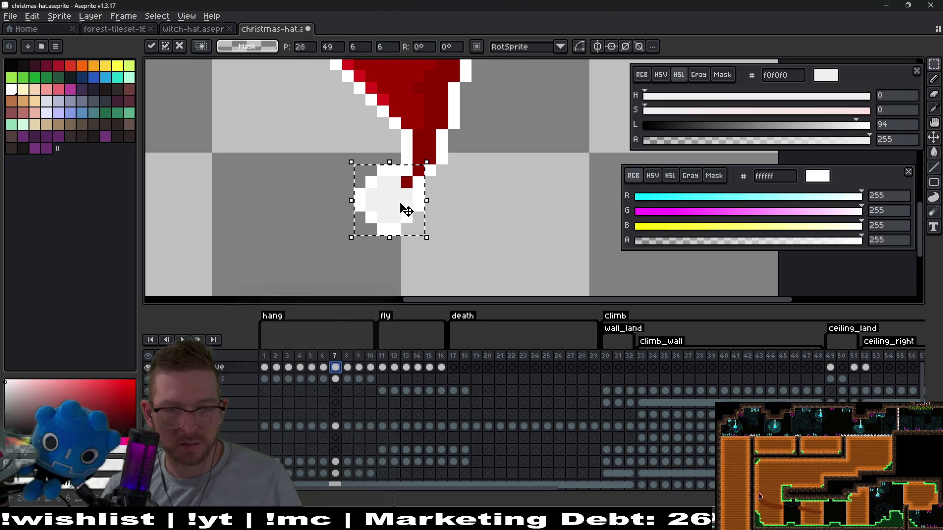
{"action": "left_click", "coordinate": [347, 368]}
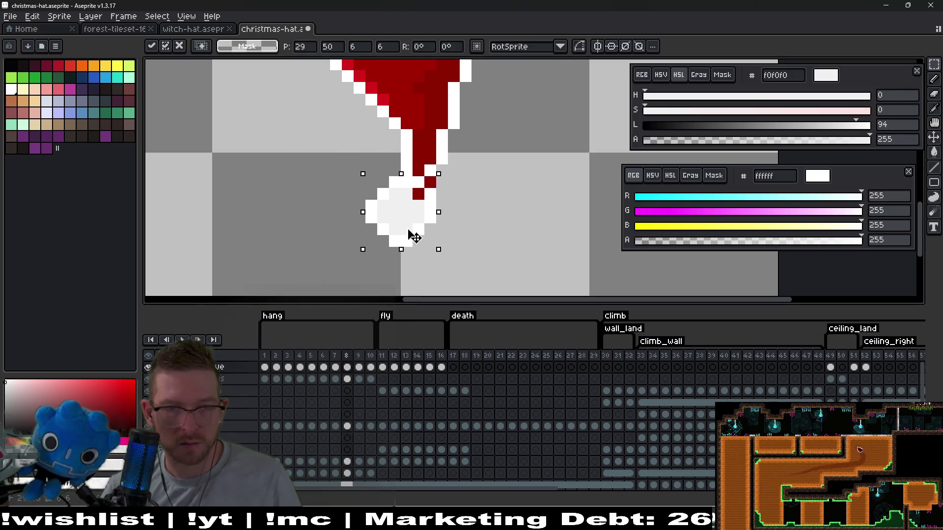
Step: Move the pasted pom-pom under frame 8's hat tip and nudge it into place
{"action": "left_click_drag", "start_coordinate": [411, 238], "coordinate": [446, 261]}
{"action": "key", "text": "Return"}
{"action": "key", "text": "b"}
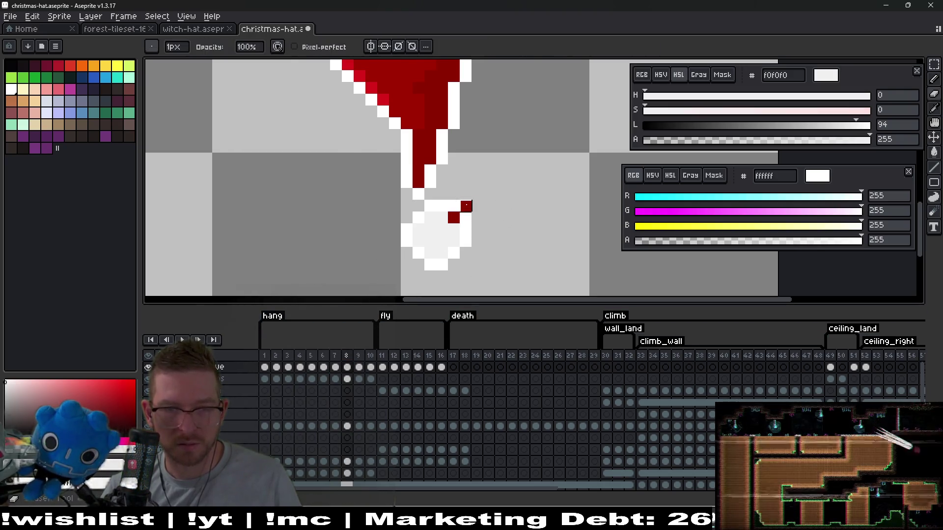
{"action": "scroll", "coordinate": [465, 217], "scroll_direction": "up", "scroll_amount": 3}
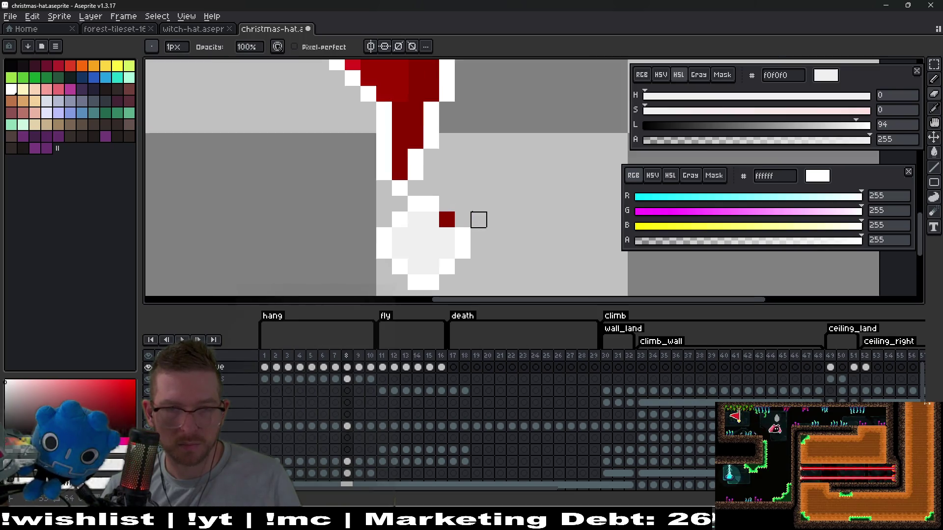
{"action": "key", "text": "v"}
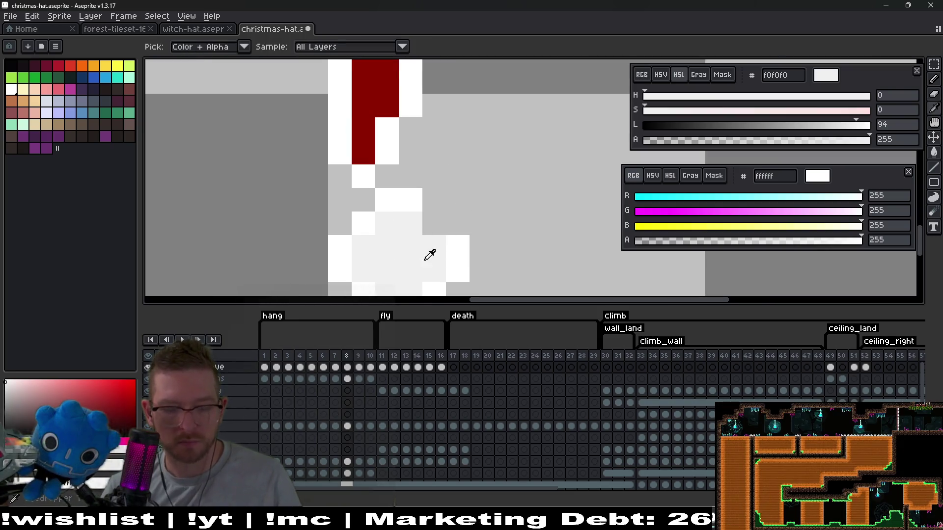
{"action": "left_click_drag", "start_coordinate": [420, 273], "coordinate": [363, 212]}
{"action": "scroll", "coordinate": [442, 223], "scroll_direction": "down", "scroll_amount": 4}
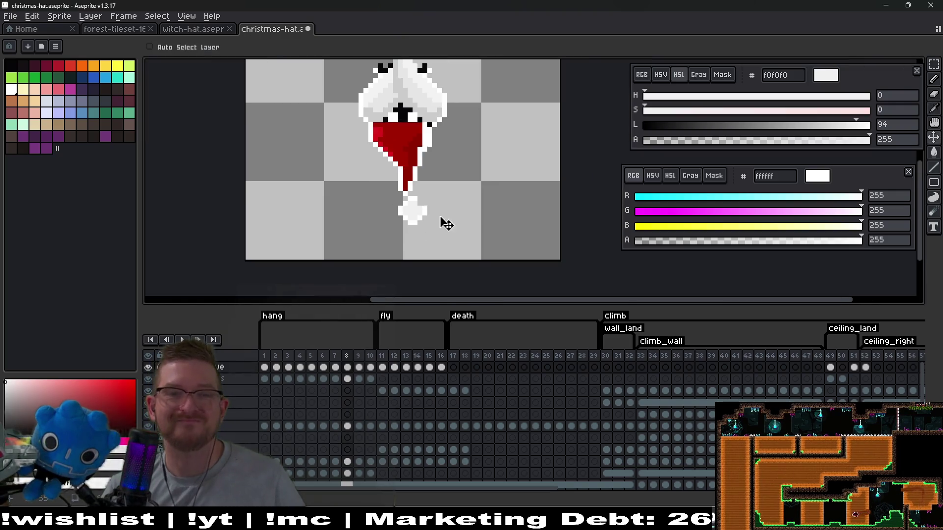
{"action": "scroll", "coordinate": [451, 221], "scroll_direction": "up", "scroll_amount": 2}
{"action": "key", "text": "m"}
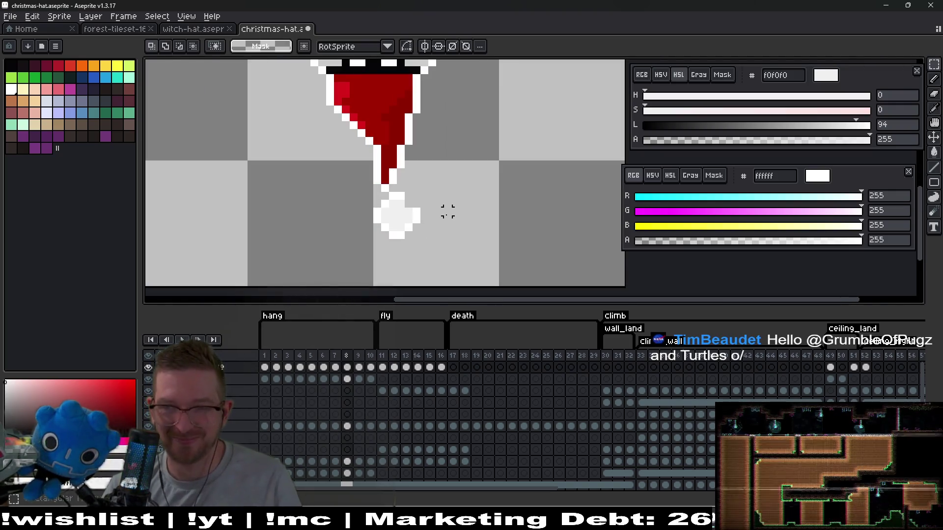
{"action": "mouse_move", "coordinate": [377, 195]}
{"action": "left_mouse_down"}
{"action": "mouse_move", "coordinate": [425, 245]}
{"action": "mouse_move", "coordinate": [399, 216]}
{"action": "mouse_move", "coordinate": [384, 220]}
{"action": "left_mouse_up"}
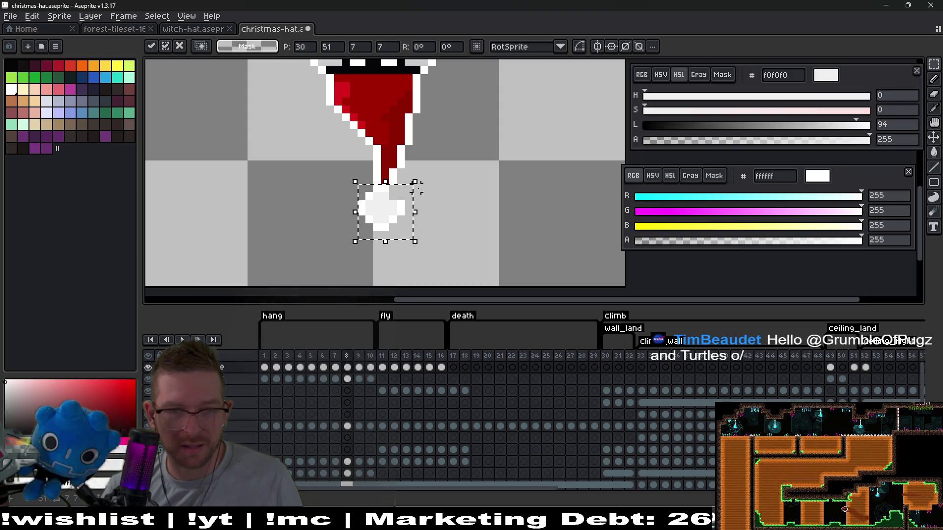
{"action": "left_click_drag", "start_coordinate": [387, 226], "coordinate": [403, 226]}
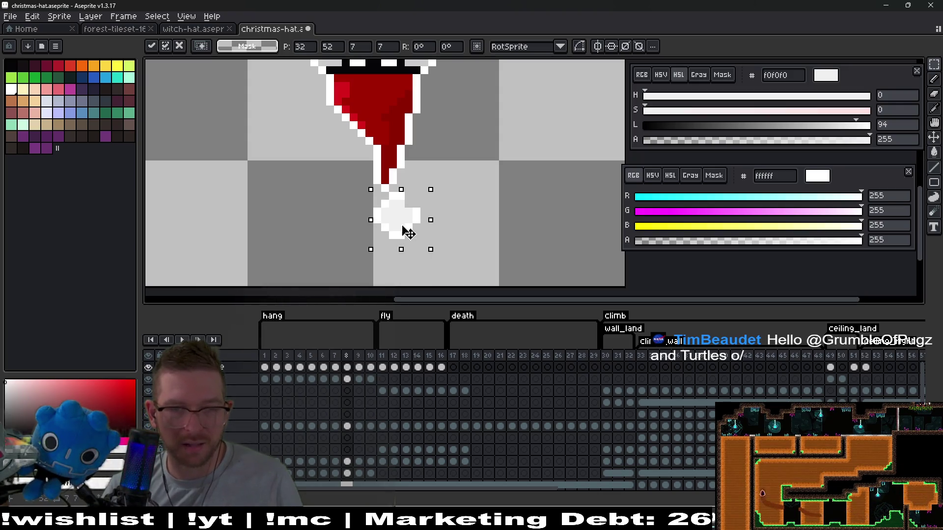
{"action": "left_click", "coordinate": [471, 196]}
Step: Shift the pom-pom up-left against the tip, then sample a white from the canvas
{"action": "scroll", "coordinate": [454, 221], "scroll_direction": "up", "scroll_amount": 1}
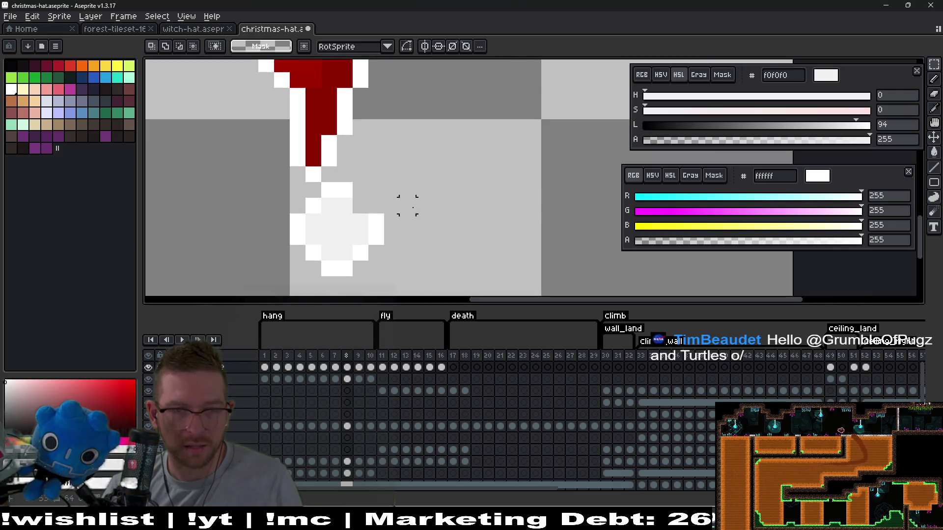
{"action": "key", "text": "b"}
{"action": "key", "text": "m"}
{"action": "left_click_drag", "start_coordinate": [289, 182], "coordinate": [381, 272]}
{"action": "mouse_move", "coordinate": [326, 242]}
{"action": "left_mouse_down"}
{"action": "mouse_move", "coordinate": [326, 225]}
{"action": "mouse_move", "coordinate": [309, 214]}
{"action": "left_mouse_up"}
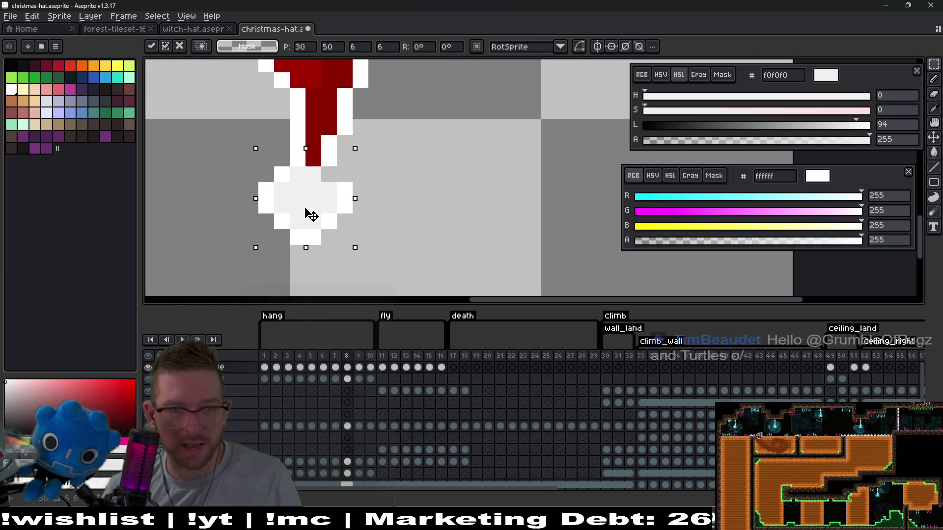
{"action": "left_click", "coordinate": [391, 175]}
{"action": "key", "text": "i"}
{"action": "left_click", "coordinate": [333, 154]}
{"action": "key", "text": "b"}
{"action": "scroll", "coordinate": [332, 153], "scroll_direction": "down", "scroll_amount": 3}
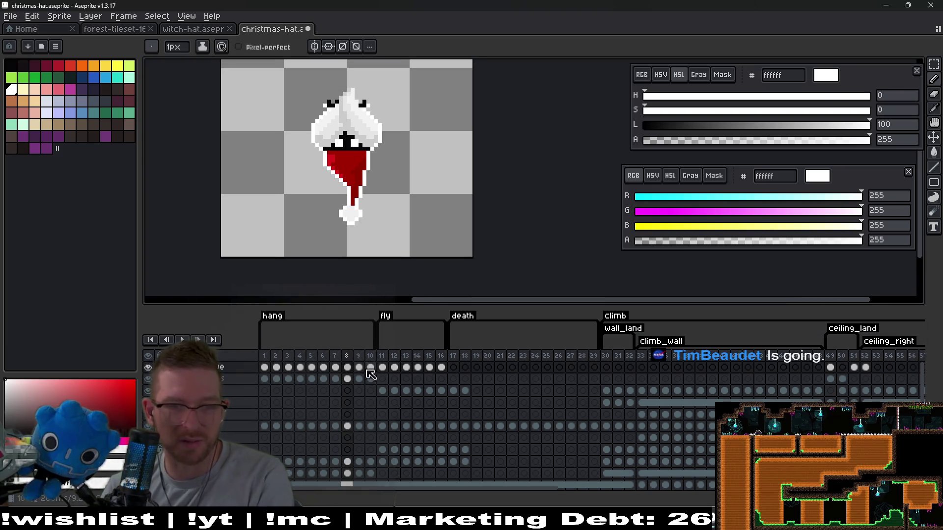
Step: Marquee-select the white pom-pom on frame 2
{"action": "left_click", "coordinate": [360, 391]}
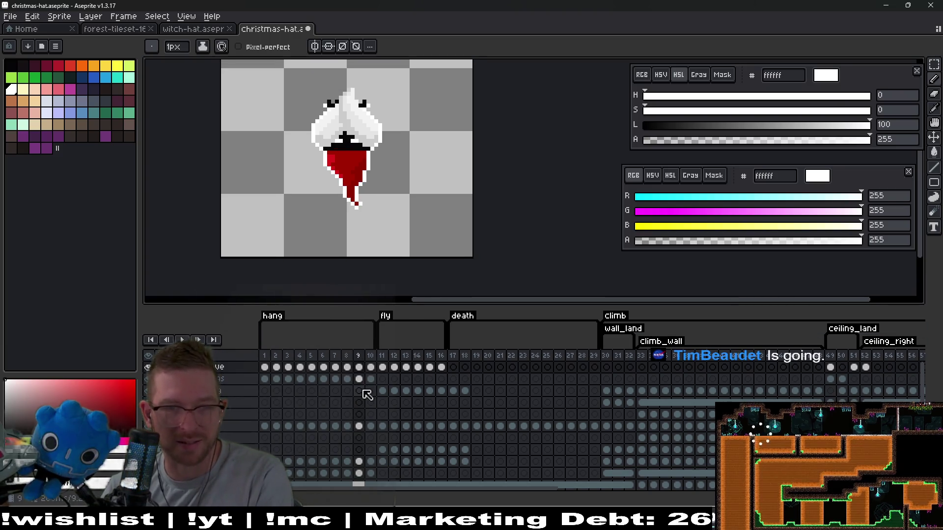
{"action": "left_click", "coordinate": [276, 379]}
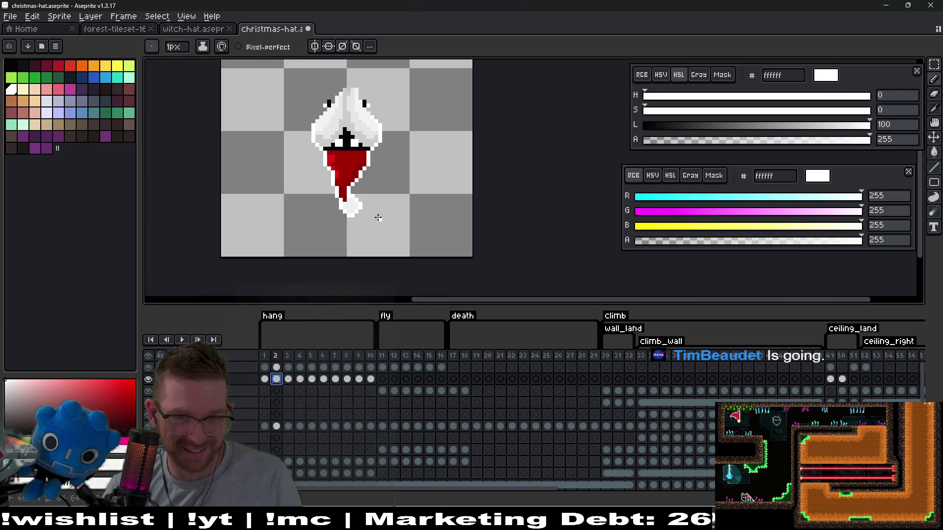
{"action": "scroll", "coordinate": [378, 218], "scroll_direction": "up", "scroll_amount": 2}
{"action": "key", "text": "m"}
{"action": "scroll", "coordinate": [326, 190], "scroll_direction": "up", "scroll_amount": 3}
{"action": "left_click_drag", "start_coordinate": [302, 167], "coordinate": [378, 243]}
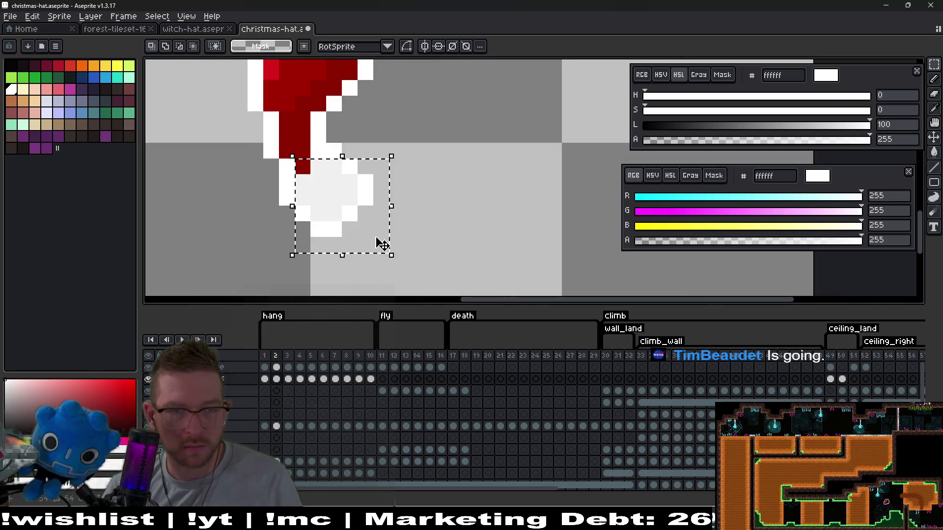
Step: Paste frame 2's pom-pom onto frame 9 and drag it to the hat tip
{"action": "left_click", "coordinate": [347, 379]}
{"action": "left_click", "coordinate": [359, 379]}
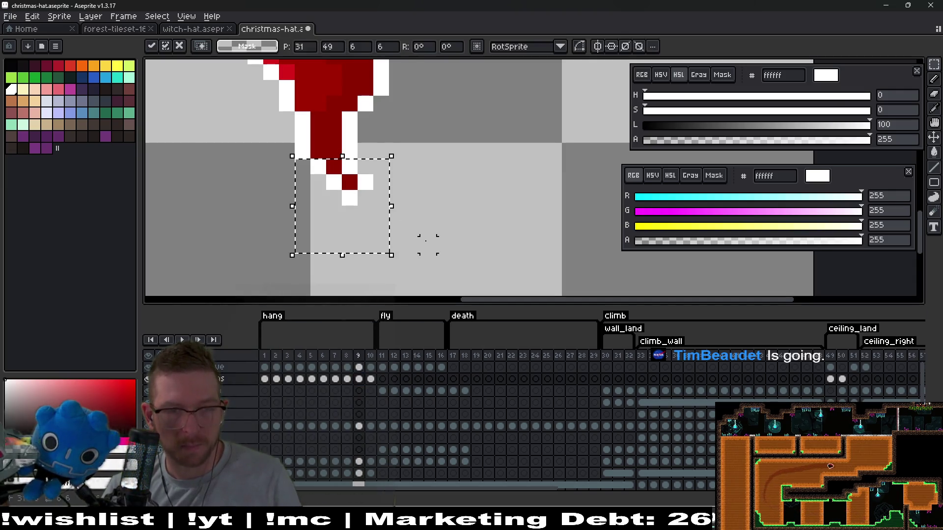
{"action": "left_click", "coordinate": [276, 367]}
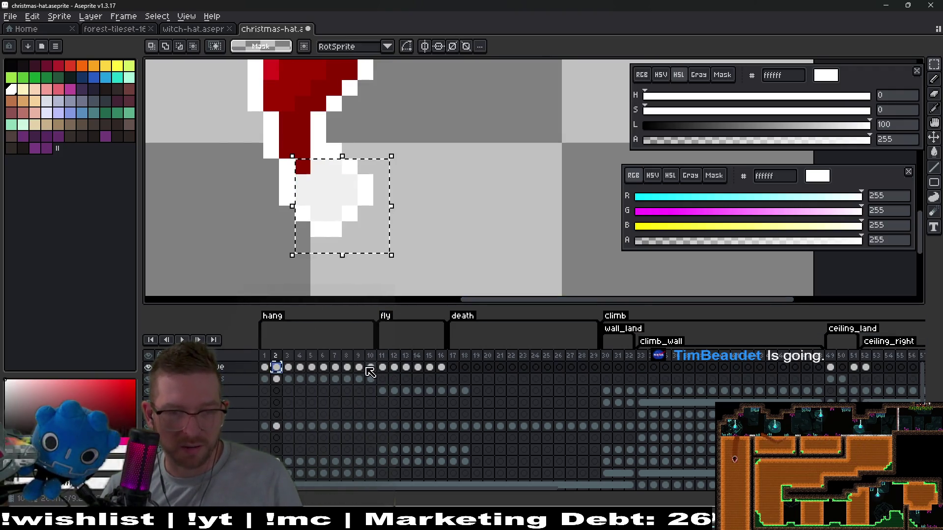
{"action": "left_click", "coordinate": [349, 222]}
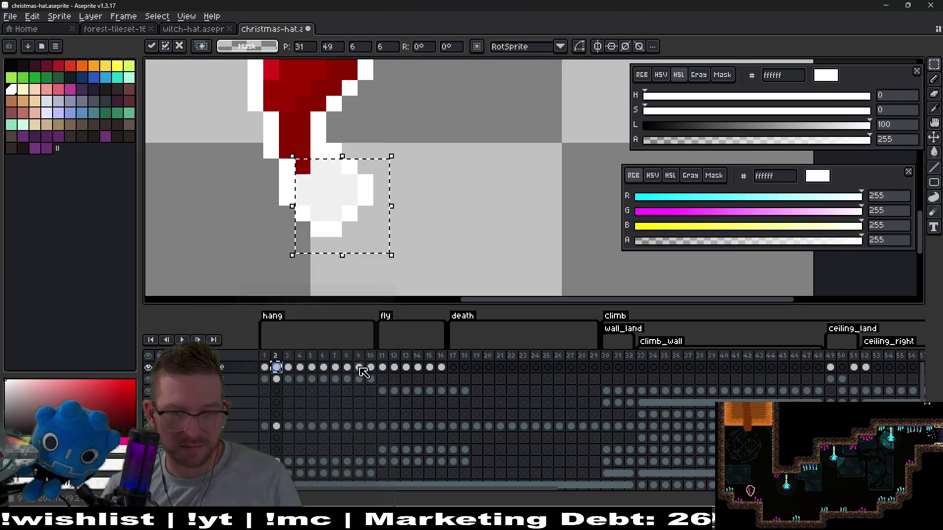
{"action": "left_click", "coordinate": [359, 368]}
{"action": "key", "text": "ctrl+v"}
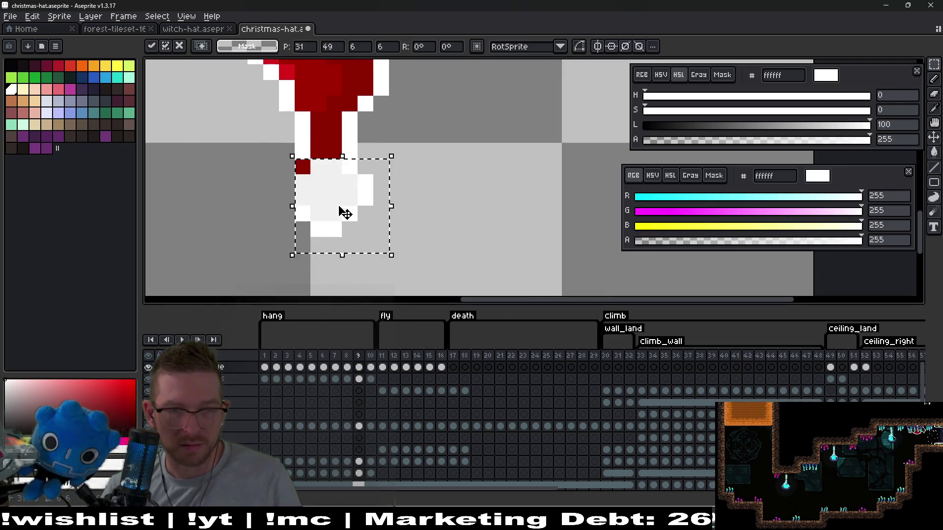
{"action": "left_click_drag", "start_coordinate": [341, 210], "coordinate": [387, 212]}
Step: Pencil white pixels joining the pom-pom to frame 9's tip, then paste it onto frame 10
{"action": "key", "text": "b"}
{"action": "left_click_drag", "start_coordinate": [389, 168], "coordinate": [368, 167]}
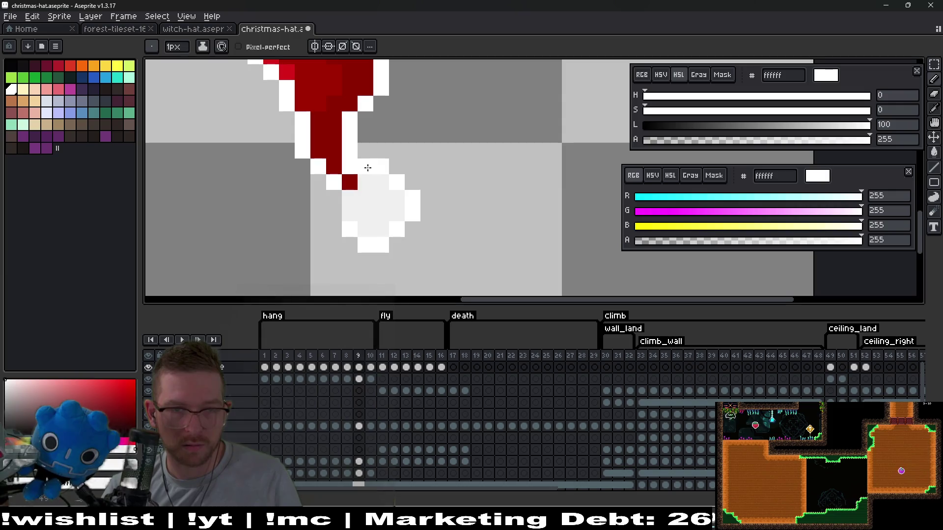
{"action": "scroll", "coordinate": [332, 211], "scroll_direction": "down", "scroll_amount": 2}
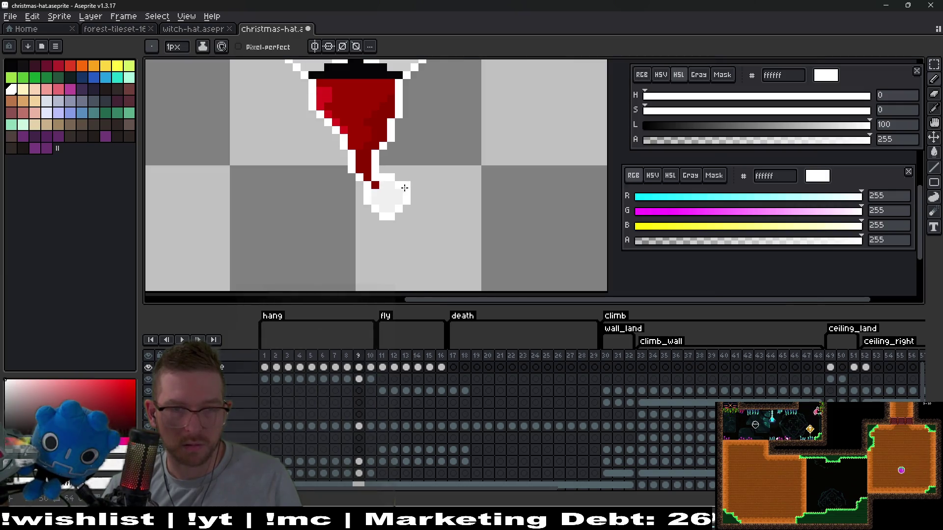
{"action": "left_click", "coordinate": [370, 379]}
{"action": "key", "text": "ctrl+v"}
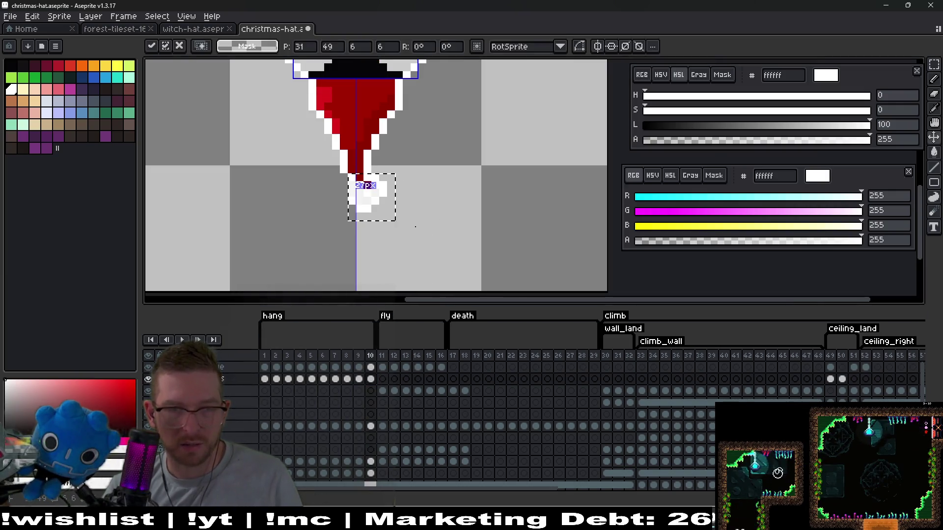
Step: Drag the pasted pom-pom toward frame 10's hat tip and sample its light grey
{"action": "mouse_move", "coordinate": [375, 202]}
{"action": "left_mouse_down"}
{"action": "mouse_move", "coordinate": [390, 215]}
{"action": "mouse_move", "coordinate": [381, 205]}
{"action": "mouse_move", "coordinate": [429, 217]}
{"action": "mouse_move", "coordinate": [406, 218]}
{"action": "mouse_move", "coordinate": [385, 202]}
{"action": "left_mouse_up"}
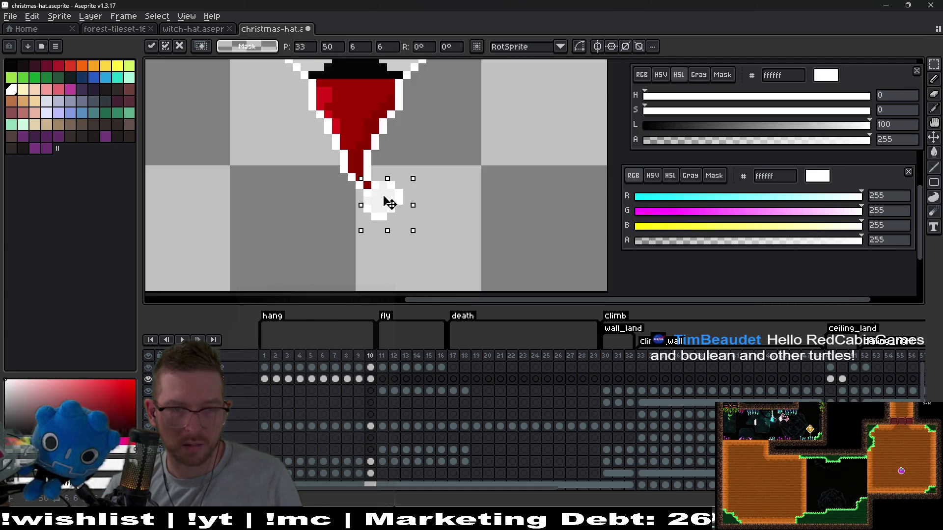
{"action": "left_click", "coordinate": [421, 185]}
{"action": "scroll", "coordinate": [374, 189], "scroll_direction": "up", "scroll_amount": 2}
{"action": "scroll", "coordinate": [373, 189], "scroll_direction": "up", "scroll_amount": 1}
{"action": "key", "text": "i"}
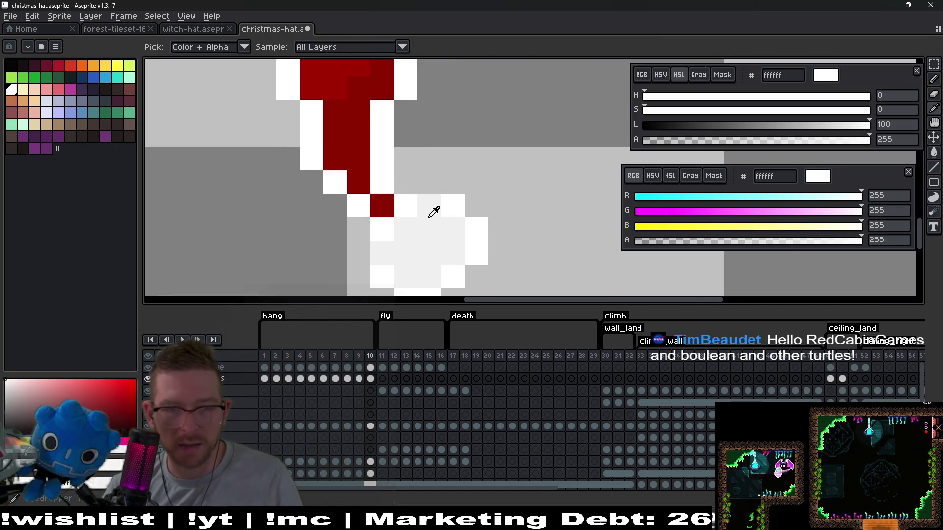
{"action": "left_click", "coordinate": [423, 209]}
{"action": "key", "text": "b"}
{"action": "key", "text": "i"}
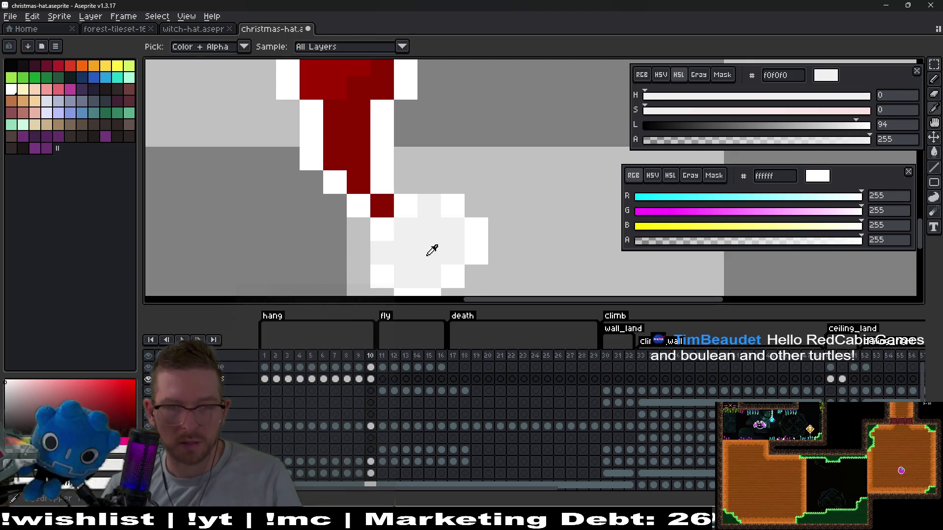
Step: Remove the misplaced pom-pom and re-paste it onto frame 10's top layer
{"action": "key", "text": "ctrl+shift+d"}
{"action": "key", "text": "Delete"}
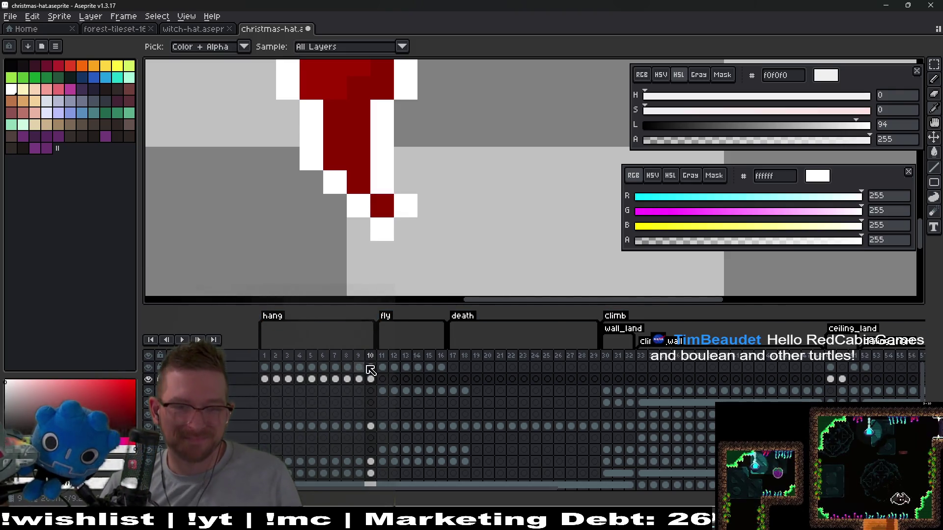
{"action": "left_click", "coordinate": [373, 369]}
{"action": "key", "text": "v"}
{"action": "key", "text": "ctrl+v"}
{"action": "left_click", "coordinate": [359, 378]}
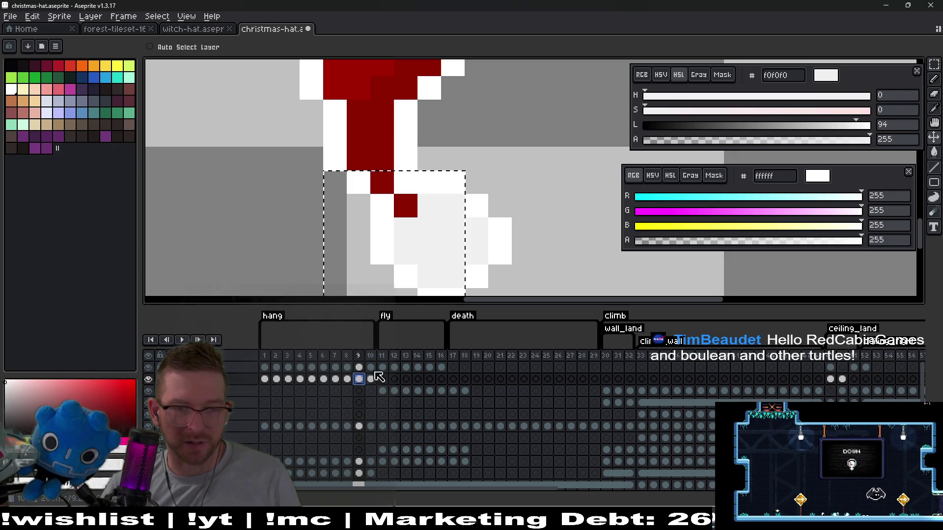
{"action": "left_click", "coordinate": [371, 367]}
{"action": "key", "text": "ctrl+v"}
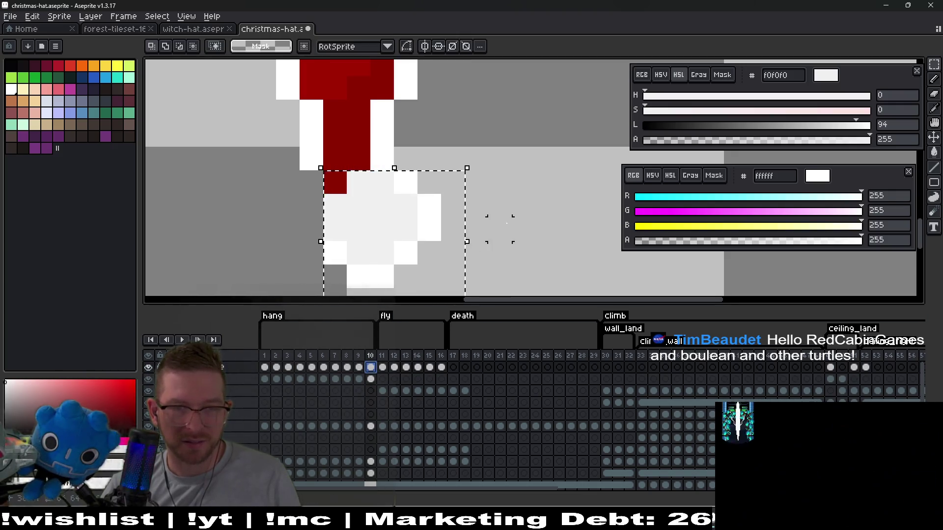
{"action": "key", "text": "Return"}
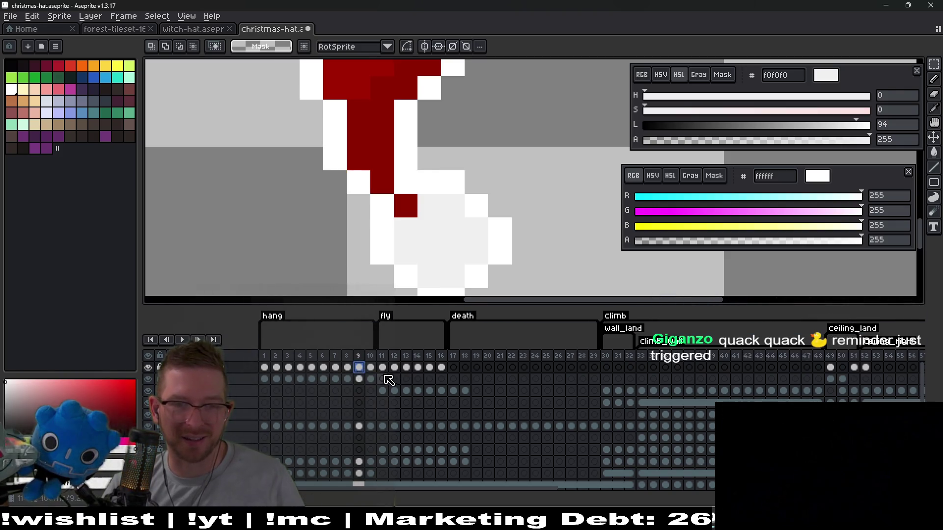
{"action": "key", "text": "ctrl+z"}
{"action": "key", "text": "ctrl+z"}
{"action": "key", "text": "ctrl+z"}
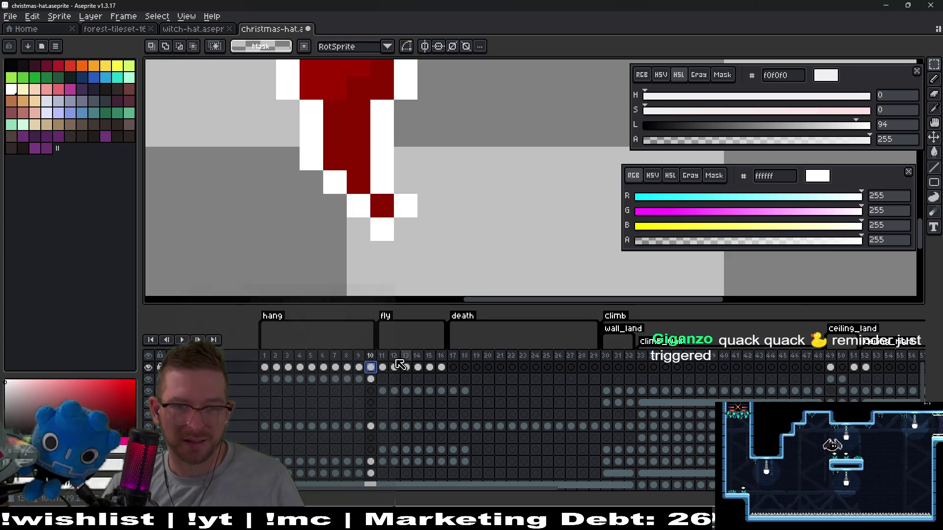
{"action": "key", "text": "ctrl+v"}
Step: Drag the pom-pom onto the hat tip and paint pure white pixels joining it
{"action": "mouse_move", "coordinate": [378, 231]}
{"action": "left_mouse_down"}
{"action": "mouse_move", "coordinate": [442, 255]}
{"action": "mouse_move", "coordinate": [443, 265]}
{"action": "left_mouse_up"}
{"action": "left_click", "coordinate": [570, 205]}
{"action": "key", "text": "b"}
{"action": "left_click", "coordinate": [427, 190]}
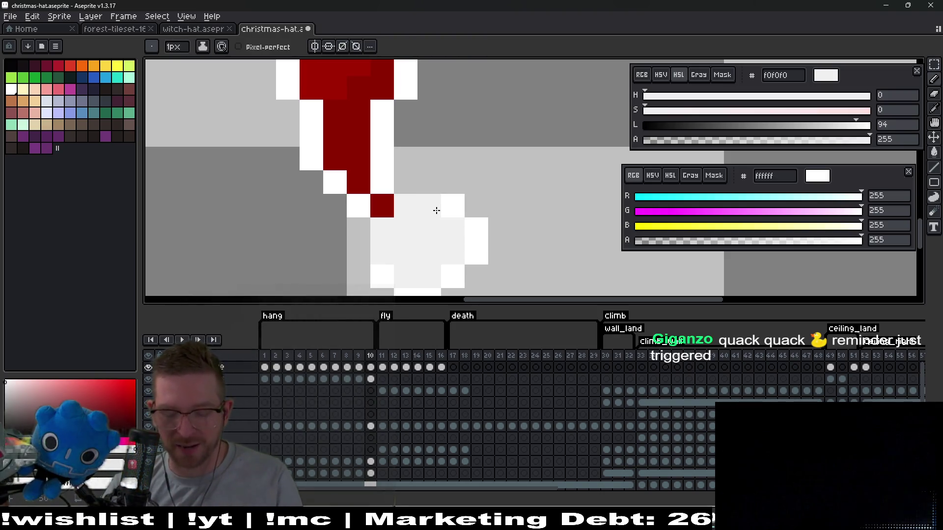
{"action": "left_click", "coordinate": [444, 204], "text": "alt"}
{"action": "left_click", "coordinate": [427, 189]}
{"action": "left_click_drag", "start_coordinate": [405, 230], "coordinate": [464, 205]}
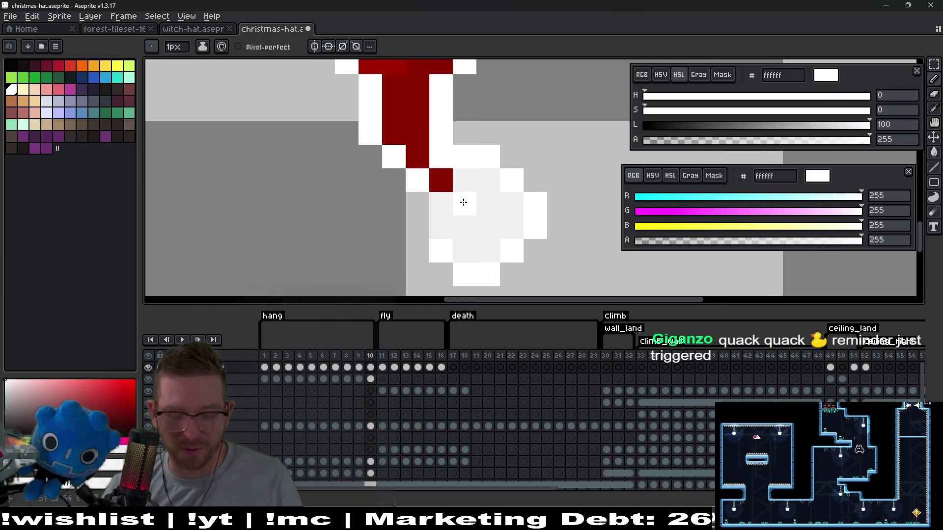
{"action": "left_click", "coordinate": [418, 204]}
{"action": "scroll", "coordinate": [422, 206], "scroll_direction": "down", "scroll_amount": 8}
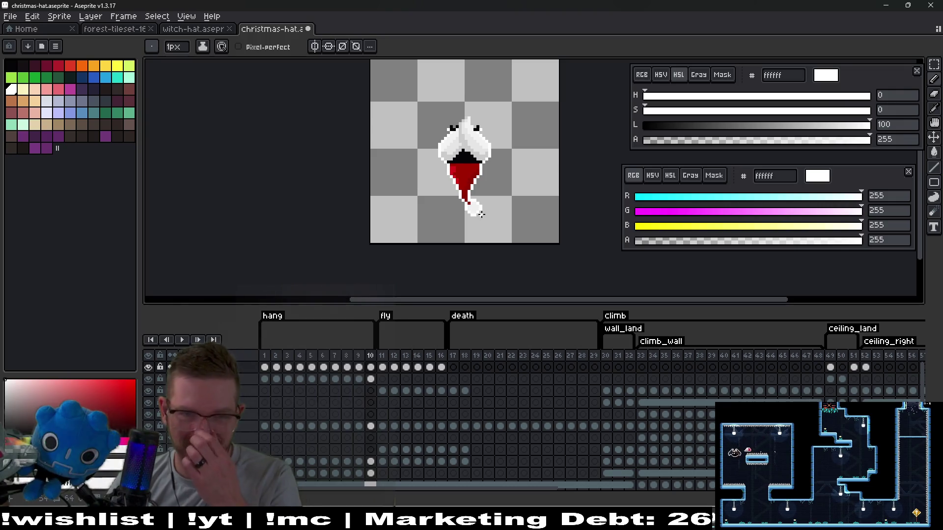
{"action": "scroll", "coordinate": [480, 214], "scroll_direction": "down", "scroll_amount": 2}
{"action": "scroll", "coordinate": [474, 196], "scroll_direction": "up", "scroll_amount": 3}
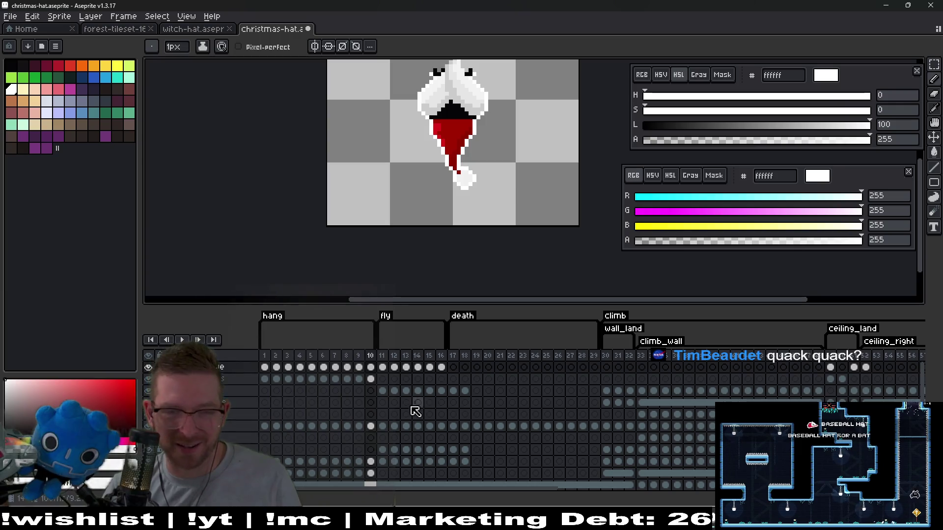
Step: Compare frames 11 and 10 and sample the pom-pom's light grey from frame 10
{"action": "left_click", "coordinate": [383, 392]}
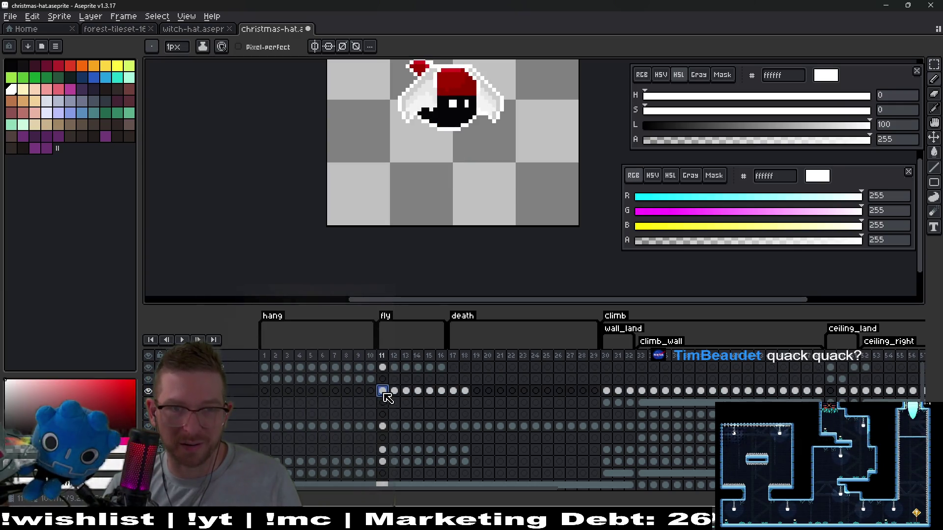
{"action": "scroll", "coordinate": [407, 179], "scroll_direction": "up", "scroll_amount": 2}
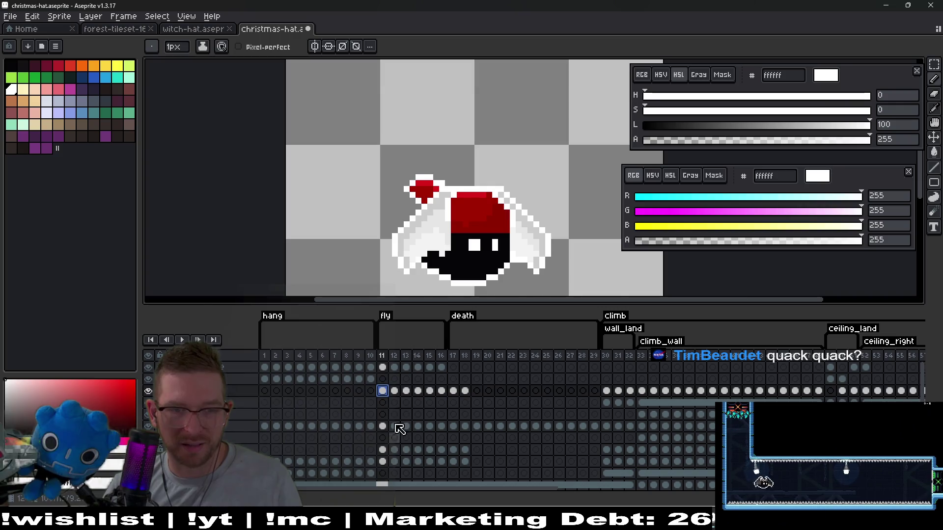
{"action": "scroll", "coordinate": [410, 170], "scroll_direction": "up", "scroll_amount": 2}
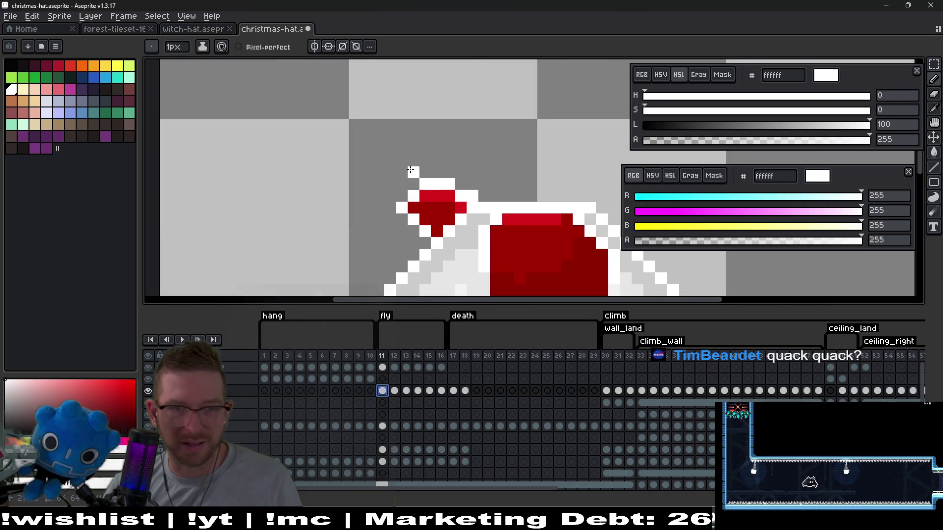
{"action": "left_click", "coordinate": [370, 390]}
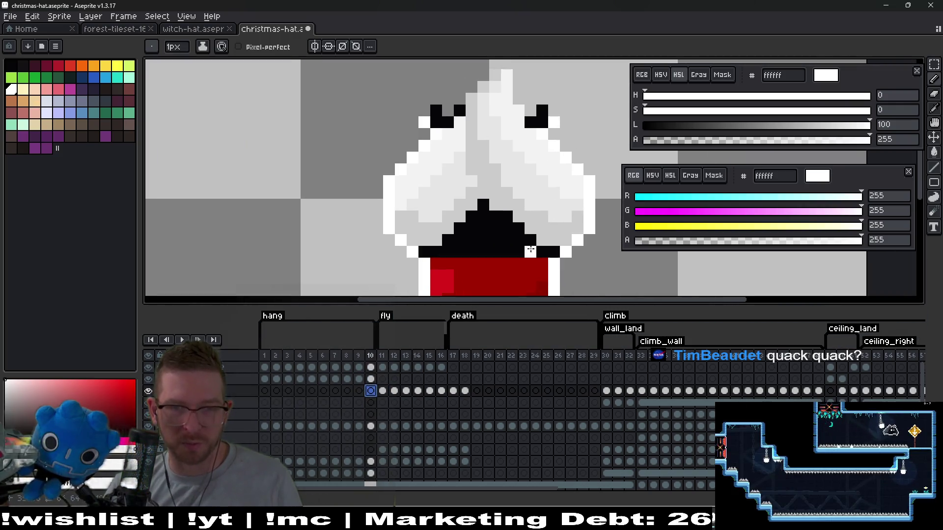
{"action": "scroll", "coordinate": [466, 105], "scroll_direction": "up", "scroll_amount": 2}
{"action": "key", "text": "i"}
{"action": "left_click", "coordinate": [446, 210]}
Step: Paint a light grey pixel and a curving white line on frame 11's hat
{"action": "left_click", "coordinate": [383, 390]}
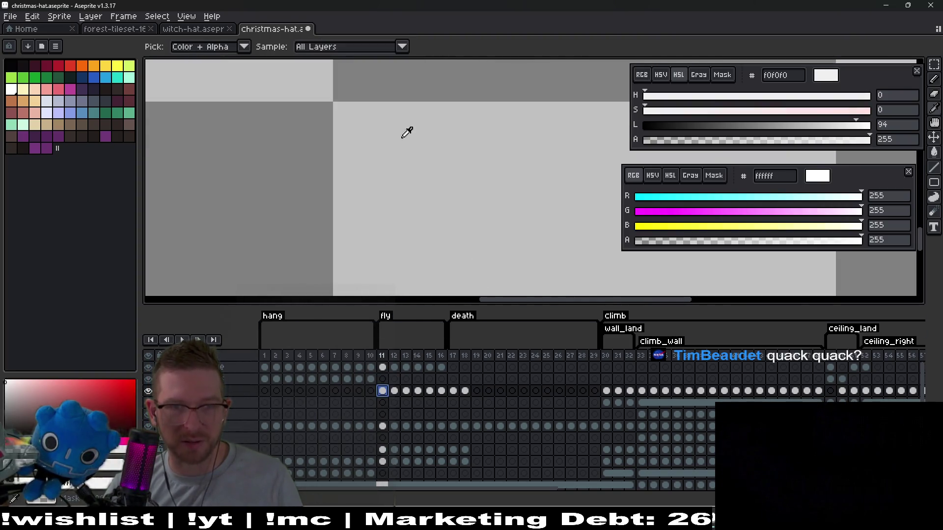
{"action": "scroll", "coordinate": [509, 286], "scroll_direction": "down", "scroll_amount": 3}
{"action": "scroll", "coordinate": [447, 143], "scroll_direction": "up", "scroll_amount": 4}
{"action": "key", "text": "b"}
{"action": "left_click", "coordinate": [431, 163]}
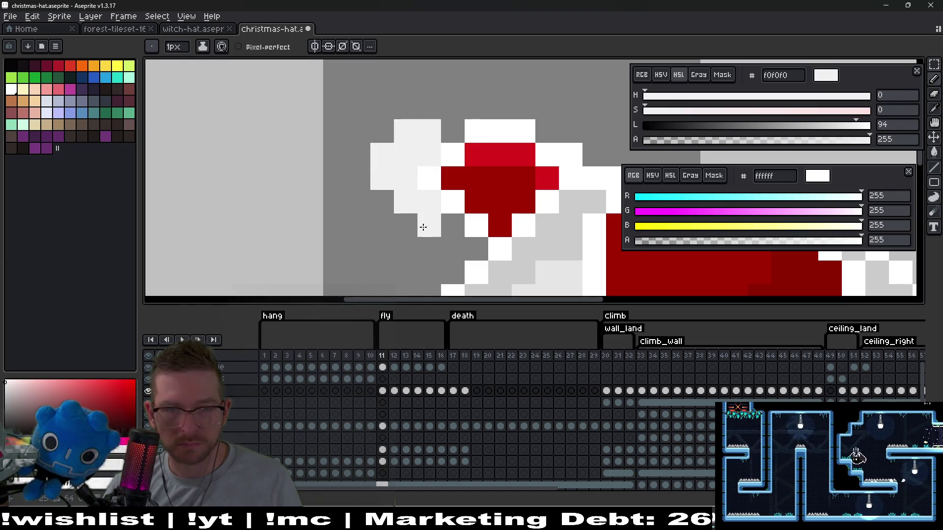
{"action": "mouse_move", "coordinate": [430, 223]}
{"action": "left_mouse_down"}
{"action": "mouse_move", "coordinate": [404, 223]}
{"action": "mouse_move", "coordinate": [351, 177]}
{"action": "mouse_move", "coordinate": [358, 152]}
{"action": "mouse_move", "coordinate": [414, 104]}
{"action": "left_mouse_up"}
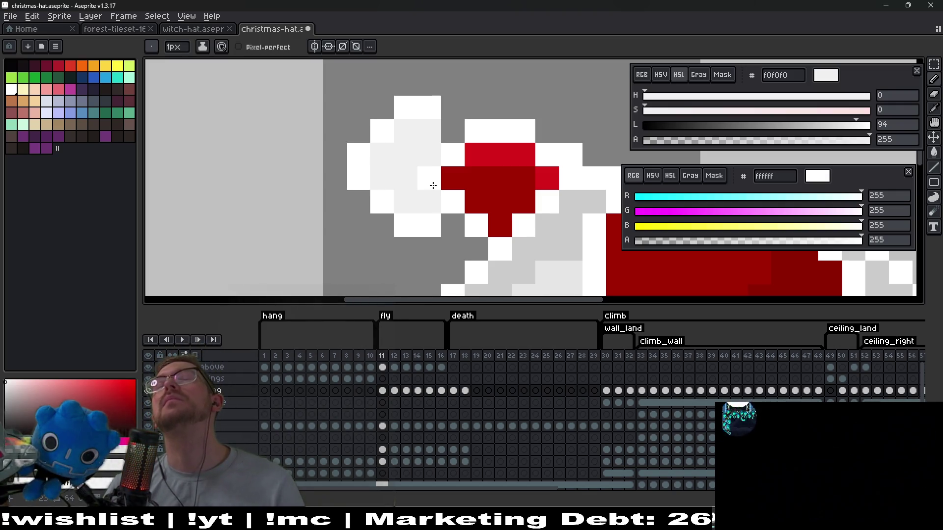
Step: Undo those pom-pom strokes and paste the 6×6 pom-pom block beside the tip on the top layer
{"action": "key", "text": "v"}
{"action": "key", "text": "ctrl+z"}
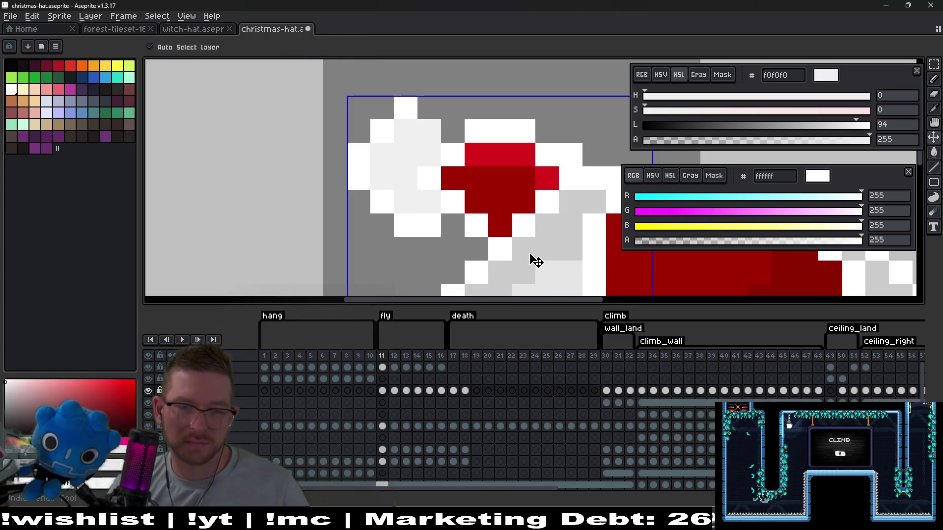
{"action": "key", "text": "ctrl+z"}
{"action": "key", "text": "ctrl+z"}
{"action": "key", "text": "ctrl+z"}
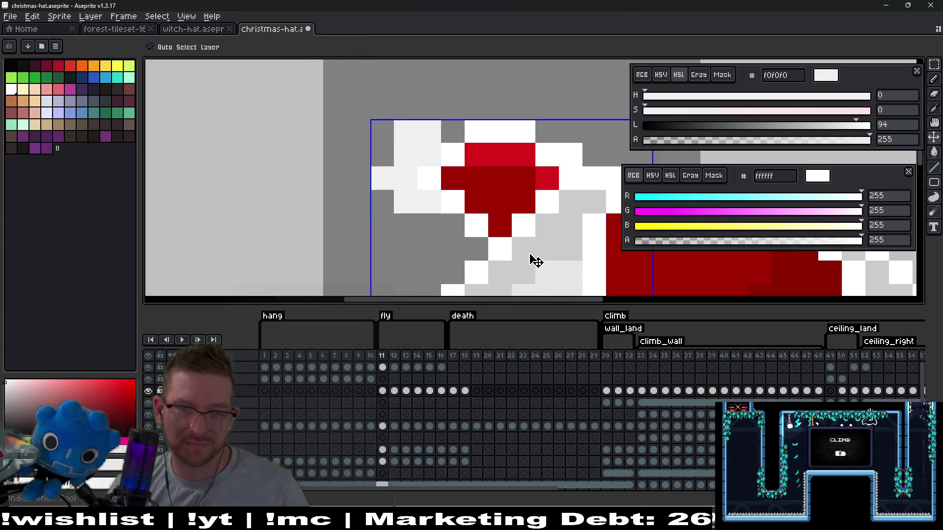
{"action": "key", "text": "ctrl+z"}
{"action": "key", "text": "ctrl+z"}
{"action": "key", "text": "ctrl+z"}
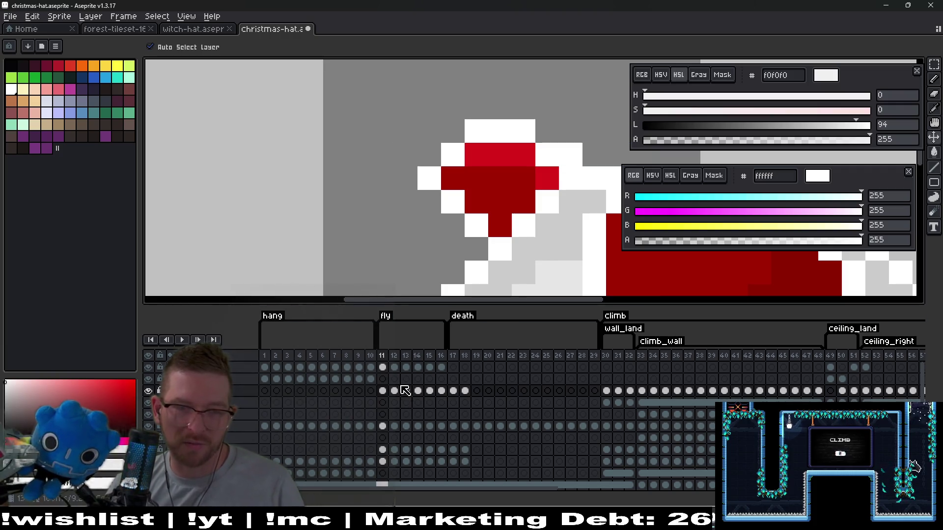
{"action": "left_click", "coordinate": [382, 367]}
{"action": "key", "text": "m"}
{"action": "mouse_move", "coordinate": [417, 188]}
{"action": "left_mouse_down"}
{"action": "mouse_move", "coordinate": [442, 215]}
{"action": "mouse_move", "coordinate": [488, 185]}
{"action": "mouse_move", "coordinate": [330, 132]}
{"action": "left_mouse_up"}
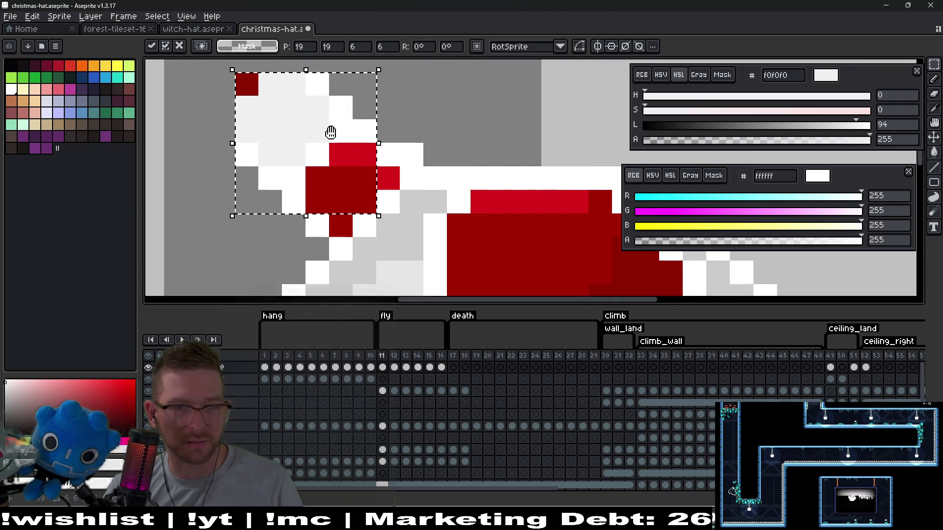
Step: Deselect and erase the stray red pixel from the pom-pom
{"action": "key", "text": "ctrl+d"}
{"action": "key", "text": "e"}
{"action": "left_click", "coordinate": [391, 203]}
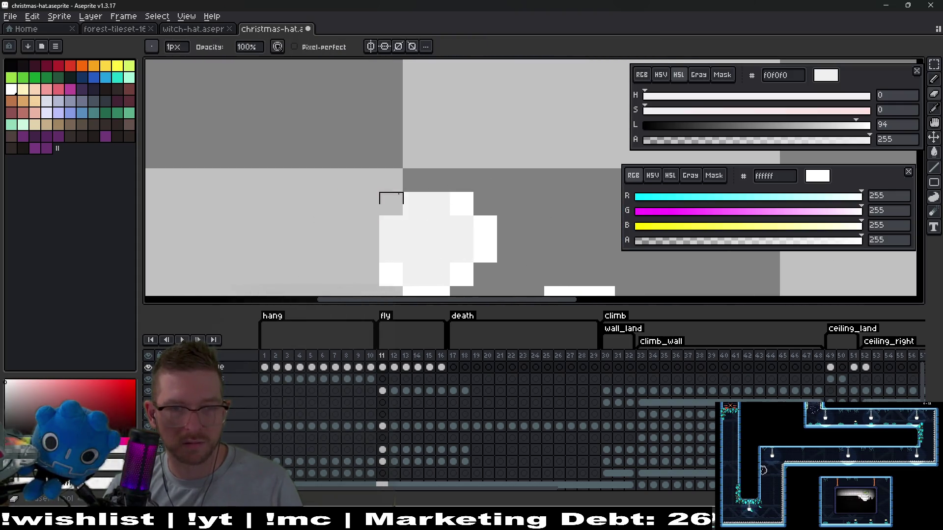
{"action": "scroll", "coordinate": [457, 164], "scroll_direction": "down", "scroll_amount": 3}
{"action": "left_click", "coordinate": [448, 138], "text": "alt"}
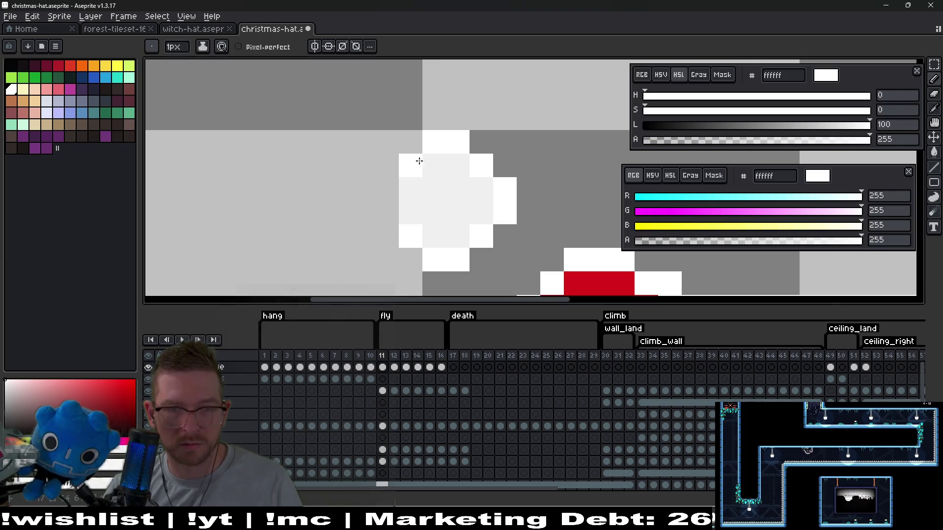
Step: Marquee the pom-pom and move it down-right against the hat tip, committing its position
{"action": "scroll", "coordinate": [511, 214], "scroll_direction": "down", "scroll_amount": 3}
{"action": "key", "text": "v"}
{"action": "scroll", "coordinate": [452, 210], "scroll_direction": "up", "scroll_amount": 3}
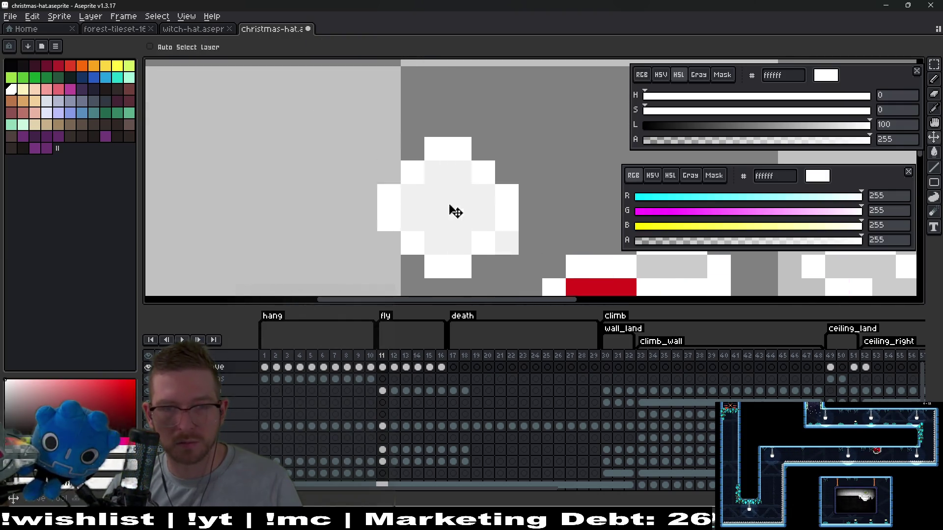
{"action": "scroll", "coordinate": [495, 223], "scroll_direction": "down", "scroll_amount": 3}
{"action": "key", "text": "m"}
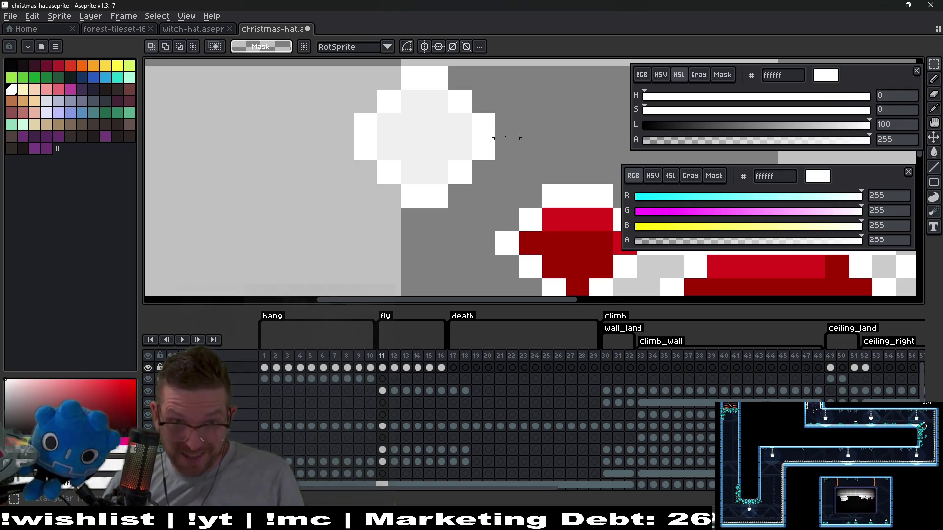
{"action": "scroll", "coordinate": [494, 137], "scroll_direction": "up", "scroll_amount": 3}
{"action": "left_click_drag", "start_coordinate": [307, 104], "coordinate": [496, 269]}
{"action": "scroll", "coordinate": [370, 120], "scroll_direction": "down", "scroll_amount": 2}
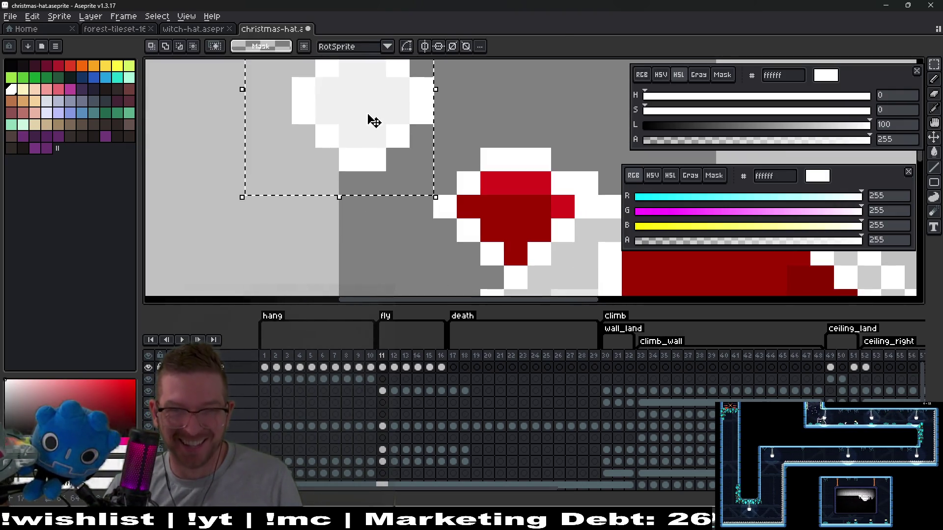
{"action": "left_click_drag", "start_coordinate": [370, 120], "coordinate": [421, 185]}
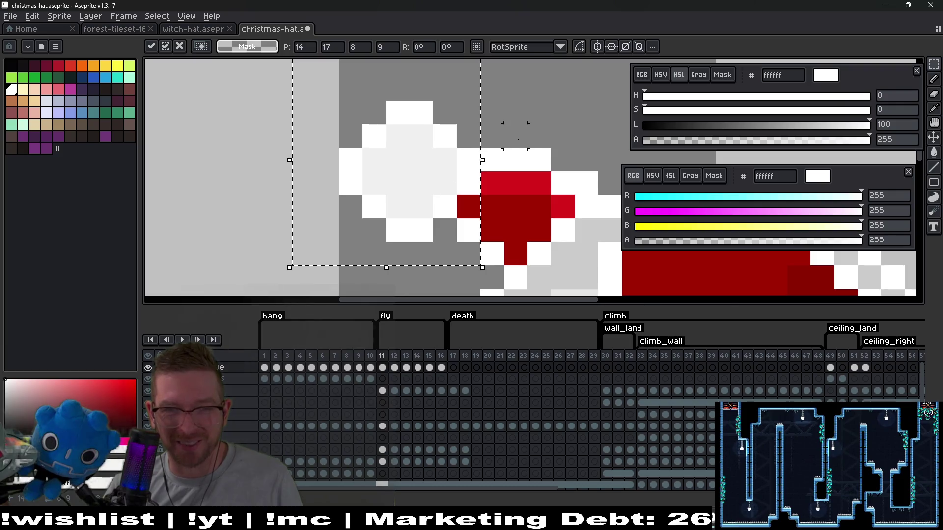
{"action": "scroll", "coordinate": [484, 142], "scroll_direction": "down", "scroll_amount": 5}
{"action": "scroll", "coordinate": [488, 115], "scroll_direction": "right", "scroll_amount": 2}
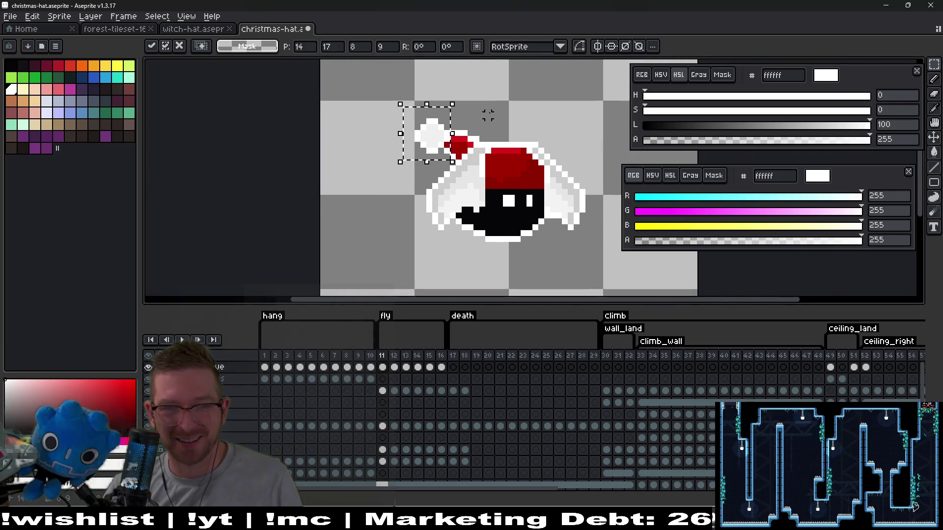
{"action": "key", "text": "Return"}
Step: Erase the white tip pixel and fill the tip gap with the hat's bright and darker reds
{"action": "scroll", "coordinate": [480, 116], "scroll_direction": "up", "scroll_amount": 5}
{"action": "key", "text": "b"}
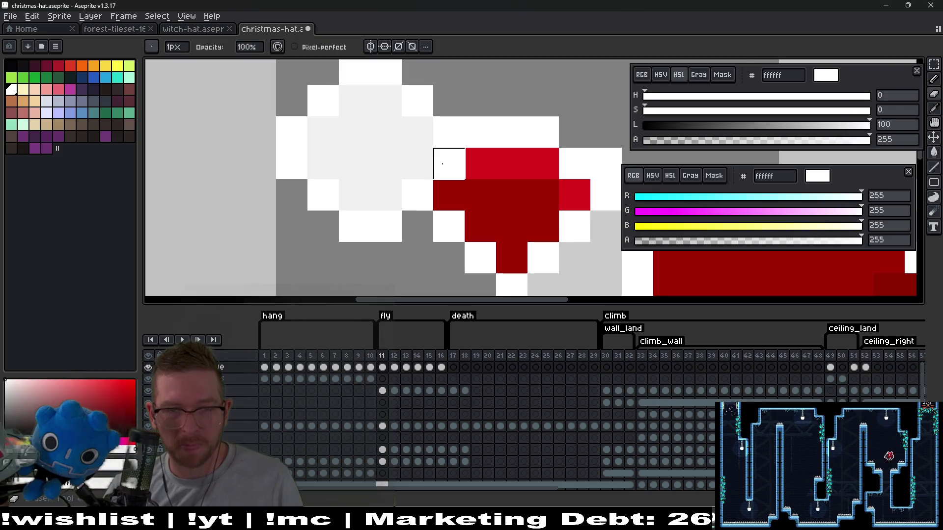
{"action": "right_click", "coordinate": [443, 162]}
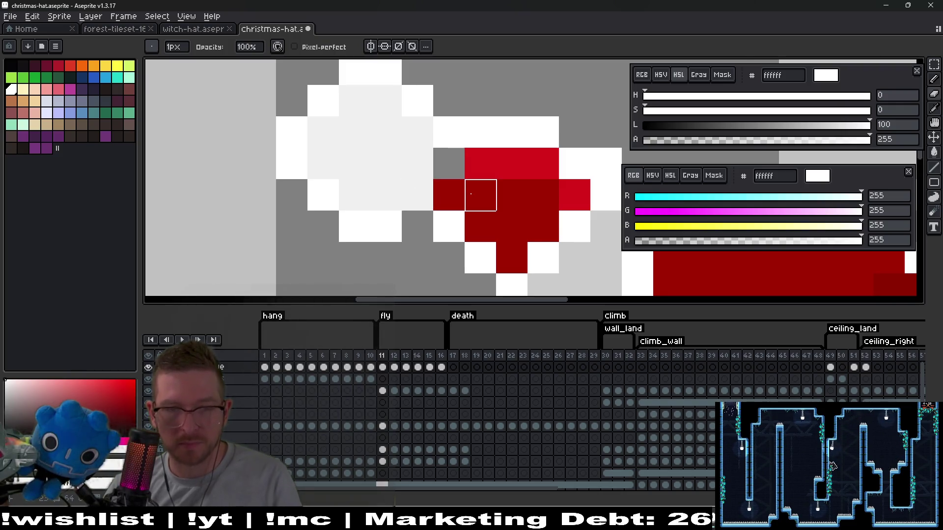
{"action": "key", "text": "i"}
{"action": "left_click", "coordinate": [480, 158]}
{"action": "key", "text": "b"}
{"action": "left_click", "coordinate": [455, 168]}
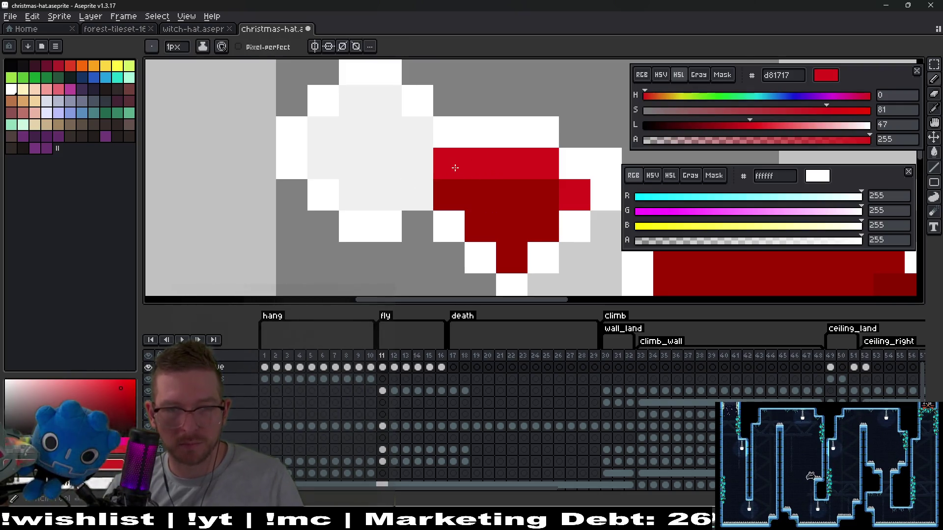
{"action": "key", "text": "i"}
{"action": "left_click", "coordinate": [444, 193]}
{"action": "key", "text": "b"}
{"action": "scroll", "coordinate": [444, 194], "scroll_direction": "down", "scroll_amount": 3}
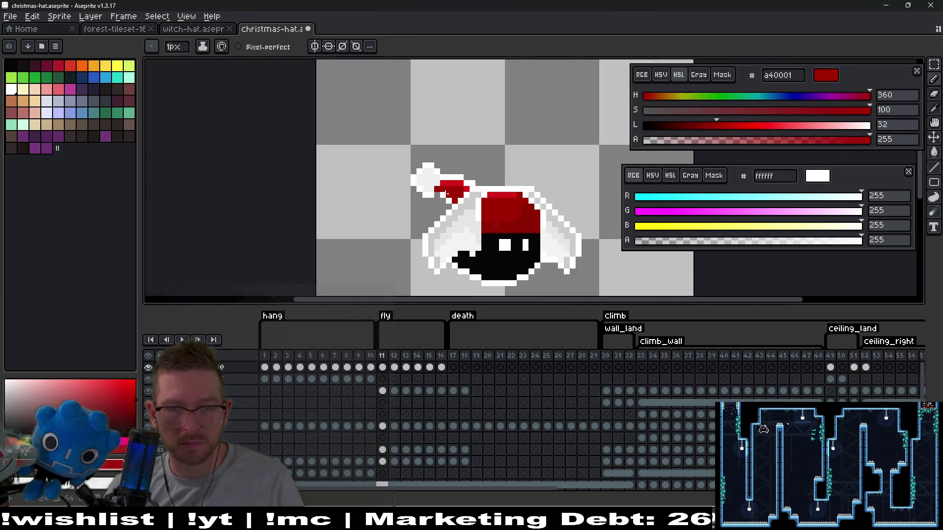
{"action": "scroll", "coordinate": [444, 194], "scroll_direction": "up", "scroll_amount": 2}
Step: Sample the pom-pom's white and light grey, then marquee-select the pom-pom at the tip
{"action": "key", "text": "i"}
{"action": "scroll", "coordinate": [448, 189], "scroll_direction": "up", "scroll_amount": 1}
{"action": "left_click", "coordinate": [423, 195]}
{"action": "key", "text": "b"}
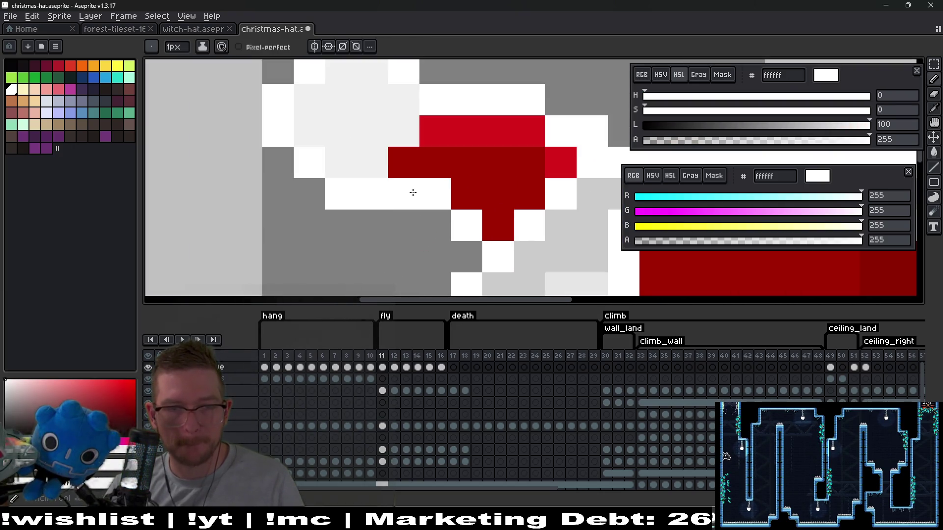
{"action": "scroll", "coordinate": [412, 191], "scroll_direction": "down", "scroll_amount": 2}
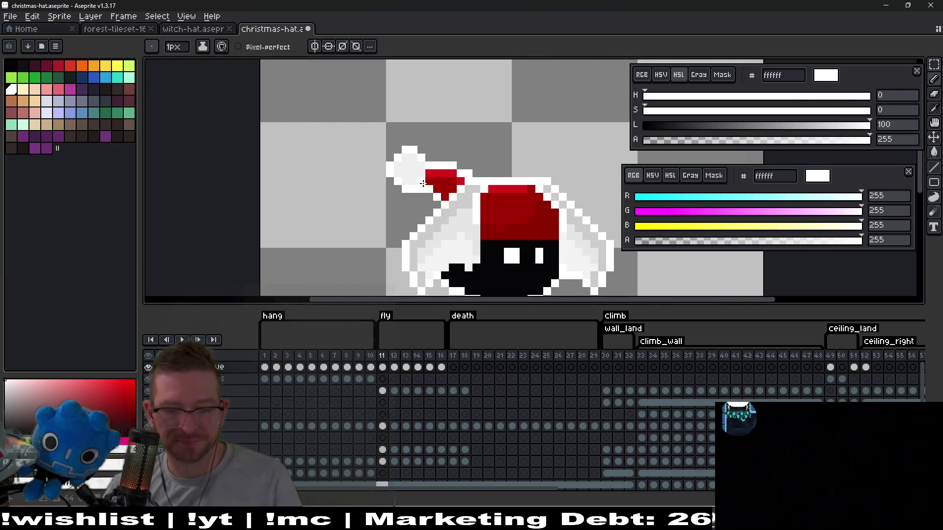
{"action": "scroll", "coordinate": [424, 184], "scroll_direction": "up", "scroll_amount": 3}
{"action": "key", "text": "i"}
{"action": "left_click", "coordinate": [401, 146]}
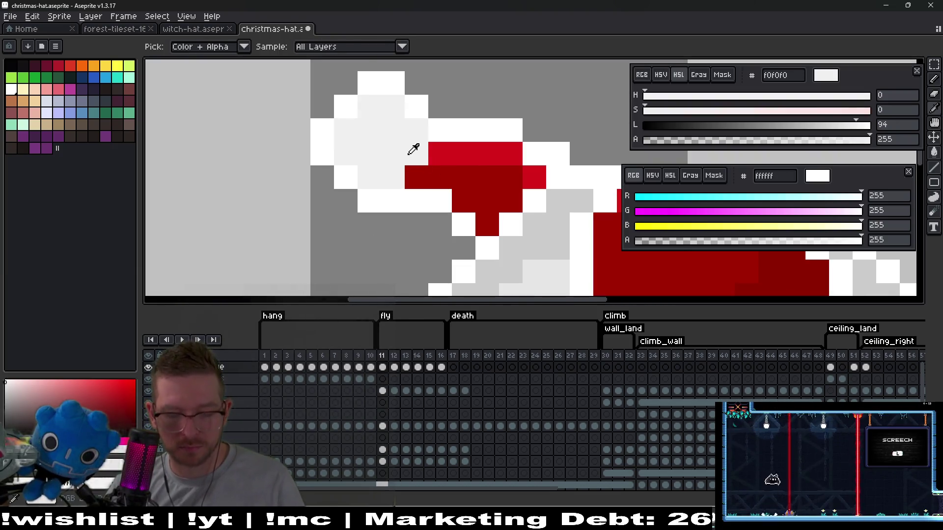
{"action": "key", "text": "m"}
{"action": "mouse_move", "coordinate": [312, 72]}
{"action": "left_mouse_down"}
{"action": "mouse_move", "coordinate": [383, 212]}
{"action": "mouse_move", "coordinate": [403, 213]}
{"action": "left_mouse_up"}
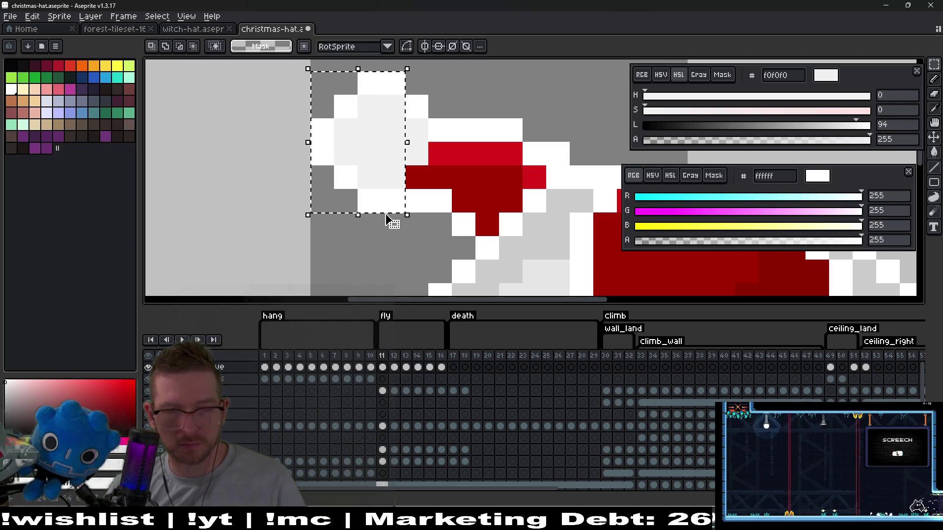
{"action": "left_click", "coordinate": [394, 367]}
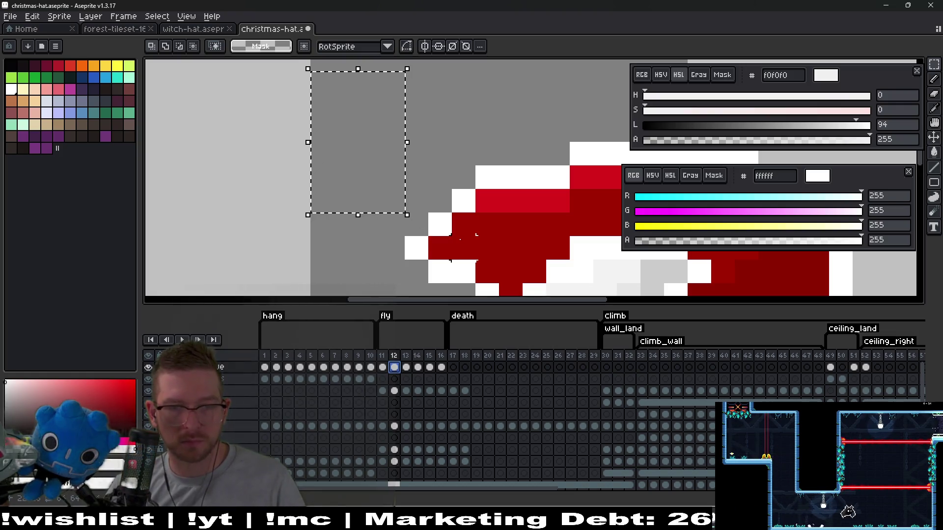
Step: Paste the pom-pom onto frame 12's hat tip and fill a grey gap pixel with white
{"action": "key", "text": "ctrl+v"}
{"action": "left_click_drag", "start_coordinate": [378, 174], "coordinate": [390, 241]}
{"action": "key", "text": "Return"}
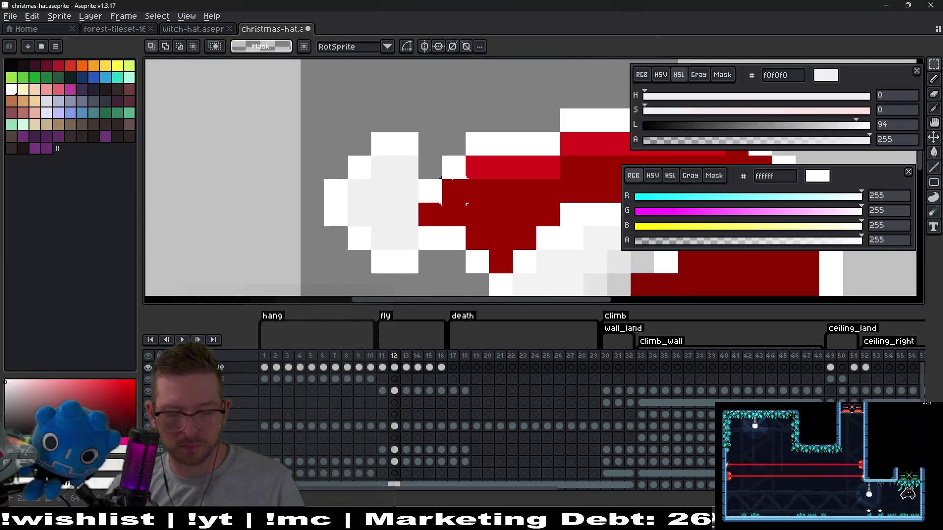
{"action": "key", "text": "i"}
{"action": "left_click", "coordinate": [413, 142]}
{"action": "key", "text": "b"}
{"action": "left_click", "coordinate": [425, 170]}
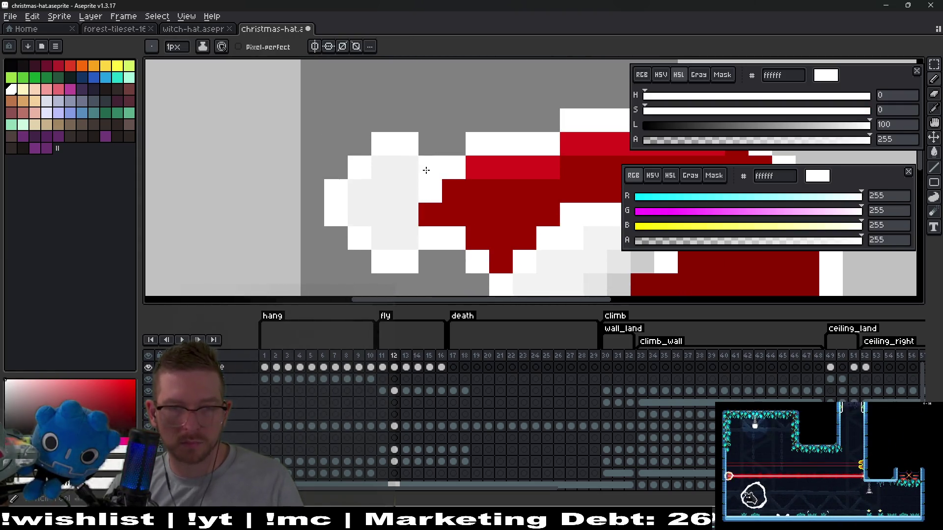
Step: Shade three pom-pom pixels in light grey, then advance to frame 13
{"action": "key", "text": "i"}
{"action": "left_click", "coordinate": [417, 191]}
{"action": "key", "text": "b"}
{"action": "left_click_drag", "start_coordinate": [431, 191], "coordinate": [432, 216]}
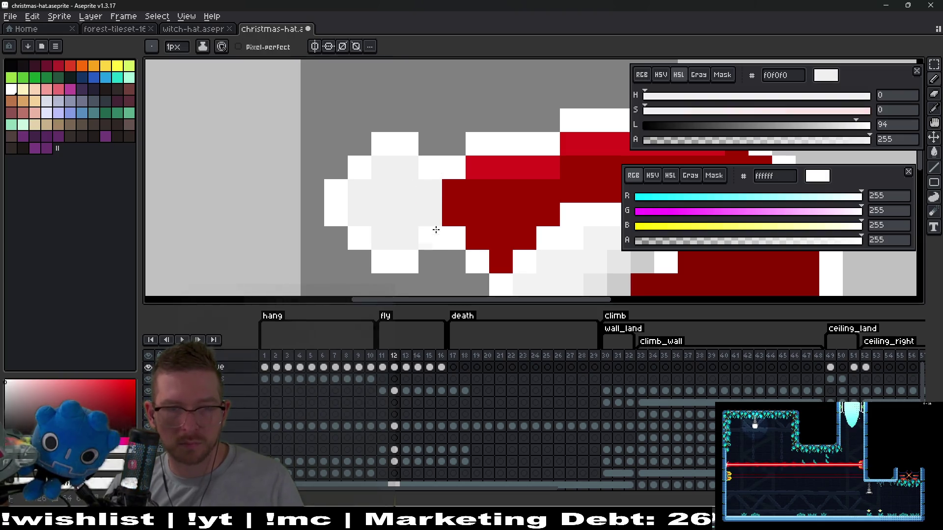
{"action": "left_click", "coordinate": [453, 237]}
{"action": "scroll", "coordinate": [451, 231], "scroll_direction": "down", "scroll_amount": 5}
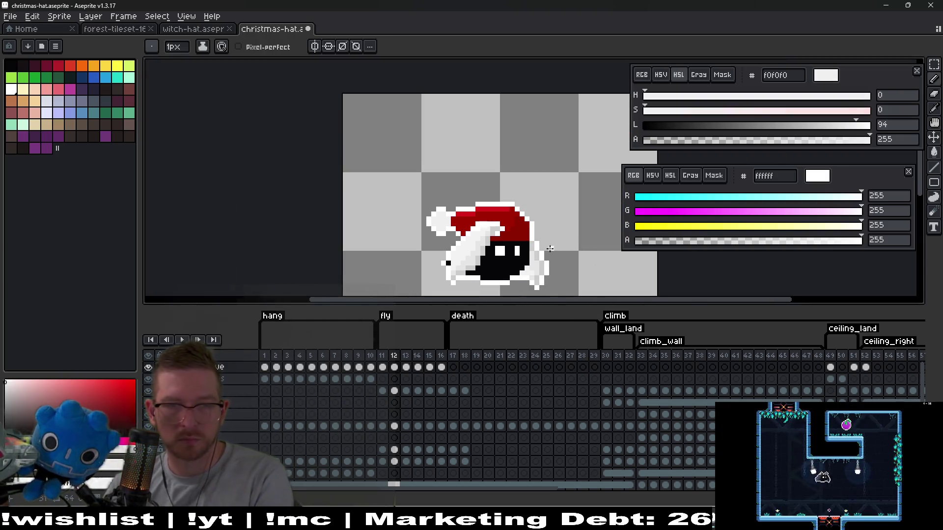
{"action": "left_click_drag", "start_coordinate": [501, 214], "coordinate": [475, 178]}
{"action": "key", "text": "Return"}
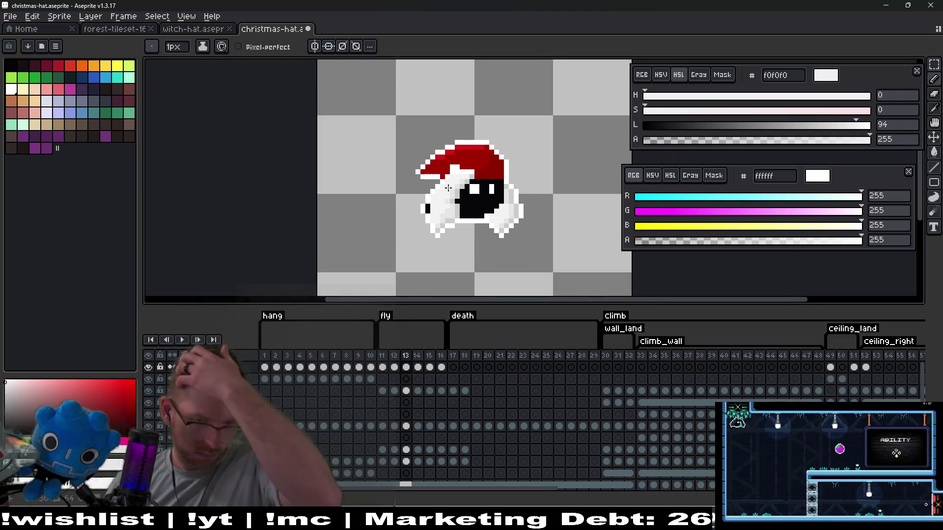
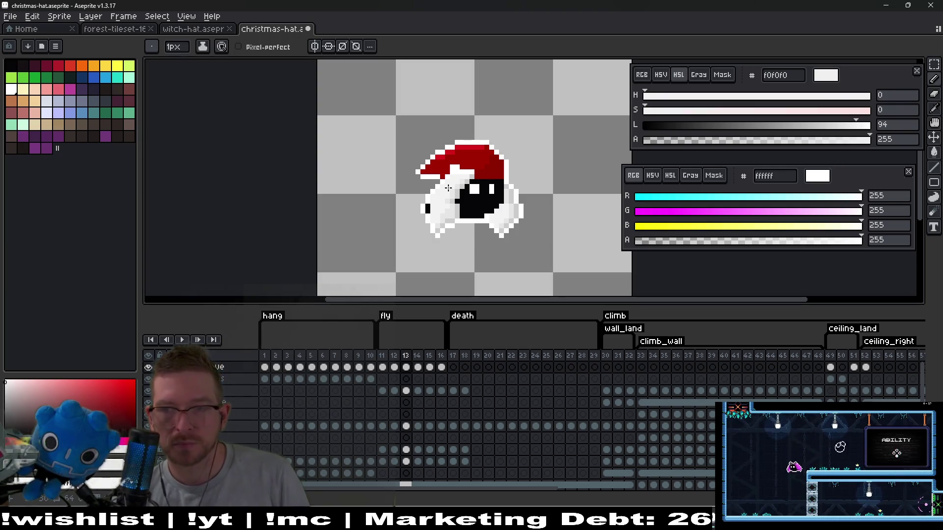
Step: Select and copy the white pompom on frame 12
{"action": "left_click", "coordinate": [394, 368]}
{"action": "scroll", "coordinate": [412, 156], "scroll_direction": "up", "scroll_amount": 3}
{"action": "key", "text": "m"}
{"action": "left_click_drag", "start_coordinate": [359, 114], "coordinate": [458, 244]}
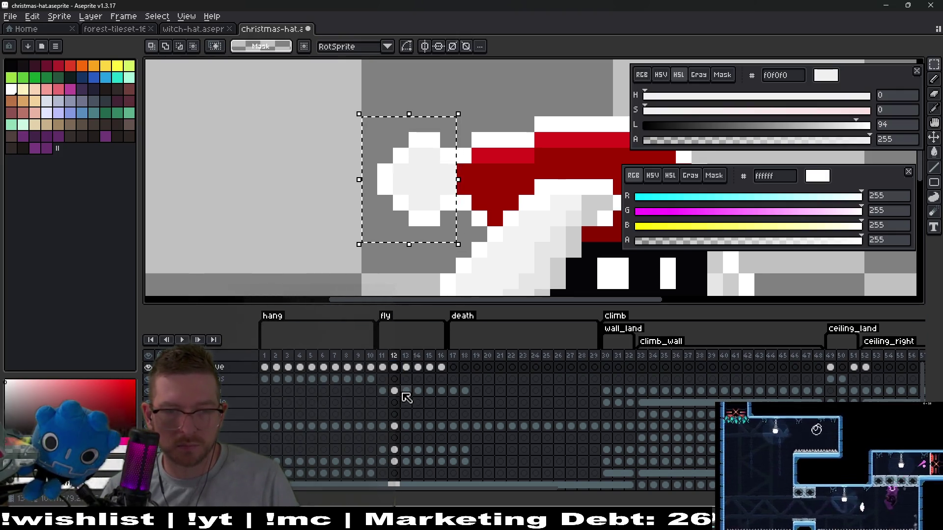
{"action": "left_click", "coordinate": [406, 391]}
{"action": "left_click", "coordinate": [394, 368]}
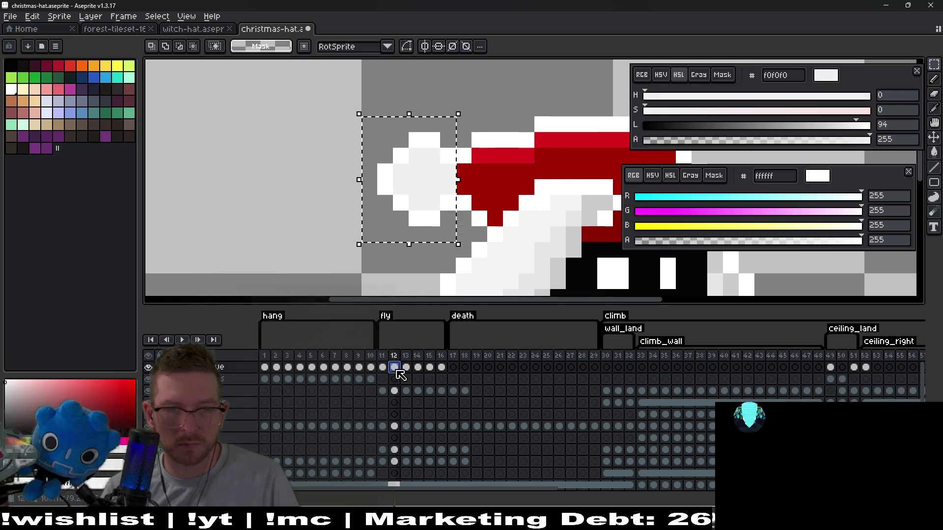
{"action": "left_click", "coordinate": [420, 182]}
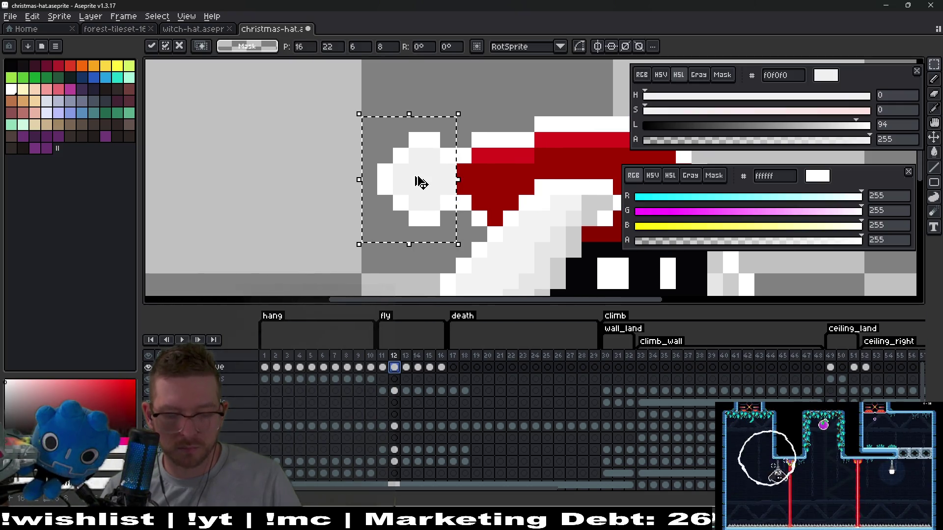
Step: Paste the pompom onto frame 13 and lower it by 2 pixels
{"action": "left_click", "coordinate": [406, 368]}
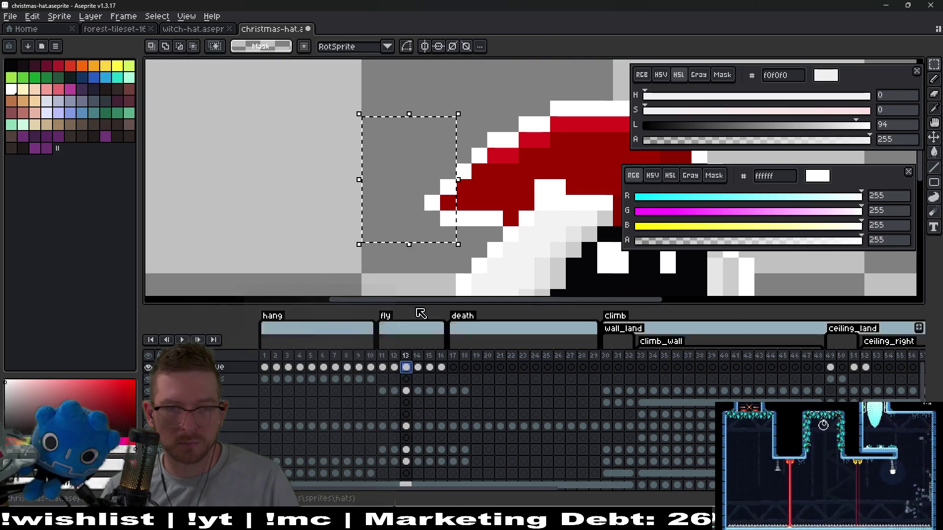
{"action": "key", "text": "ctrl+v"}
{"action": "left_click_drag", "start_coordinate": [420, 169], "coordinate": [420, 190]}
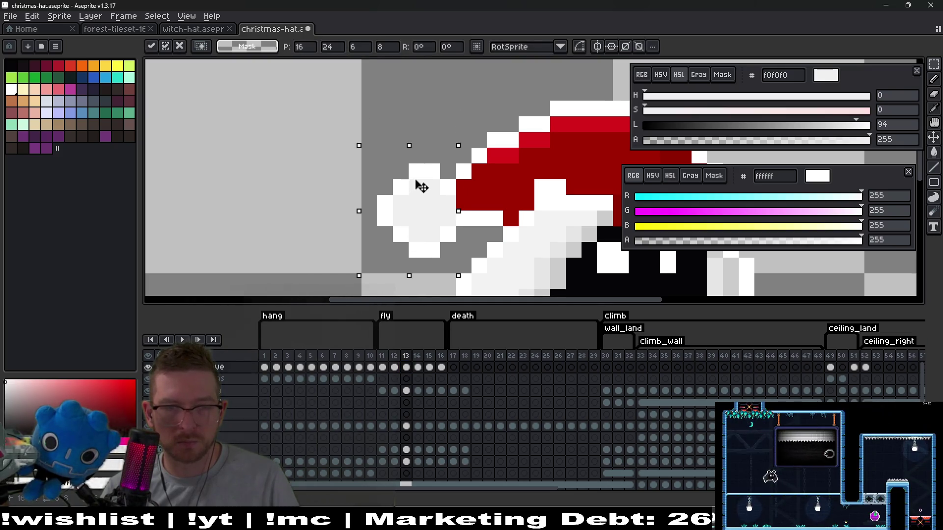
{"action": "left_click", "coordinate": [418, 368]}
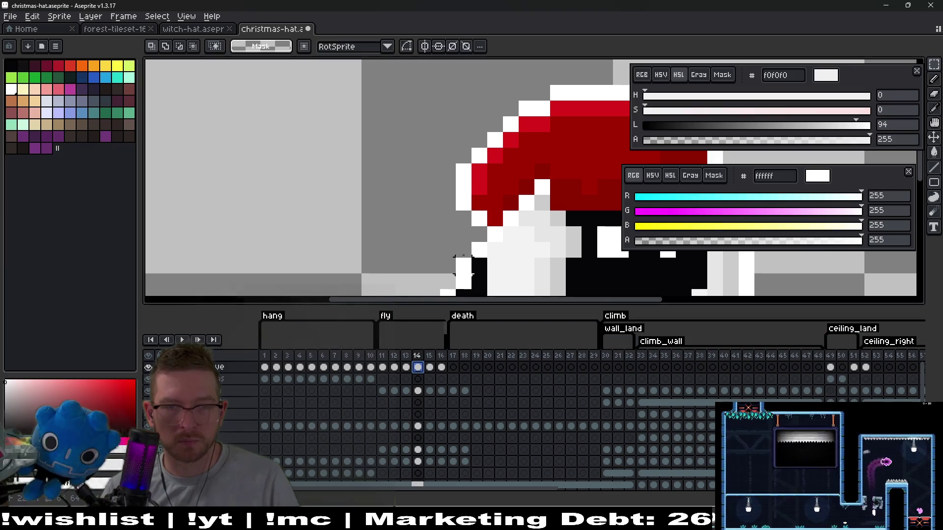
Step: Paste the pompom onto frame 14 and nudge it down and right into place
{"action": "key", "text": "ctrl+v"}
{"action": "key", "text": "Down"}
{"action": "key", "text": "Down"}
{"action": "key", "text": "Right"}
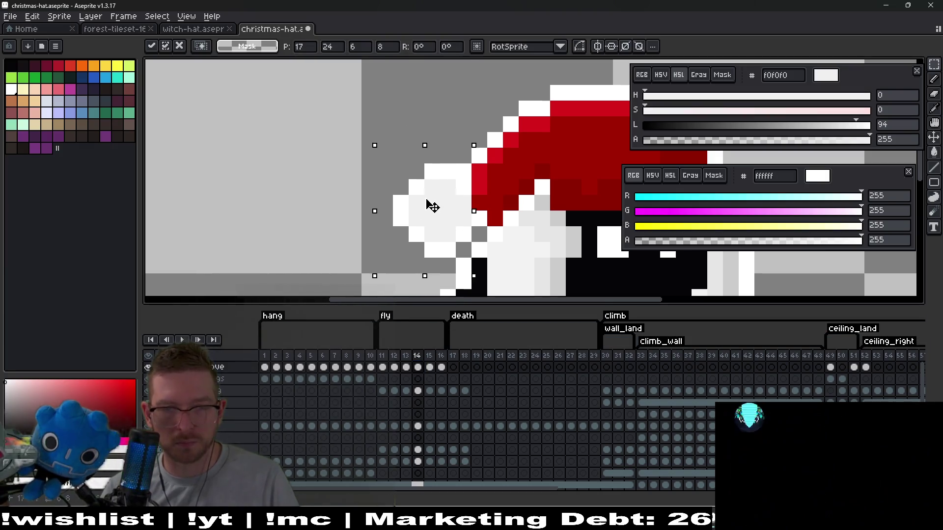
{"action": "key", "text": "Right"}
{"action": "key", "text": "Down"}
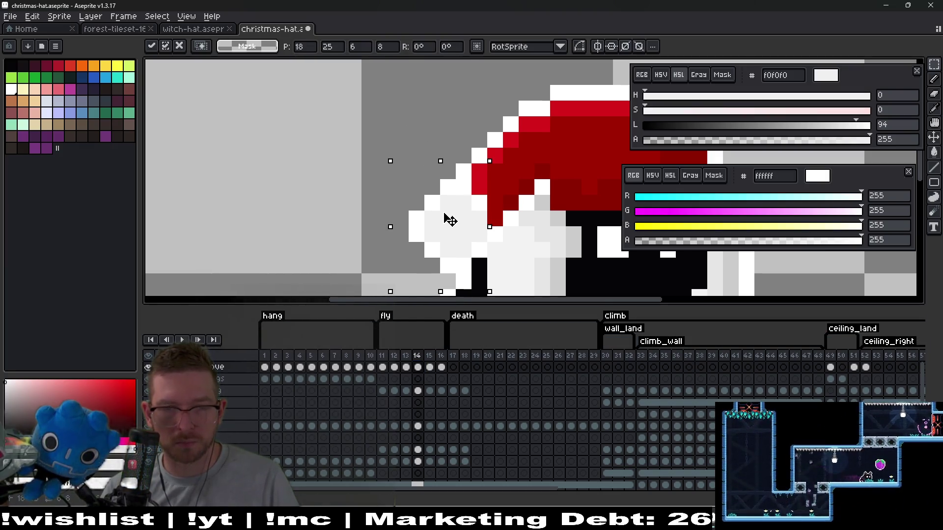
{"action": "scroll", "coordinate": [450, 220], "scroll_direction": "down", "scroll_amount": 4}
{"action": "left_click", "coordinate": [484, 255]}
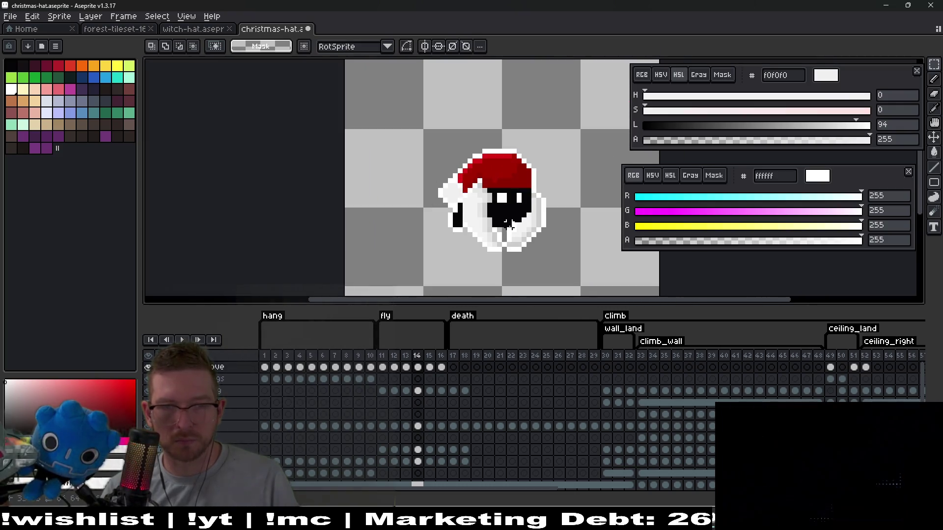
Step: Compare the pompom's position across fly frames 12 to 15
{"action": "key", "text": "Right"}
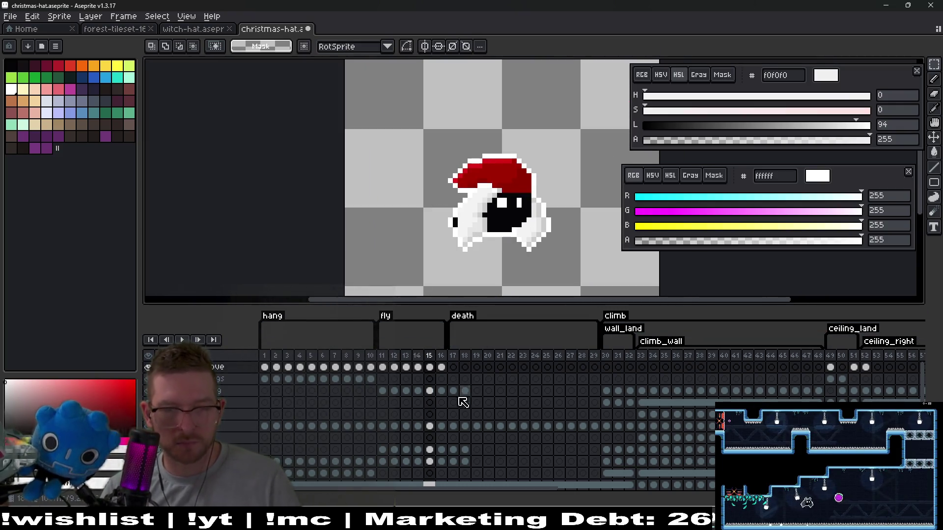
{"action": "left_click", "coordinate": [394, 368]}
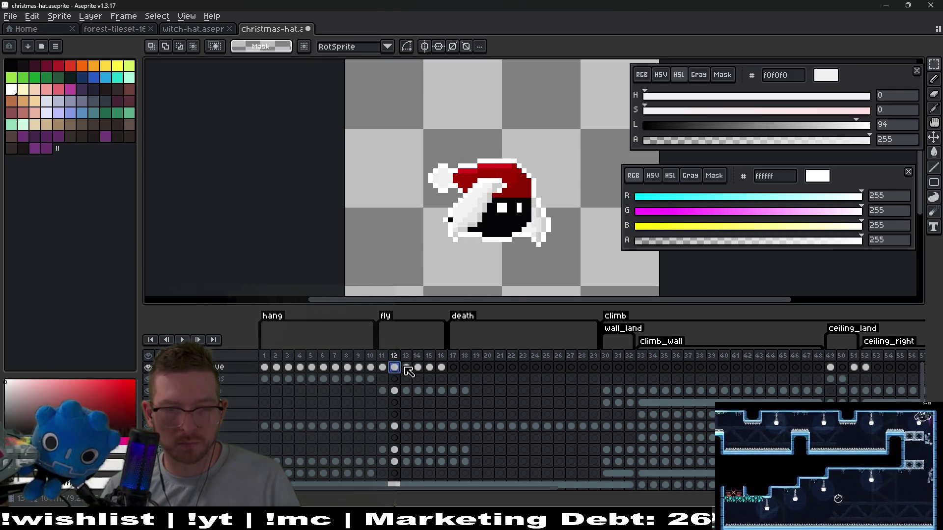
{"action": "left_click", "coordinate": [430, 368]}
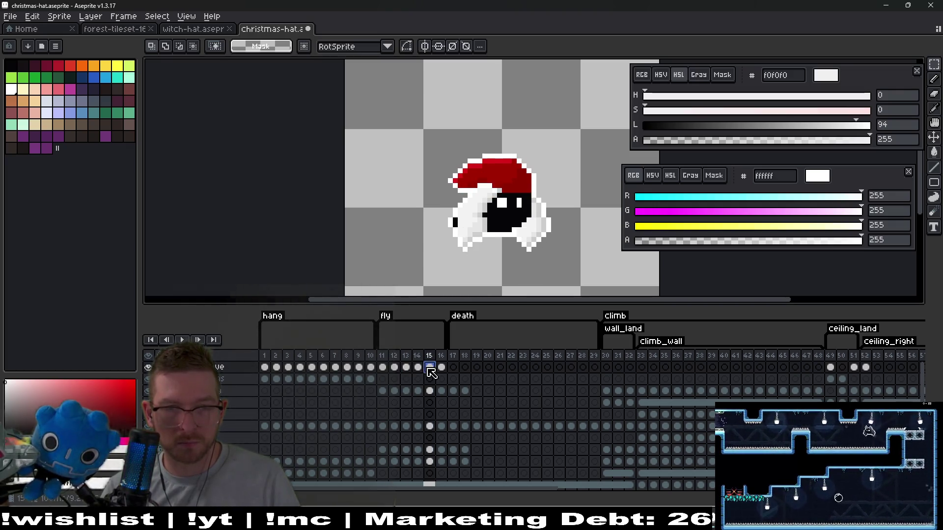
{"action": "left_click", "coordinate": [391, 372]}
{"action": "left_click", "coordinate": [406, 371]}
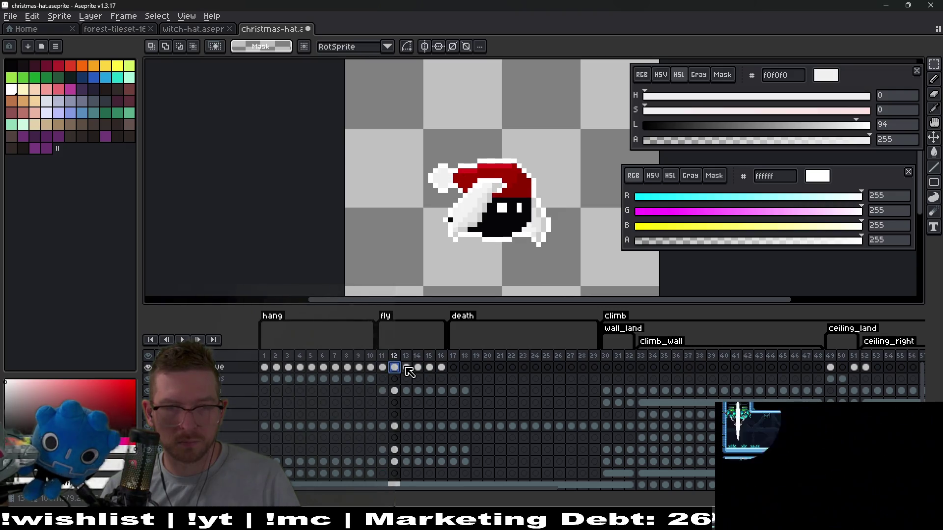
{"action": "left_click", "coordinate": [430, 370]}
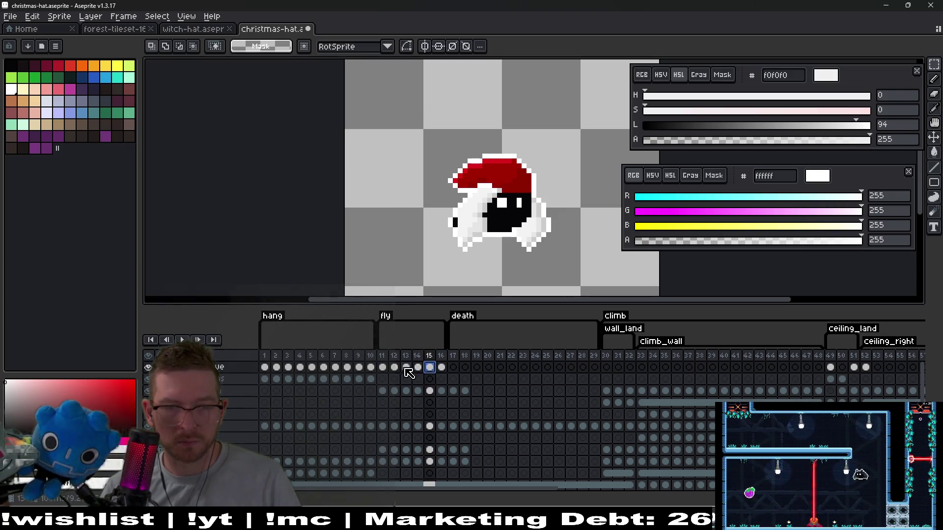
{"action": "left_click", "coordinate": [399, 369]}
{"action": "left_click", "coordinate": [408, 369]}
{"action": "left_click", "coordinate": [419, 369]}
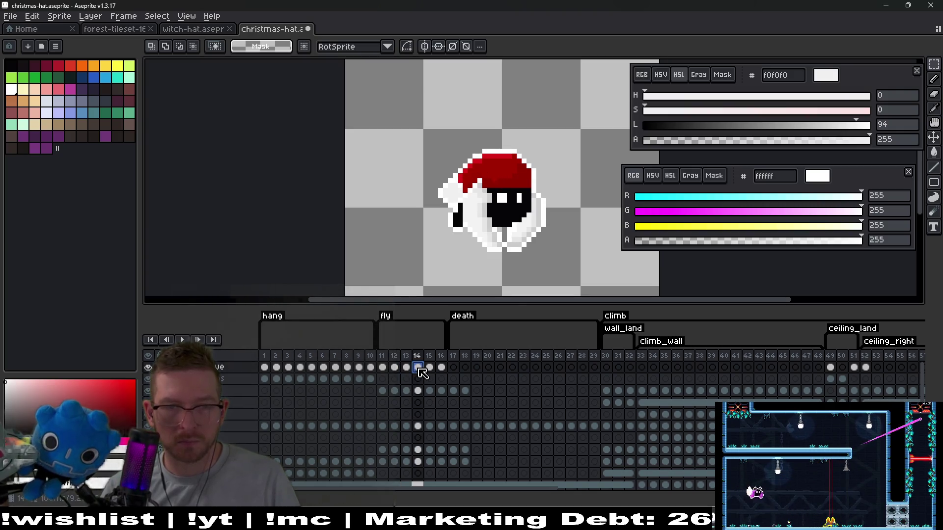
{"action": "left_click", "coordinate": [430, 370]}
Step: Lower the pompom on frame 15 by one pixel
{"action": "left_click_drag", "start_coordinate": [423, 158], "coordinate": [452, 198]}
{"action": "scroll", "coordinate": [447, 161], "scroll_direction": "up", "scroll_amount": 3}
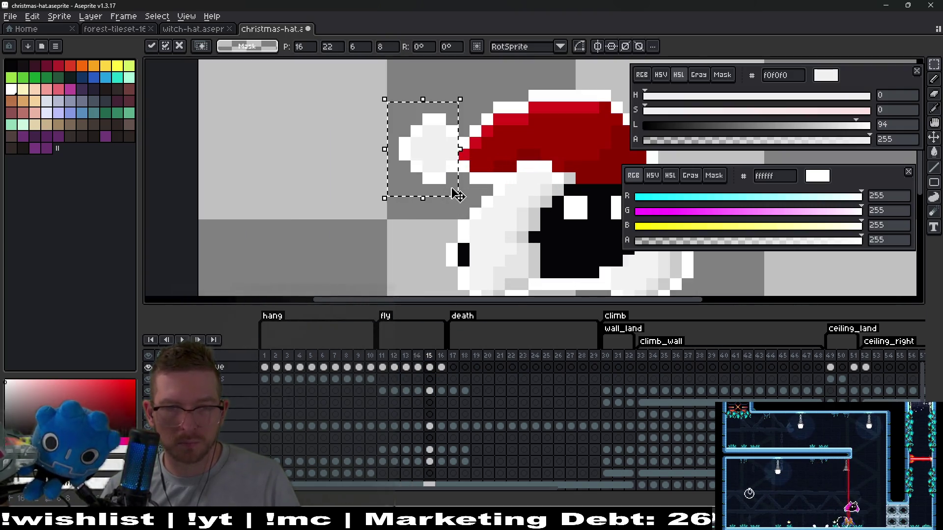
{"action": "left_click_drag", "start_coordinate": [447, 160], "coordinate": [448, 166]}
{"action": "left_click", "coordinate": [534, 178]}
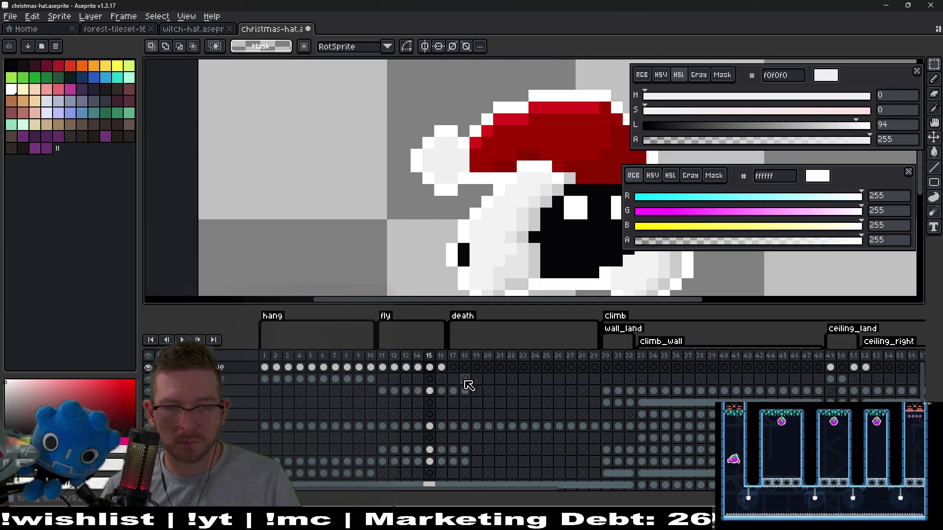
Step: Raise frame 16's pompom one pixel, compare against frames 11 and 12, and play the animation
{"action": "left_click", "coordinate": [445, 369]}
{"action": "key", "text": "ctrl+shift+d"}
{"action": "mouse_move", "coordinate": [448, 164]}
{"action": "left_mouse_down"}
{"action": "mouse_move", "coordinate": [448, 152]}
{"action": "mouse_move", "coordinate": [435, 148]}
{"action": "left_mouse_up"}
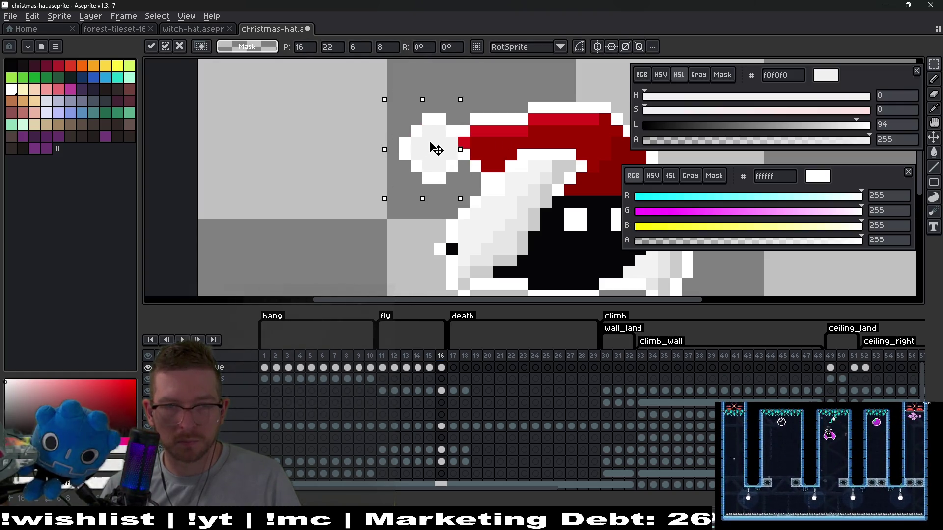
{"action": "left_click", "coordinate": [385, 372]}
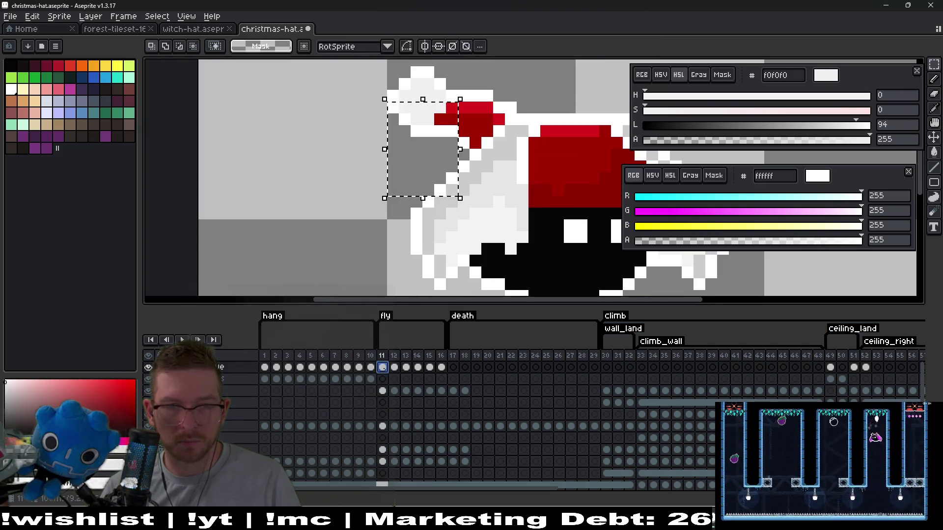
{"action": "left_click", "coordinate": [394, 372]}
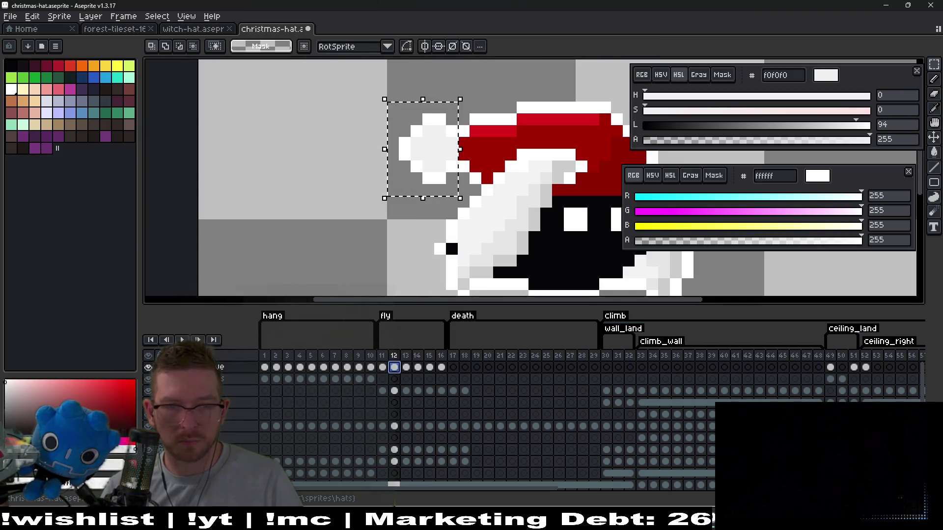
{"action": "left_click", "coordinate": [442, 369]}
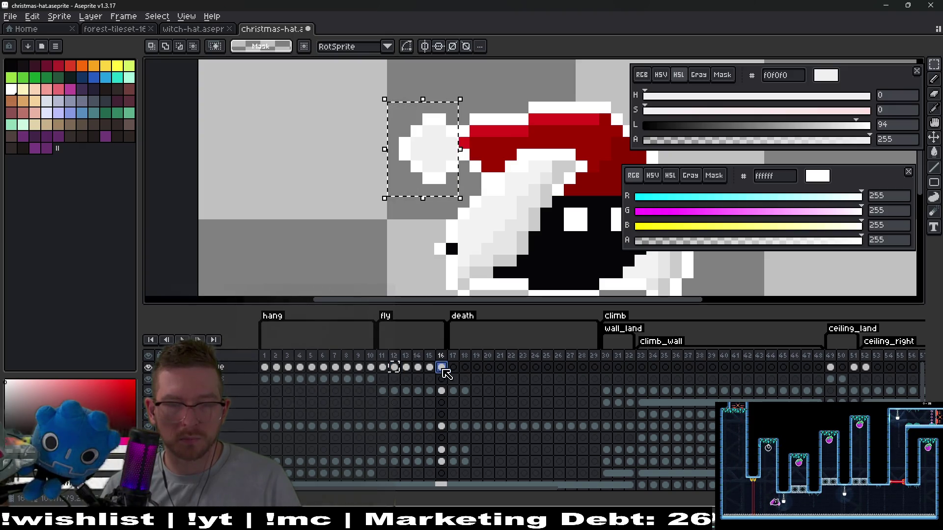
{"action": "key", "text": "minus"}
{"action": "key", "text": "minus"}
{"action": "key", "text": "minus"}
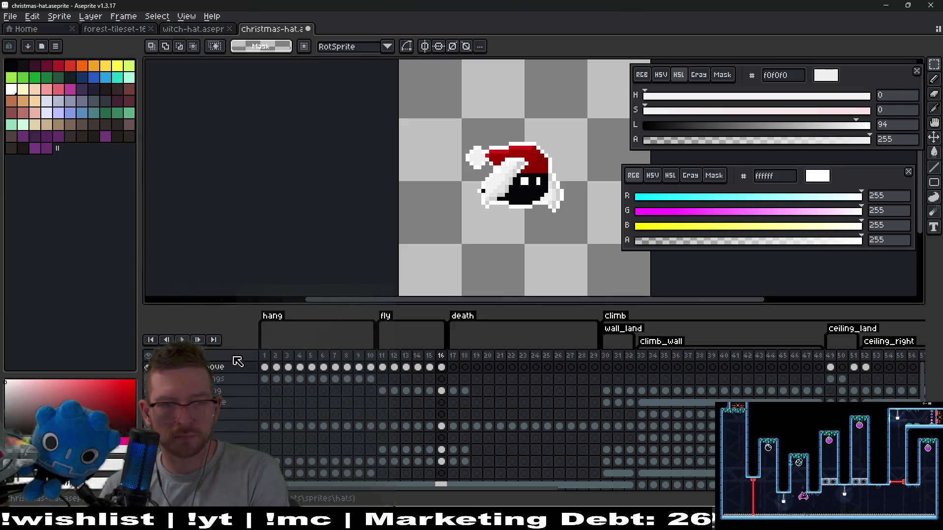
{"action": "left_click", "coordinate": [183, 340]}
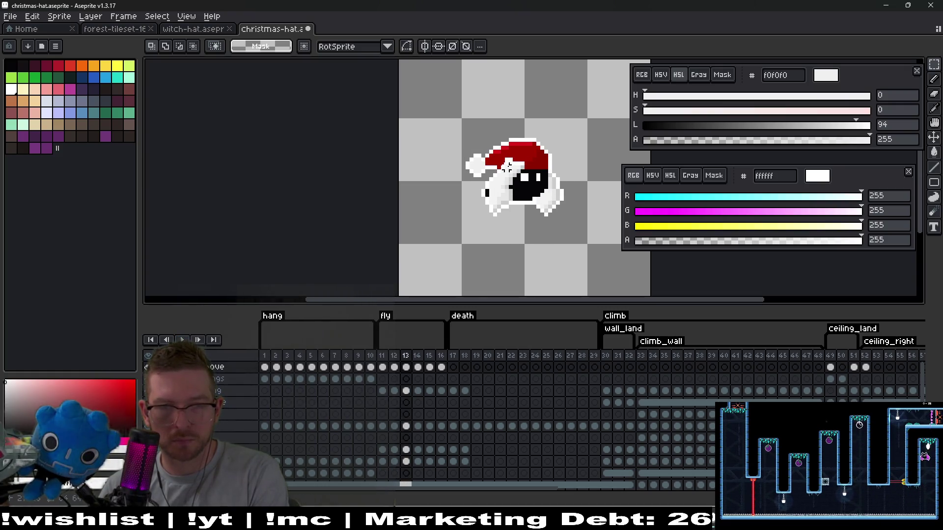
Step: Shift the pompom on frame 13 one pixel right
{"action": "scroll", "coordinate": [490, 179], "scroll_direction": "up", "scroll_amount": 1}
{"action": "key", "text": "Left"}
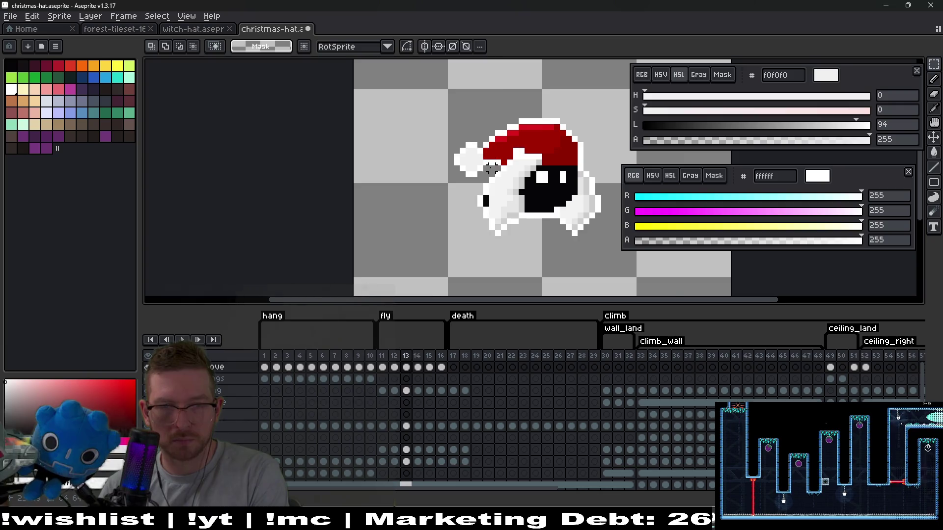
{"action": "scroll", "coordinate": [489, 168], "scroll_direction": "up", "scroll_amount": 2}
{"action": "left_click_drag", "start_coordinate": [390, 101], "coordinate": [477, 211]}
{"action": "key", "text": "Right"}
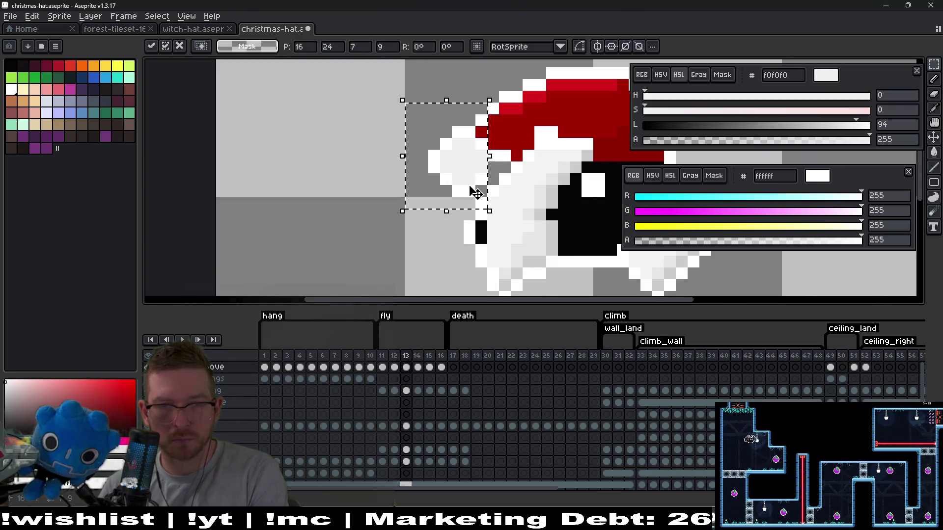
{"action": "key", "text": "Return"}
Step: Move the pompom on frame 15 down one pixel
{"action": "key", "text": "Right"}
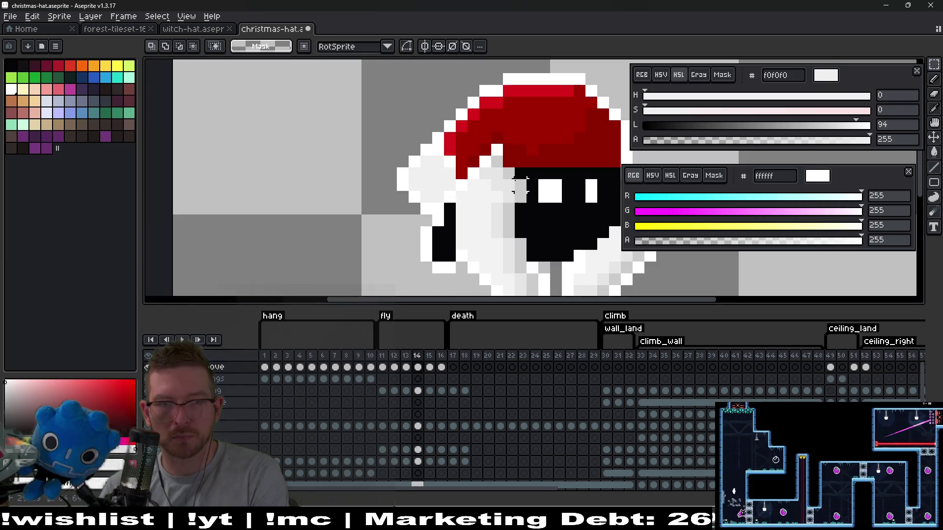
{"action": "key", "text": "Right"}
{"action": "left_click_drag", "start_coordinate": [372, 94], "coordinate": [446, 205]}
{"action": "key", "text": "Down"}
{"action": "key", "text": "Return"}
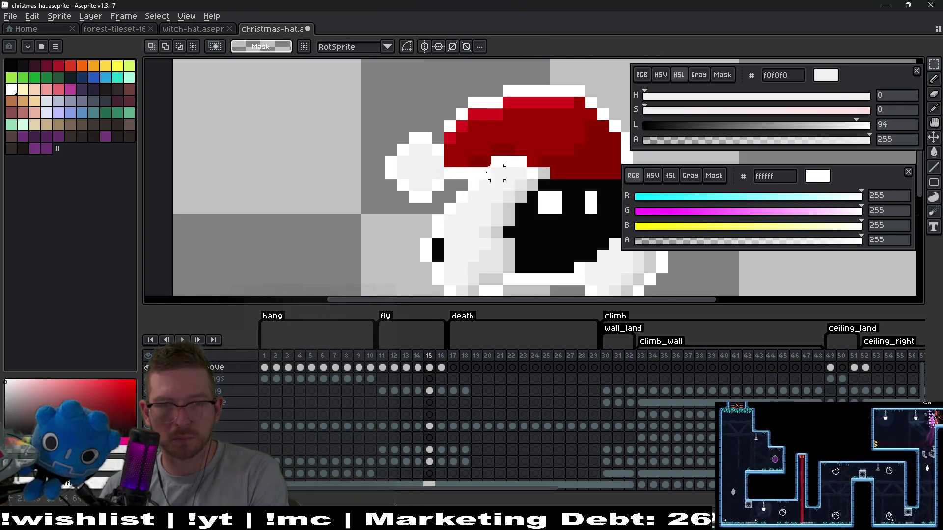
Step: Eyedrop pure white from the hat and check the hat on frames 16 and 17
{"action": "scroll", "coordinate": [466, 155], "scroll_direction": "up", "scroll_amount": 3}
{"action": "key", "text": "i"}
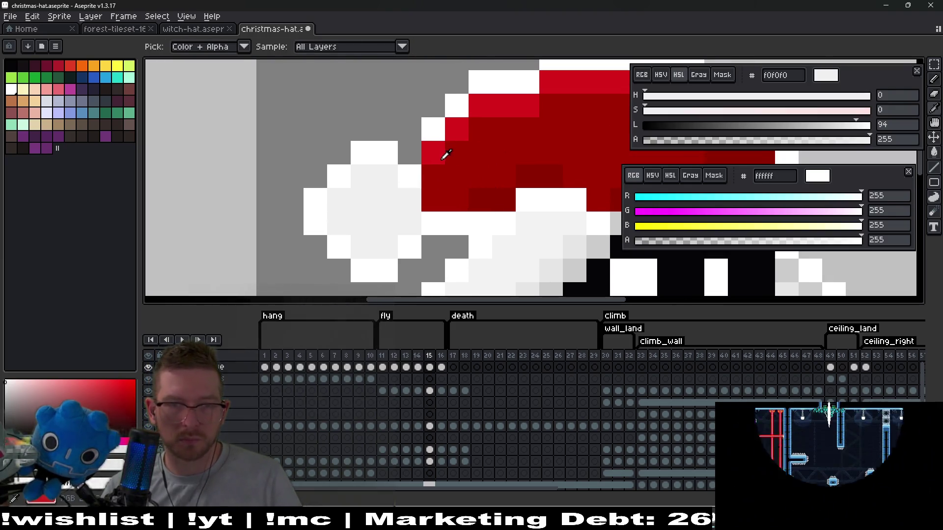
{"action": "left_click", "coordinate": [433, 130]}
{"action": "key", "text": "b"}
{"action": "scroll", "coordinate": [521, 228], "scroll_direction": "down", "scroll_amount": 2}
{"action": "key", "text": "Right"}
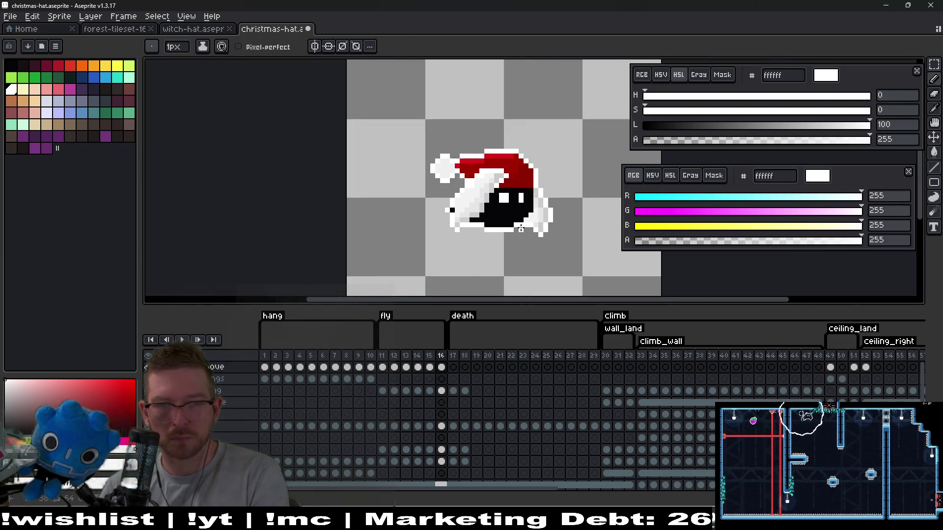
{"action": "key", "text": "Right"}
{"action": "key", "text": "Left"}
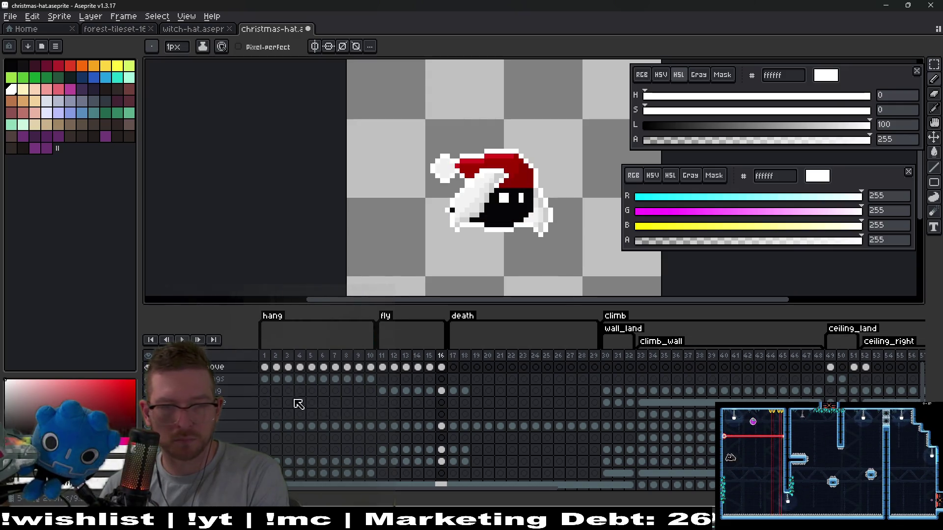
Step: Play and stop the animation preview, then save the christmas-hat sprite
{"action": "left_click", "coordinate": [188, 338]}
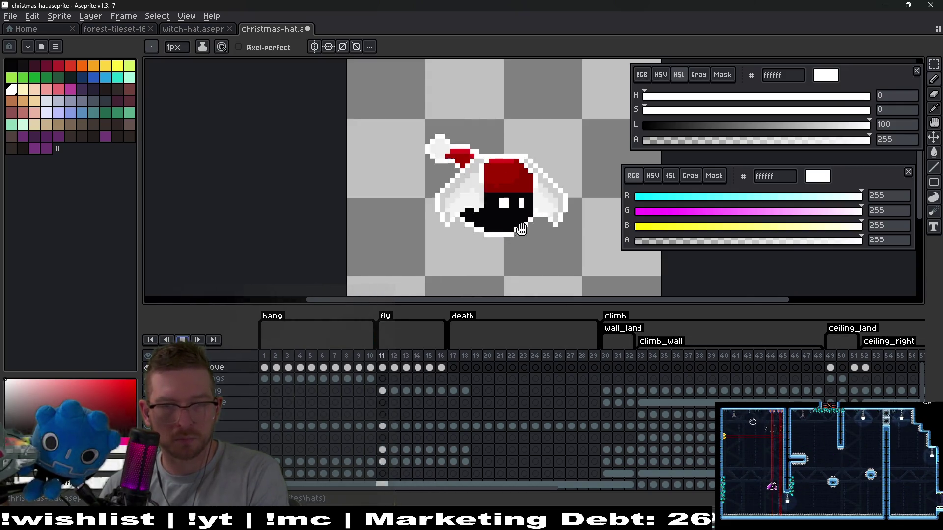
{"action": "scroll", "coordinate": [540, 232], "scroll_direction": "down", "scroll_amount": 3}
{"action": "key", "text": "Return"}
{"action": "key", "text": "ctrl+s"}
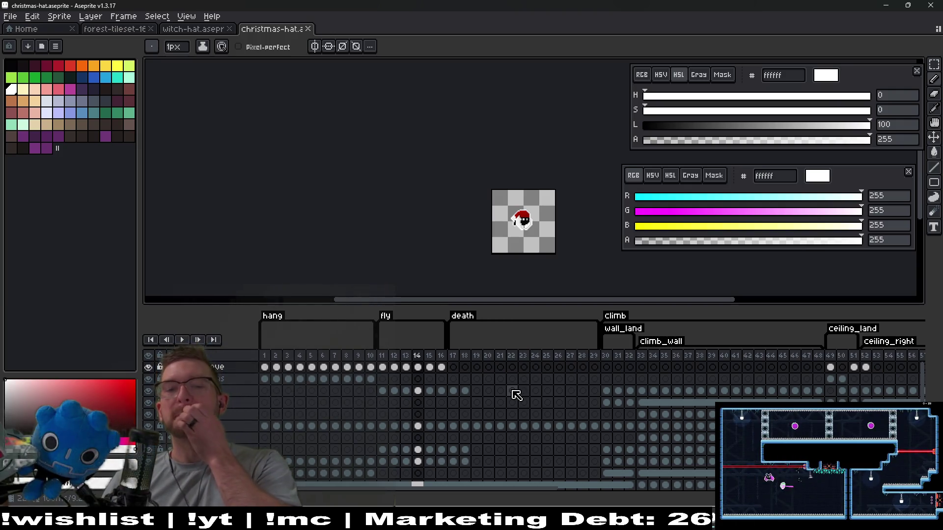
Step: Sample light grey f0f0f0 from the brim on frame 11 and return to frame 30 with the Pencil
{"action": "left_click", "coordinate": [606, 391]}
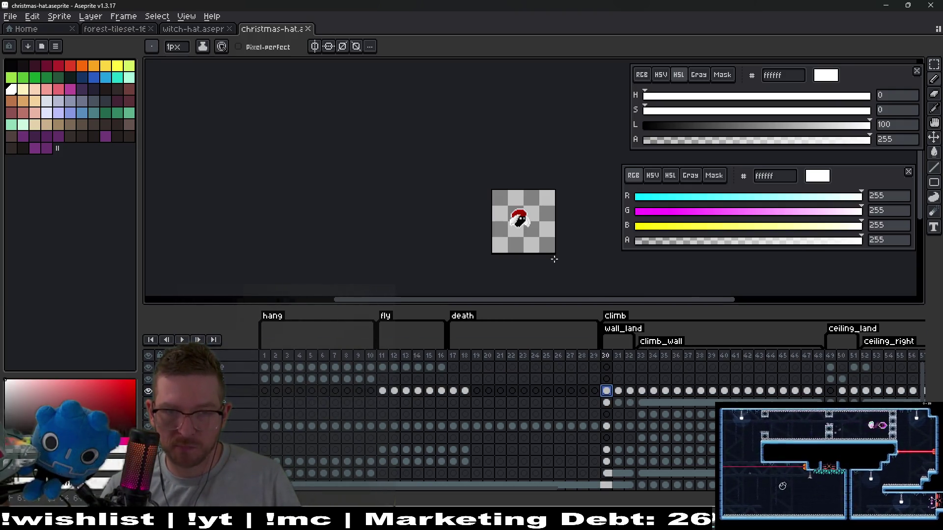
{"action": "scroll", "coordinate": [535, 220], "scroll_direction": "up", "scroll_amount": 6}
{"action": "scroll", "coordinate": [497, 245], "scroll_direction": "up", "scroll_amount": 2}
{"action": "left_click", "coordinate": [382, 390]}
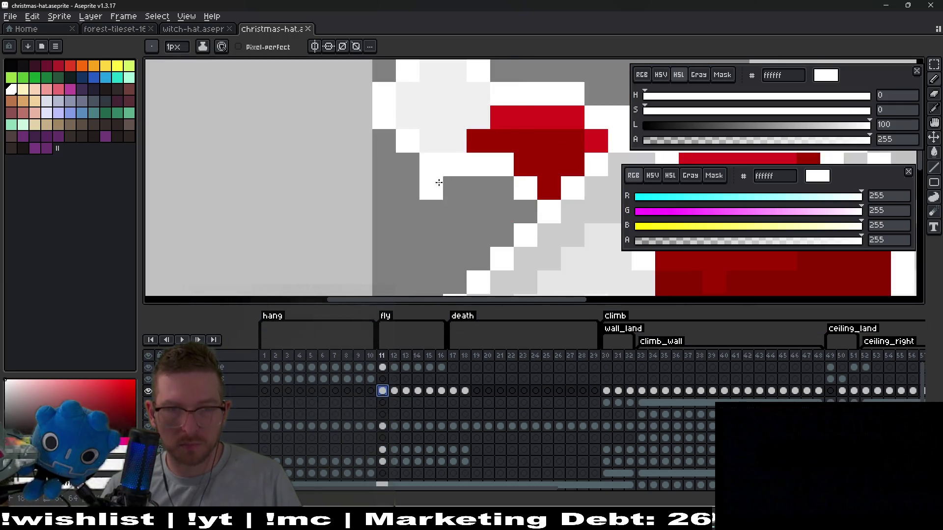
{"action": "left_click_drag", "start_coordinate": [438, 181], "coordinate": [438, 269]}
{"action": "key", "text": "i"}
{"action": "left_click", "coordinate": [461, 196]}
{"action": "left_click", "coordinate": [606, 390]}
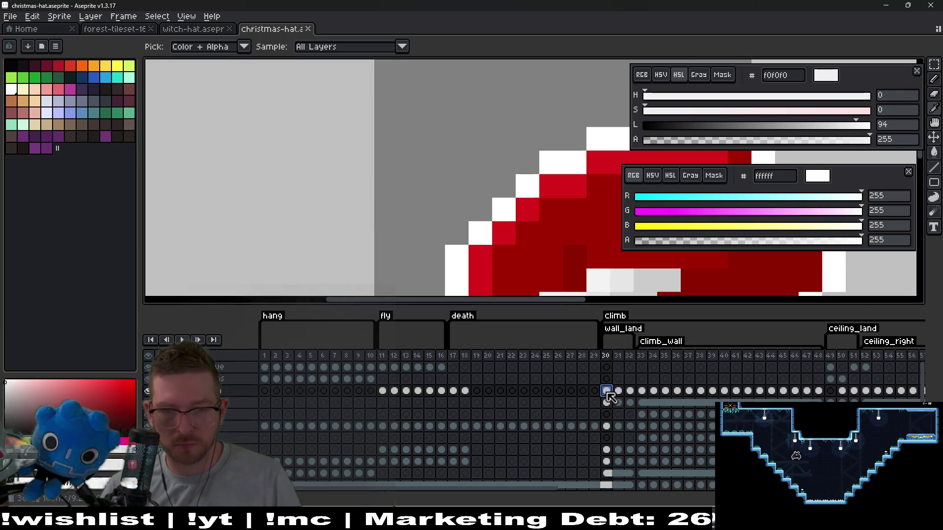
{"action": "key", "text": "b"}
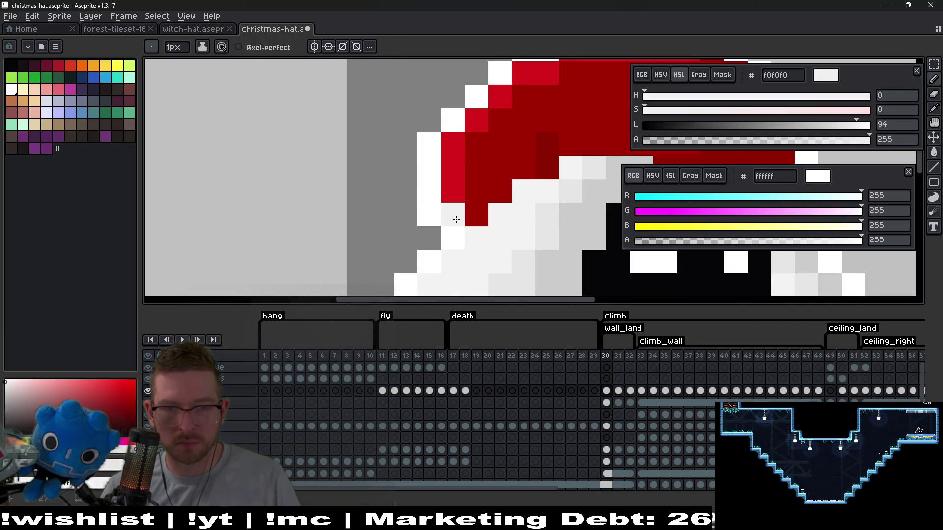
Step: Widen the brim's left side on frame 30 with light grey and white pixels
{"action": "left_click", "coordinate": [429, 215]}
{"action": "left_click", "coordinate": [430, 191]}
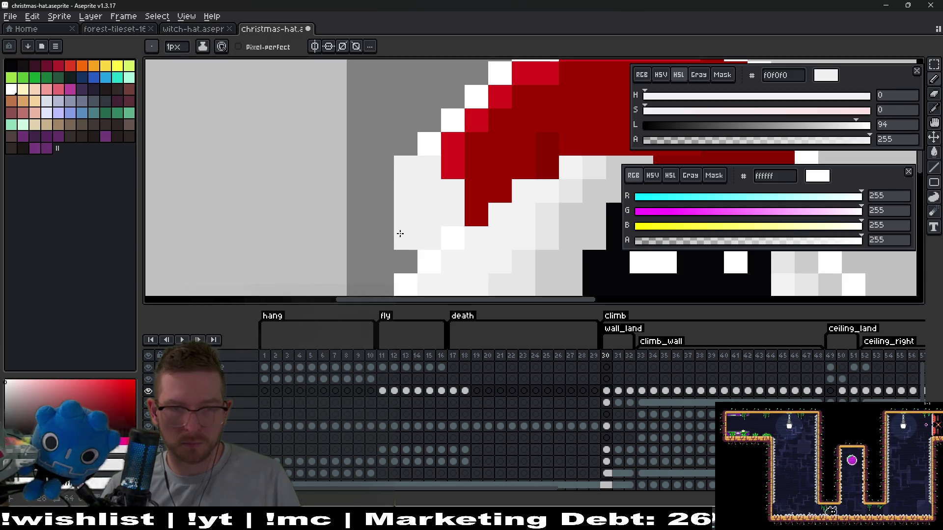
{"action": "left_click", "coordinate": [382, 214]}
{"action": "left_click", "coordinate": [382, 191]}
{"action": "left_click", "coordinate": [382, 238]}
{"action": "right_click", "coordinate": [381, 238]}
{"action": "left_click", "coordinate": [405, 262]}
{"action": "right_click", "coordinate": [405, 262]}
{"action": "left_click", "coordinate": [359, 214]}
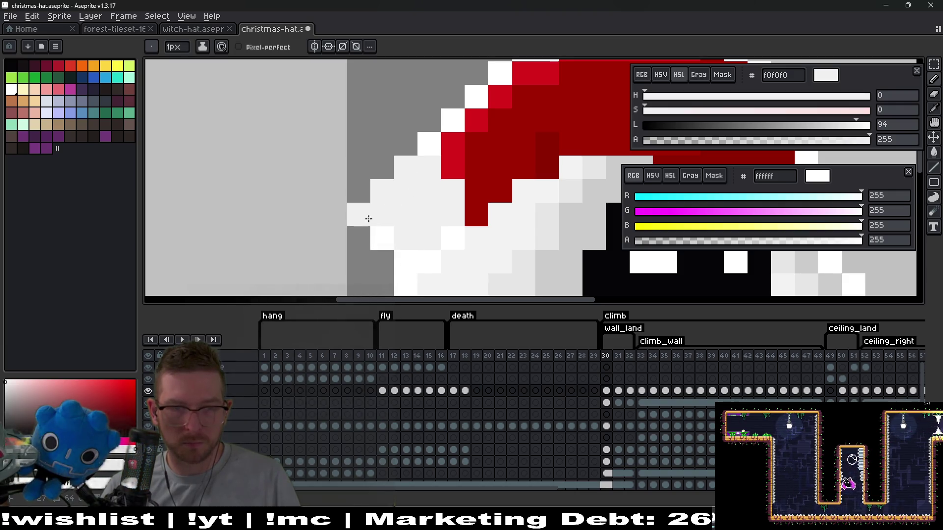
{"action": "left_click", "coordinate": [358, 191]}
{"action": "left_click", "coordinate": [381, 167]}
{"action": "left_click", "coordinate": [405, 144]}
{"action": "left_click", "coordinate": [452, 167]}
{"action": "scroll", "coordinate": [491, 189], "scroll_direction": "down", "scroll_amount": 6}
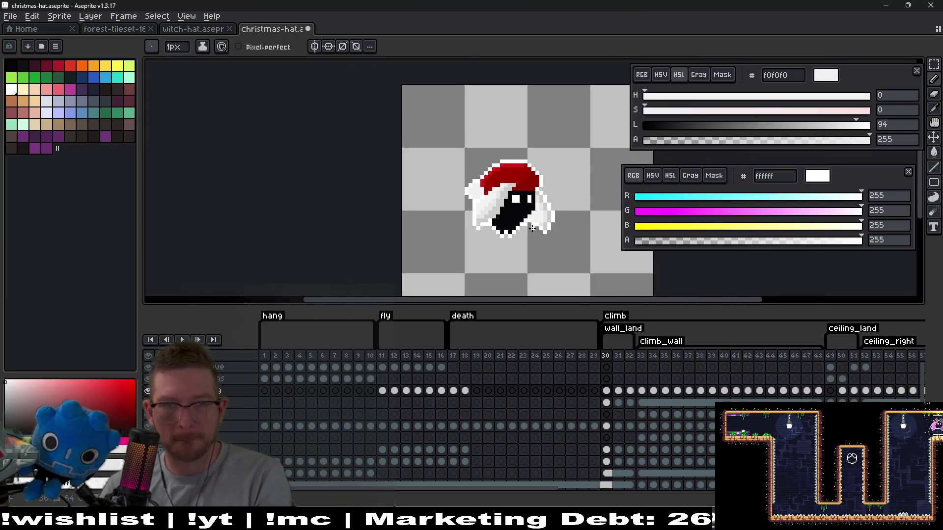
Step: Extend the brim's lower-left edge and corner on frame 31 in light grey
{"action": "key", "text": "period"}
{"action": "scroll", "coordinate": [456, 188], "scroll_direction": "up", "scroll_amount": 5}
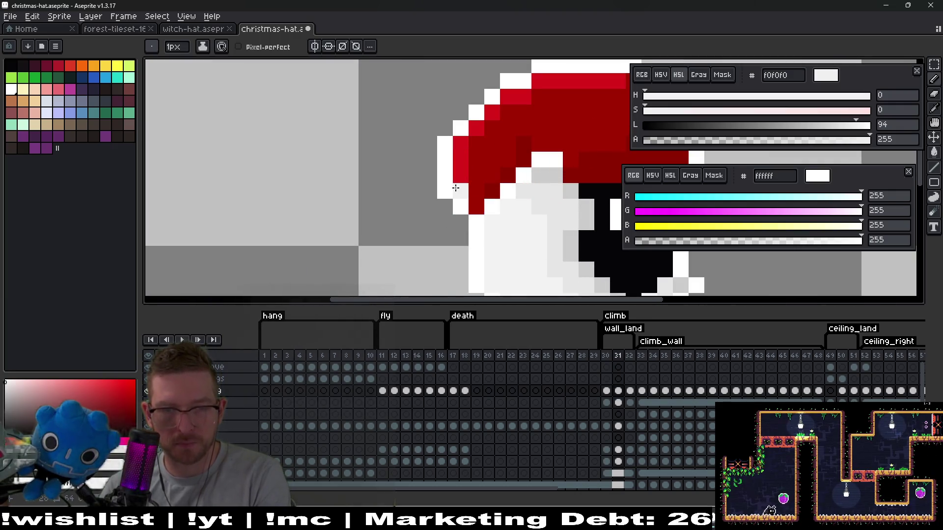
{"action": "left_click", "coordinate": [469, 201]}
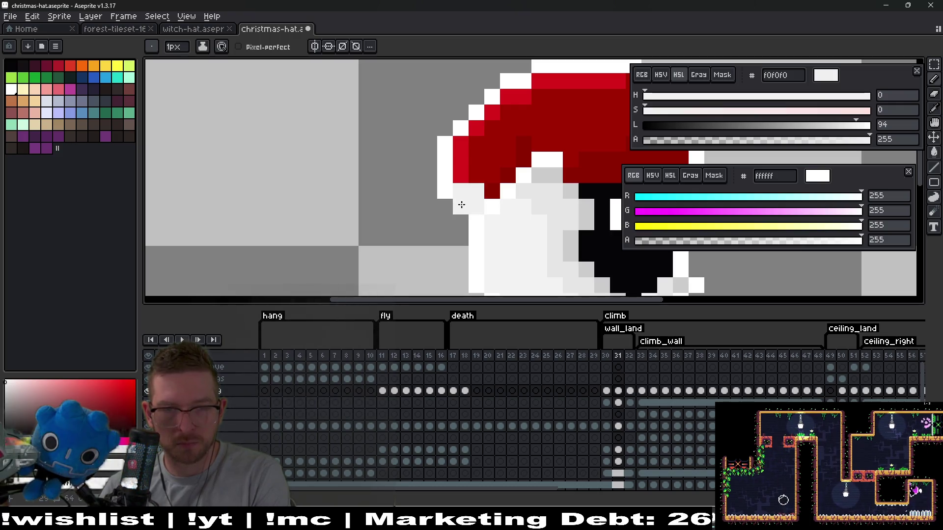
{"action": "left_click", "coordinate": [455, 218]}
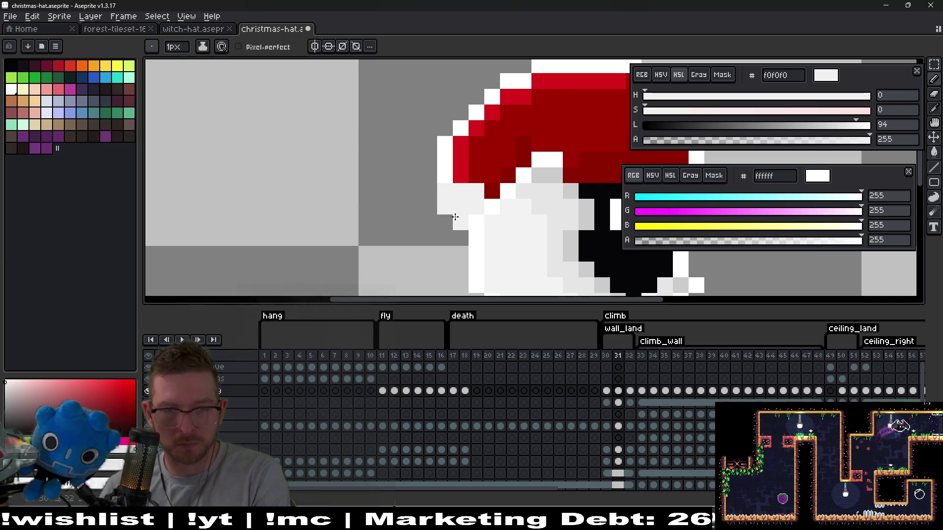
{"action": "left_click", "coordinate": [429, 207]}
{"action": "left_click", "coordinate": [432, 190]}
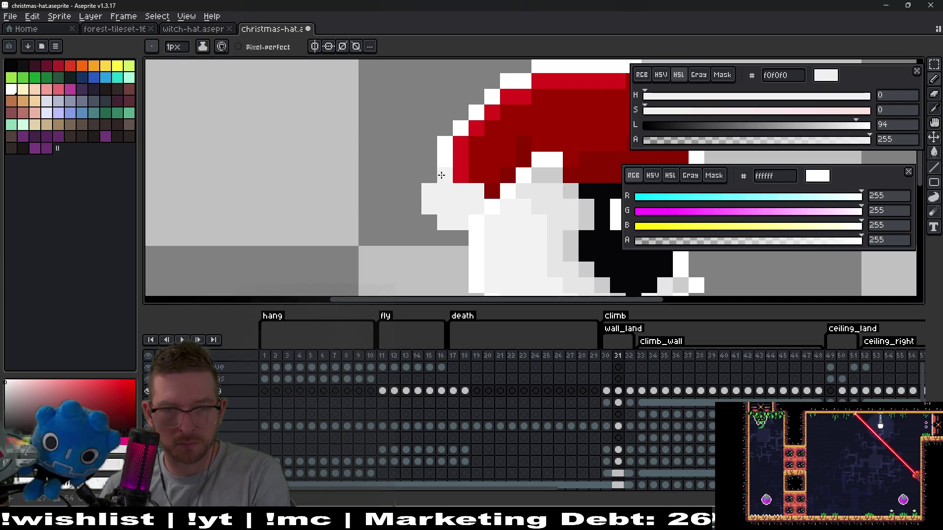
{"action": "left_click", "coordinate": [423, 220]}
{"action": "left_click", "coordinate": [444, 241]}
{"action": "scroll", "coordinate": [462, 241], "scroll_direction": "down", "scroll_amount": 3}
Step: On frame 32, paint light grey along the hat's lower edge and white down the brim's left edge
{"action": "key", "text": "Right"}
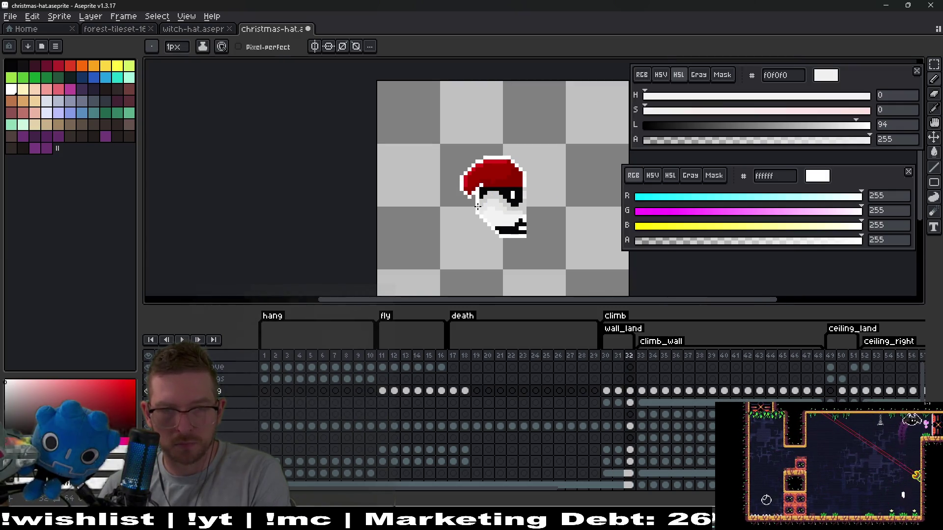
{"action": "scroll", "coordinate": [421, 167], "scroll_direction": "up", "scroll_amount": 3}
{"action": "left_click_drag", "start_coordinate": [424, 167], "coordinate": [443, 183]}
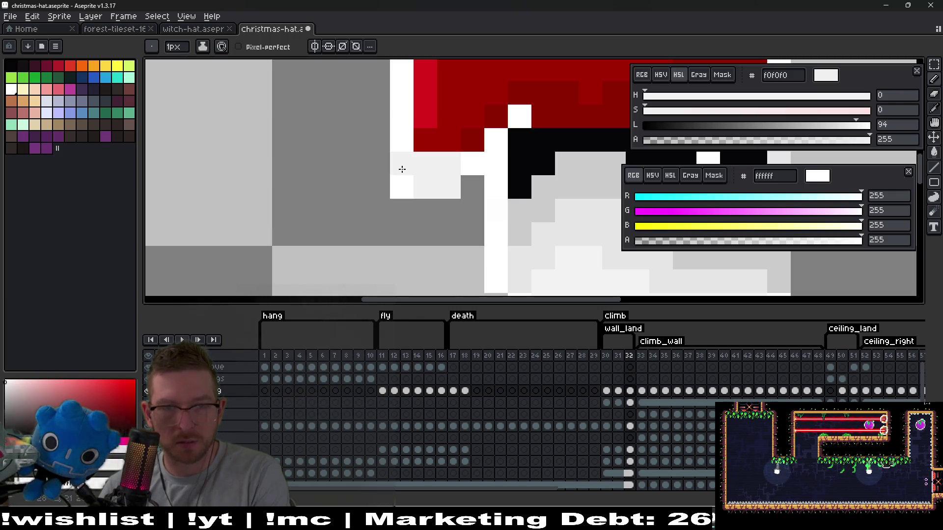
{"action": "left_click_drag", "start_coordinate": [379, 165], "coordinate": [397, 210]}
{"action": "left_click", "coordinate": [403, 212]}
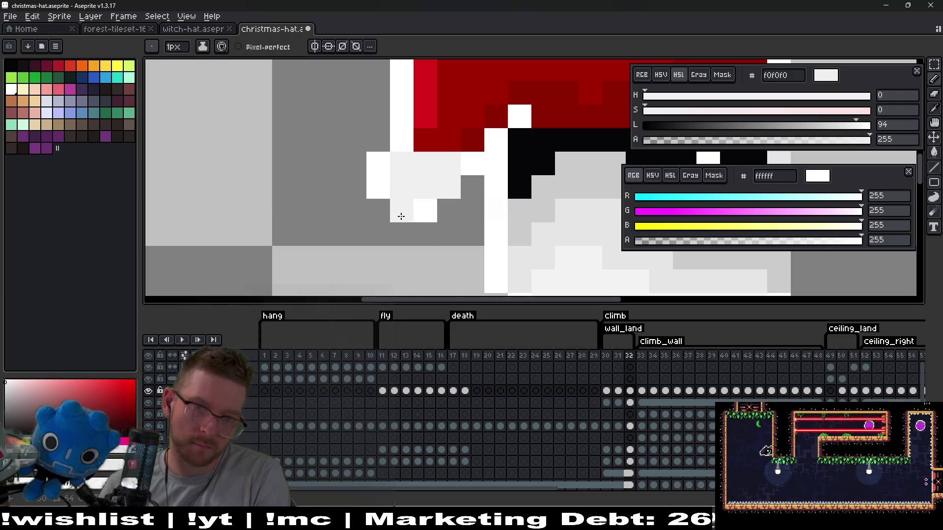
{"action": "left_click", "coordinate": [472, 205]}
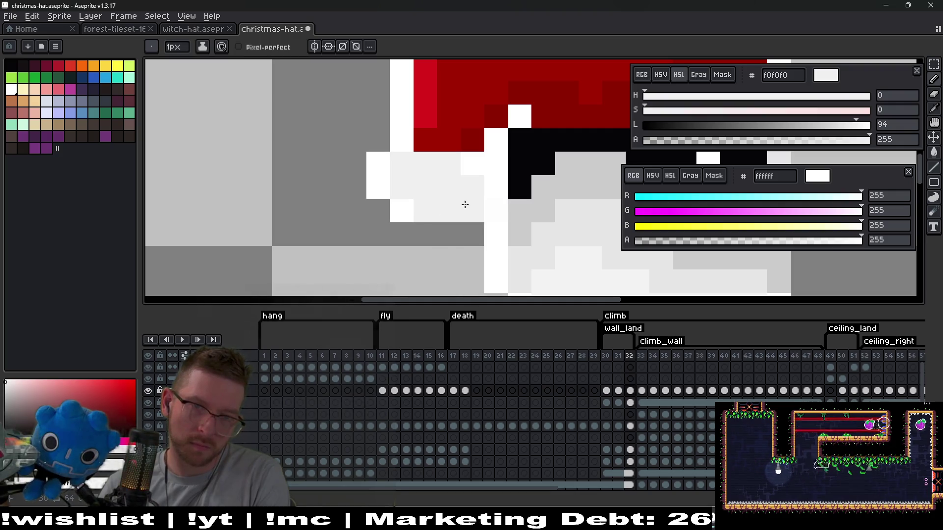
{"action": "left_click_drag", "start_coordinate": [448, 234], "coordinate": [425, 234]}
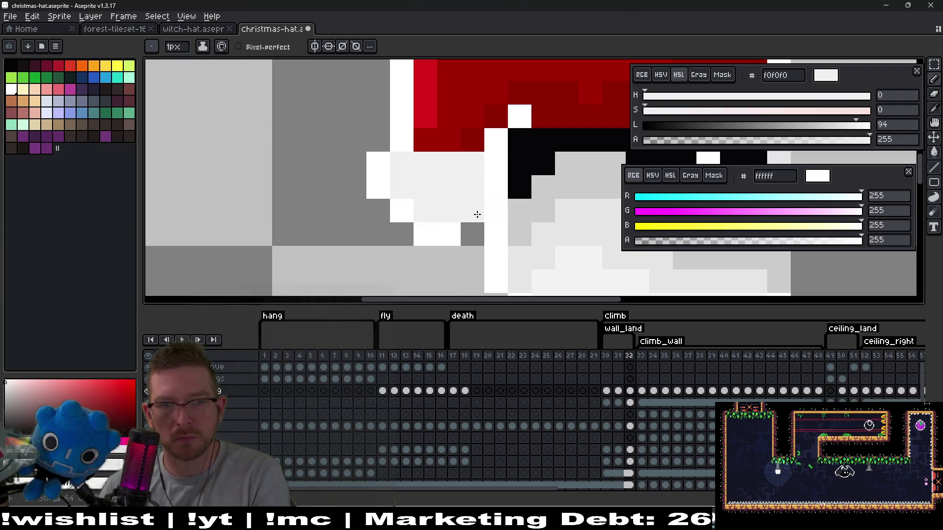
{"action": "scroll", "coordinate": [460, 211], "scroll_direction": "down", "scroll_amount": 3}
Step: On frame 33, paint white edge pixels and light grey shading along the brim
{"action": "key", "text": "Right"}
{"action": "scroll", "coordinate": [438, 207], "scroll_direction": "up", "scroll_amount": 3}
{"action": "mouse_move", "coordinate": [437, 208]}
{"action": "left_mouse_down"}
{"action": "mouse_move", "coordinate": [404, 196]}
{"action": "mouse_move", "coordinate": [436, 196]}
{"action": "mouse_move", "coordinate": [421, 191]}
{"action": "mouse_move", "coordinate": [426, 176]}
{"action": "left_mouse_up"}
{"action": "left_click", "coordinate": [391, 156]}
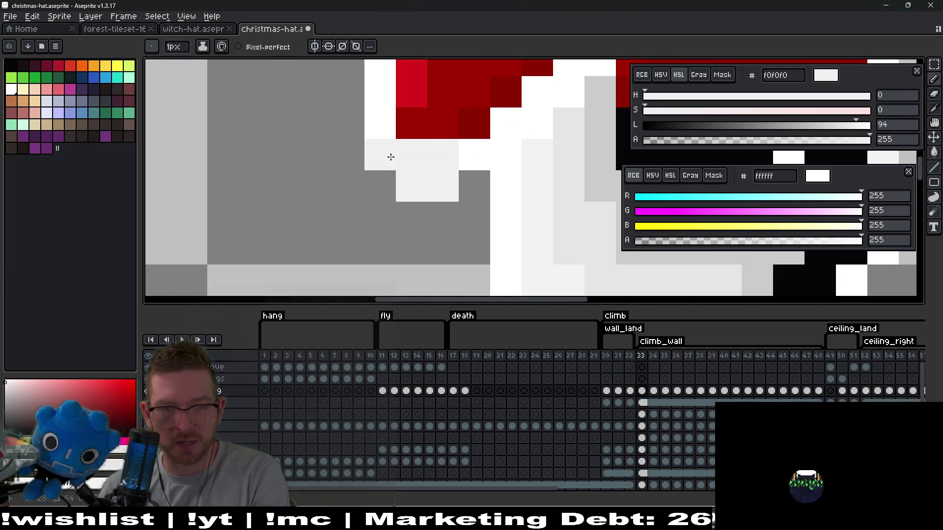
{"action": "key", "text": "ctrl+z"}
{"action": "right_click", "coordinate": [383, 164]}
{"action": "right_click", "coordinate": [381, 187]}
{"action": "left_click", "coordinate": [403, 206]}
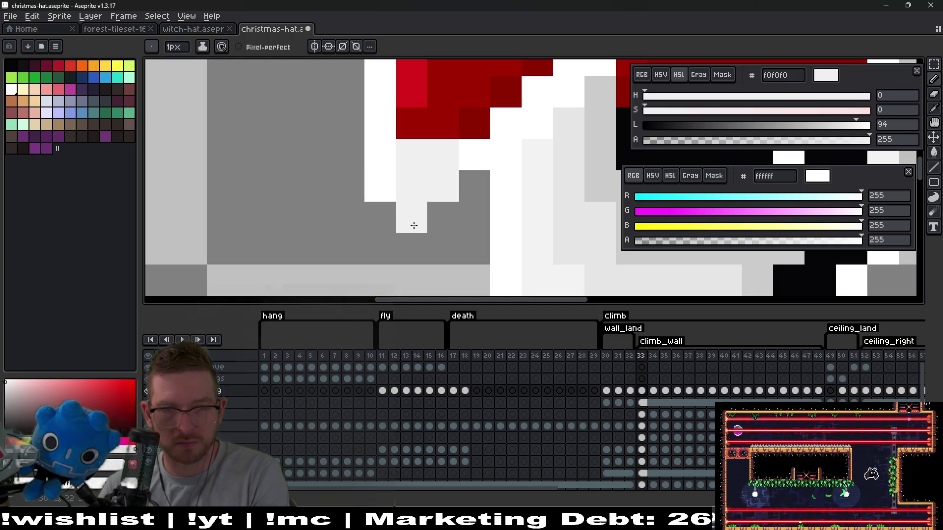
{"action": "left_click", "coordinate": [442, 217]}
{"action": "left_click", "coordinate": [380, 186]}
{"action": "left_click", "coordinate": [380, 154]}
Step: Paint frame 33's brim left side white and fill remaining brim pixels light grey
{"action": "right_click", "coordinate": [348, 154]}
{"action": "right_click", "coordinate": [348, 187]}
{"action": "right_click", "coordinate": [381, 218]}
{"action": "left_click", "coordinate": [398, 250]}
{"action": "right_click", "coordinate": [442, 249]}
{"action": "left_click", "coordinate": [469, 215]}
{"action": "left_click", "coordinate": [473, 186]}
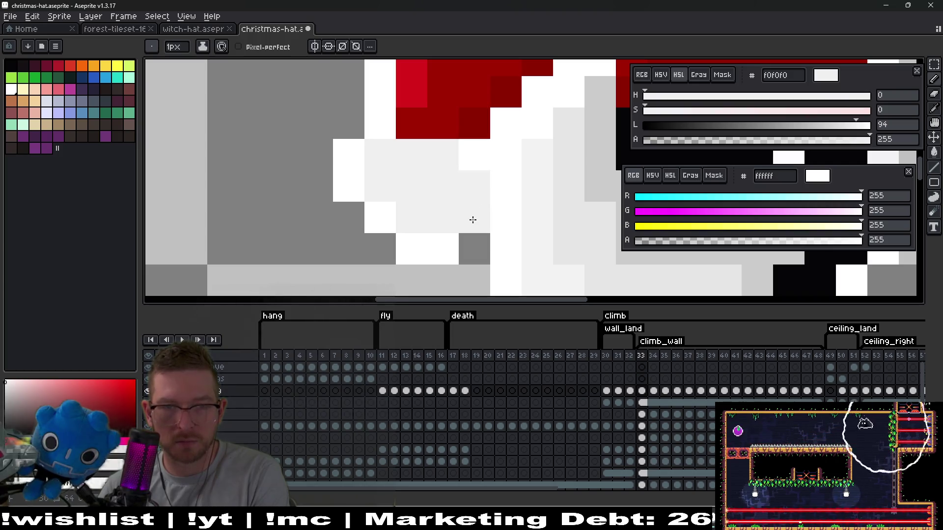
{"action": "left_click", "coordinate": [474, 156]}
{"action": "left_click", "coordinate": [474, 216]}
{"action": "scroll", "coordinate": [486, 221], "scroll_direction": "down", "scroll_amount": 6}
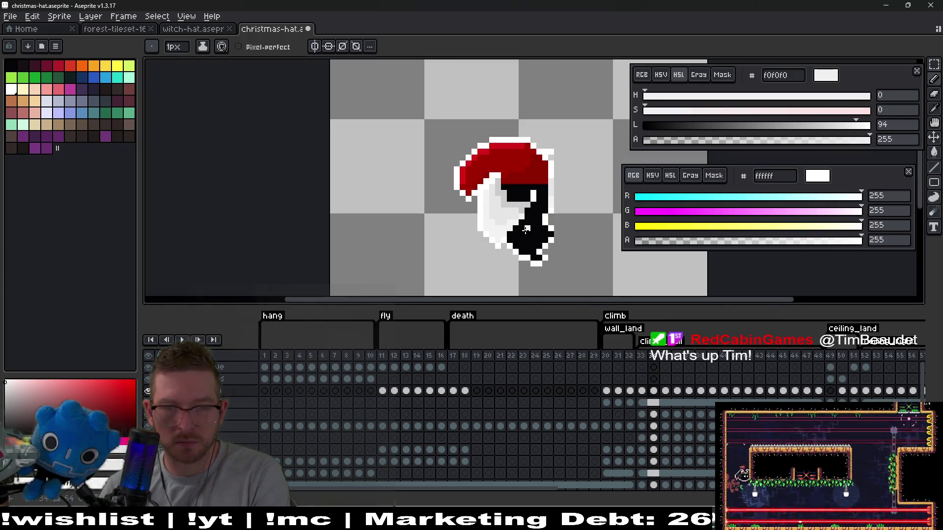
Step: Review the hat poses on climb_wall frames 32 through 40
{"action": "left_click", "coordinate": [630, 390]}
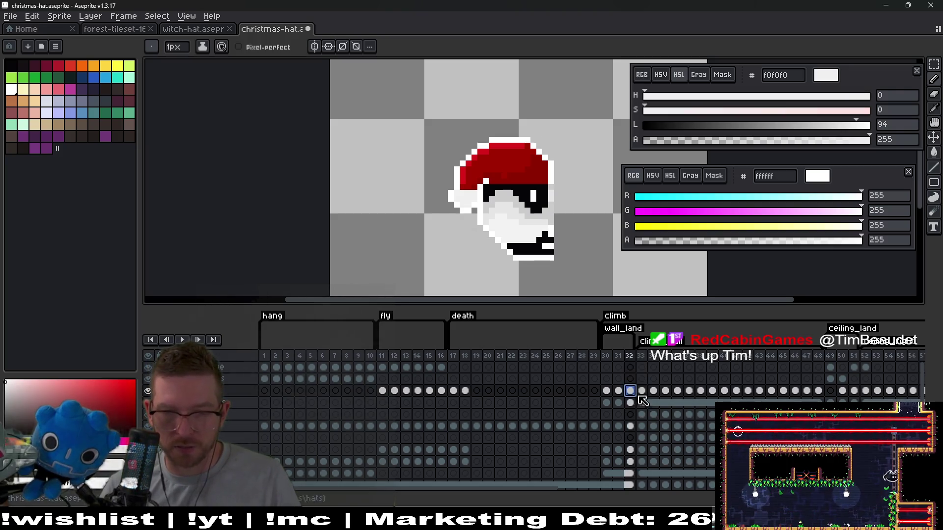
{"action": "left_click", "coordinate": [641, 390]}
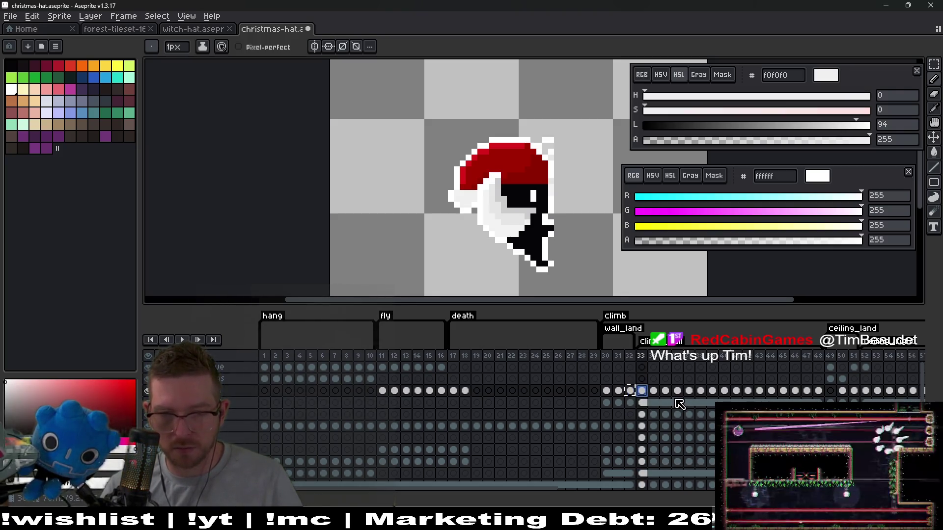
{"action": "left_click", "coordinate": [654, 391]}
{"action": "left_click", "coordinate": [666, 391]}
{"action": "left_click", "coordinate": [654, 390]}
{"action": "left_click", "coordinate": [677, 390]}
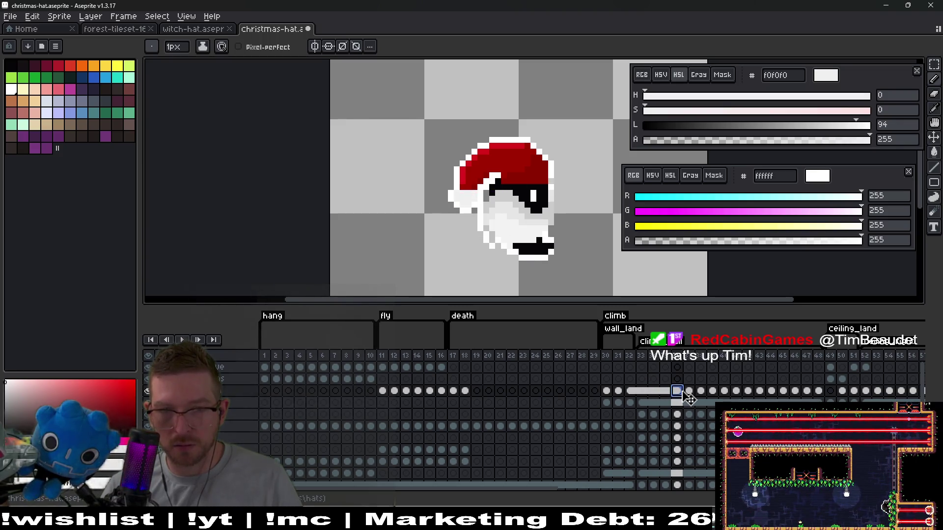
{"action": "left_click", "coordinate": [693, 394]}
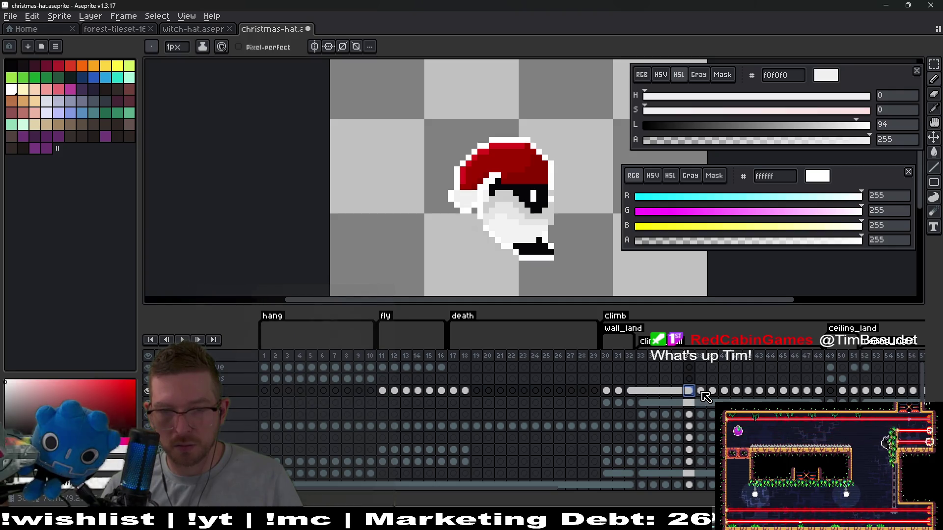
{"action": "left_click", "coordinate": [700, 391]}
{"action": "left_click", "coordinate": [712, 391]}
{"action": "left_click", "coordinate": [724, 391]}
Step: Continue reviewing the hat poses on frames 41 through 49
{"action": "left_click", "coordinate": [735, 391]}
{"action": "left_click", "coordinate": [747, 391]}
{"action": "left_click", "coordinate": [759, 391]}
{"action": "left_click", "coordinate": [770, 391]}
{"action": "left_click", "coordinate": [782, 391]}
{"action": "left_click", "coordinate": [795, 391]}
{"action": "left_click", "coordinate": [806, 391]}
{"action": "left_click", "coordinate": [818, 391]}
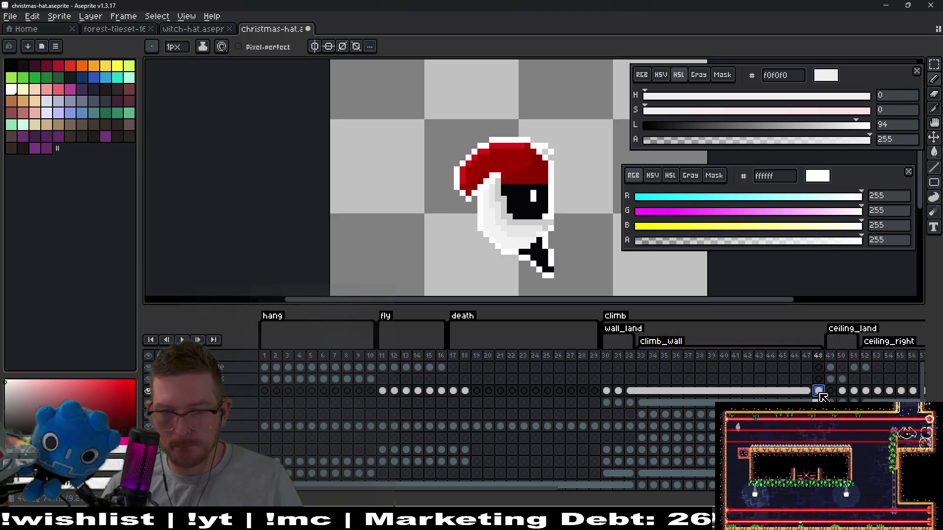
{"action": "left_click", "coordinate": [830, 368]}
Step: Undo a stray pixel and paint the trim's bottom row and right edge light grey
{"action": "scroll", "coordinate": [558, 274], "scroll_direction": "up", "scroll_amount": 5}
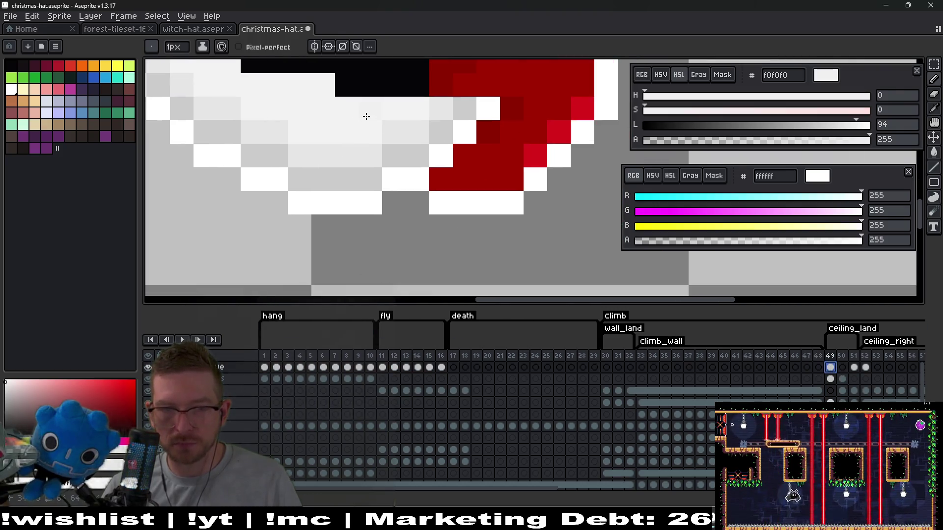
{"action": "scroll", "coordinate": [364, 116], "scroll_direction": "down", "scroll_amount": 3}
{"action": "scroll", "coordinate": [436, 189], "scroll_direction": "up", "scroll_amount": 2}
{"action": "key", "text": "ctrl+z"}
{"action": "left_click", "coordinate": [410, 222]}
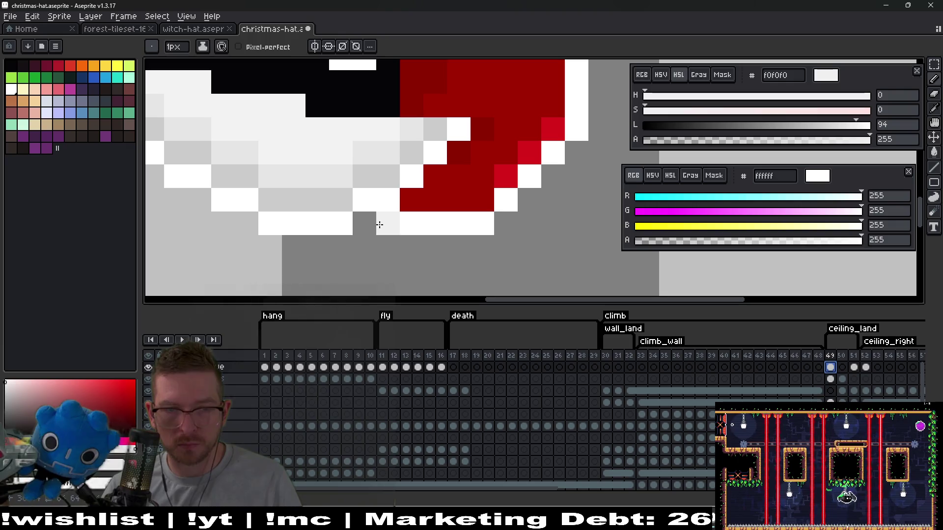
{"action": "left_click", "coordinate": [378, 221]}
{"action": "left_click", "coordinate": [412, 246]}
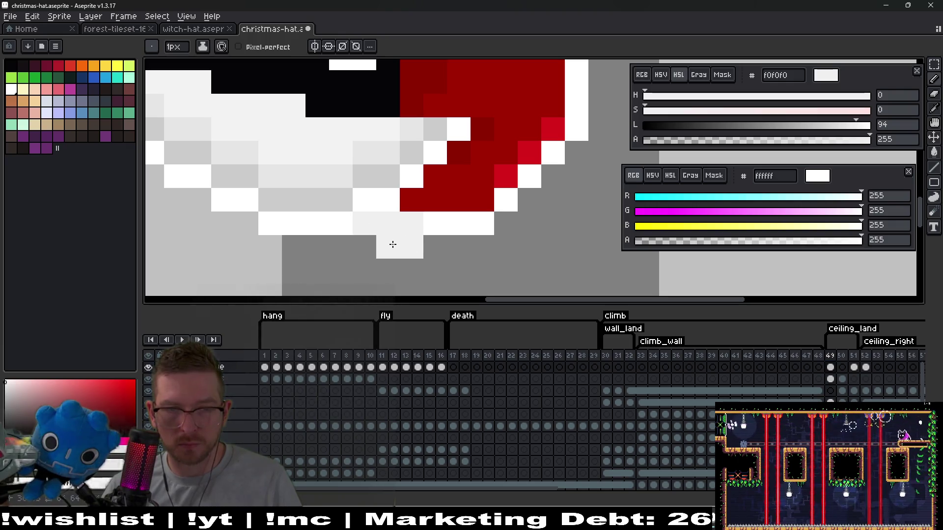
{"action": "left_click", "coordinate": [365, 248]}
{"action": "left_click", "coordinate": [387, 263]}
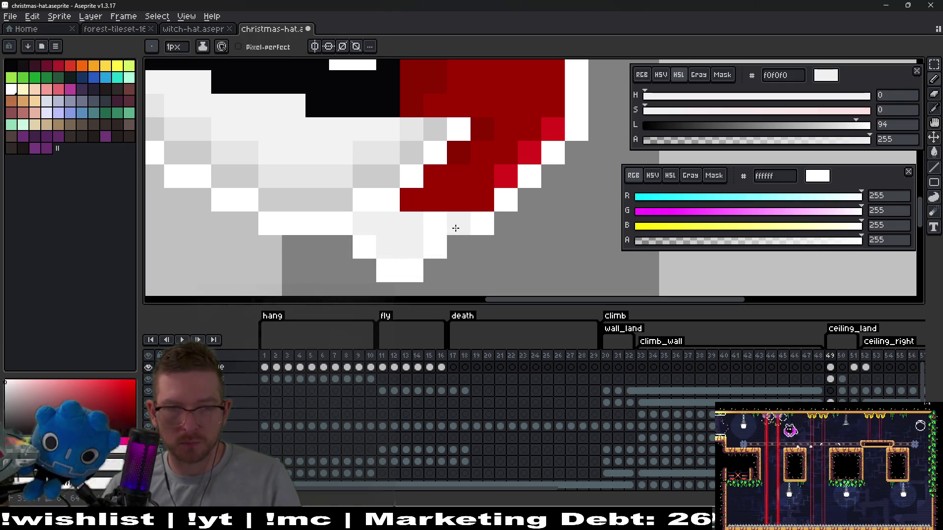
{"action": "left_click", "coordinate": [434, 247]}
{"action": "left_click", "coordinate": [434, 228]}
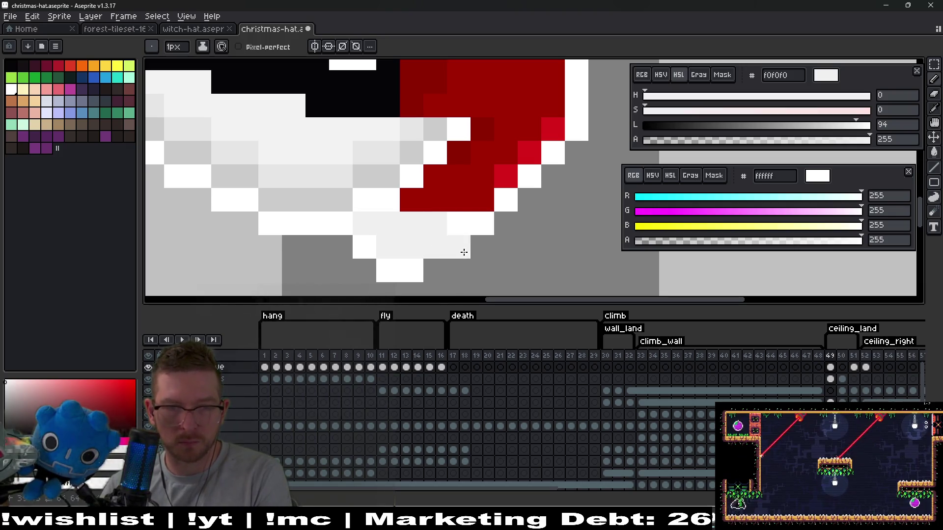
Step: Fill the grey gaps along the fur trim with white and light pixels
{"action": "scroll", "coordinate": [495, 254], "scroll_direction": "down", "scroll_amount": 5}
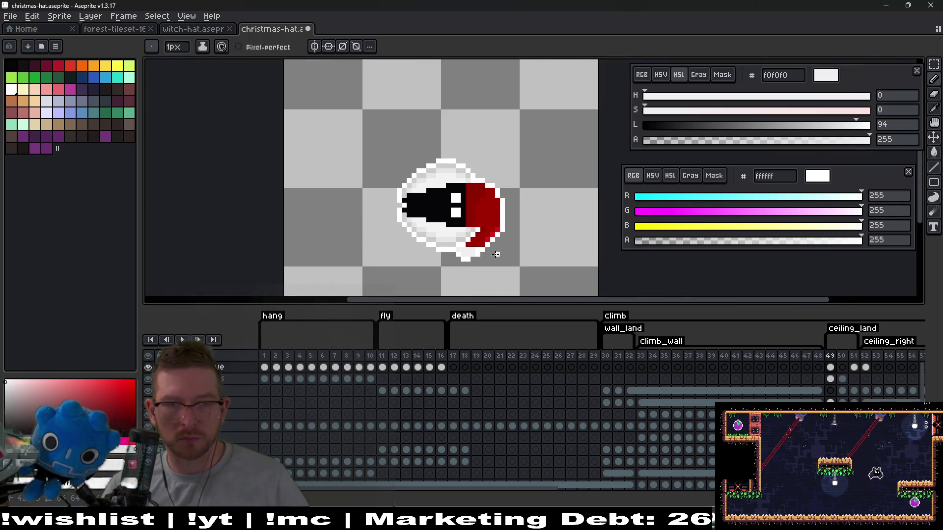
{"action": "key", "text": "ctrl"}
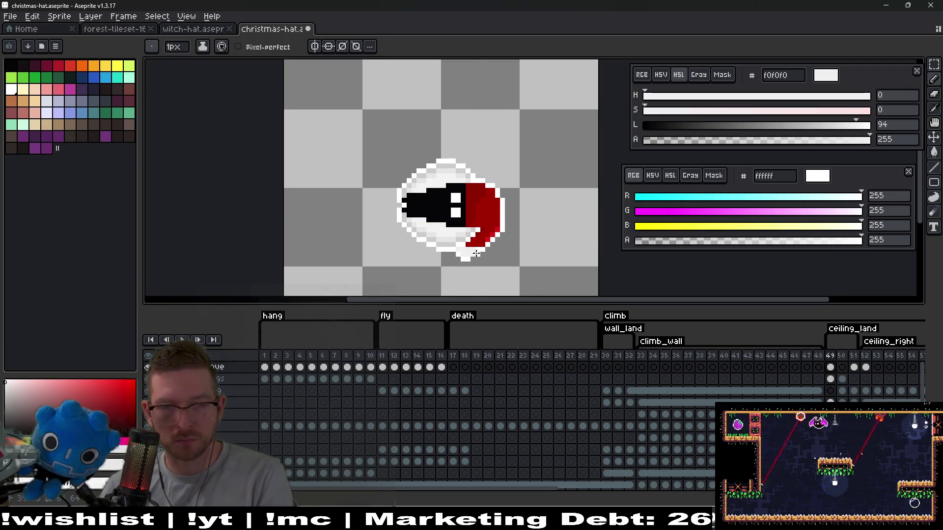
{"action": "scroll", "coordinate": [476, 254], "scroll_direction": "up", "scroll_amount": 5}
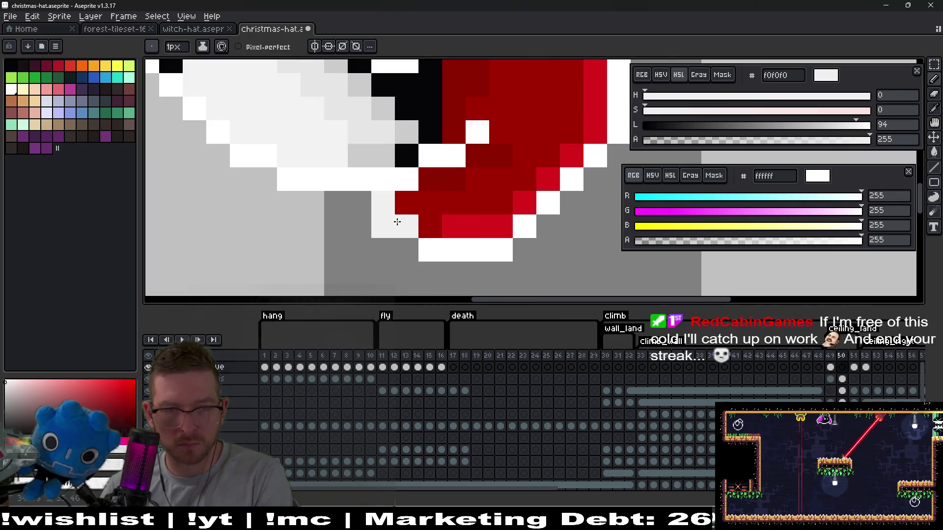
{"action": "left_click_drag", "start_coordinate": [392, 247], "coordinate": [359, 223]}
{"action": "mouse_move", "coordinate": [405, 268]}
{"action": "left_mouse_down"}
{"action": "mouse_move", "coordinate": [379, 269]}
{"action": "mouse_move", "coordinate": [333, 227]}
{"action": "mouse_move", "coordinate": [384, 213]}
{"action": "left_mouse_up"}
Step: Undo a misplaced pixel and extend the light trim down by two pixels
{"action": "scroll", "coordinate": [434, 220], "scroll_direction": "down", "scroll_amount": 3}
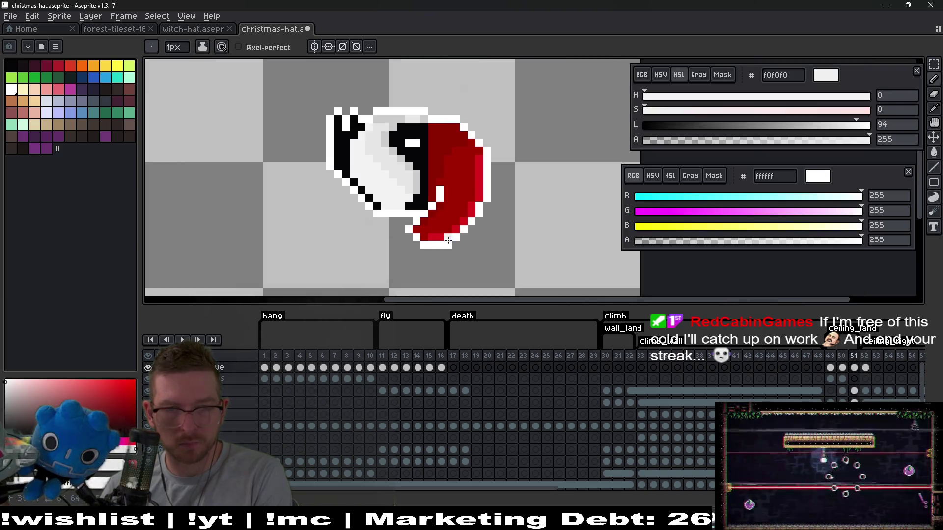
{"action": "scroll", "coordinate": [434, 220], "scroll_direction": "up", "scroll_amount": 4}
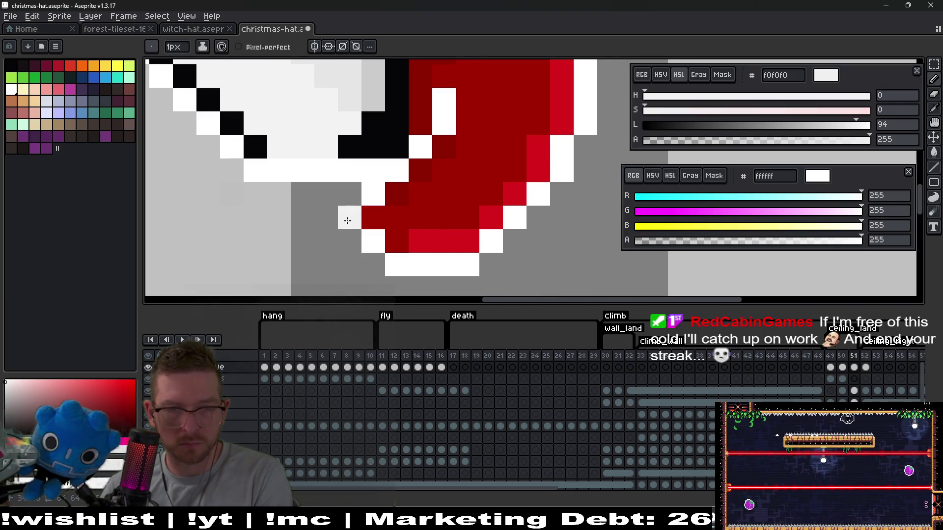
{"action": "key", "text": "ctrl+z"}
{"action": "left_click", "coordinate": [349, 200]}
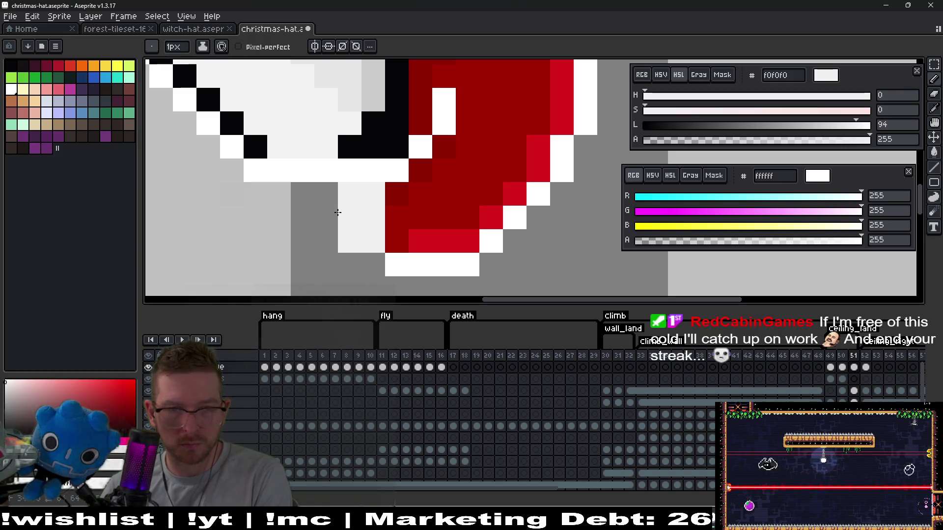
{"action": "mouse_move", "coordinate": [331, 232]}
{"action": "left_mouse_down"}
{"action": "mouse_move", "coordinate": [370, 281]}
{"action": "mouse_move", "coordinate": [330, 271]}
{"action": "mouse_move", "coordinate": [304, 246]}
{"action": "mouse_move", "coordinate": [307, 209]}
{"action": "mouse_move", "coordinate": [326, 194]}
{"action": "left_mouse_up"}
Step: On frame 52, widen the brim with white and light grey pixels down and right
{"action": "scroll", "coordinate": [401, 236], "scroll_direction": "down", "scroll_amount": 3}
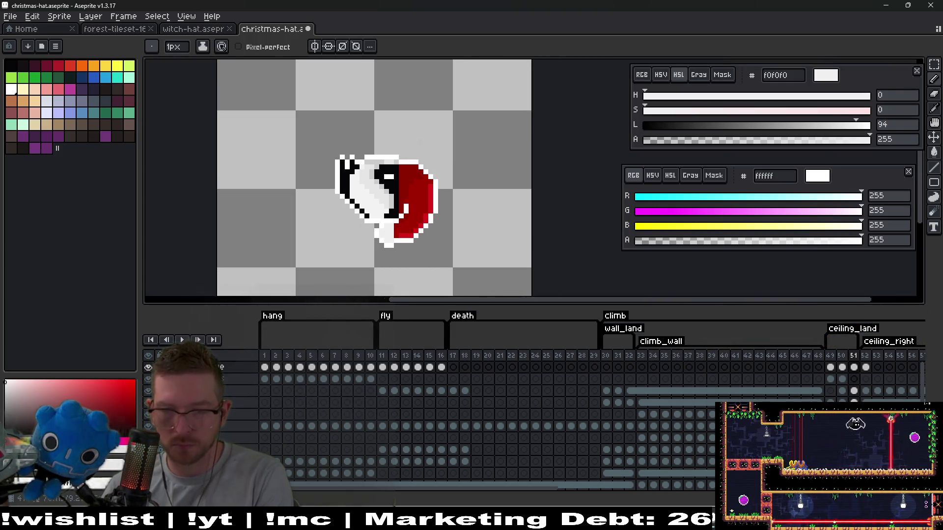
{"action": "left_click_drag", "start_coordinate": [556, 494], "coordinate": [680, 493]}
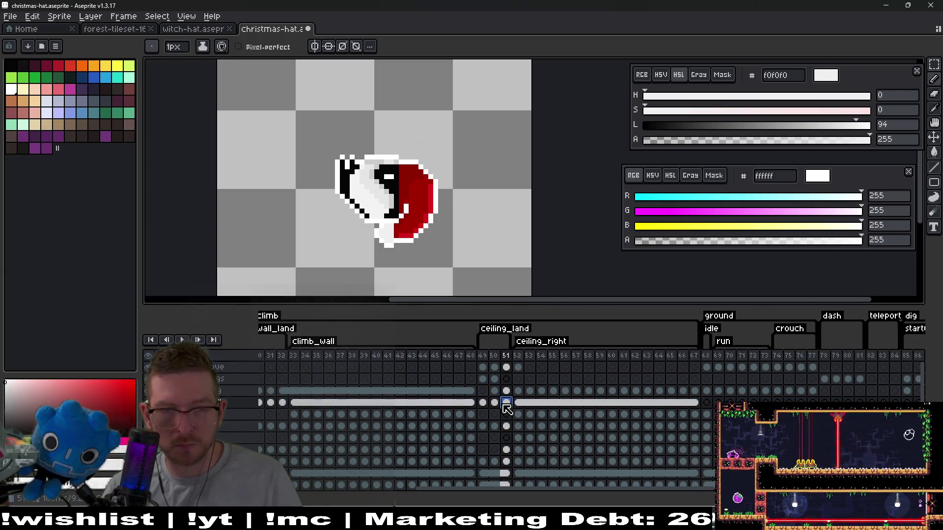
{"action": "left_click", "coordinate": [518, 403]}
{"action": "scroll", "coordinate": [405, 251], "scroll_direction": "up", "scroll_amount": 6}
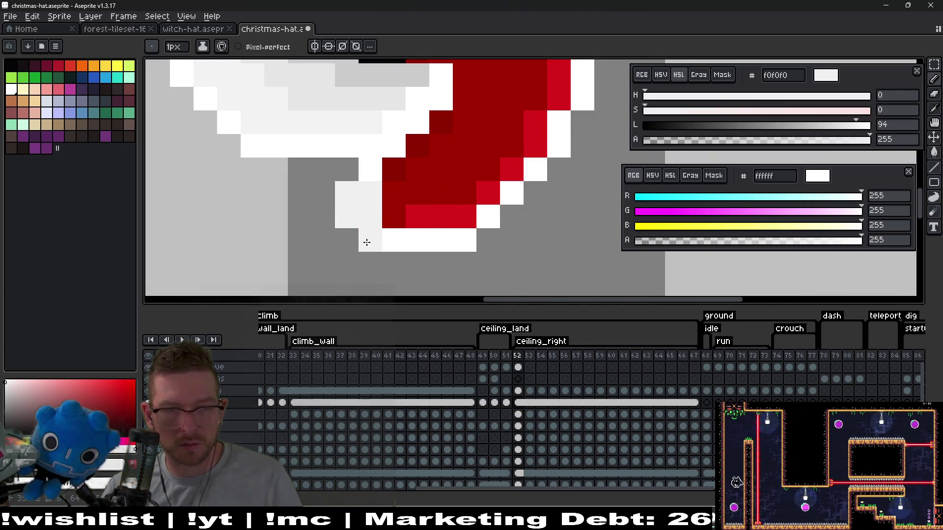
{"action": "left_click", "coordinate": [358, 170]}
{"action": "right_click", "coordinate": [359, 249]}
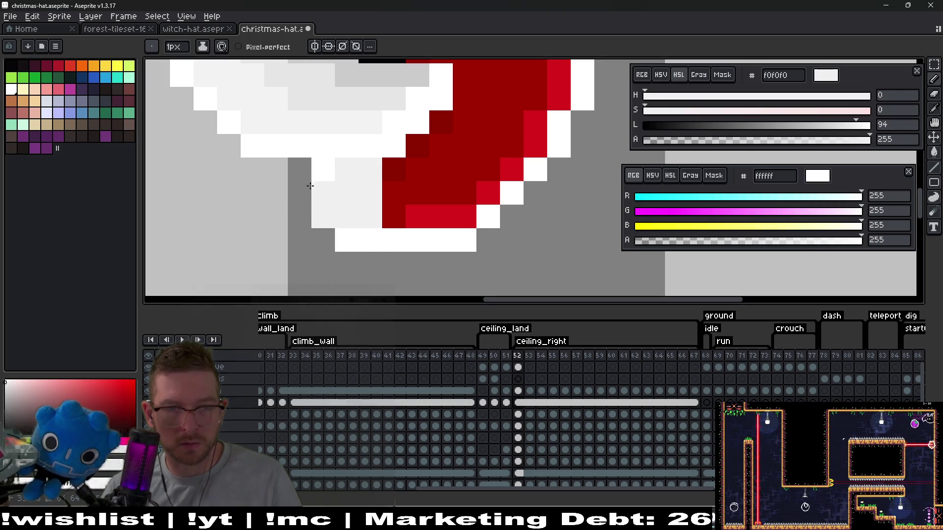
{"action": "left_click_drag", "start_coordinate": [301, 216], "coordinate": [347, 258]}
{"action": "right_click", "coordinate": [346, 240]}
{"action": "right_click", "coordinate": [346, 264]}
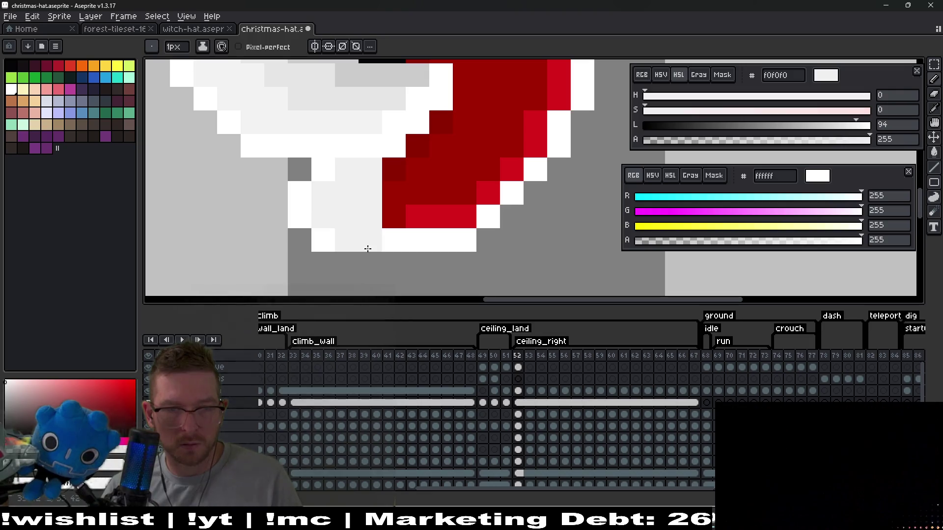
{"action": "left_click", "coordinate": [370, 264]}
Step: Play the animation to check the hat, stopping at frame 68
{"action": "scroll", "coordinate": [346, 265], "scroll_direction": "down", "scroll_amount": 5}
{"action": "key", "text": "Return"}
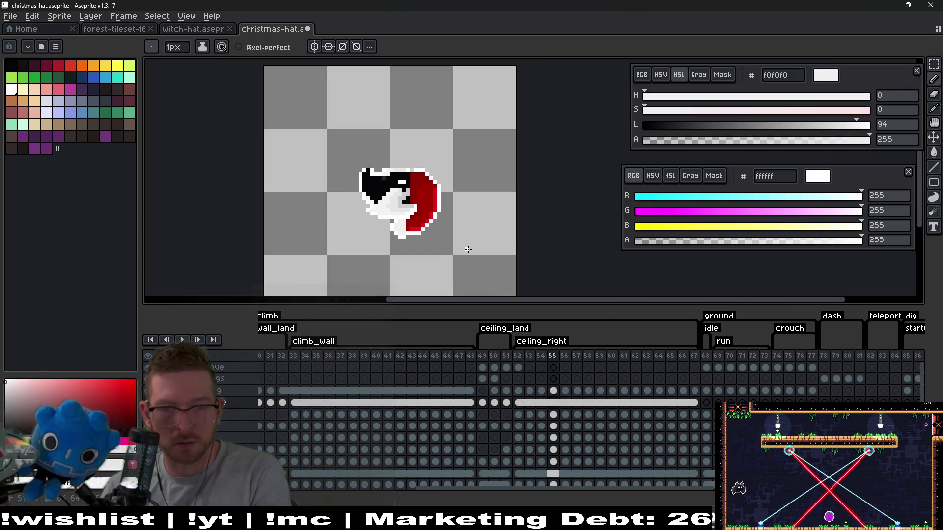
{"action": "scroll", "coordinate": [689, 447], "scroll_direction": "right", "scroll_amount": 3}
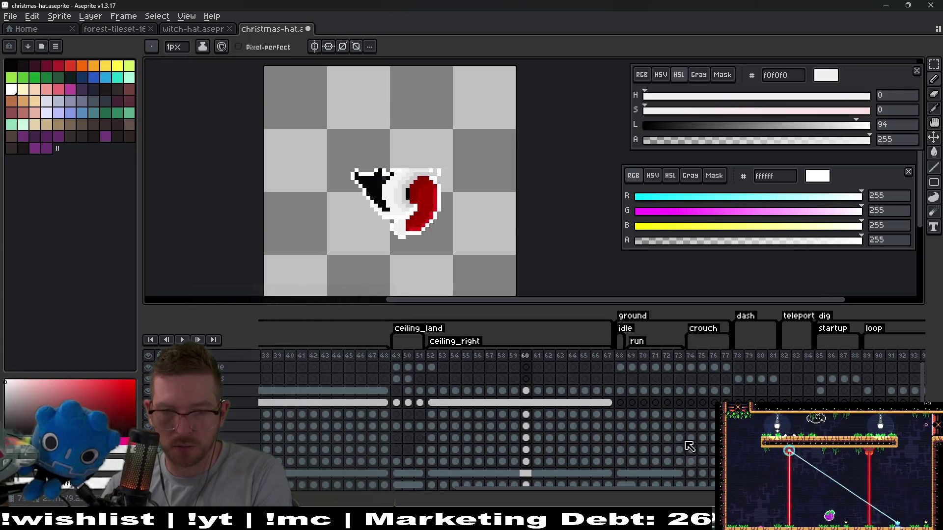
{"action": "left_click", "coordinate": [620, 391]}
Step: On the top layer of frame 68, add a light pixel to the trim edge
{"action": "left_click", "coordinate": [623, 368]}
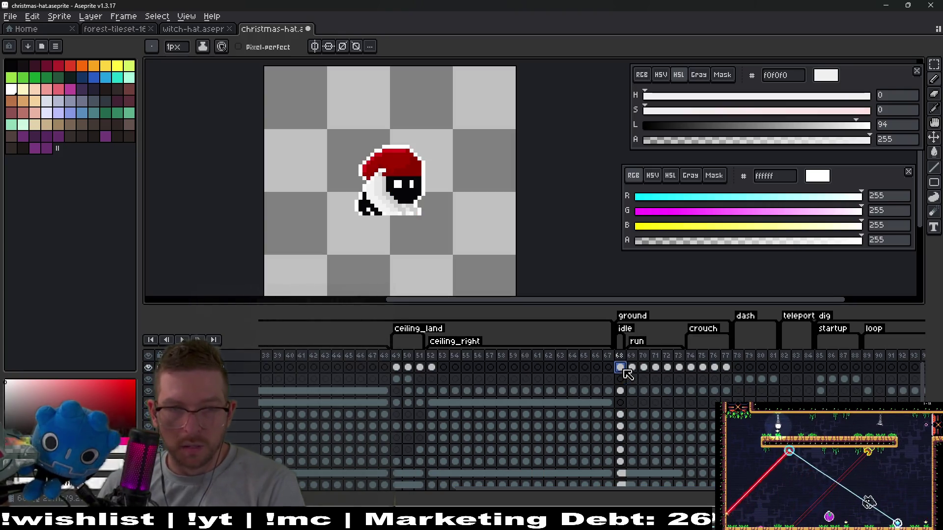
{"action": "scroll", "coordinate": [437, 208], "scroll_direction": "up", "scroll_amount": 3}
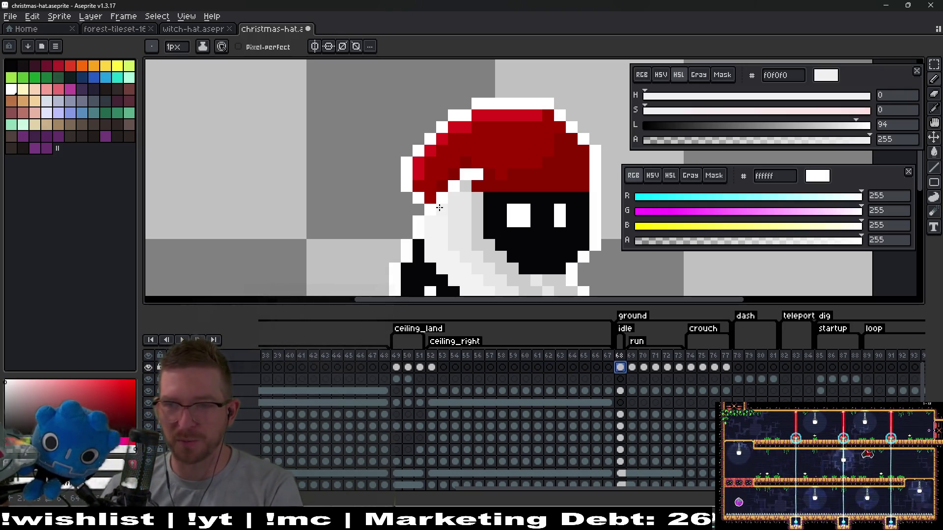
{"action": "scroll", "coordinate": [425, 188], "scroll_direction": "up", "scroll_amount": 1}
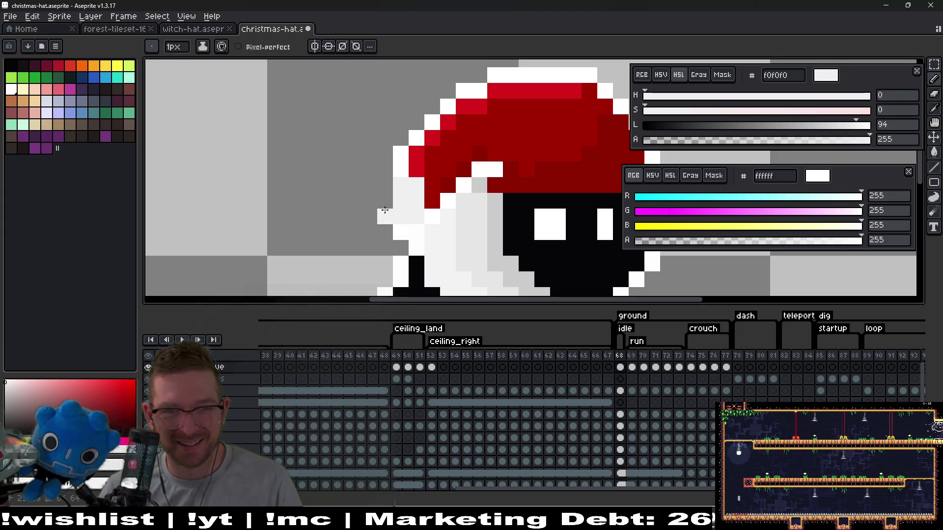
{"action": "left_click", "coordinate": [385, 184]}
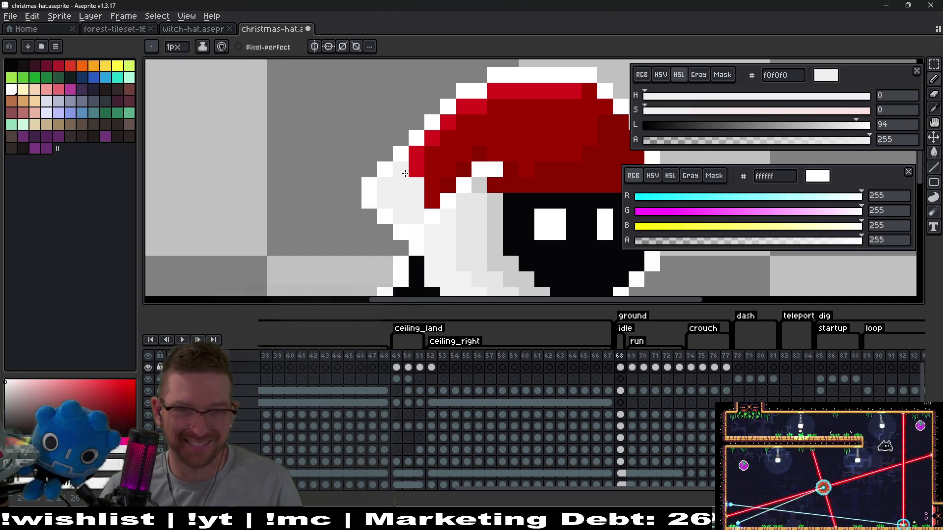
Step: On frame 69, grow a light grey and white fur tip on the hat's left
{"action": "scroll", "coordinate": [405, 173], "scroll_direction": "down", "scroll_amount": 3}
{"action": "key", "text": "Right"}
{"action": "scroll", "coordinate": [454, 217], "scroll_direction": "up", "scroll_amount": 2}
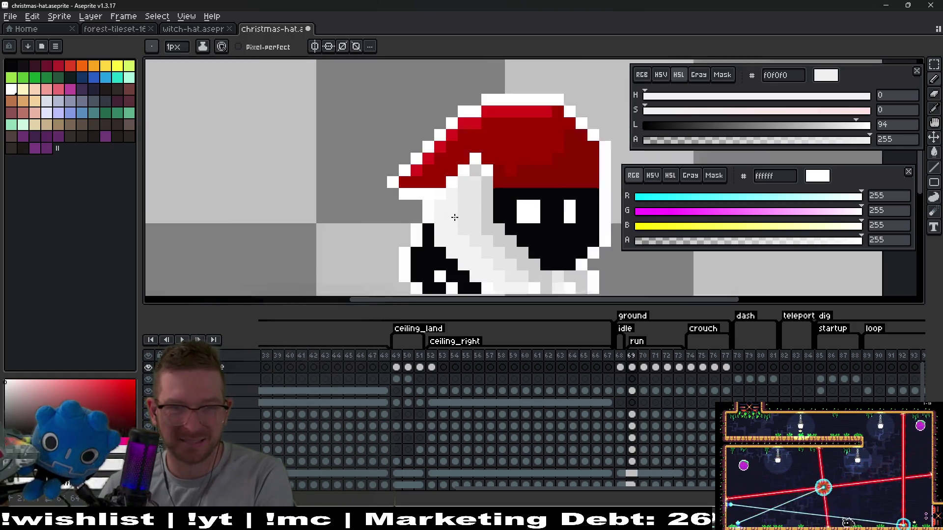
{"action": "scroll", "coordinate": [455, 217], "scroll_direction": "up", "scroll_amount": 1}
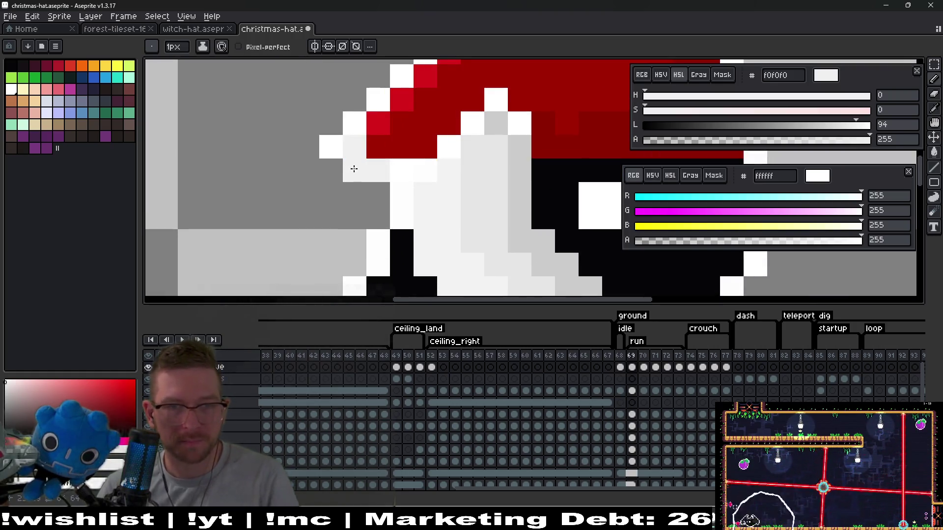
{"action": "left_click_drag", "start_coordinate": [347, 168], "coordinate": [332, 147]}
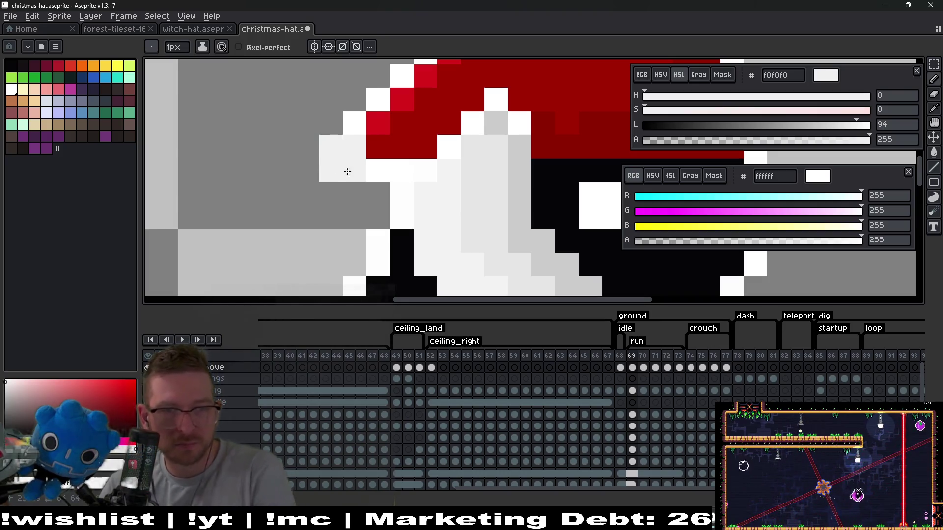
{"action": "left_click", "coordinate": [355, 193]}
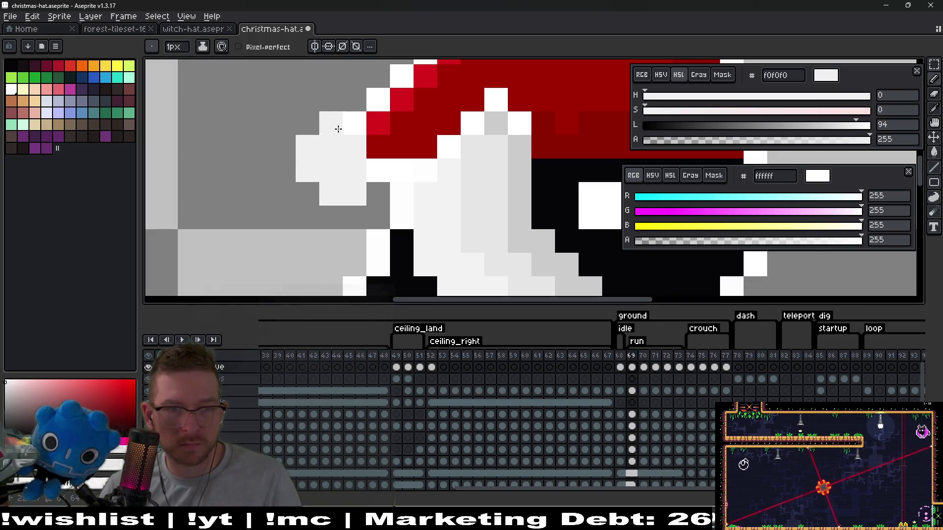
{"action": "left_click", "coordinate": [378, 147]}
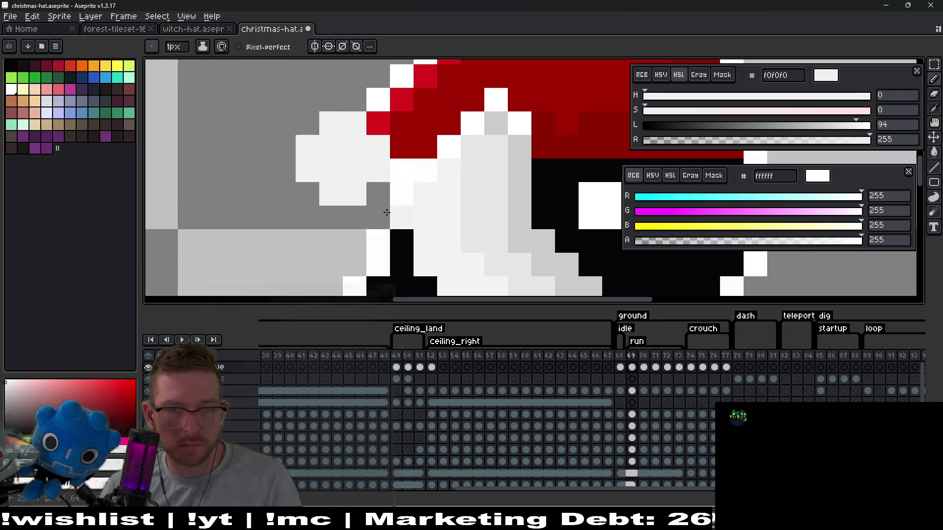
{"action": "left_click", "coordinate": [378, 194]}
{"action": "left_click", "coordinate": [354, 217]}
{"action": "left_click", "coordinate": [334, 215]}
{"action": "left_click", "coordinate": [299, 194]}
{"action": "left_click", "coordinate": [285, 166]}
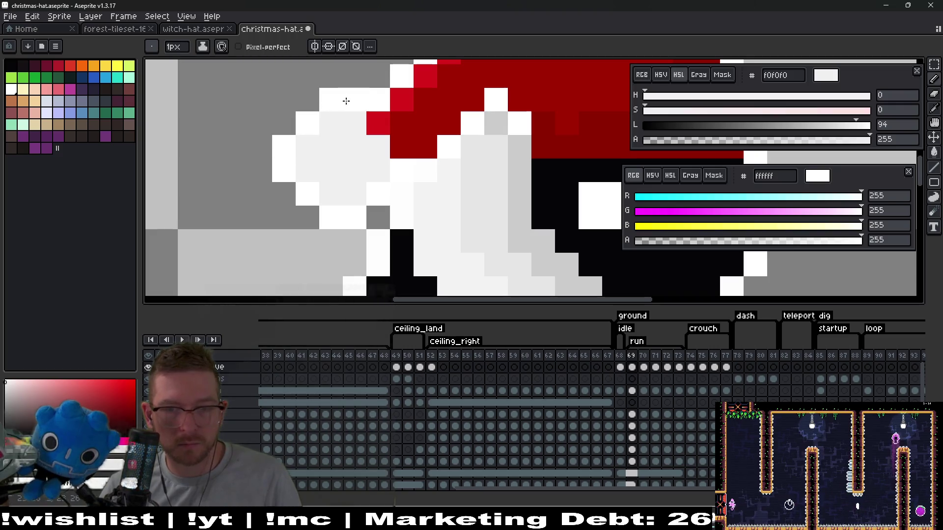
Step: On frame 70, whiten the hat's left edge and outline the pom-pom's left side
{"action": "scroll", "coordinate": [329, 128], "scroll_direction": "down", "scroll_amount": 5}
{"action": "key", "text": "Right"}
{"action": "scroll", "coordinate": [344, 145], "scroll_direction": "up", "scroll_amount": 3}
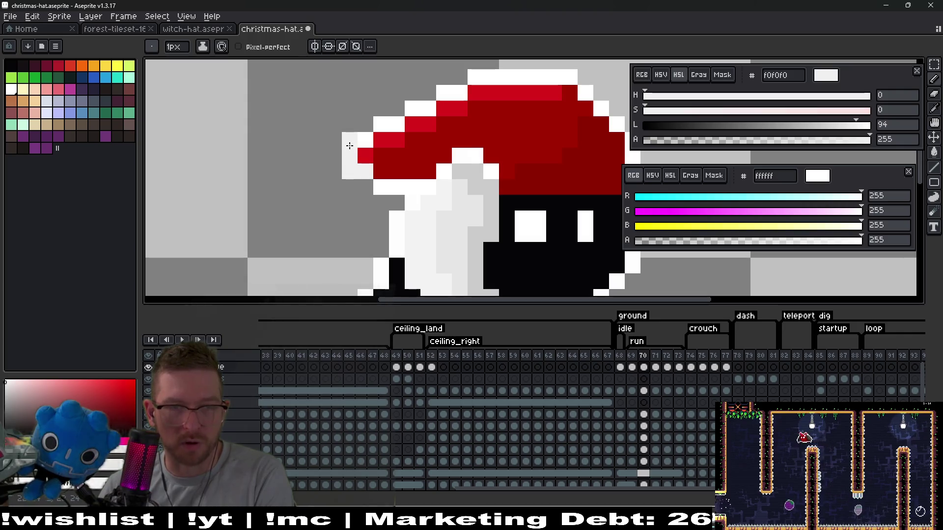
{"action": "left_click", "coordinate": [334, 171]}
{"action": "left_click", "coordinate": [345, 182]}
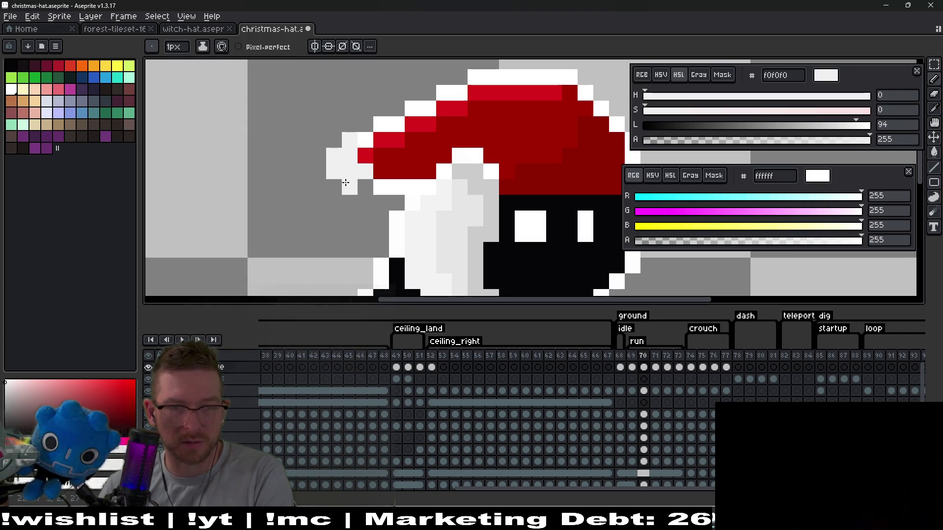
{"action": "left_click", "coordinate": [365, 155]}
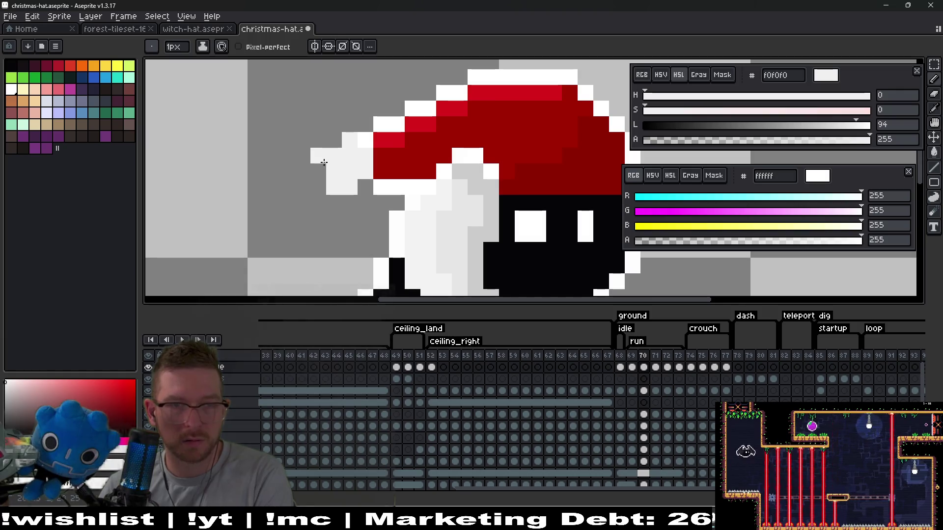
{"action": "left_click", "coordinate": [323, 165]}
{"action": "left_click", "coordinate": [342, 142]}
{"action": "mouse_move", "coordinate": [313, 139]}
{"action": "left_mouse_down"}
{"action": "mouse_move", "coordinate": [301, 156]}
{"action": "mouse_move", "coordinate": [317, 187]}
{"action": "mouse_move", "coordinate": [354, 206]}
{"action": "left_mouse_up"}
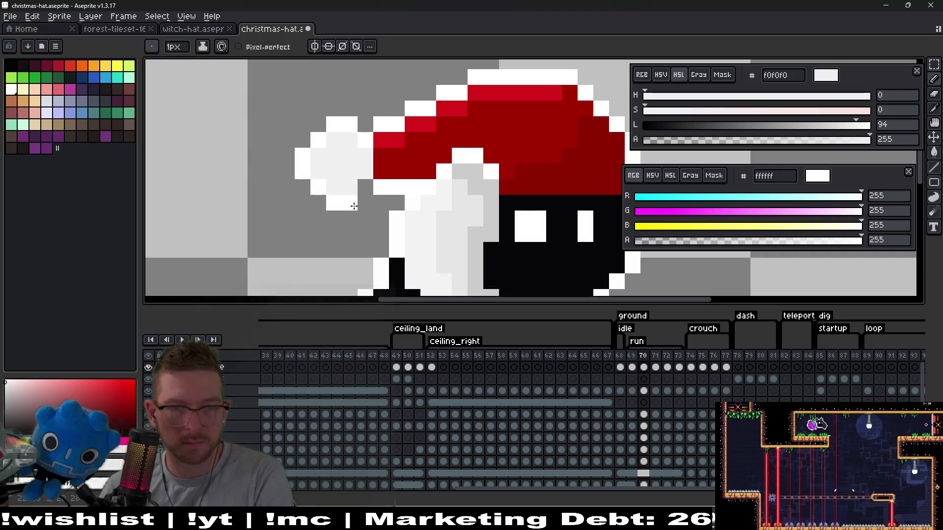
Step: Move to frame 71 and compare its hat tip against frame 70
{"action": "key", "text": "Right"}
{"action": "left_click_drag", "start_coordinate": [381, 155], "coordinate": [373, 226]}
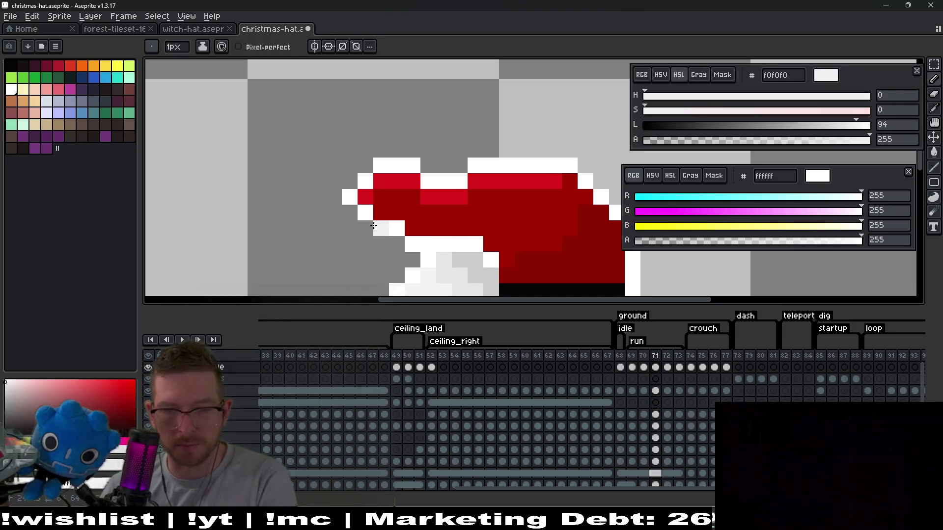
{"action": "key", "text": "Up"}
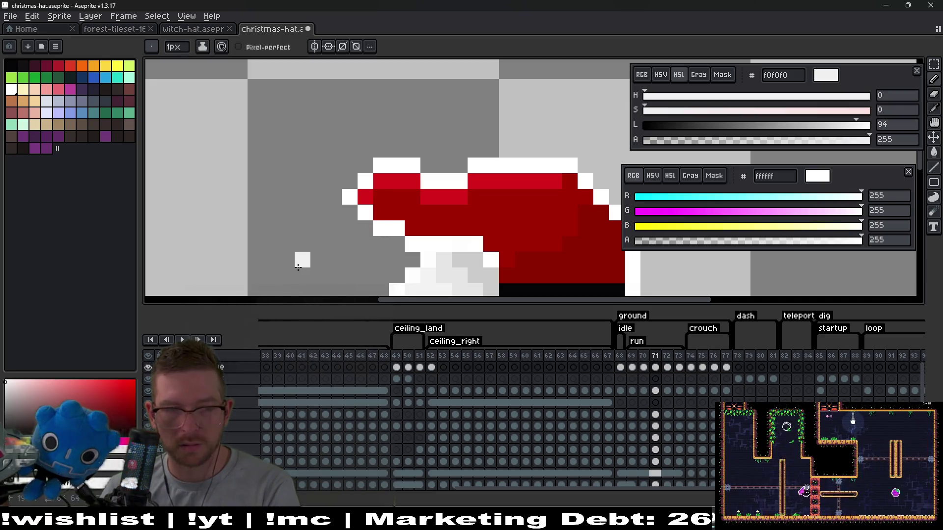
{"action": "key", "text": "Left"}
{"action": "key", "text": "Left"}
{"action": "key", "text": "Right"}
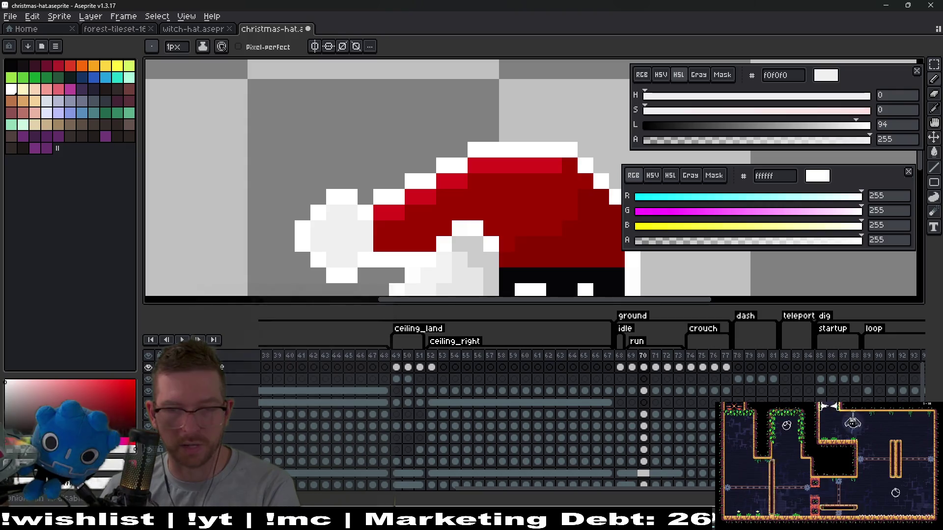
{"action": "key", "text": "Right"}
{"action": "key", "text": "Left"}
{"action": "key", "text": "Right"}
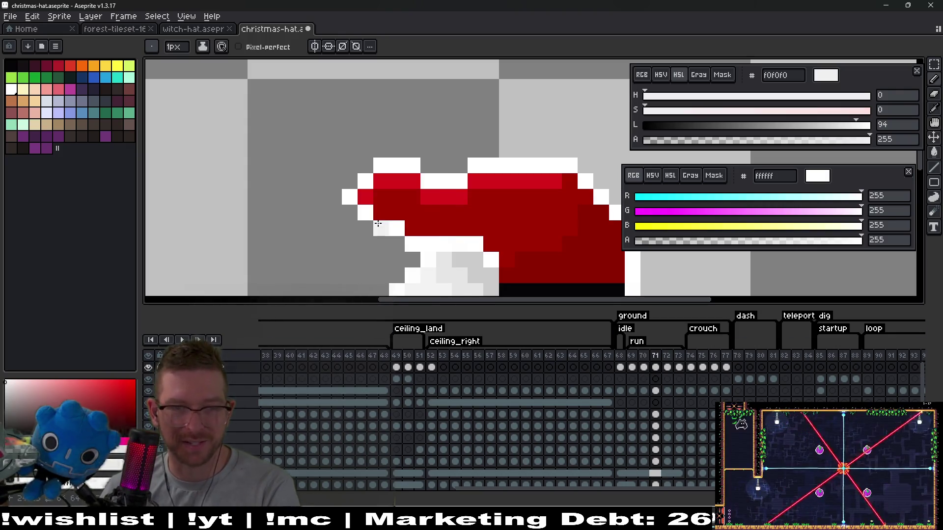
Step: Try painting the hat tip light grey, then undo those strokes and earlier edits
{"action": "scroll", "coordinate": [360, 210], "scroll_direction": "up", "scroll_amount": 2}
{"action": "mouse_move", "coordinate": [350, 207]}
{"action": "left_mouse_down"}
{"action": "mouse_move", "coordinate": [345, 190]}
{"action": "mouse_move", "coordinate": [316, 210]}
{"action": "mouse_move", "coordinate": [288, 183]}
{"action": "mouse_move", "coordinate": [300, 207]}
{"action": "mouse_move", "coordinate": [311, 158]}
{"action": "mouse_move", "coordinate": [343, 147]}
{"action": "mouse_move", "coordinate": [331, 237]}
{"action": "mouse_move", "coordinate": [344, 237]}
{"action": "mouse_move", "coordinate": [281, 234]}
{"action": "left_mouse_up"}
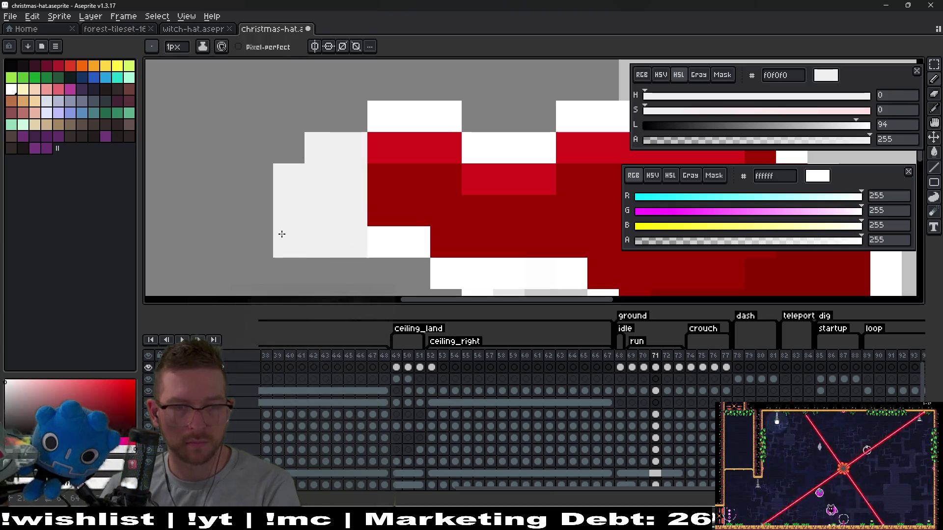
{"action": "key", "text": "ctrl+z"}
{"action": "key", "text": "v"}
{"action": "key", "text": "ctrl+z"}
{"action": "key", "text": "ctrl+z"}
{"action": "key", "text": "ctrl+z"}
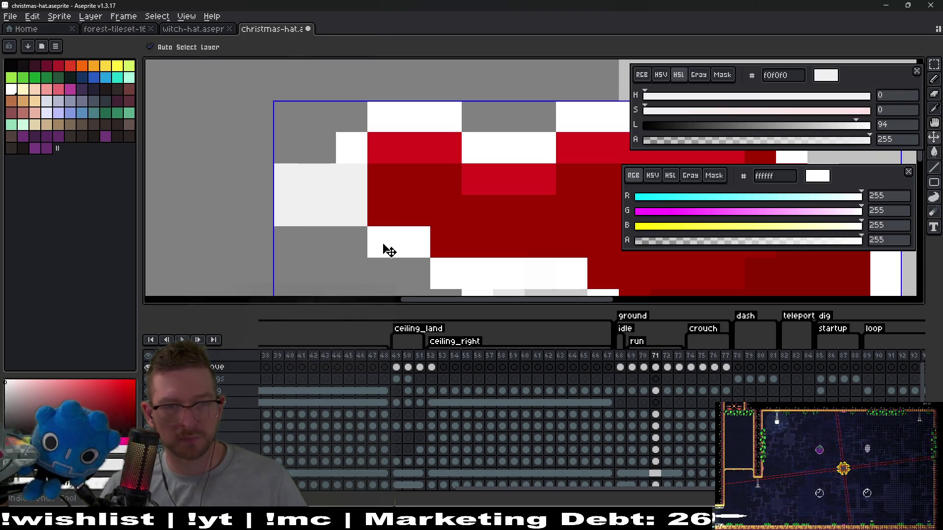
{"action": "key", "text": "ctrl+z"}
{"action": "key", "text": "ctrl+z"}
{"action": "key", "text": "ctrl+z"}
{"action": "key", "text": "b"}
Step: Build the pom-pom with light grey fill and white outline pixels at the tip
{"action": "mouse_move", "coordinate": [318, 133]}
{"action": "left_mouse_down"}
{"action": "mouse_move", "coordinate": [346, 176]}
{"action": "mouse_move", "coordinate": [336, 122]}
{"action": "mouse_move", "coordinate": [329, 124]}
{"action": "left_mouse_up"}
{"action": "right_click", "coordinate": [348, 92]}
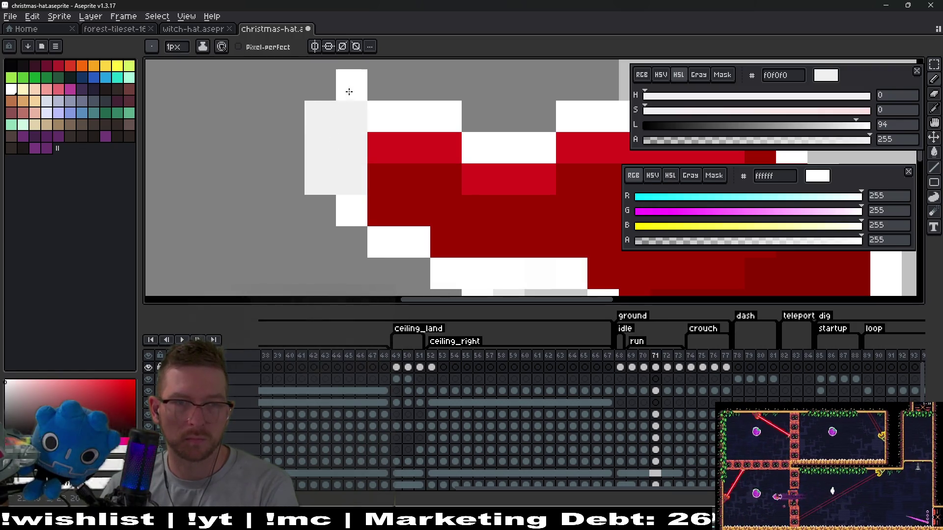
{"action": "right_click", "coordinate": [320, 86]}
{"action": "left_click", "coordinate": [288, 134]}
{"action": "left_click", "coordinate": [295, 120]}
{"action": "right_click", "coordinate": [257, 147]}
{"action": "right_click", "coordinate": [261, 115]}
{"action": "left_click", "coordinate": [282, 88]}
{"action": "right_click", "coordinate": [283, 88]}
{"action": "right_click", "coordinate": [288, 119]}
{"action": "left_click", "coordinate": [267, 119]}
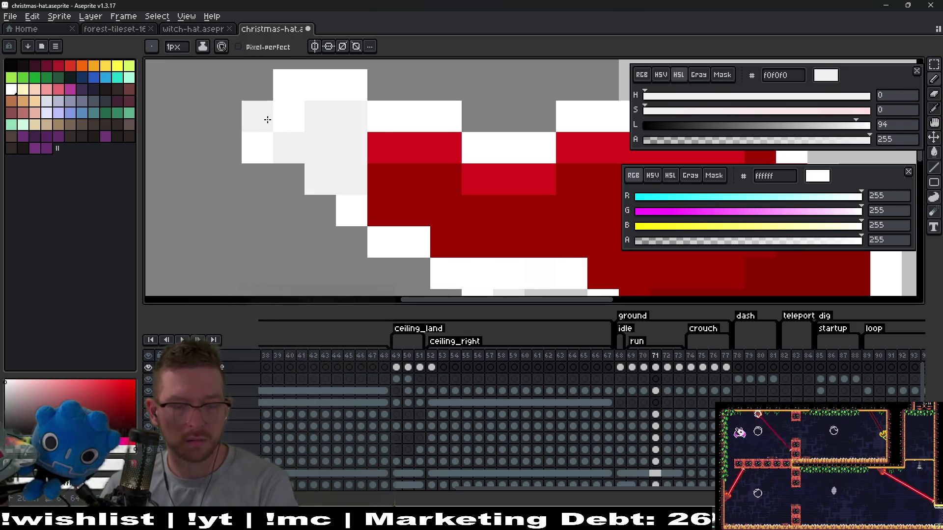
Step: Fix stray pom-pom cells and fill its lower area light grey with a white far-left cell
{"action": "key", "text": "e"}
{"action": "left_click", "coordinate": [263, 117]}
{"action": "left_click", "coordinate": [288, 85]}
{"action": "key", "text": "b"}
{"action": "left_click", "coordinate": [298, 184]}
{"action": "left_click", "coordinate": [293, 206]}
{"action": "right_click", "coordinate": [259, 183]}
{"action": "left_click", "coordinate": [327, 210]}
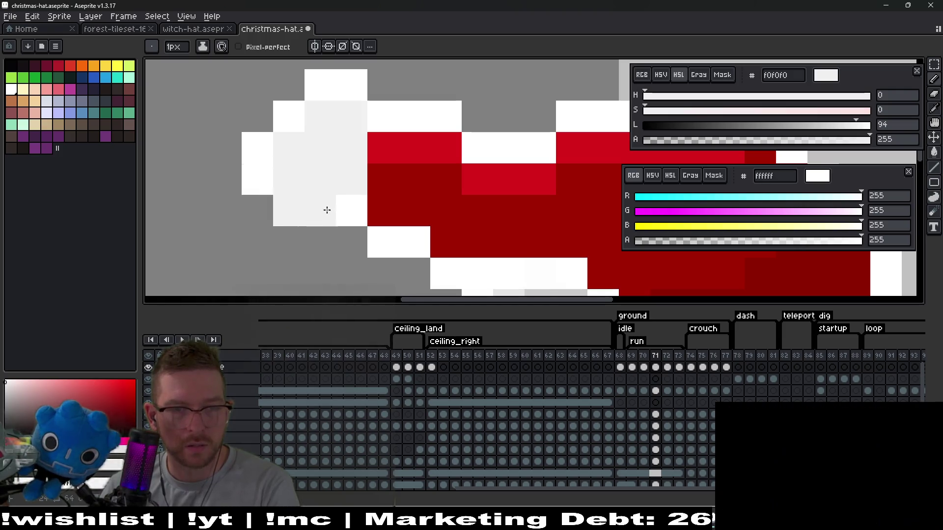
Step: Erase a stray cell, repaint red cells light grey, and whiten the pom-pom's bottom edge
{"action": "key", "text": "e"}
{"action": "left_click", "coordinate": [290, 210]}
{"action": "key", "text": "b"}
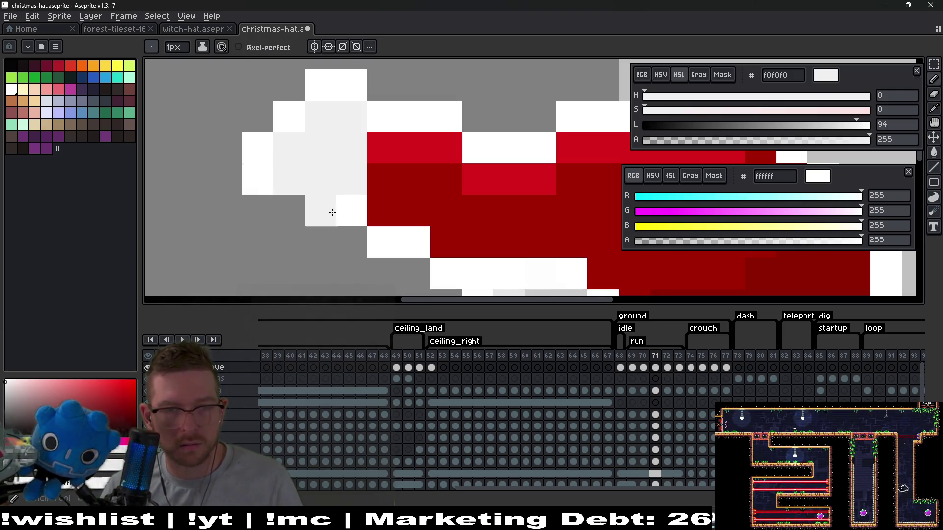
{"action": "left_click", "coordinate": [350, 210]}
{"action": "left_click", "coordinate": [381, 179]}
{"action": "left_click", "coordinate": [382, 147]}
{"action": "right_click", "coordinate": [351, 241]}
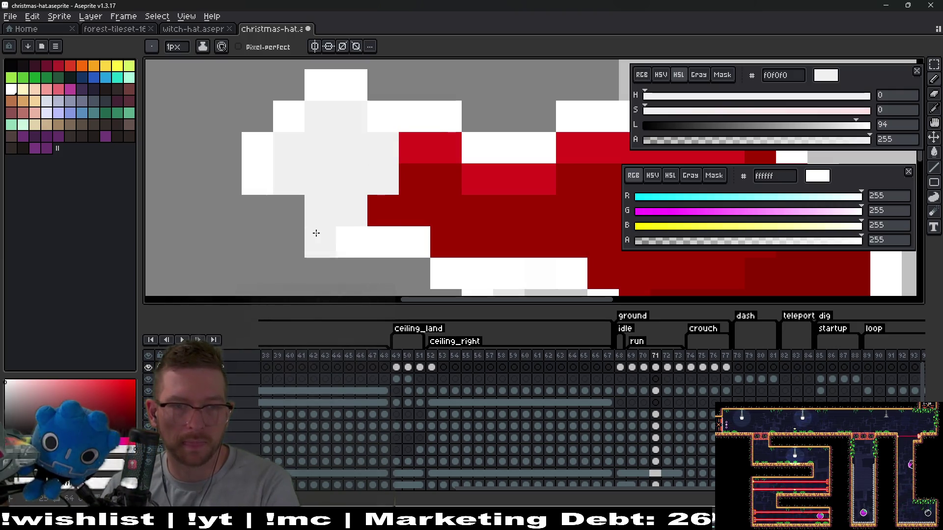
{"action": "scroll", "coordinate": [305, 211], "scroll_direction": "down", "scroll_amount": 9}
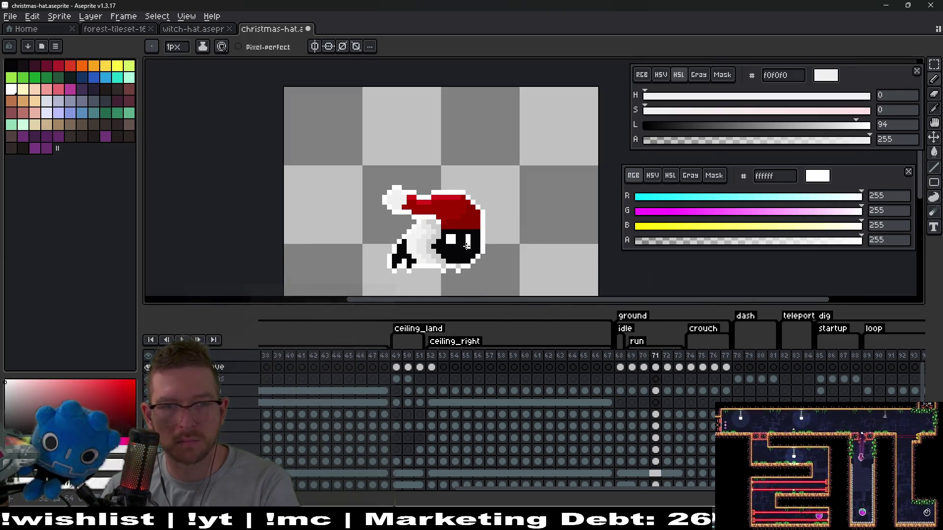
{"action": "key", "text": "Right"}
{"action": "scroll", "coordinate": [406, 210], "scroll_direction": "up", "scroll_amount": 4}
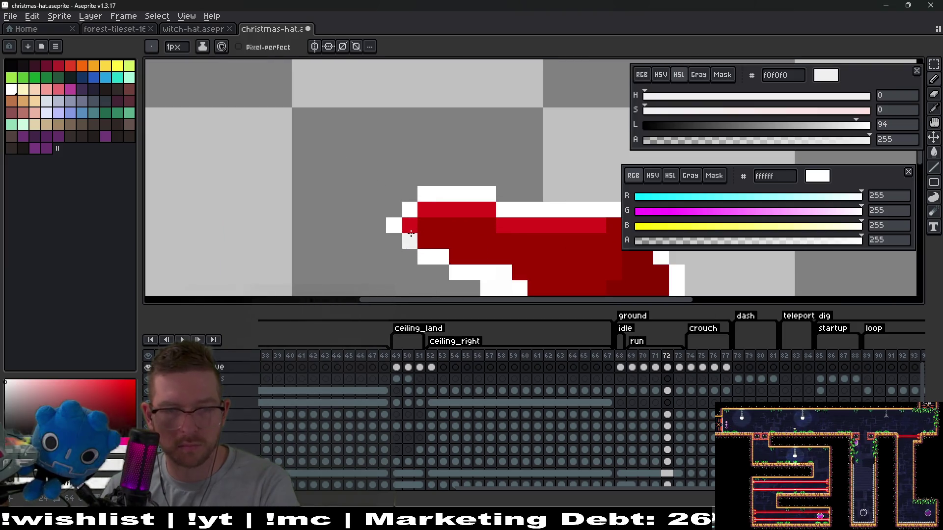
Step: On frame 72, fill the hat's left tip with light-grey pom-pom pixels
{"action": "scroll", "coordinate": [411, 234], "scroll_direction": "up", "scroll_amount": 1}
{"action": "right_click", "coordinate": [411, 249]}
{"action": "left_click", "coordinate": [379, 217]}
{"action": "left_click", "coordinate": [380, 249]}
{"action": "left_click", "coordinate": [380, 186]}
{"action": "left_click", "coordinate": [351, 218]}
{"action": "left_click", "coordinate": [377, 160]}
{"action": "left_click", "coordinate": [402, 158]}
{"action": "left_click", "coordinate": [411, 186]}
{"action": "left_click", "coordinate": [410, 218]}
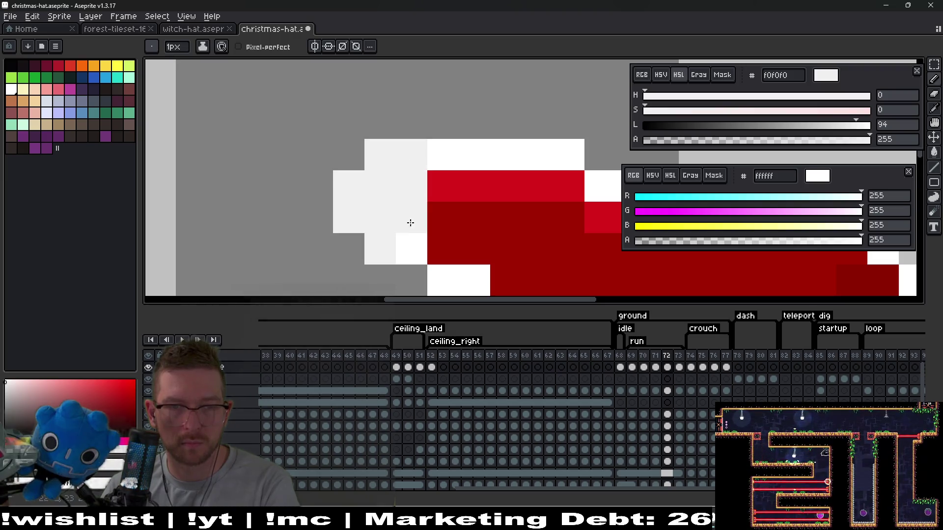
{"action": "left_click", "coordinate": [411, 248]}
{"action": "left_click", "coordinate": [435, 216]}
{"action": "left_click", "coordinate": [437, 189]}
{"action": "right_click", "coordinate": [410, 278]}
{"action": "left_click", "coordinate": [366, 275]}
Step: Outline the frame 72 pom-pom in white along its left and top edges
{"action": "right_click", "coordinate": [365, 275]}
{"action": "right_click", "coordinate": [348, 249]}
{"action": "right_click", "coordinate": [317, 217]}
{"action": "right_click", "coordinate": [317, 186]}
{"action": "right_click", "coordinate": [348, 155]}
{"action": "right_click", "coordinate": [380, 123]}
{"action": "right_click", "coordinate": [411, 123]}
{"action": "left_click", "coordinate": [438, 145]}
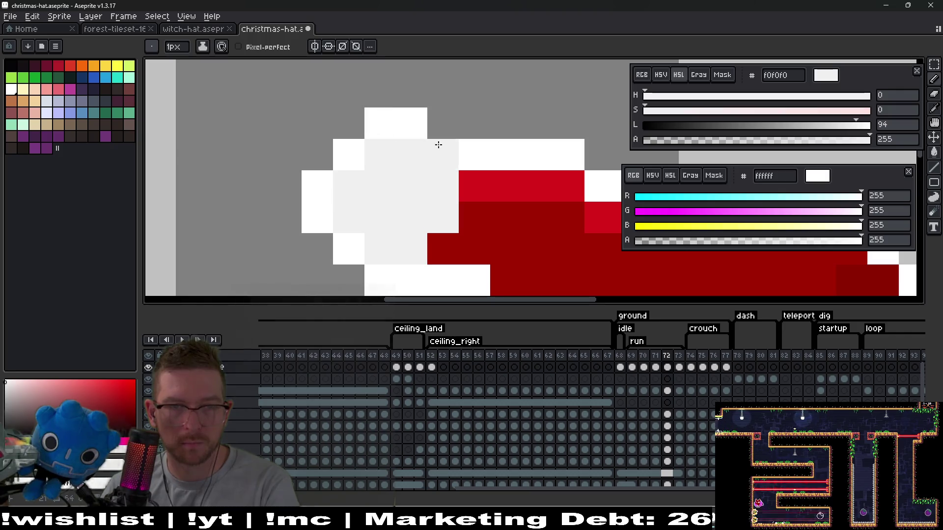
{"action": "scroll", "coordinate": [438, 145], "scroll_direction": "down", "scroll_amount": 5}
{"action": "scroll", "coordinate": [436, 207], "scroll_direction": "up", "scroll_amount": 2}
Step: On frame 73, paint light-grey pom-pom pixels at the hat's left edge, undoing stray ones
{"action": "key", "text": "period"}
{"action": "scroll", "coordinate": [436, 207], "scroll_direction": "up", "scroll_amount": 3}
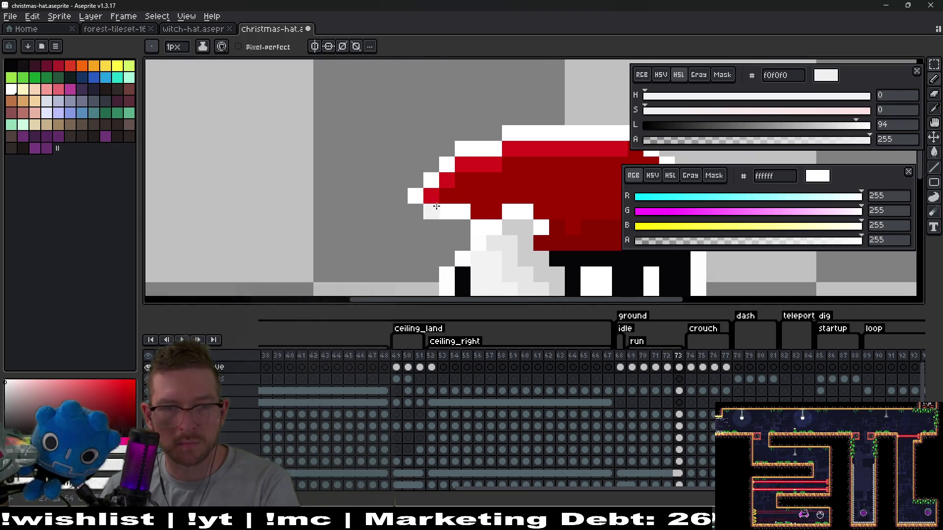
{"action": "left_click_drag", "start_coordinate": [423, 206], "coordinate": [420, 184]}
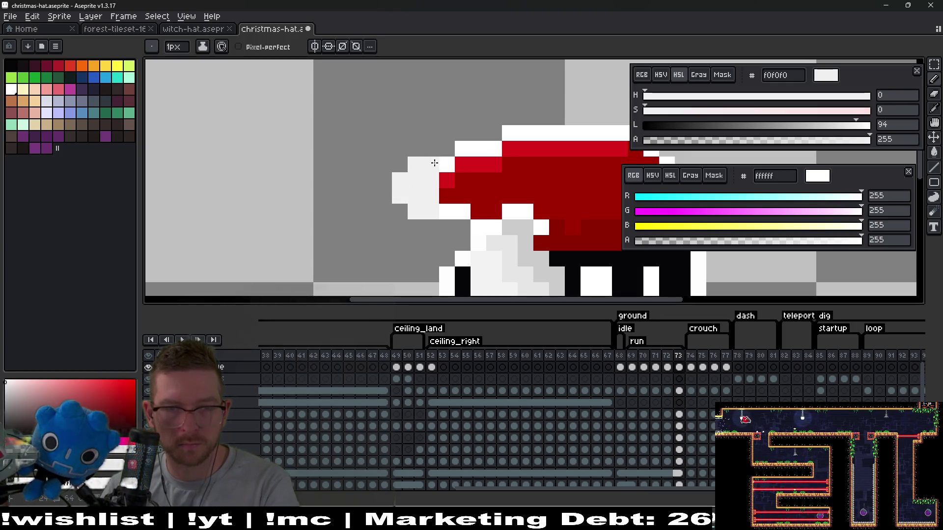
{"action": "key", "text": "v"}
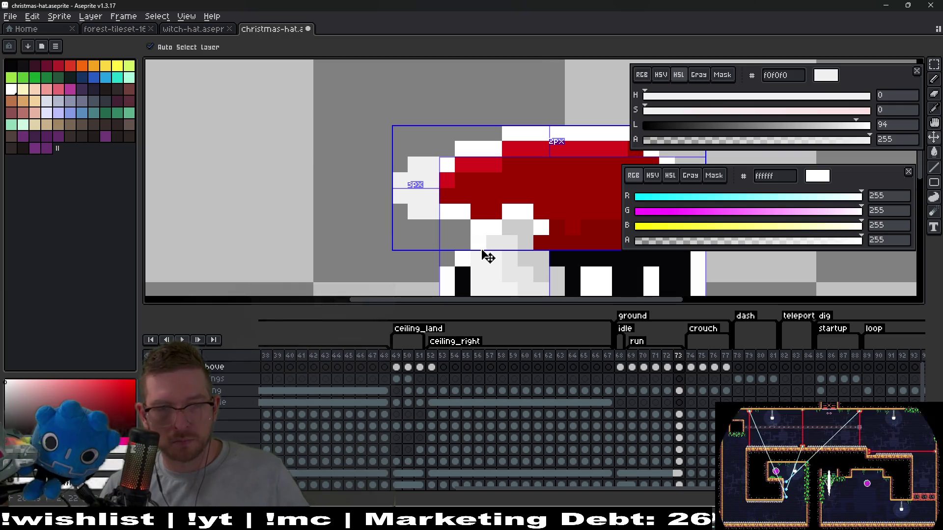
{"action": "key", "text": "ctrl+z"}
{"action": "key", "text": "ctrl+z"}
{"action": "key", "text": "b"}
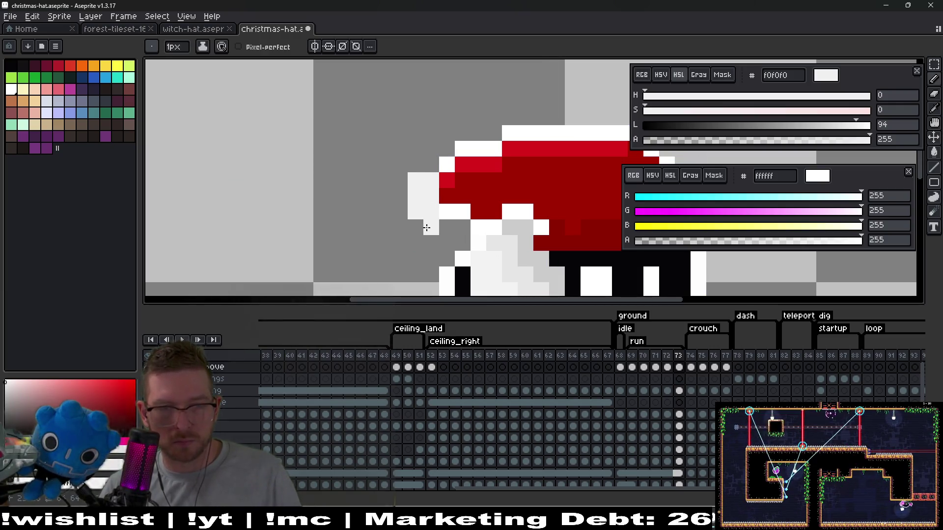
{"action": "left_click_drag", "start_coordinate": [415, 225], "coordinate": [400, 195]}
{"action": "left_click_drag", "start_coordinate": [427, 165], "coordinate": [391, 179]}
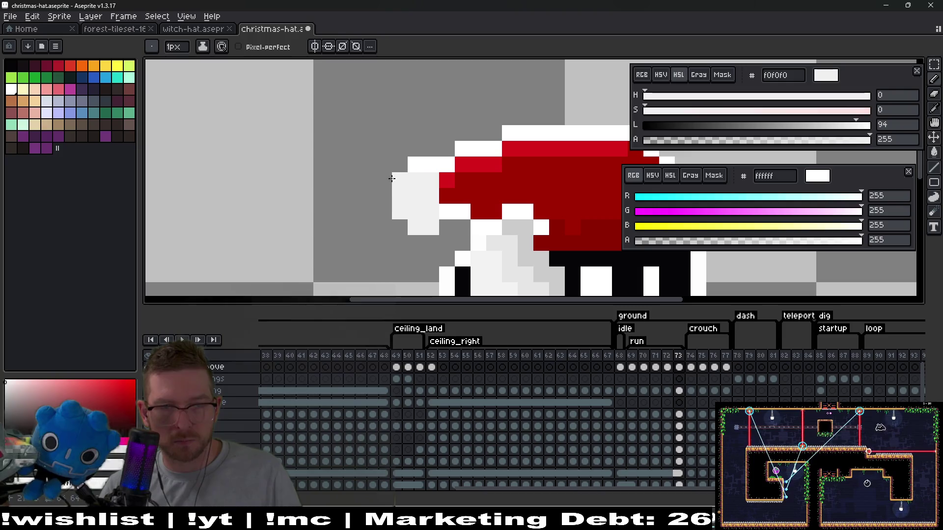
{"action": "key", "text": "ctrl+z"}
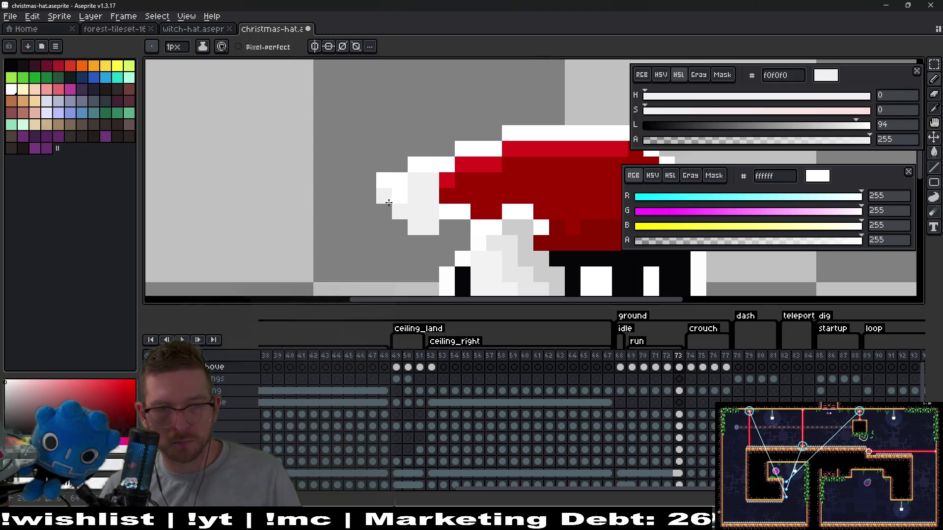
{"action": "key", "text": "ctrl+z"}
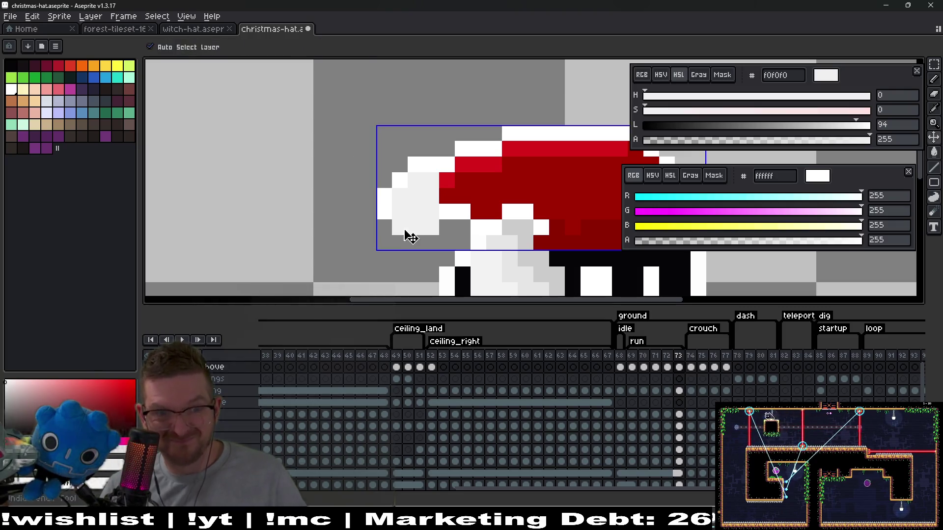
{"action": "scroll", "coordinate": [409, 232], "scroll_direction": "down", "scroll_amount": 1}
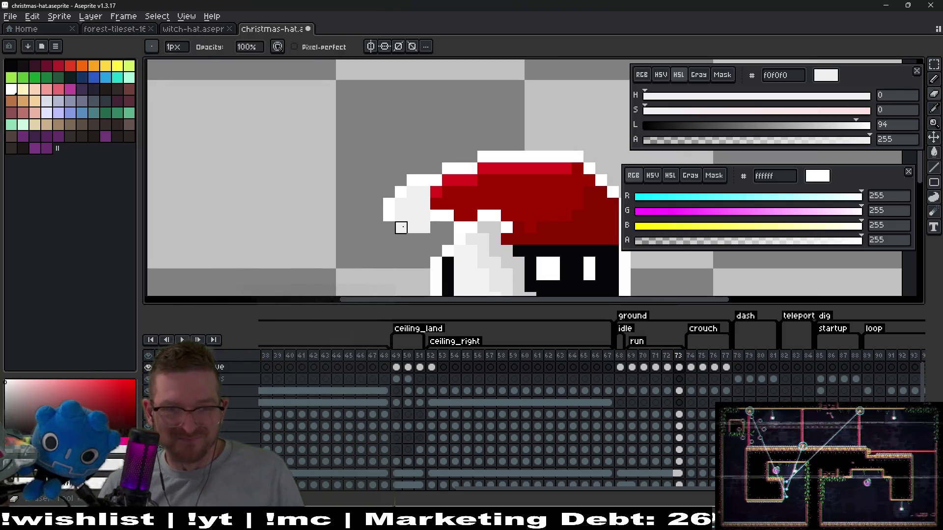
Step: Add white pixels beneath the frame 73 pom-pom to round it out
{"action": "key", "text": "b"}
{"action": "key", "text": "e"}
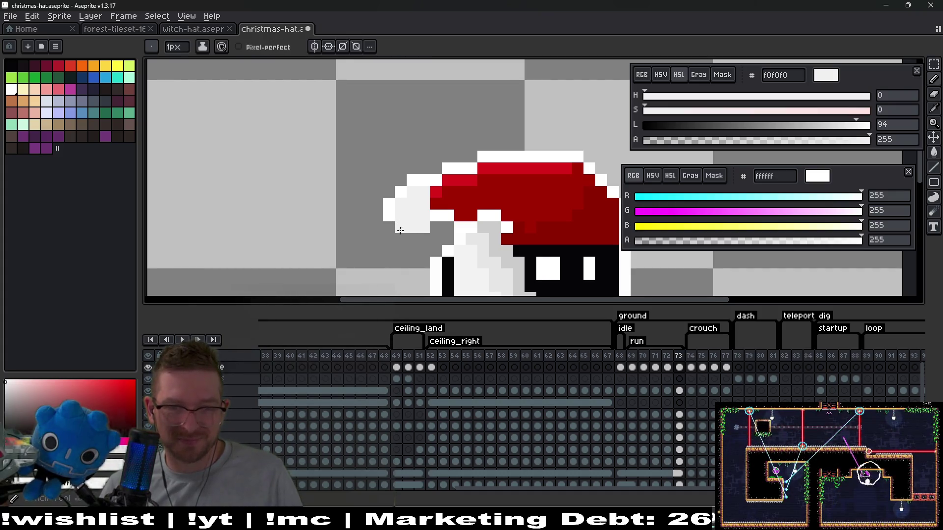
{"action": "left_click_drag", "start_coordinate": [411, 238], "coordinate": [437, 227]}
{"action": "scroll", "coordinate": [454, 244], "scroll_direction": "down", "scroll_amount": 1}
{"action": "scroll", "coordinate": [454, 236], "scroll_direction": "up", "scroll_amount": 1}
{"action": "scroll", "coordinate": [454, 212], "scroll_direction": "down", "scroll_amount": 2}
{"action": "scroll", "coordinate": [455, 212], "scroll_direction": "up", "scroll_amount": 3}
{"action": "scroll", "coordinate": [446, 204], "scroll_direction": "down", "scroll_amount": 4}
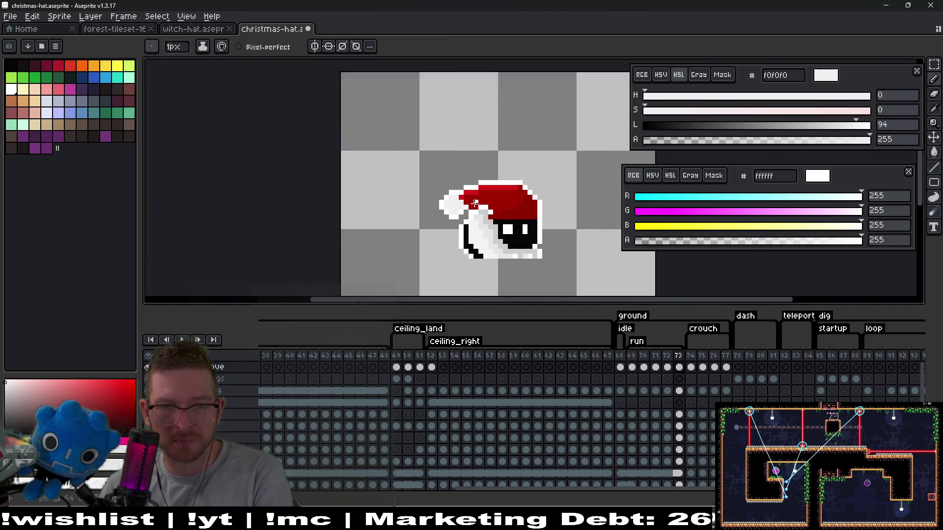
{"action": "key", "text": "Right"}
{"action": "scroll", "coordinate": [400, 192], "scroll_direction": "up", "scroll_amount": 3}
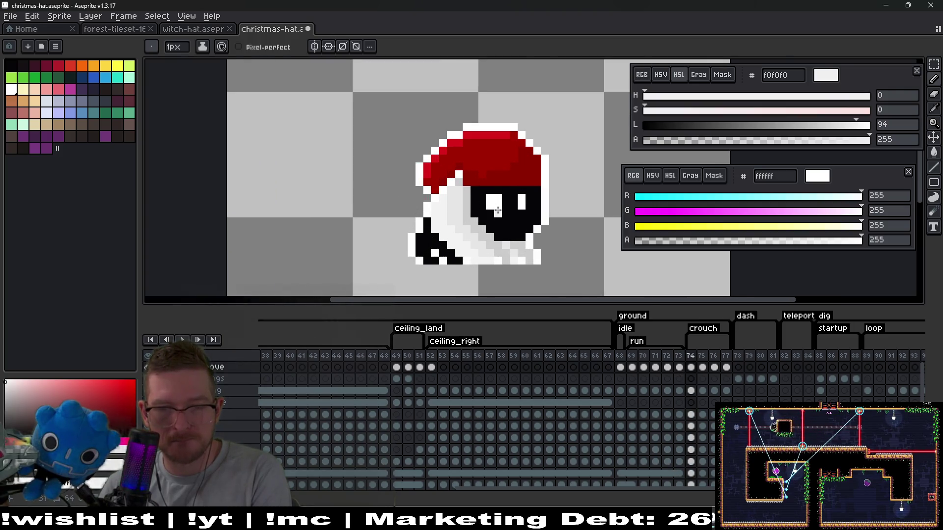
Step: Select the hat layer's cel and move the red hat down one pixel on frame 75
{"action": "left_click", "coordinate": [622, 391]}
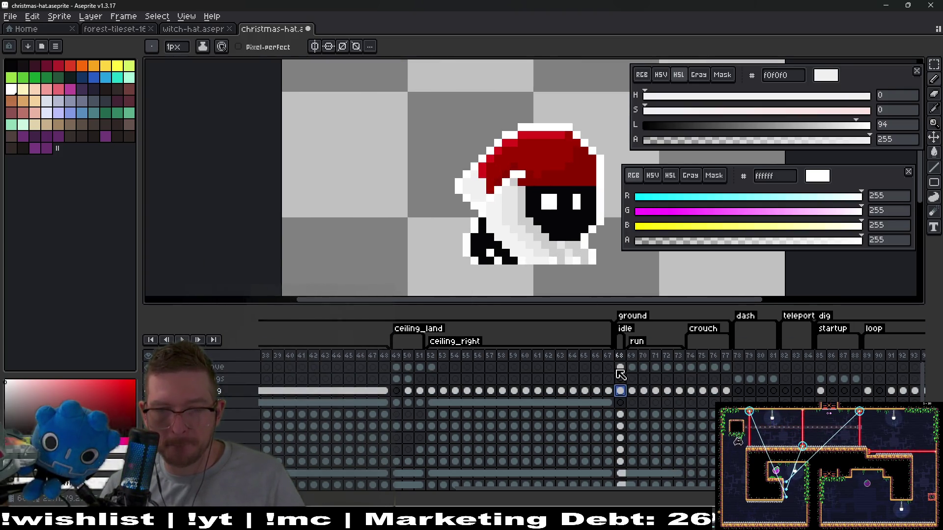
{"action": "left_click", "coordinate": [619, 369]}
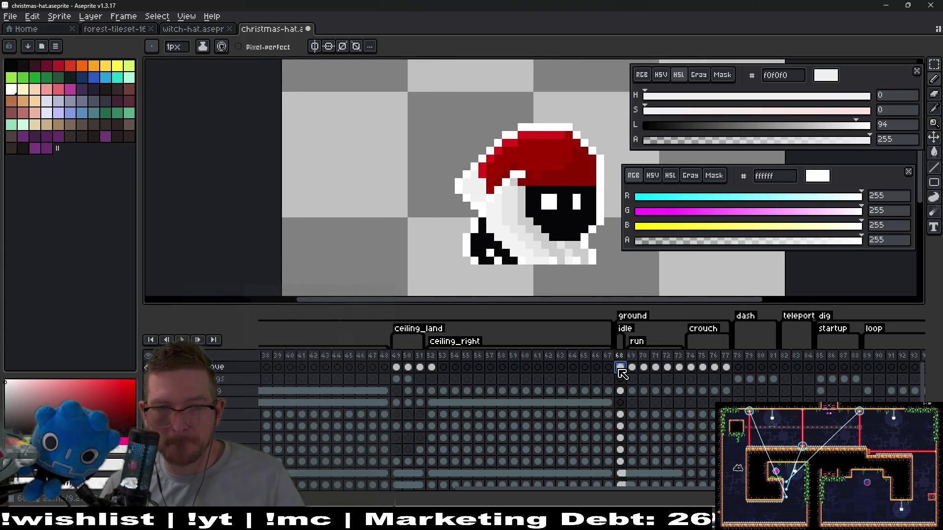
{"action": "left_click", "coordinate": [702, 367]}
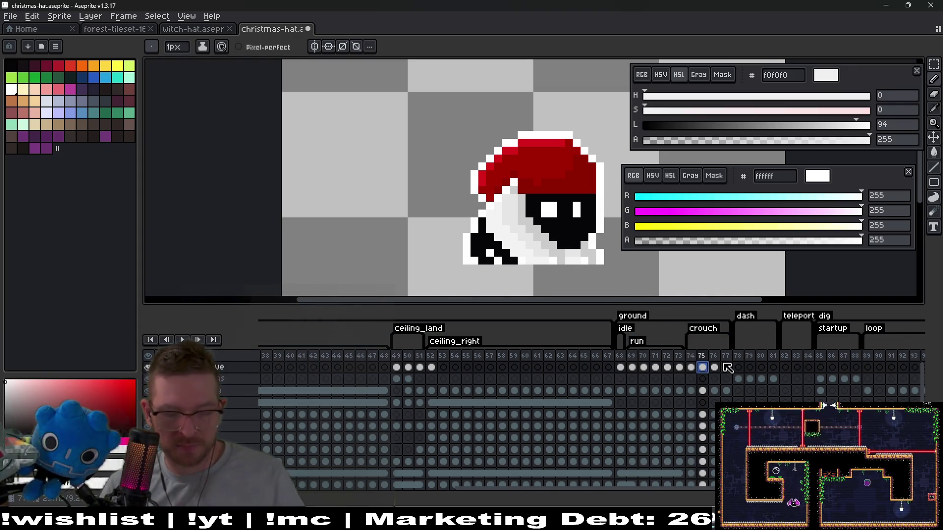
{"action": "key", "text": "ctrl+z"}
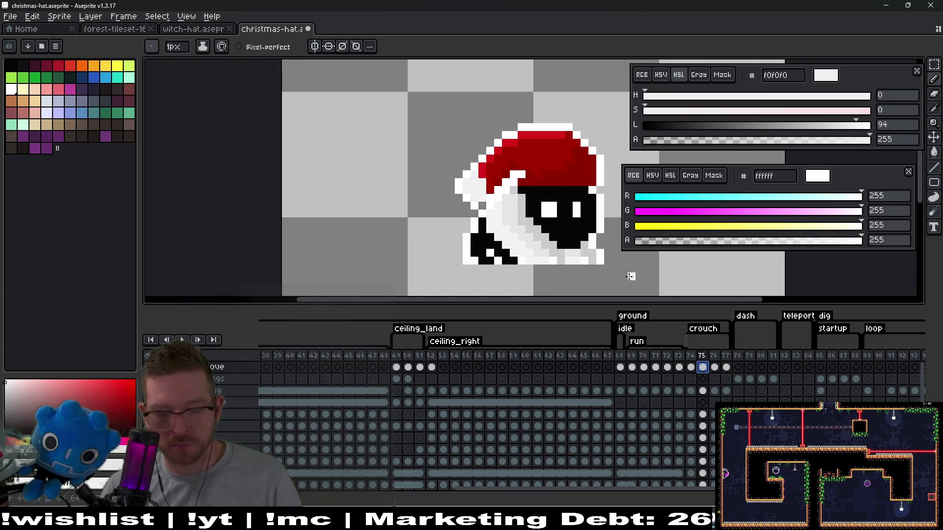
{"action": "key", "text": "v"}
{"action": "left_click_drag", "start_coordinate": [580, 189], "coordinate": [580, 195]}
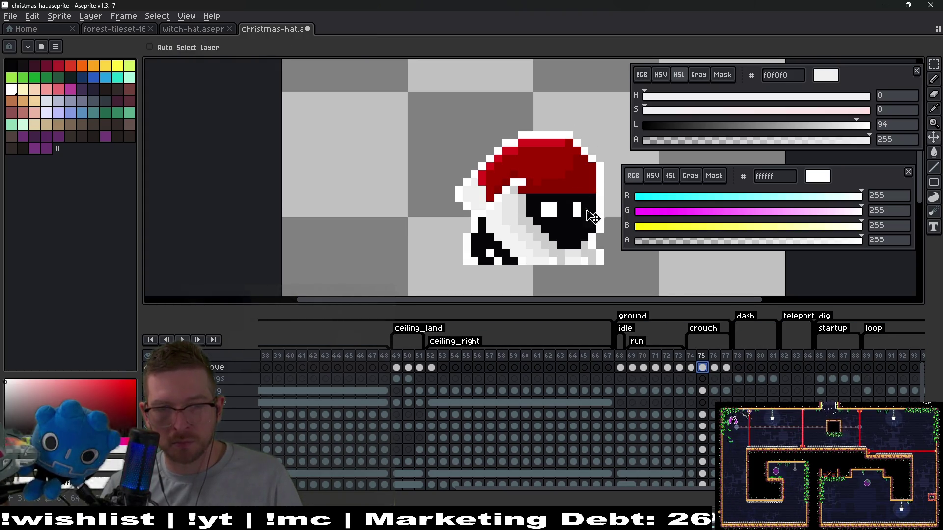
Step: Lower the hat one pixel on frame 76 as well and play the crouch animation
{"action": "left_click", "coordinate": [713, 368]}
{"action": "scroll", "coordinate": [519, 231], "scroll_direction": "up", "scroll_amount": 3}
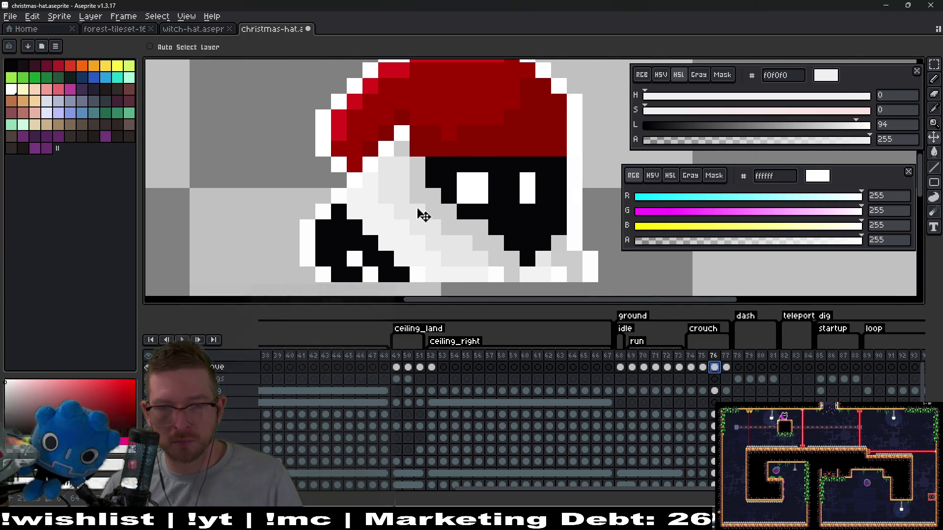
{"action": "scroll", "coordinate": [417, 214], "scroll_direction": "down", "scroll_amount": 2}
{"action": "key", "text": "ctrl+z"}
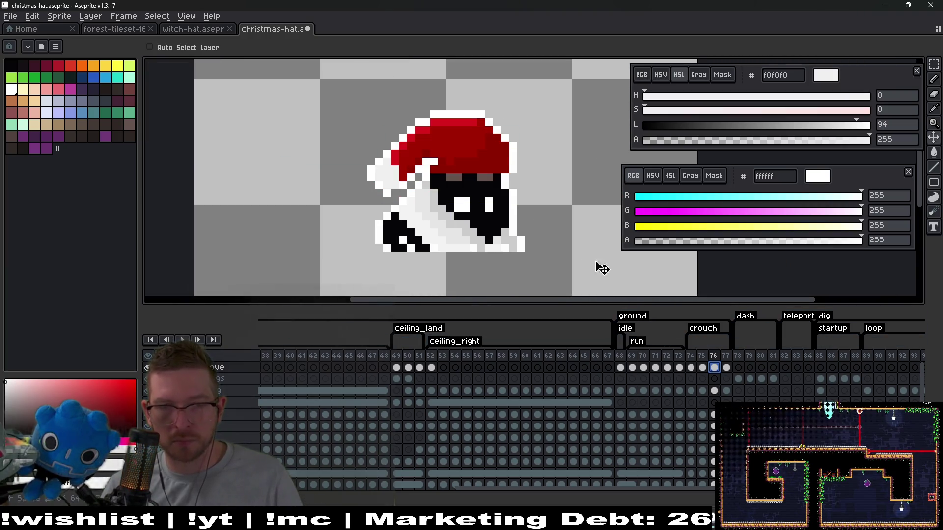
{"action": "left_click_drag", "start_coordinate": [483, 163], "coordinate": [476, 174]}
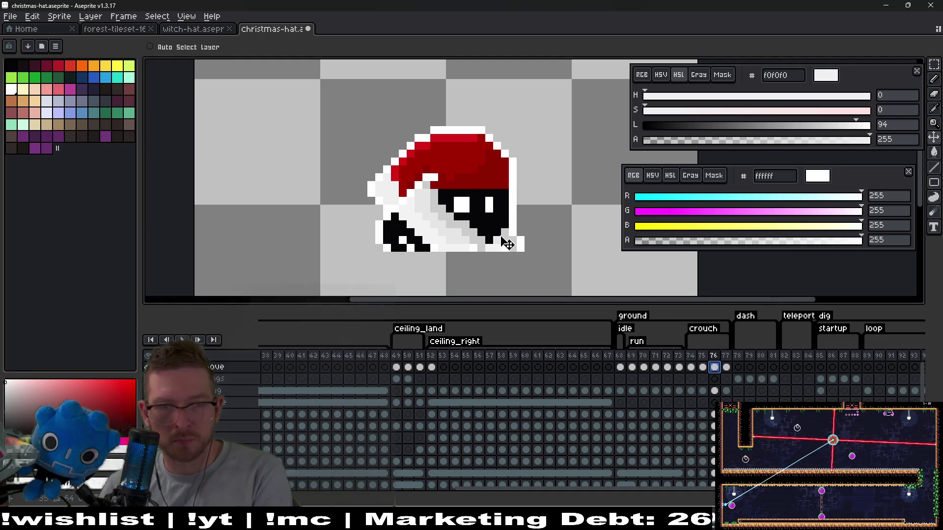
{"action": "key", "text": "Return"}
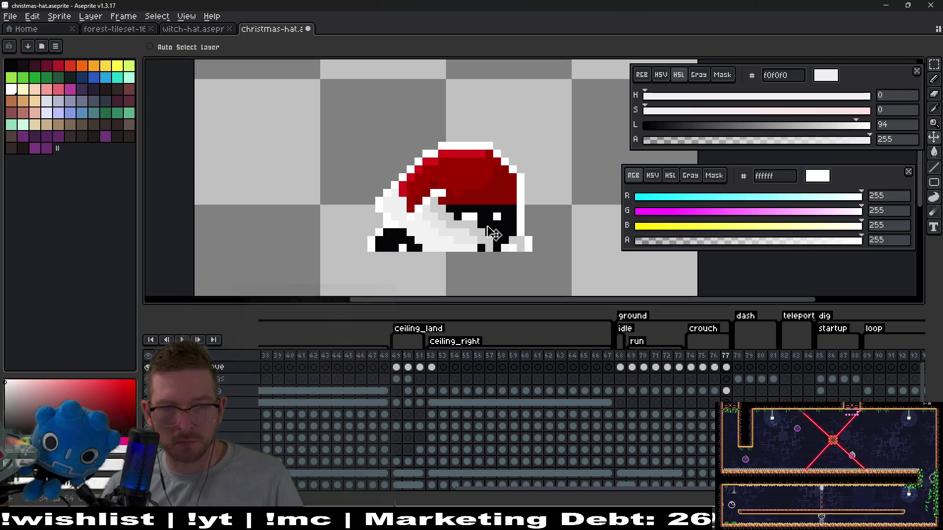
{"action": "scroll", "coordinate": [493, 238], "scroll_direction": "down", "scroll_amount": 5}
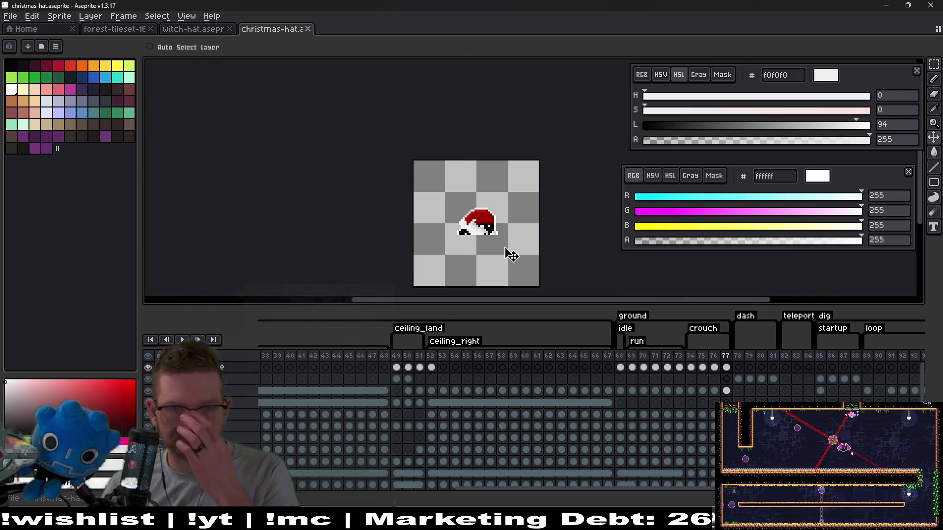
Step: Export the sprite sheet as christmas-hat-Sheet.png and inspect the generated hat frames
{"action": "key", "text": "ctrl+e"}
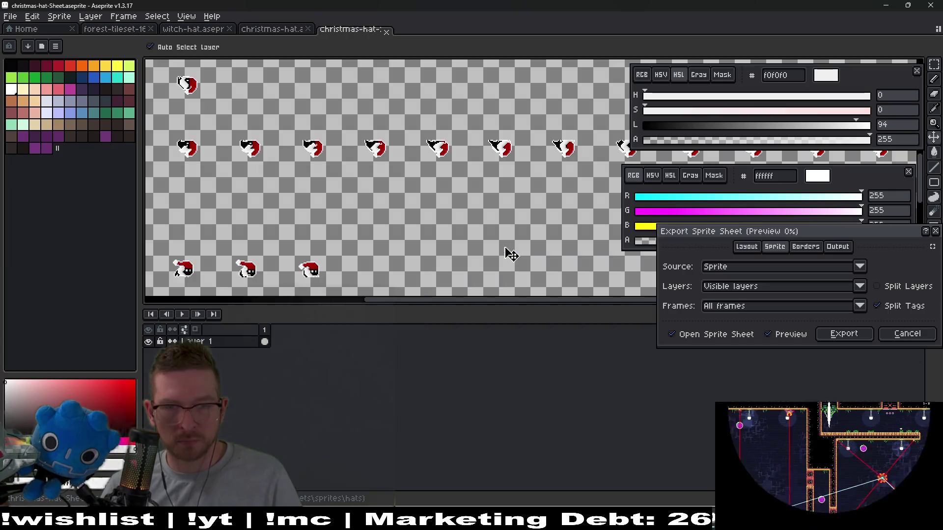
{"action": "left_click", "coordinate": [843, 334]}
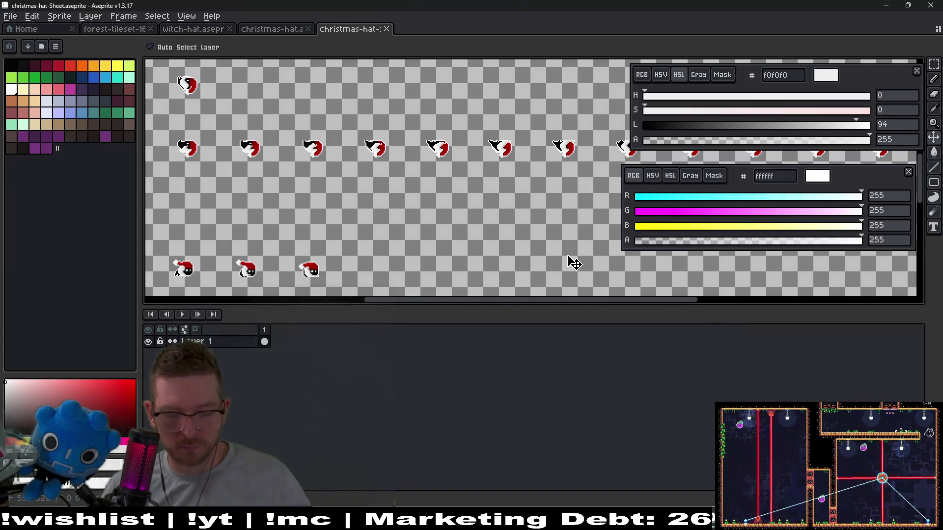
{"action": "key", "text": "ctrl+shift+e"}
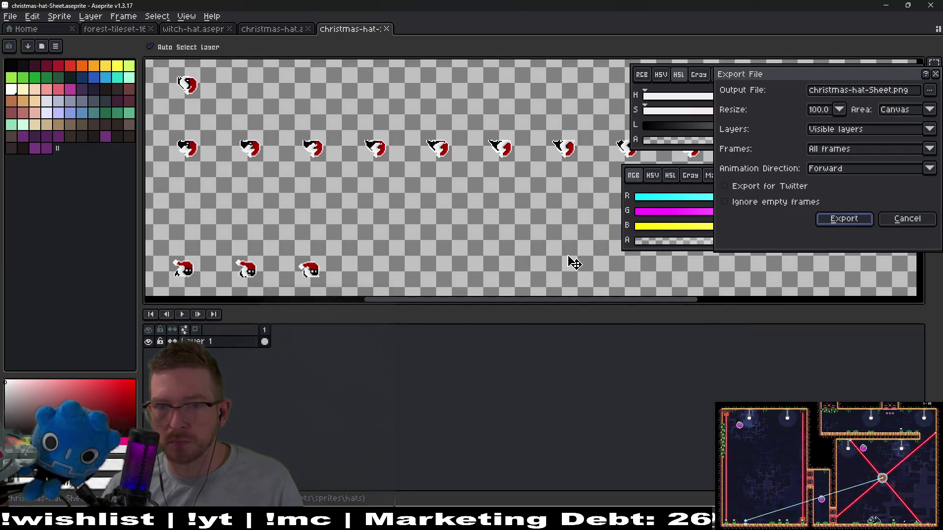
{"action": "left_click", "coordinate": [843, 219]}
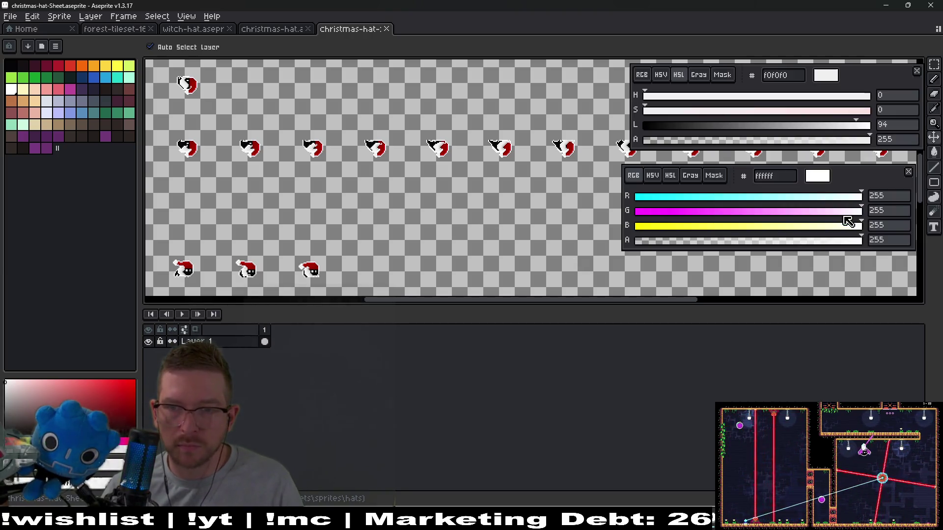
{"action": "scroll", "coordinate": [426, 208], "scroll_direction": "down", "scroll_amount": 4}
{"action": "scroll", "coordinate": [415, 205], "scroll_direction": "up", "scroll_amount": 4}
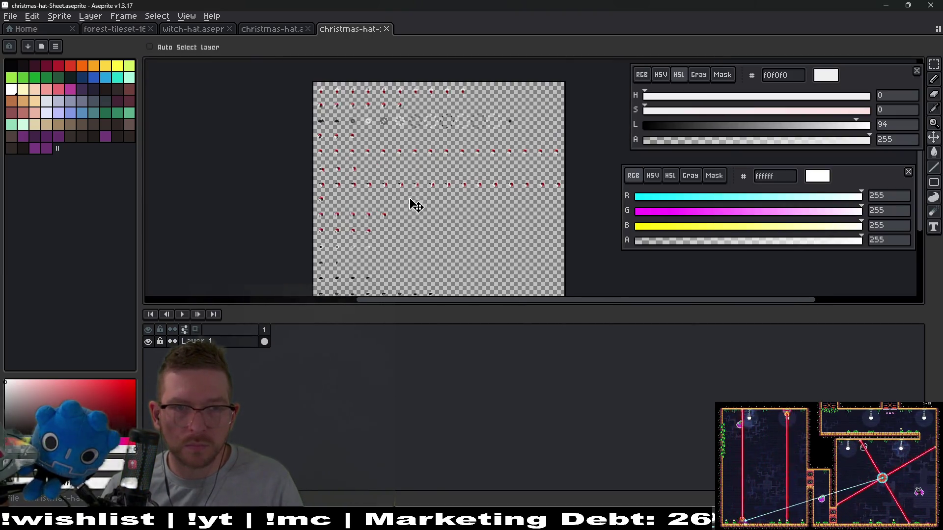
{"action": "scroll", "coordinate": [407, 171], "scroll_direction": "down", "scroll_amount": 3}
{"action": "left_click_drag", "start_coordinate": [457, 221], "coordinate": [476, 147]}
{"action": "scroll", "coordinate": [457, 252], "scroll_direction": "up", "scroll_amount": 2}
{"action": "left_click_drag", "start_coordinate": [456, 253], "coordinate": [499, 113]}
{"action": "scroll", "coordinate": [499, 113], "scroll_direction": "down", "scroll_amount": 3}
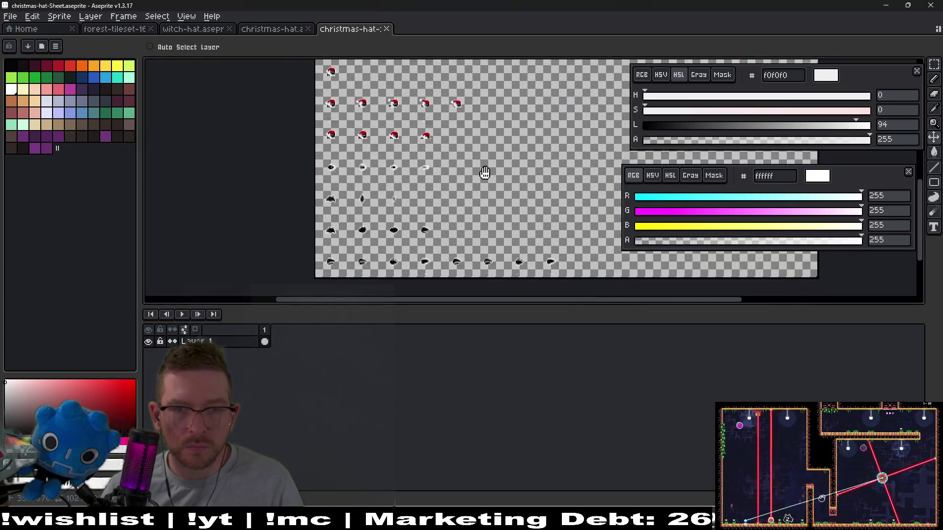
Step: Save and close the generated sheet document, then switch back to Godot
{"action": "key", "text": "ctrl+s"}
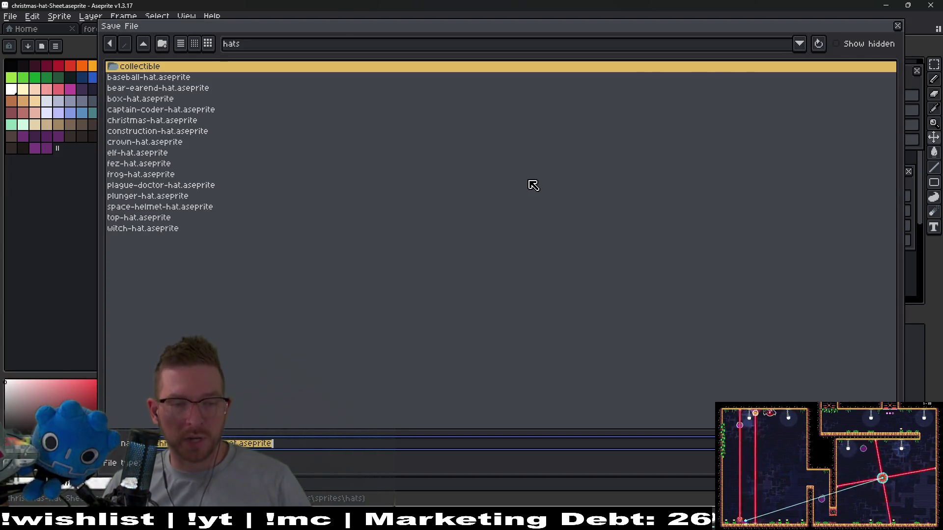
{"action": "key", "text": "Return"}
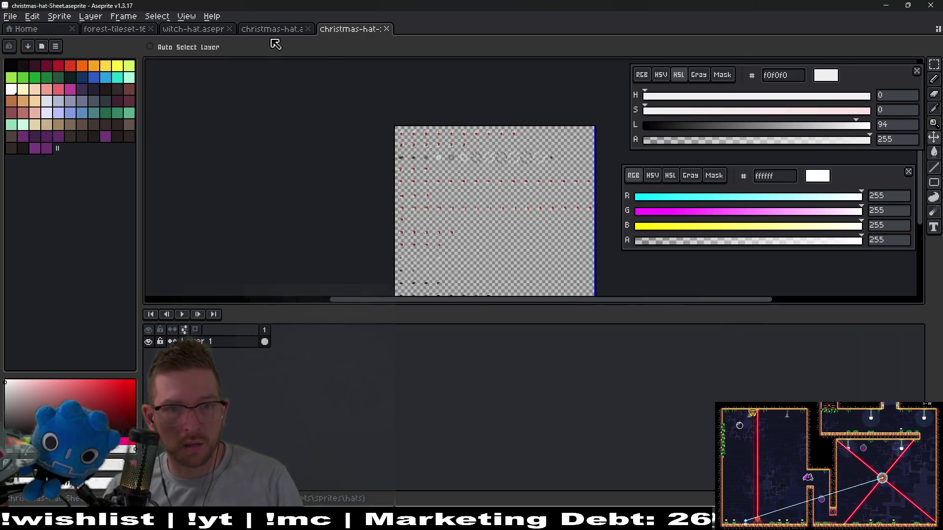
{"action": "key", "text": "ctrl+w"}
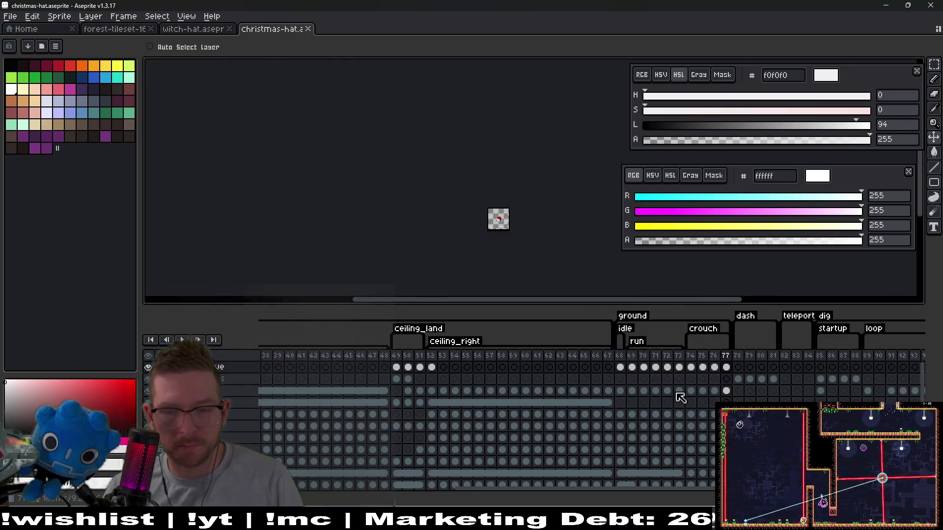
{"action": "key", "text": "alt+Tab"}
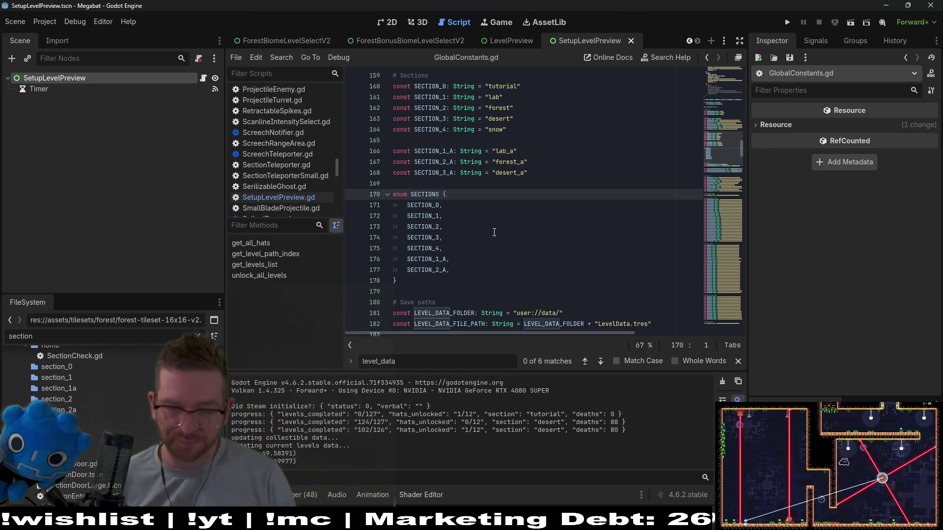
Step: In Obsidian's The Board, rename the TODAY list's Frog Hat item to 'Witch hat'
{"action": "key", "text": "alt+Tab"}
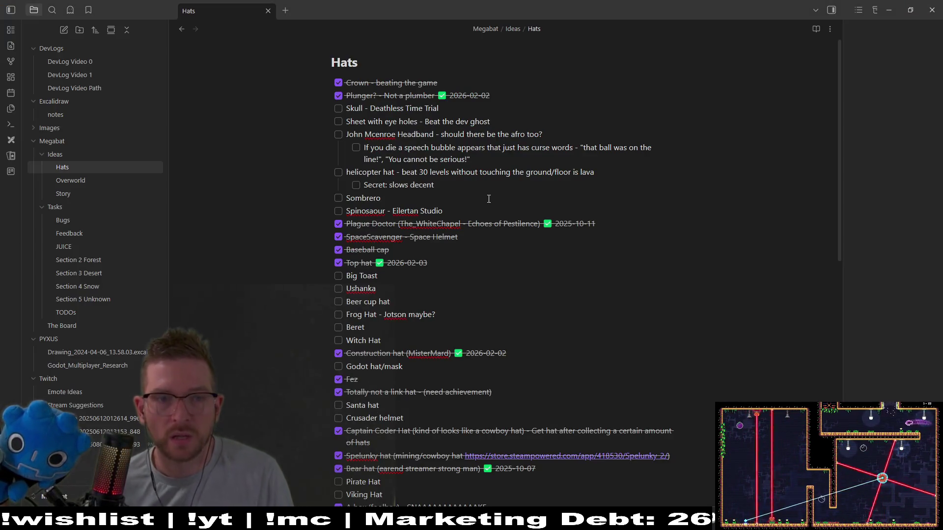
{"action": "left_click", "coordinate": [69, 325]}
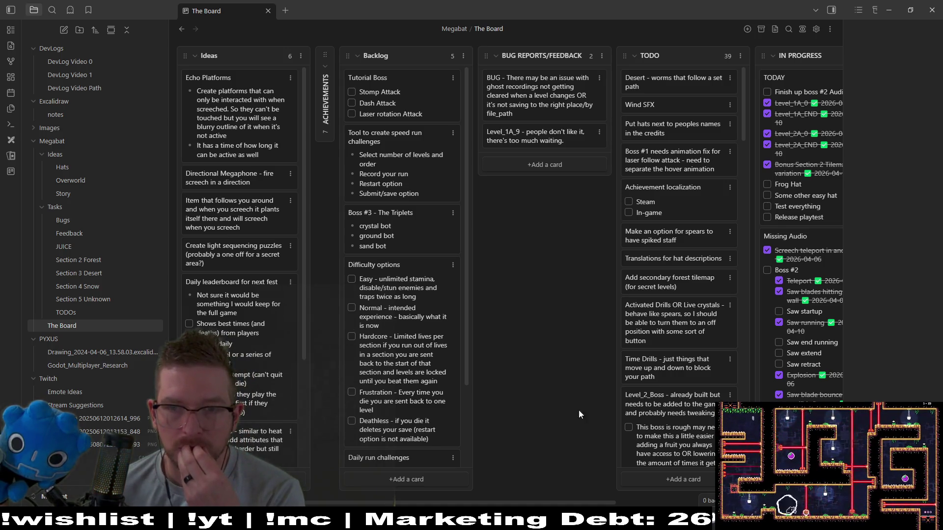
{"action": "double_click", "coordinate": [796, 186]}
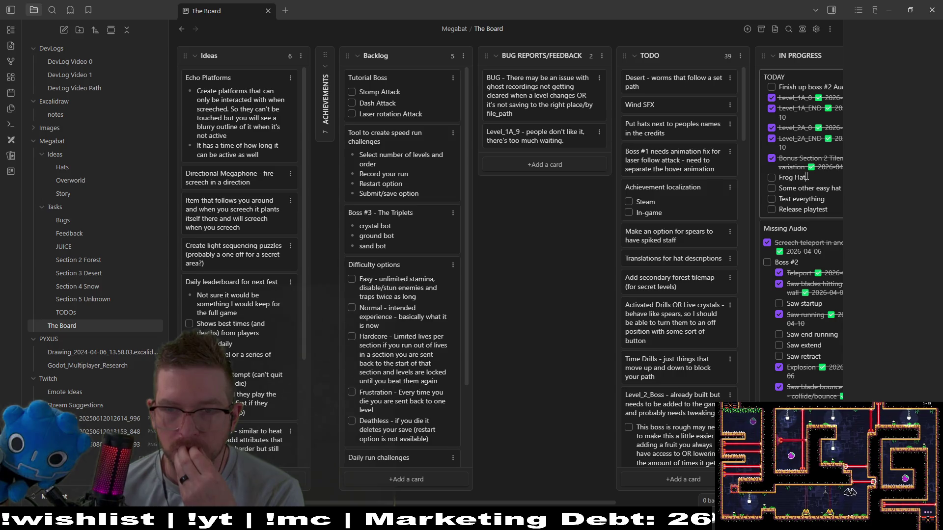
{"action": "type", "text": "Witch h"}
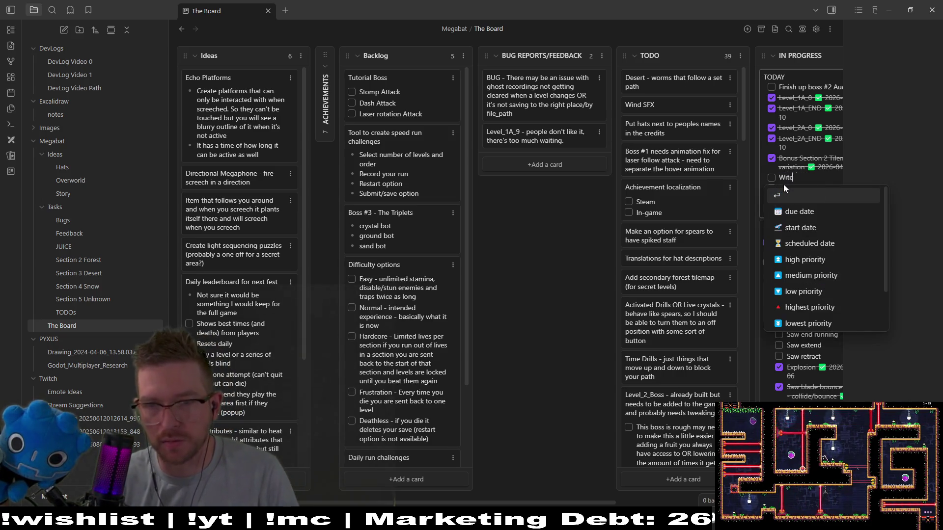
{"action": "key", "text": "BackSpace"}
{"action": "type", "text": "t"}
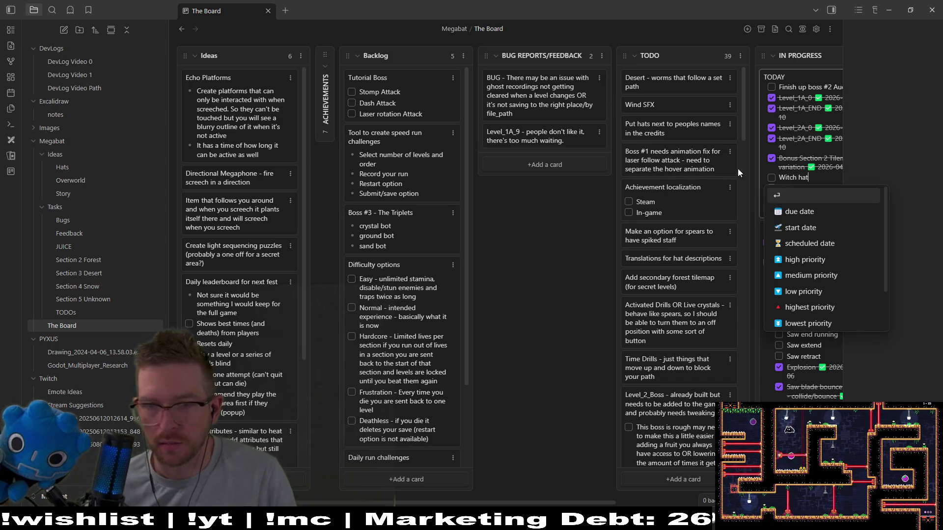
{"action": "key", "text": "Return"}
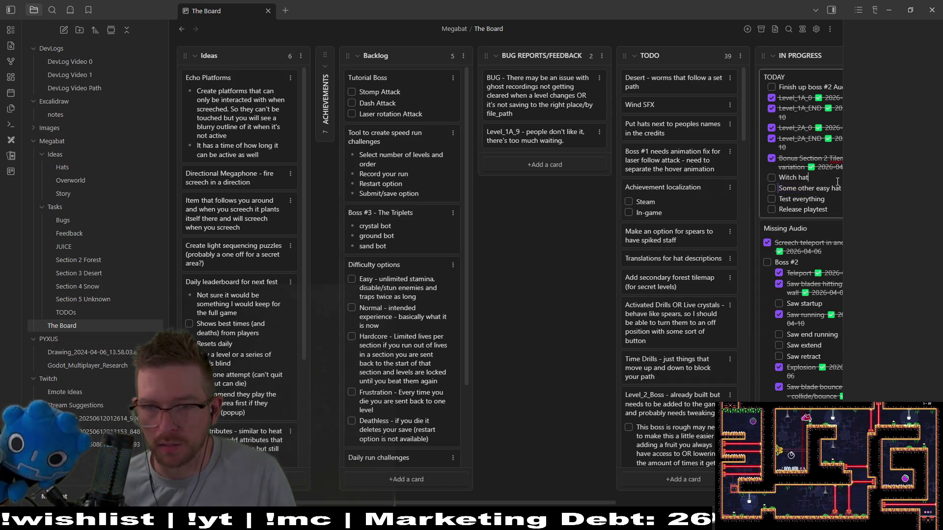
Step: Rename 'Some other easy hat' to 'Christmas hat' and return to Godot
{"action": "triple_click", "coordinate": [820, 187]}
{"action": "type", "text": "Christmas"}
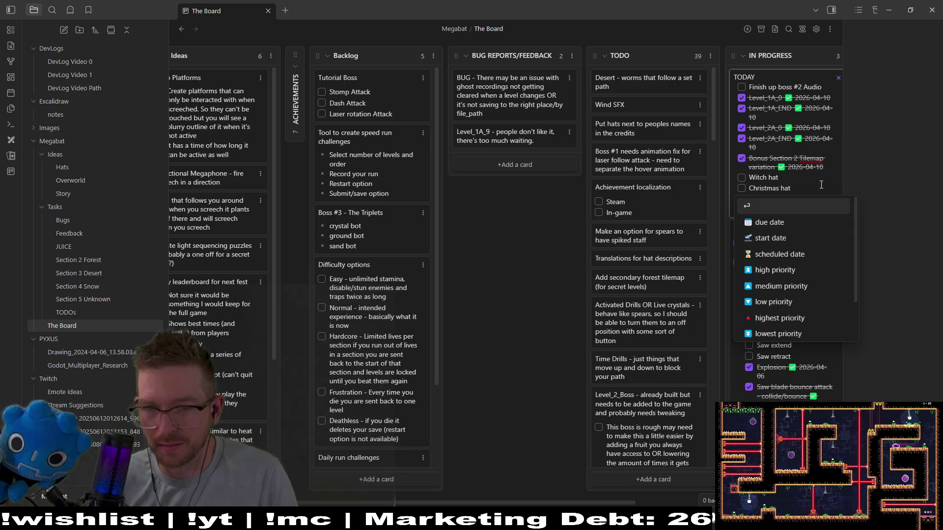
{"action": "key", "text": "Return"}
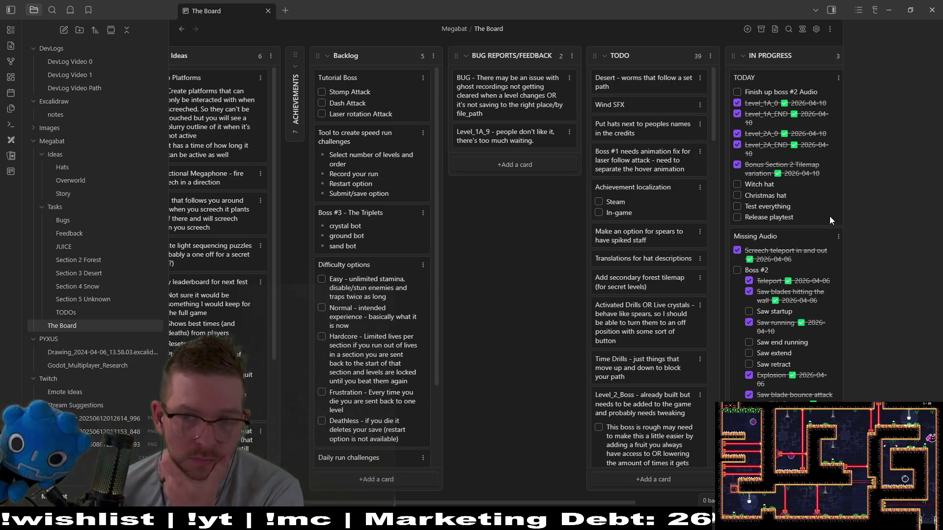
{"action": "key", "text": "alt+Tab"}
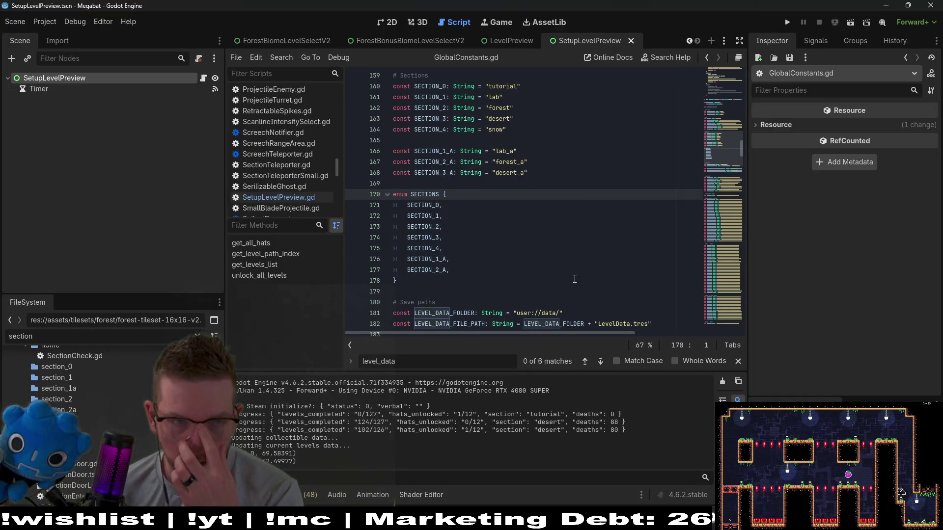
Step: Quick-open GlobalConstants.gd by searching for 'globalconst'
{"action": "key", "text": "shift+alt+o"}
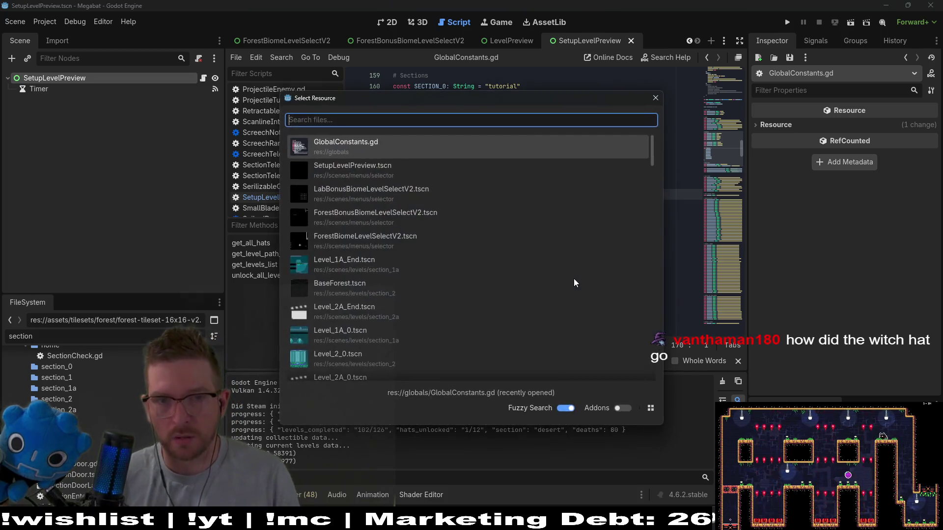
{"action": "type", "text": "hat"}
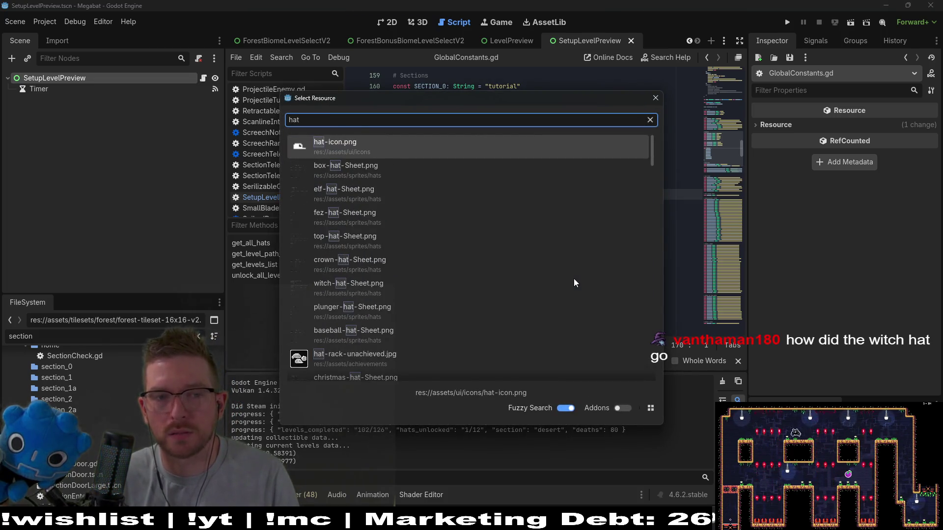
{"action": "key", "text": "BackSpace"}
{"action": "key", "text": "BackSpace"}
{"action": "key", "text": "BackSpace"}
{"action": "type", "text": "gl"}
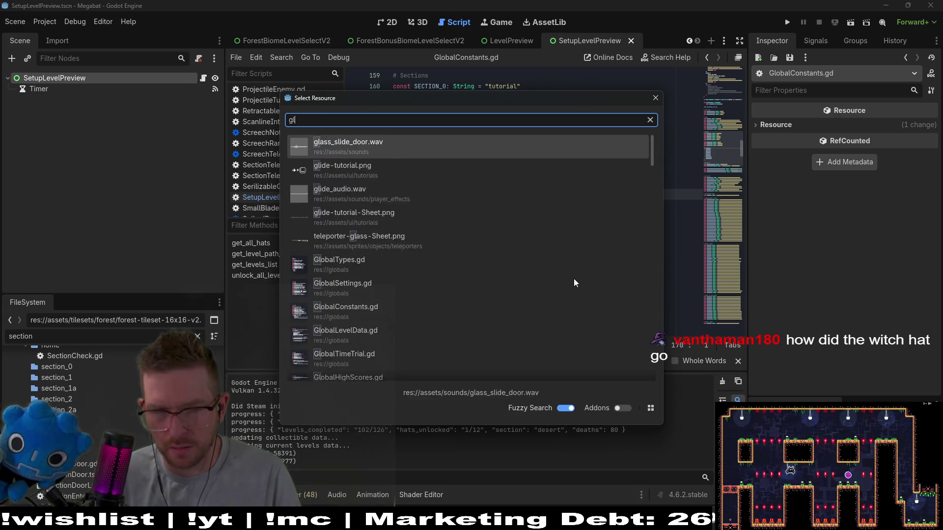
{"action": "type", "text": "obalconst"}
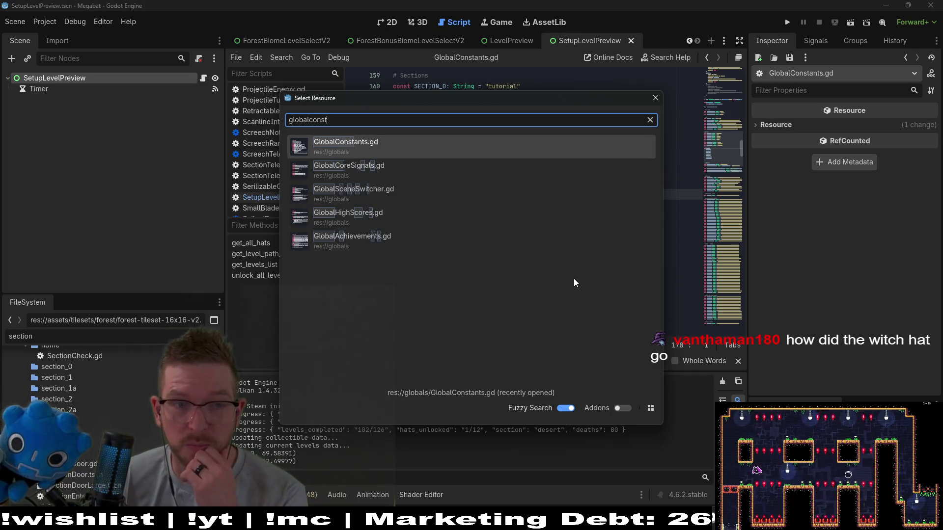
{"action": "key", "text": "Return"}
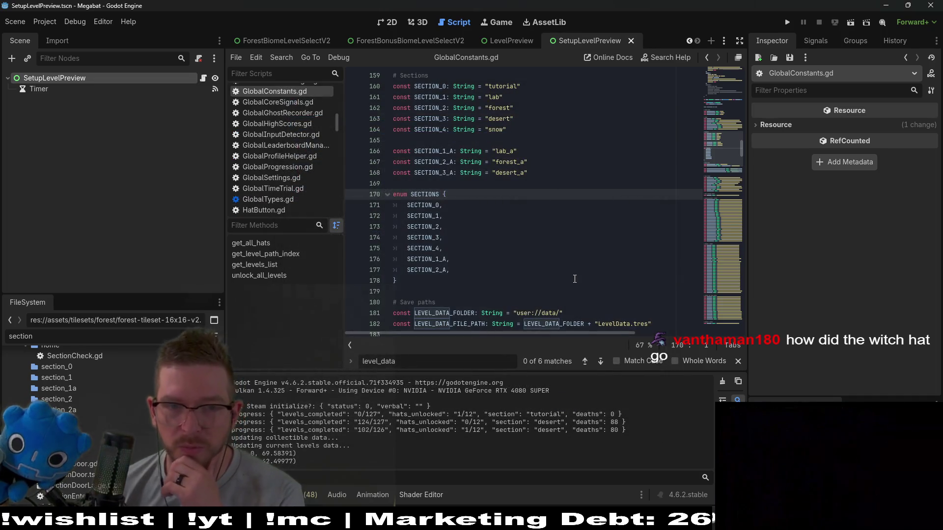
Step: Add const HAT_WITCH: String = "witch_hat" on a new line after HAT_TOP
{"action": "scroll", "coordinate": [513, 204], "scroll_direction": "up", "scroll_amount": 10}
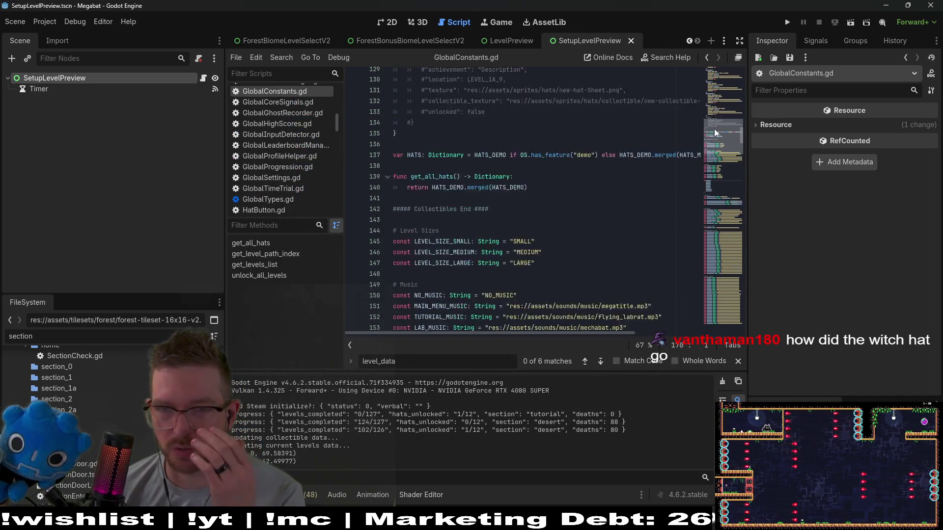
{"action": "scroll", "coordinate": [513, 204], "scroll_direction": "up", "scroll_amount": 2}
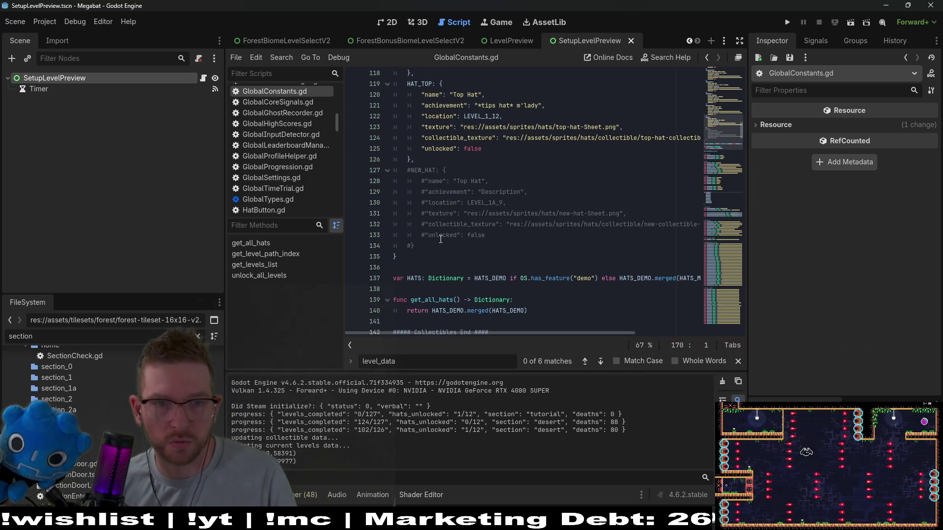
{"action": "scroll", "coordinate": [546, 203], "scroll_direction": "up", "scroll_amount": 20}
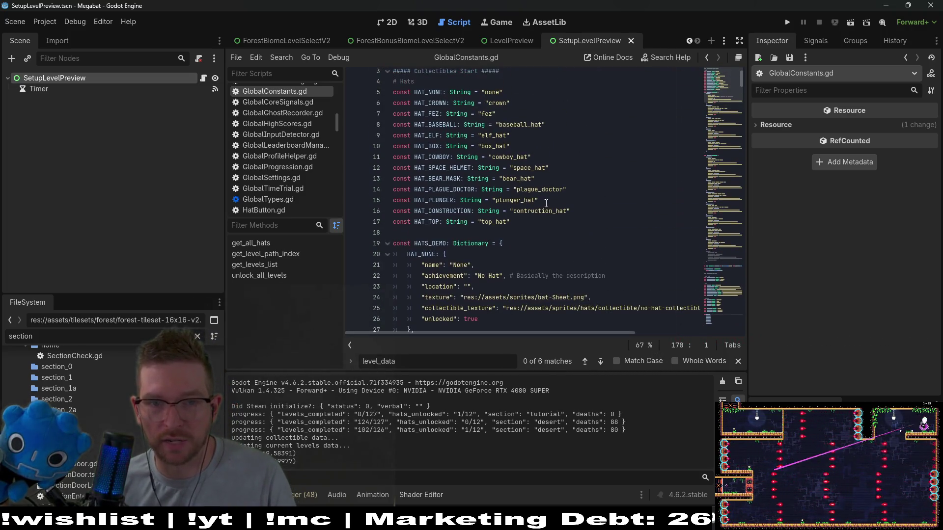
{"action": "left_click", "coordinate": [545, 223]}
{"action": "key", "text": "Return"}
{"action": "type", "text": "const HAT_S"}
{"action": "key", "text": "BackSpace"}
{"action": "type", "text": "WITCH_"}
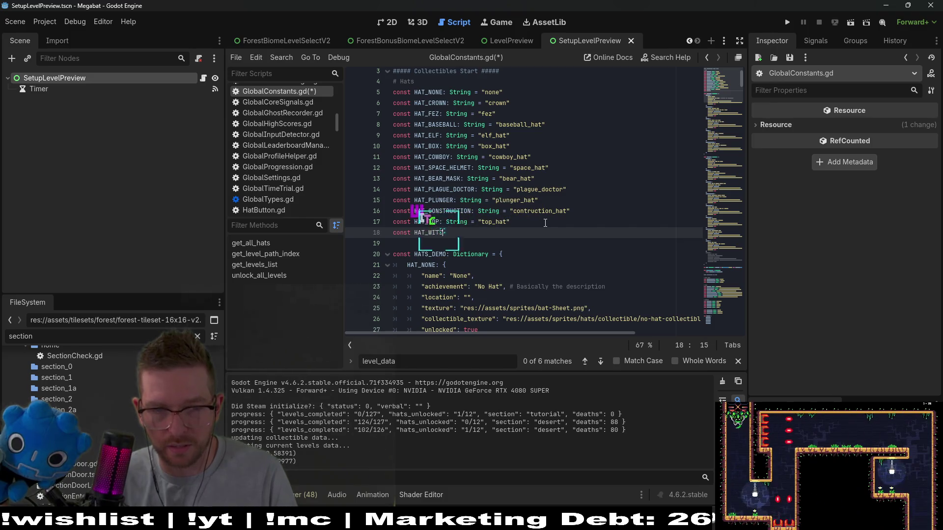
{"action": "key", "text": "BackSpace"}
{"action": "type", "text": ":"}
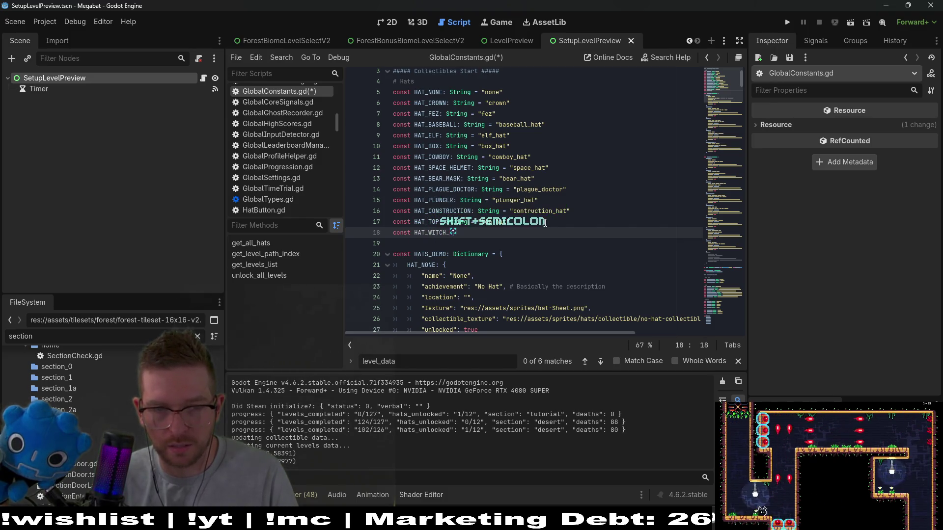
{"action": "type", "text": " String ="}
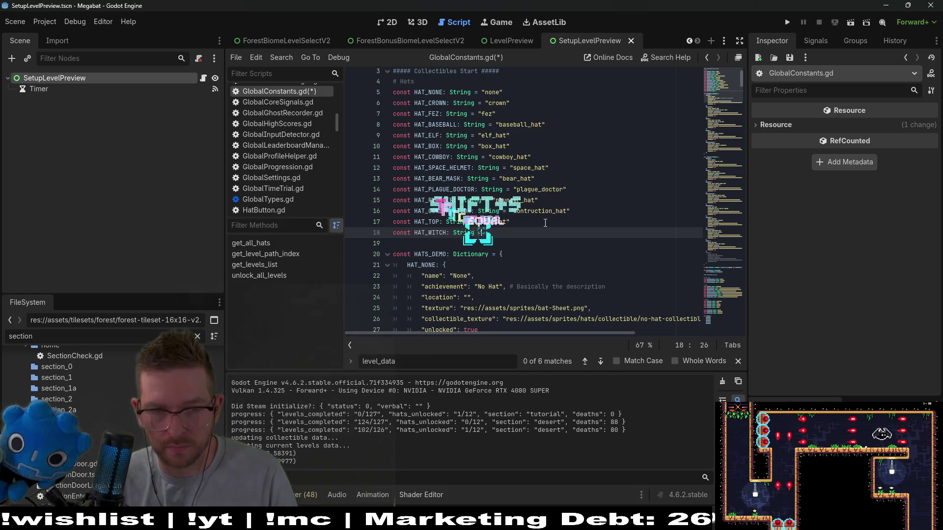
{"action": "type", "text": " \"witch_hat"}
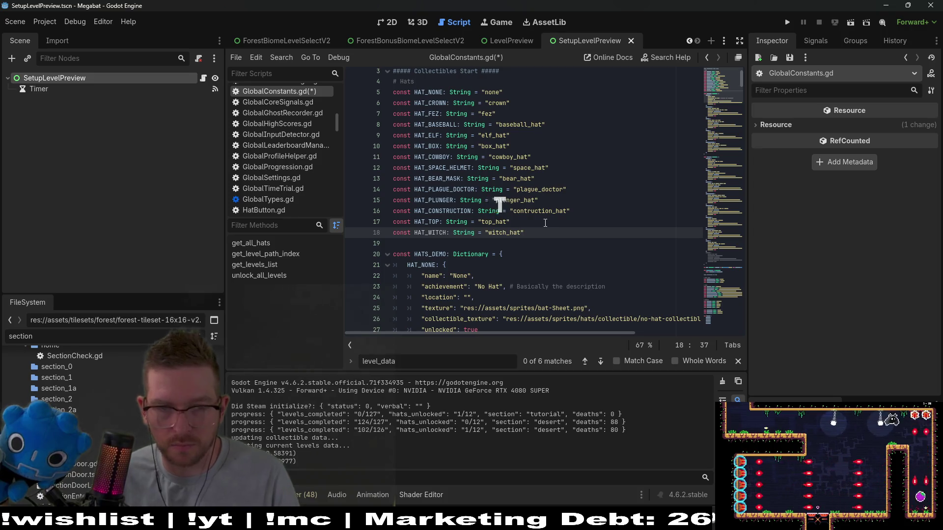
Step: Add const HAT_CHRISTMAS: String = "christmas_hat" on the line below it
{"action": "key", "text": "Return"}
{"action": "type", "text": "const hat"}
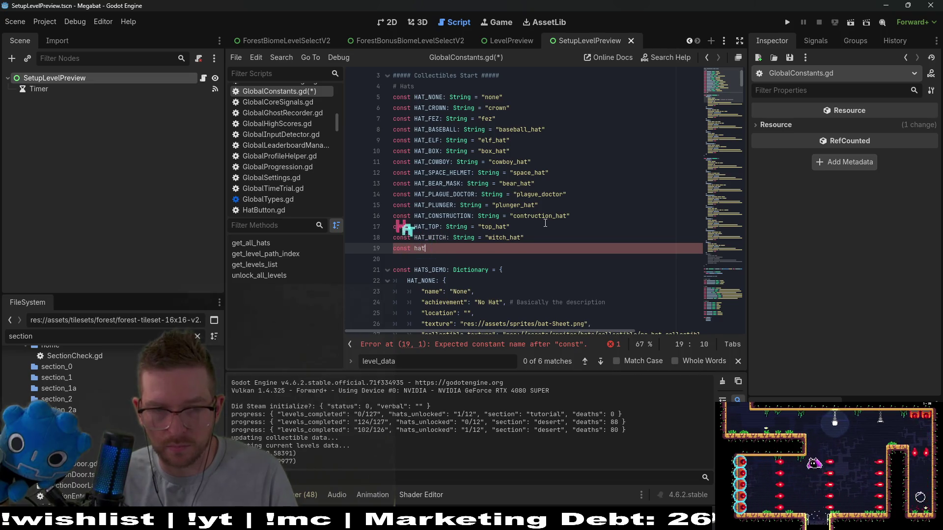
{"action": "key", "text": "BackSpace"}
{"action": "type", "text": "HAT_"}
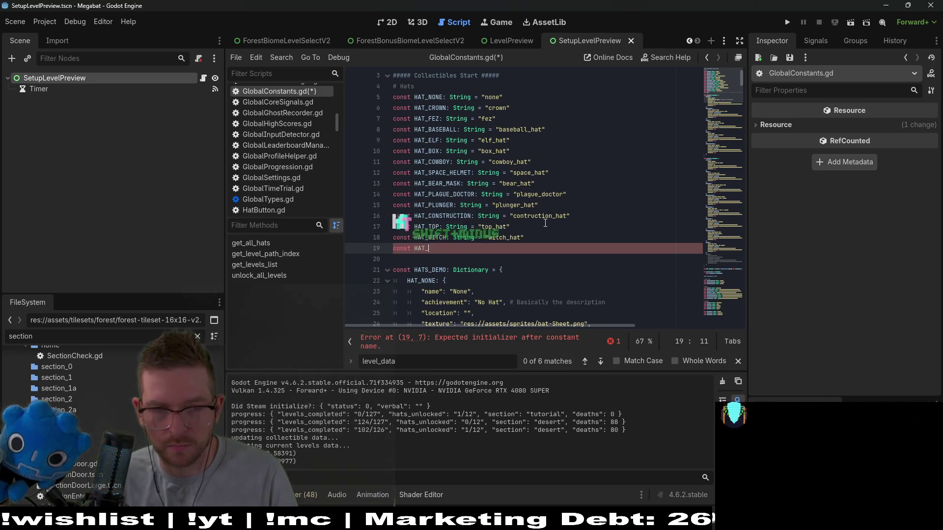
{"action": "type", "text": "CHRISTMASS"}
{"action": "key", "text": "BackSpace"}
{"action": "type", "text": ": String"}
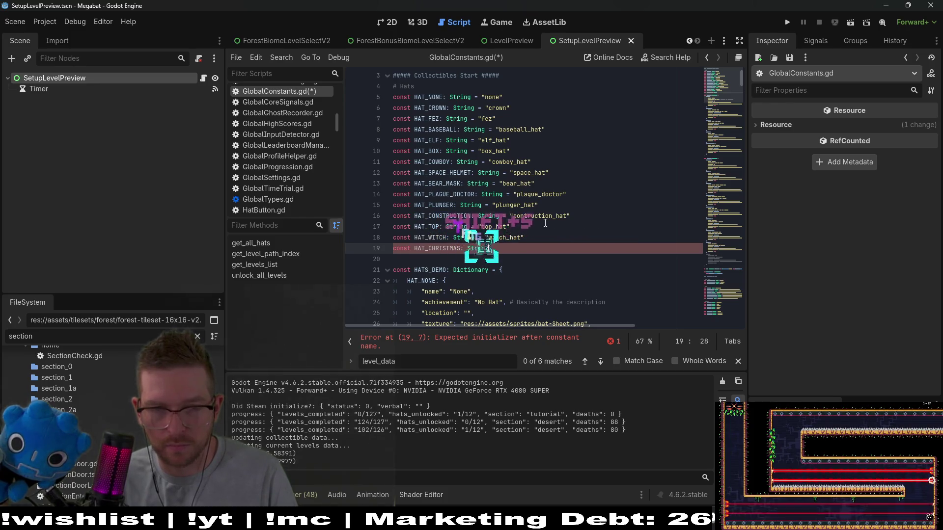
{"action": "type", "text": " = \""}
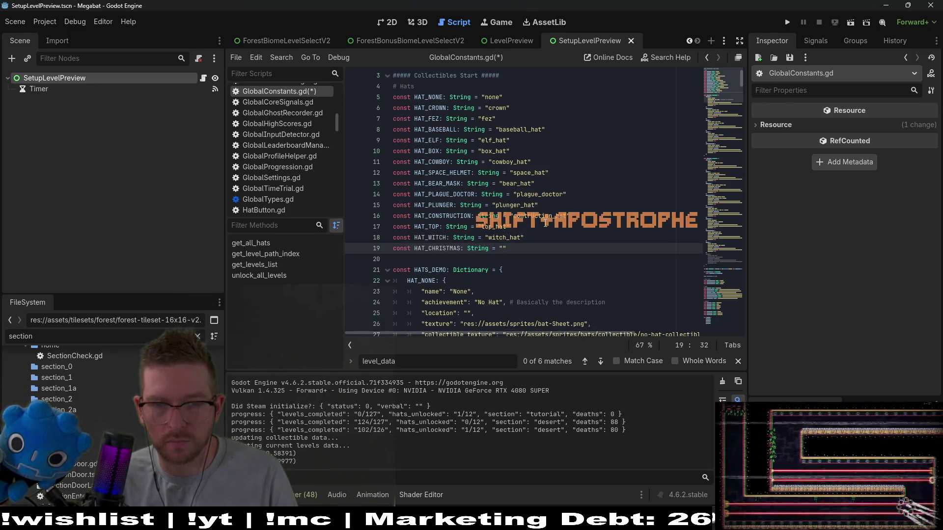
{"action": "key", "text": "BackSpace"}
{"action": "type", "text": "r"}
{"action": "key", "text": "BackSpace"}
{"action": "key", "text": "BackSpace"}
{"action": "key", "text": "BackSpace"}
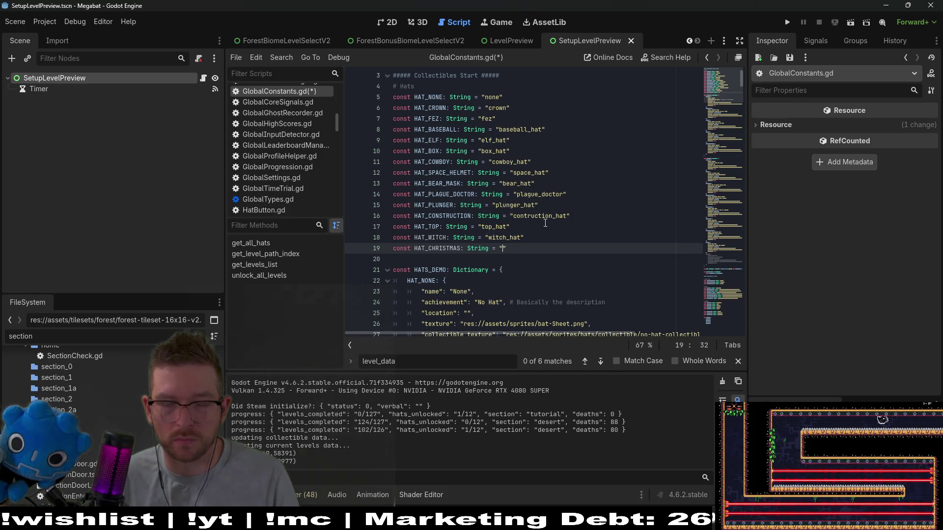
{"action": "type", "text": "christmas"}
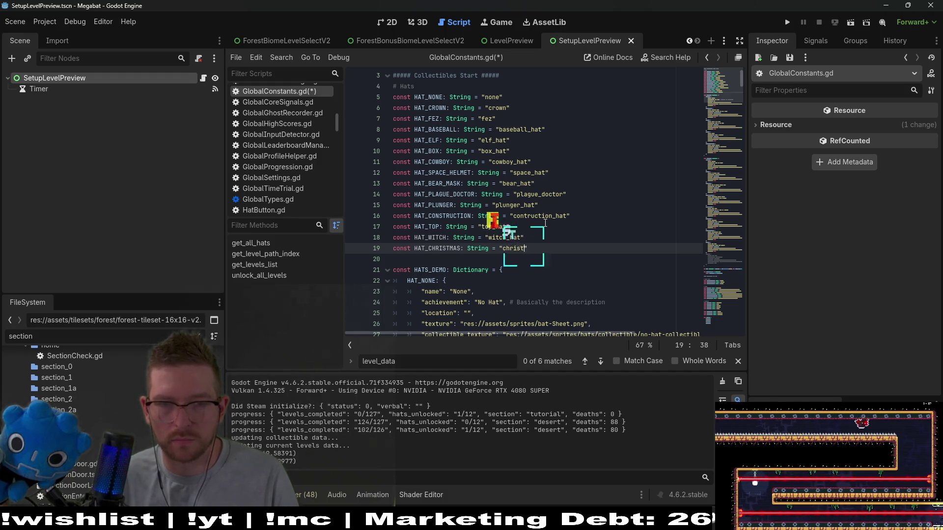
{"action": "key", "text": "BackSpace"}
{"action": "type", "text": "_hat"}
{"action": "scroll", "coordinate": [518, 217], "scroll_direction": "down", "scroll_amount": 1}
Step: Save the constants and set the witch hat entry's display name to 'Witch'
{"action": "key", "text": "ctrl+s"}
{"action": "double_click", "coordinate": [434, 204]}
{"action": "scroll", "coordinate": [731, 237], "scroll_direction": "down", "scroll_amount": 11}
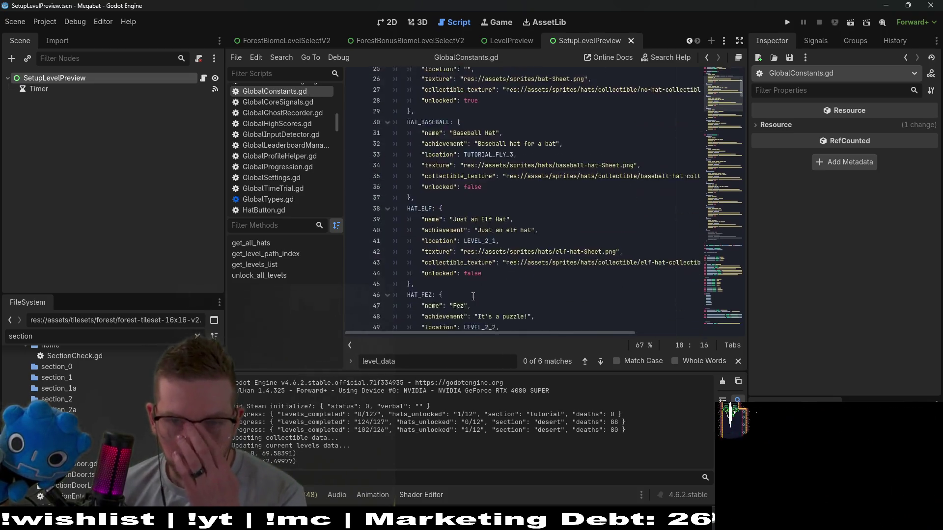
{"action": "scroll", "coordinate": [731, 237], "scroll_direction": "down", "scroll_amount": 20}
{"action": "double_click", "coordinate": [459, 194]}
{"action": "key", "text": "BackSpace"}
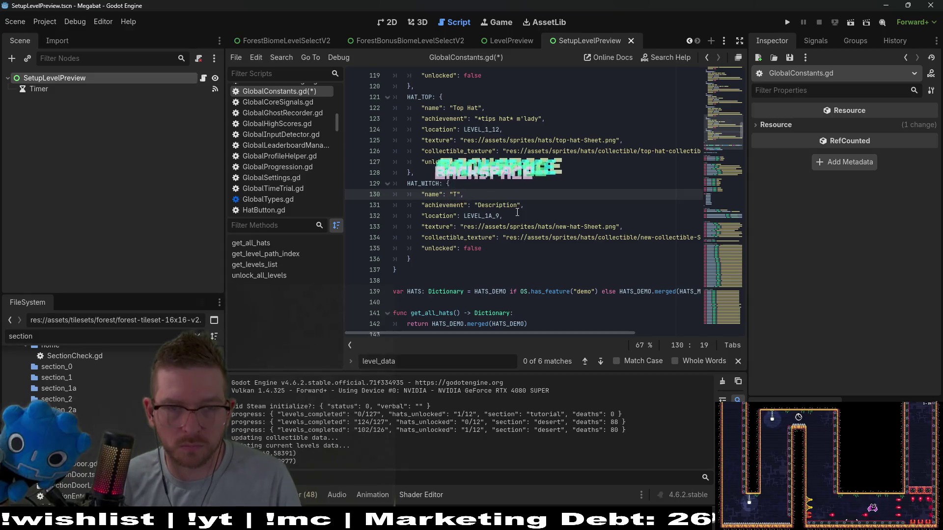
{"action": "type", "text": "Witch"}
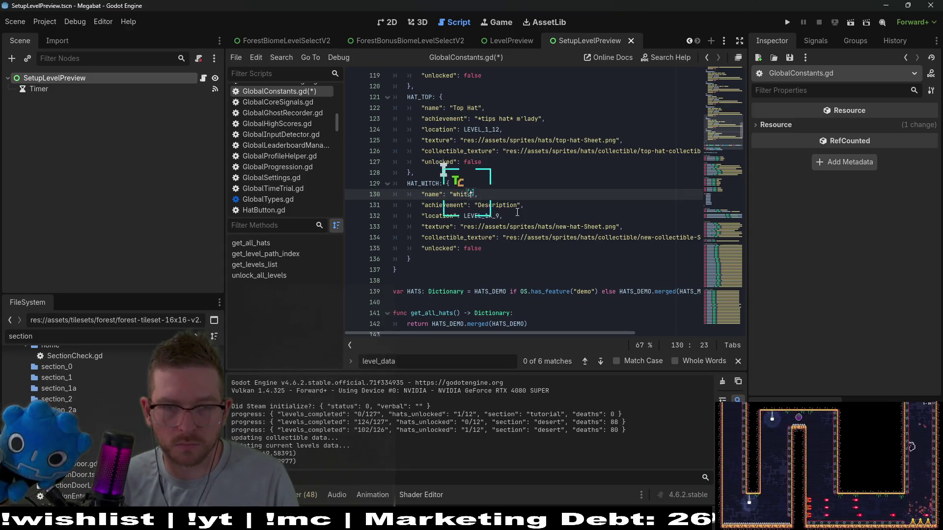
{"action": "key", "text": "BackSpace"}
{"action": "key", "text": "BackSpace"}
{"action": "key", "text": "BackSpace"}
{"action": "type", "text": "Wi"}
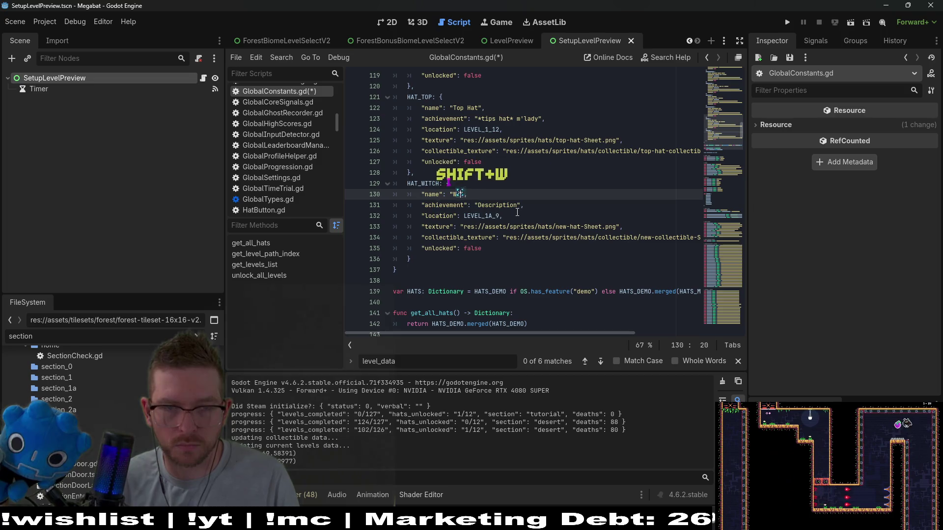
{"action": "type", "text": "tch"}
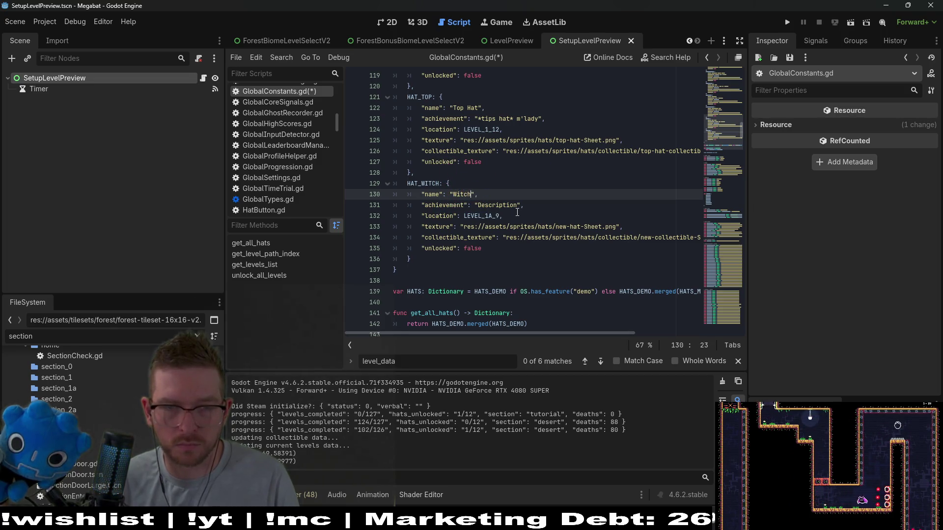
Step: Replace the HAT_WITCH entry's placeholder description text with witch-hat text
{"action": "left_click", "coordinate": [428, 184], "text": "ctrl"}
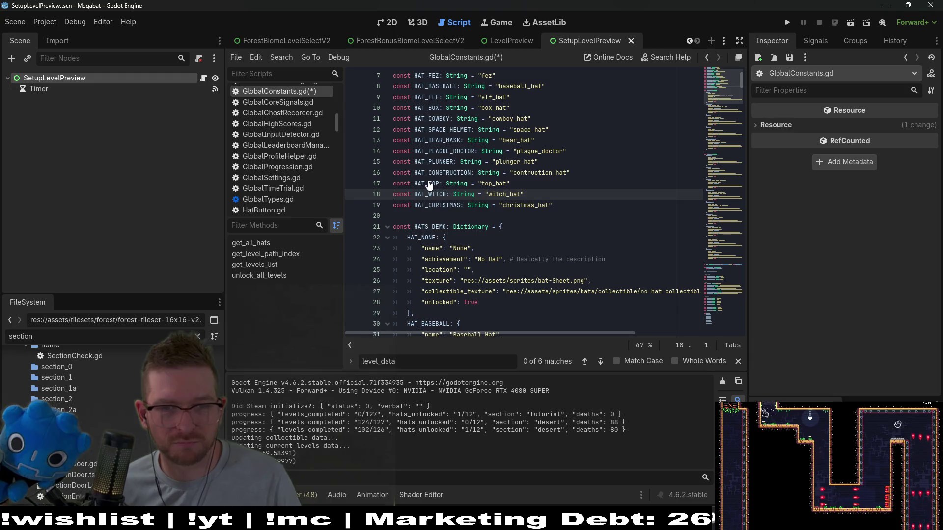
{"action": "left_click", "coordinate": [714, 301]}
{"action": "double_click", "coordinate": [502, 161]}
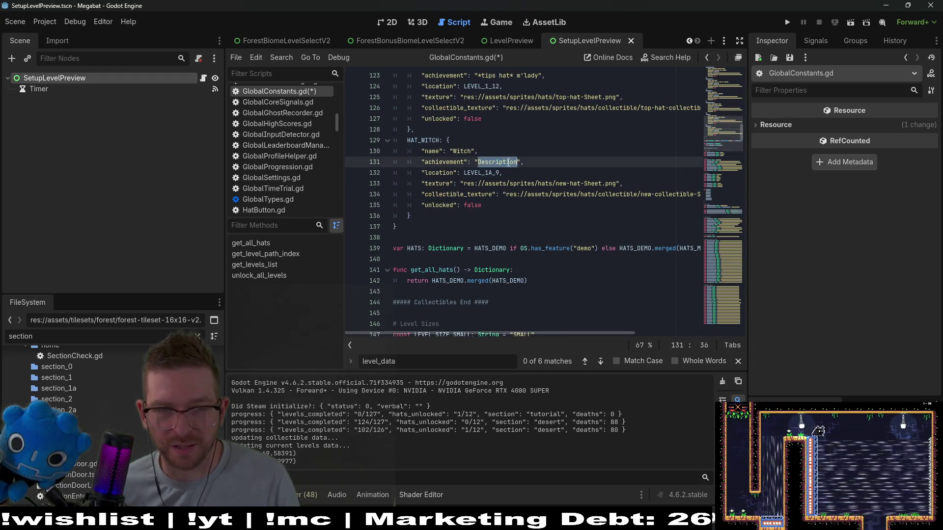
{"action": "mouse_move", "coordinate": [552, 249]}
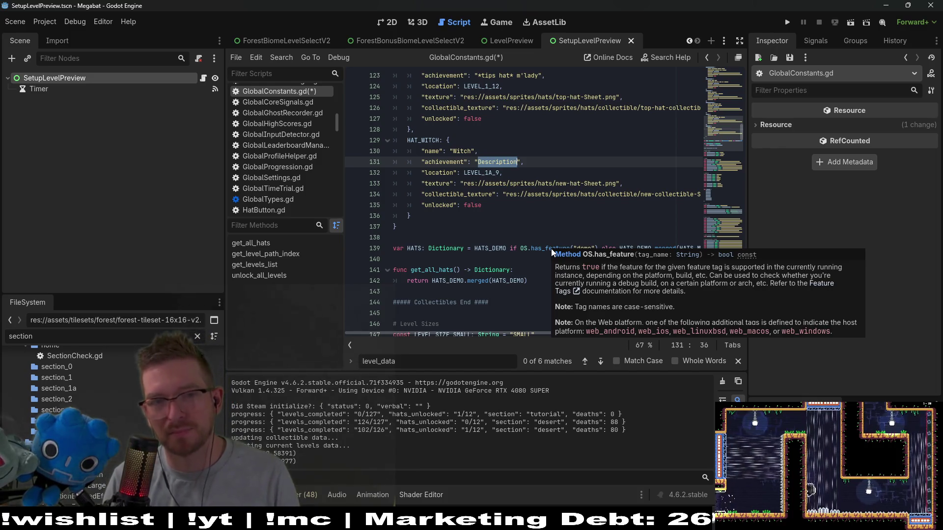
{"action": "type", "text": "C"}
{"action": "key", "text": "BackSpace"}
{"action": "type", "text": "W"}
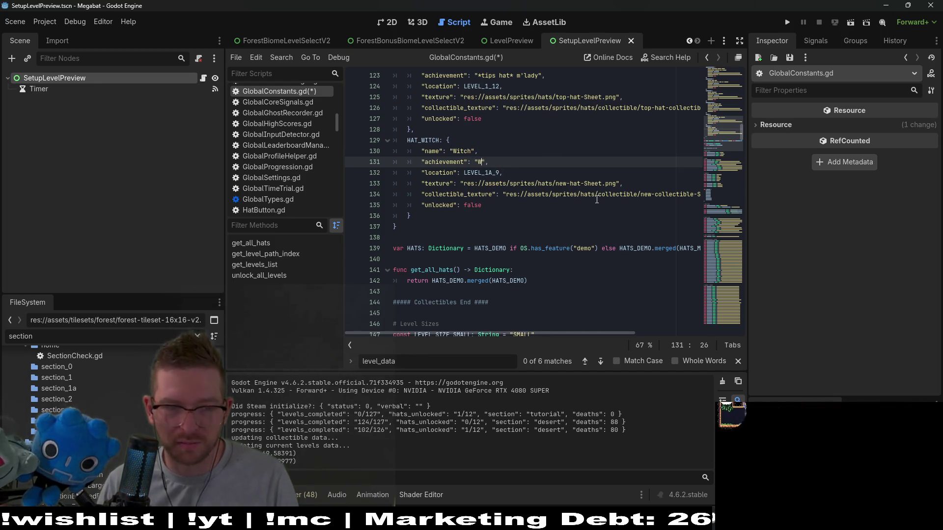
{"action": "type", "text": "witch"}
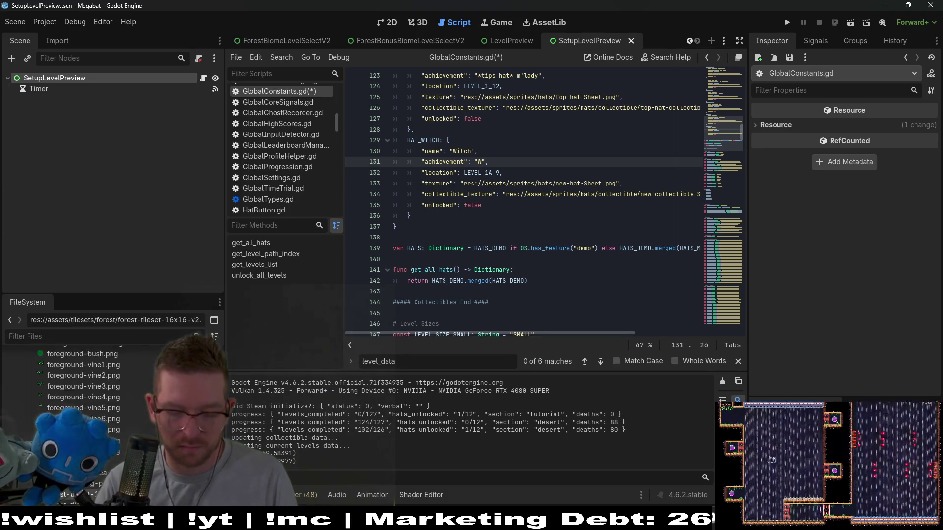
{"action": "type", "text": "-hat"}
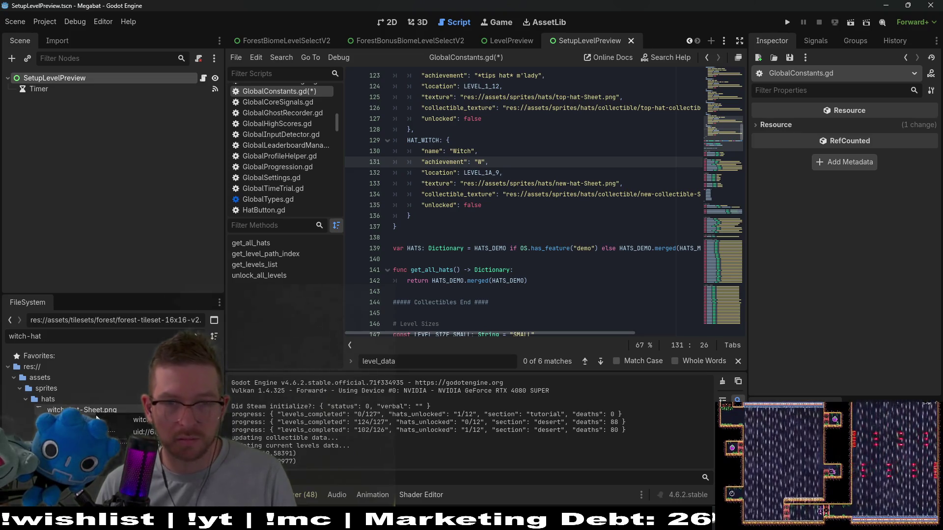
{"action": "mouse_move", "coordinate": [578, 334]}
{"action": "left_mouse_down"}
{"action": "mouse_move", "coordinate": [644, 334]}
{"action": "mouse_move", "coordinate": [648, 325]}
{"action": "mouse_move", "coordinate": [588, 335]}
{"action": "left_mouse_up"}
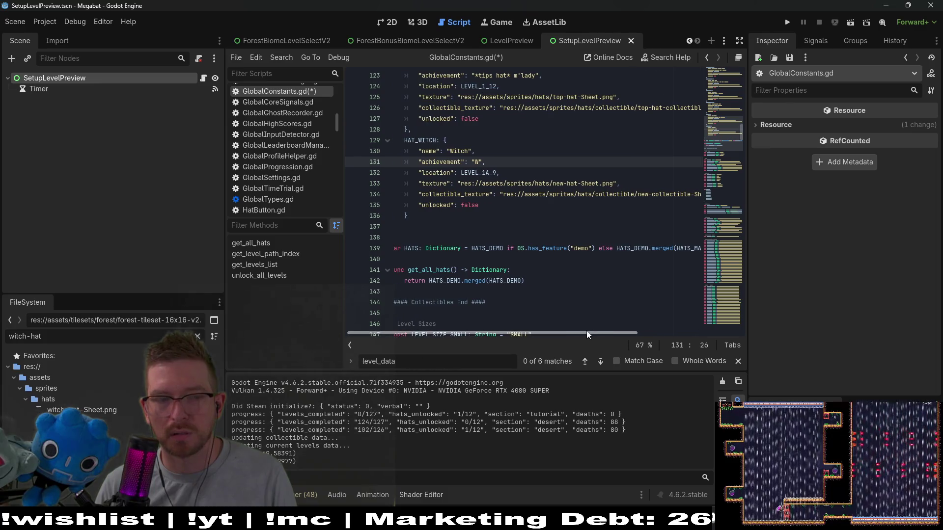
Step: Replace the line 133 texture path with res://assets/sprites/hats/witch-hat-Sheet.png, followed by a comma
{"action": "left_click_drag", "start_coordinate": [614, 186], "coordinate": [459, 186]}
{"action": "key", "text": "BackSpace"}
{"action": "key", "text": "BackSpace"}
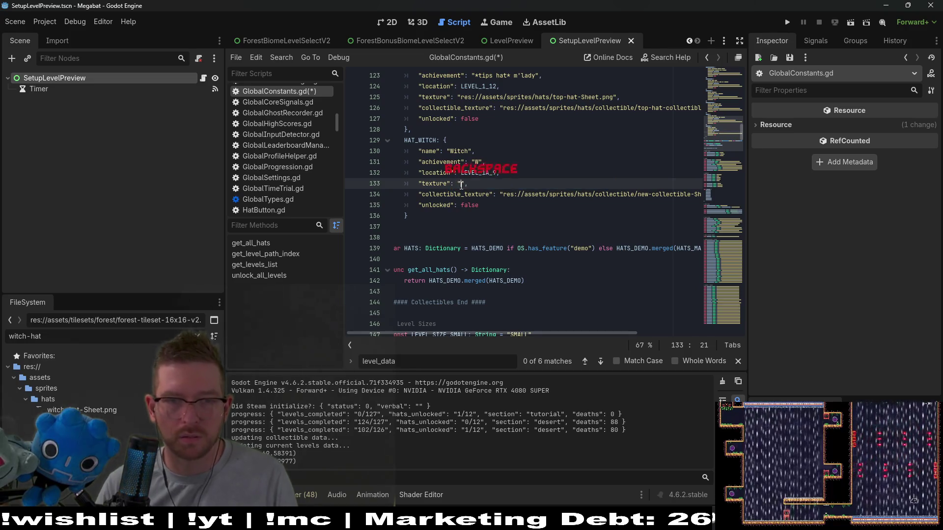
{"action": "mouse_move", "coordinate": [93, 410]}
{"action": "left_mouse_down"}
{"action": "mouse_move", "coordinate": [403, 201]}
{"action": "mouse_move", "coordinate": [461, 189]}
{"action": "left_mouse_up"}
{"action": "type", "text": ","}
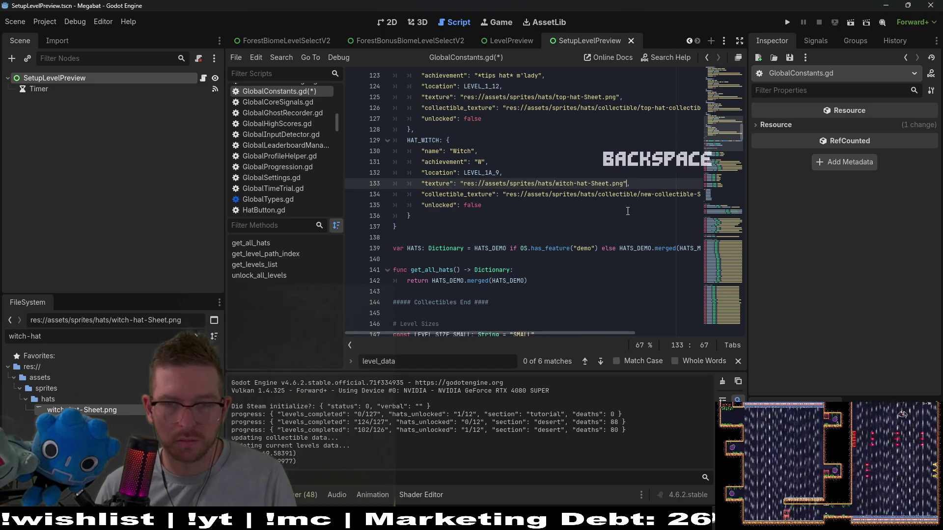
Step: Select the whole HAT_WITCH block and start a new line after its closing brace
{"action": "scroll", "coordinate": [623, 212], "scroll_direction": "up", "scroll_amount": 1}
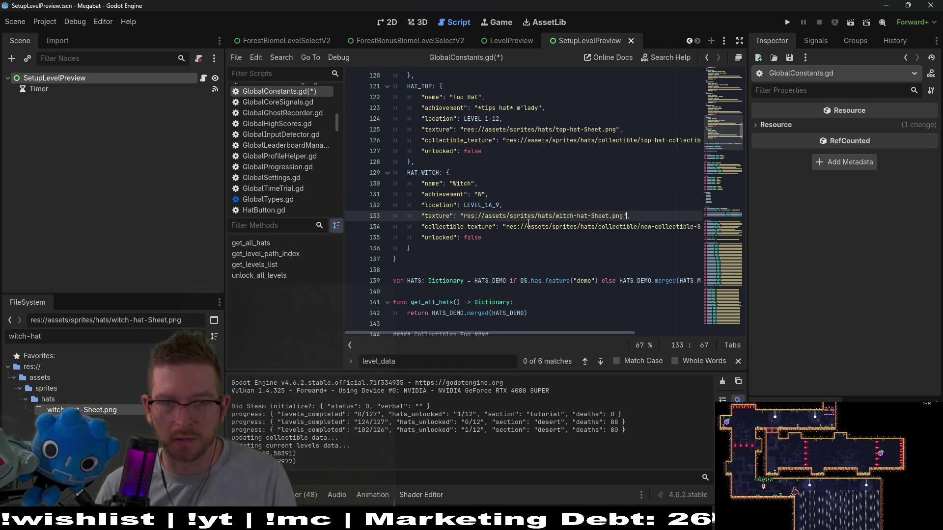
{"action": "left_click", "coordinate": [482, 193]}
{"action": "left_click_drag", "start_coordinate": [422, 248], "coordinate": [330, 174]}
{"action": "key", "text": "ctrl+c"}
{"action": "left_click", "coordinate": [441, 251]}
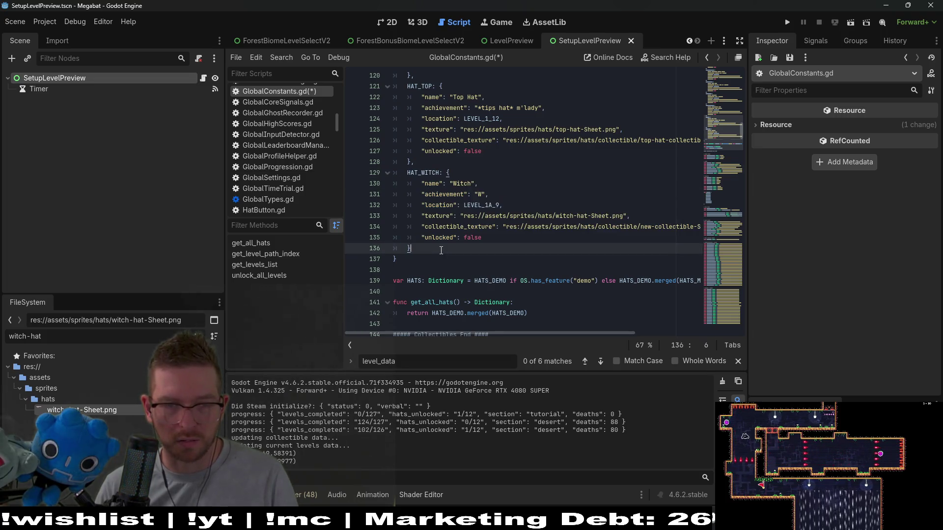
{"action": "key", "text": "Return"}
Step: Paste a duplicate HAT_WITCH block, name the original 'Witch Hat', and fix the indent and separating comma
{"action": "key", "text": "ctrl+v"}
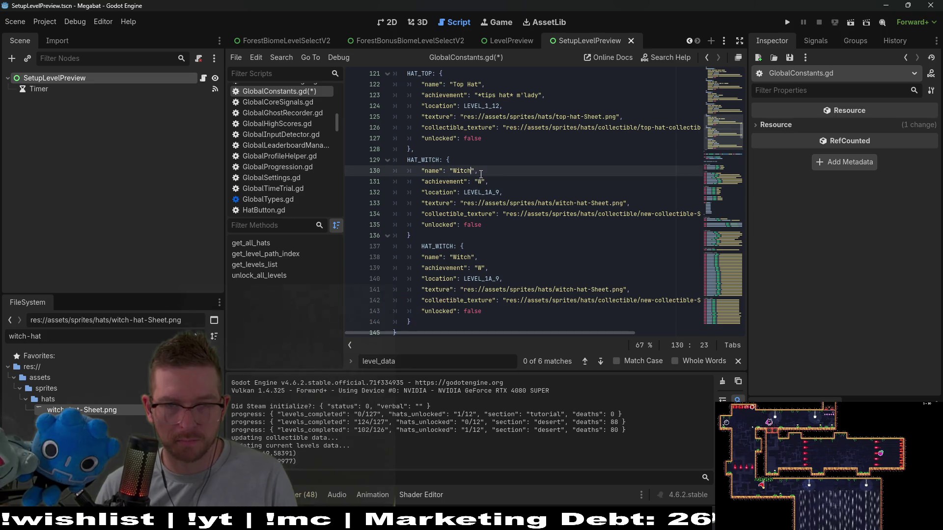
{"action": "left_click", "coordinate": [478, 173]}
{"action": "type", "text": "Hat"}
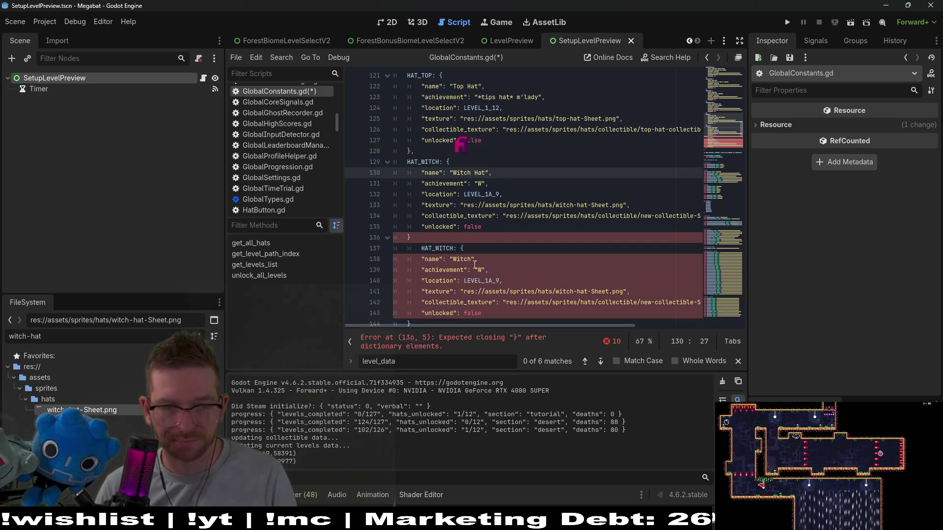
{"action": "left_click", "coordinate": [422, 248]}
{"action": "key", "text": "BackSpace"}
{"action": "left_click", "coordinate": [416, 236]}
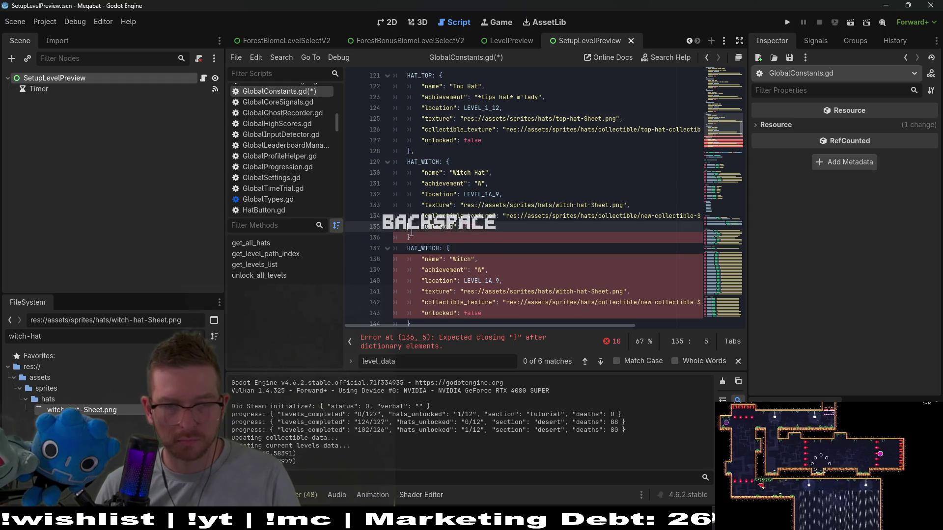
{"action": "type", "text": ","}
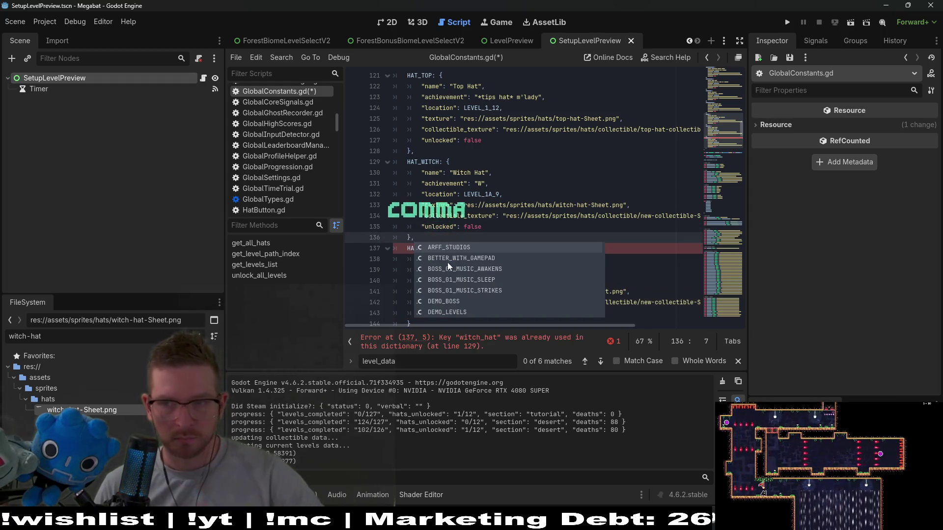
{"action": "left_click", "coordinate": [513, 205]}
Step: Rename the duplicate's key to HAT_CHRISTMAS and its name to 'Actual Elf Hat'
{"action": "scroll", "coordinate": [513, 224], "scroll_direction": "down", "scroll_amount": 1}
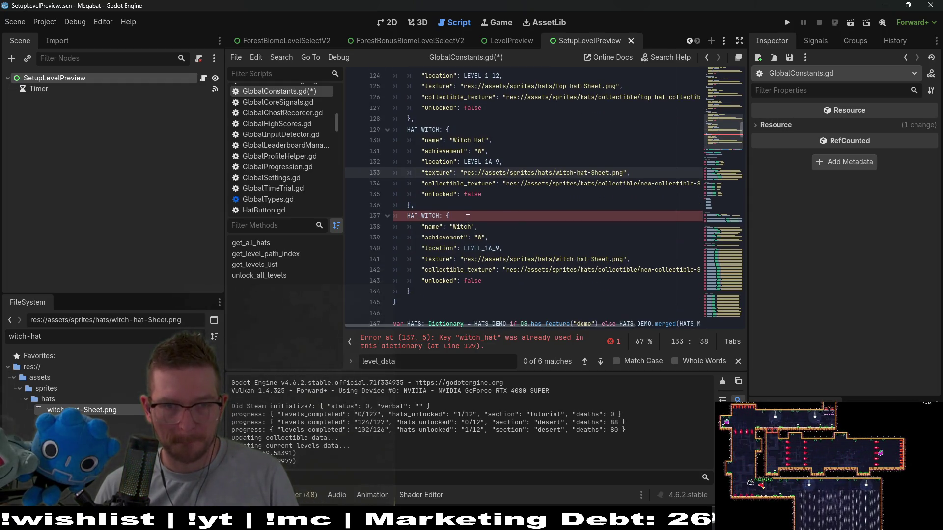
{"action": "left_click", "coordinate": [409, 219]}
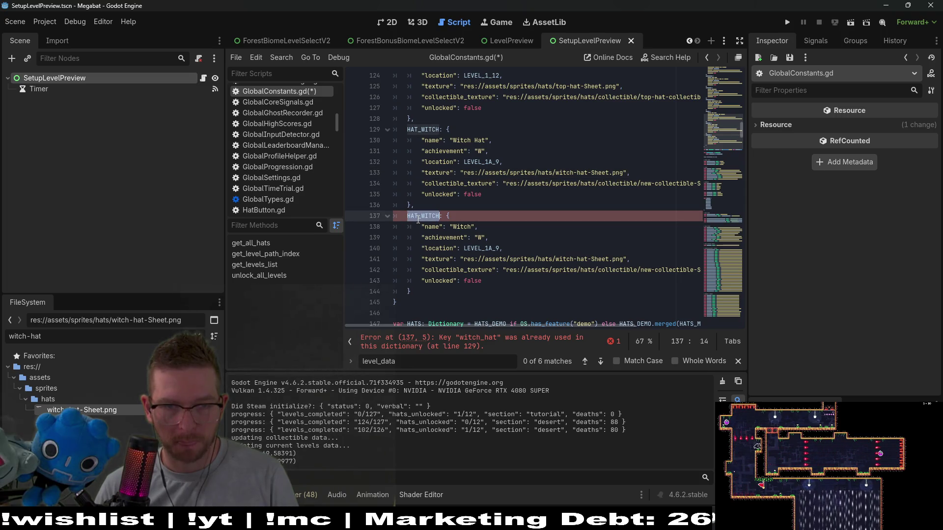
{"action": "key", "text": "BackSpace"}
{"action": "key", "text": "BackSpace"}
{"action": "key", "text": "BackSpace"}
{"action": "type", "text": "C"}
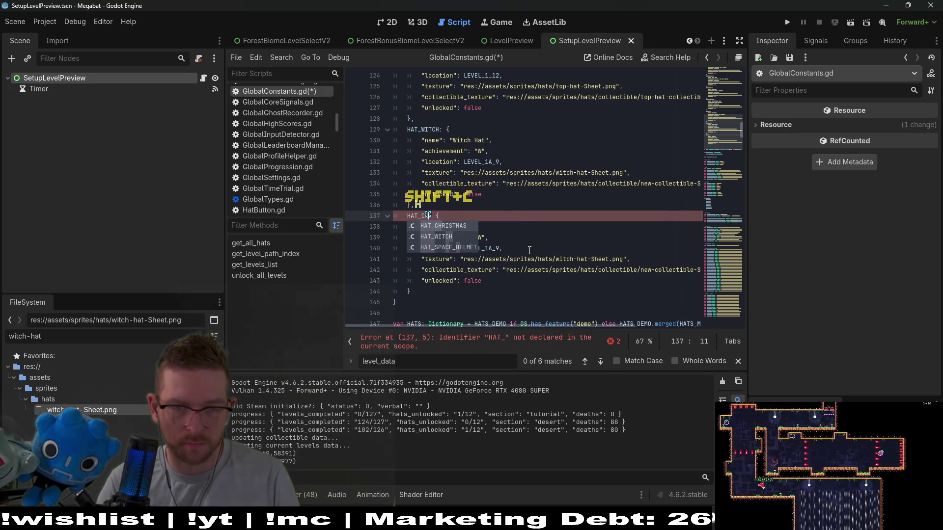
{"action": "key", "text": "Return"}
{"action": "double_click", "coordinate": [464, 228]}
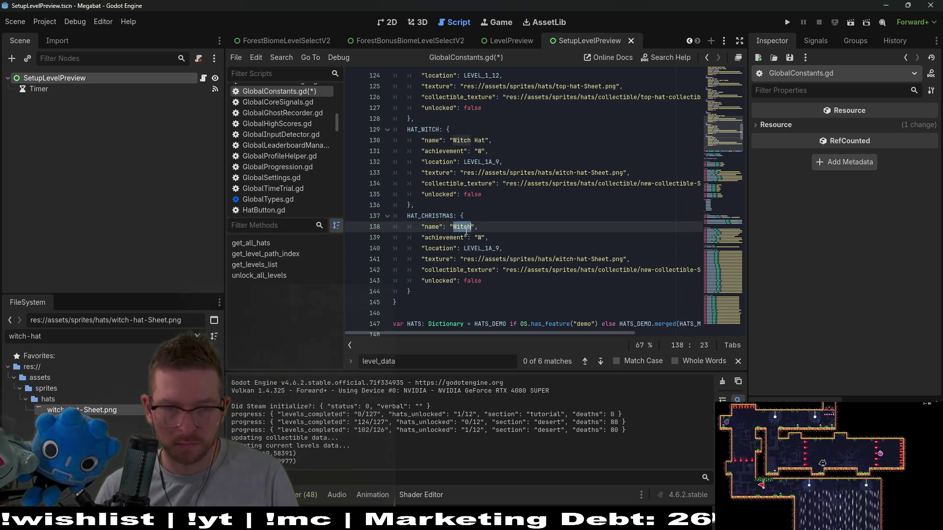
{"action": "type", "text": "ctual Elf Hat"}
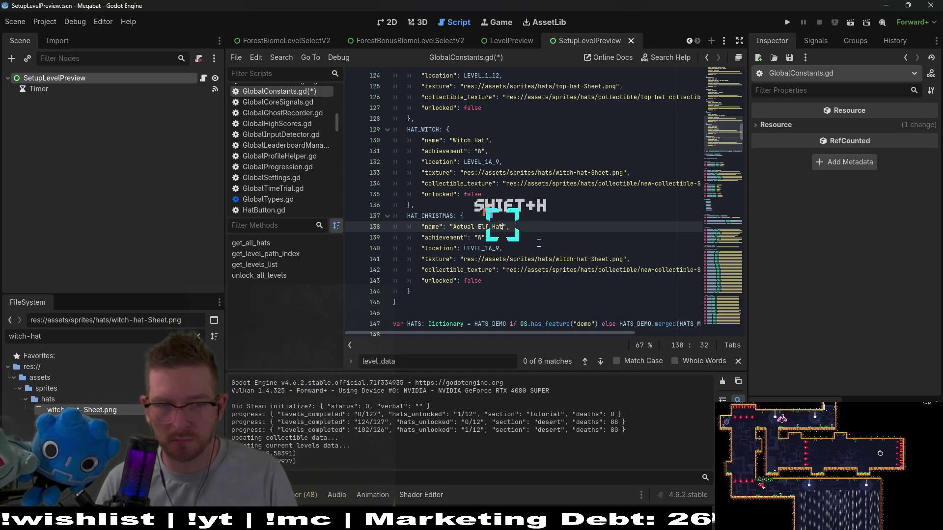
Step: Set the duplicate's achievement to 'Be nice!' and replace the LEVEL_1A_9 location value with 'christ'
{"action": "left_click", "coordinate": [482, 237]}
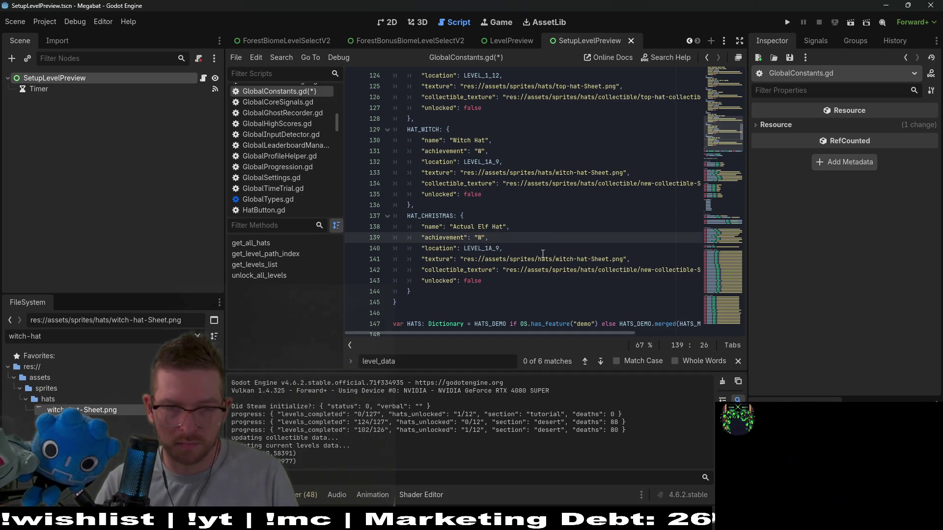
{"action": "key", "text": "BackSpace"}
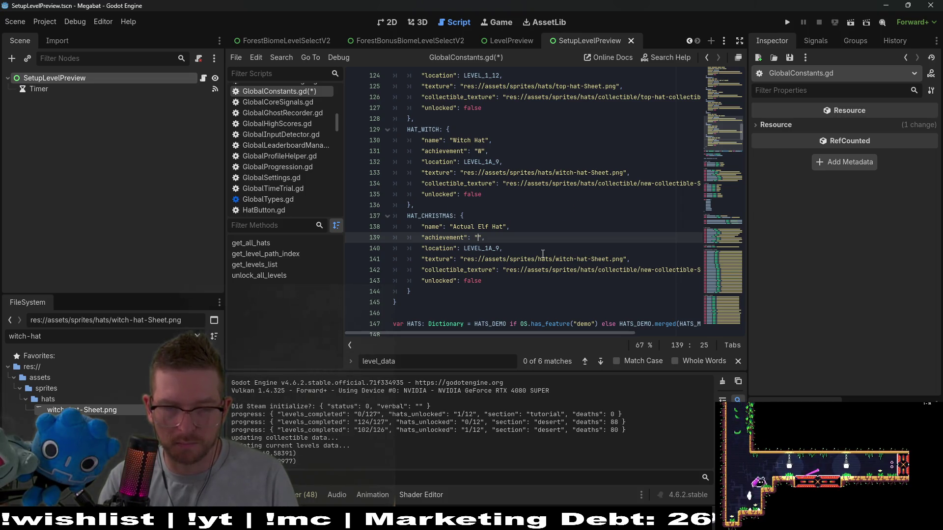
{"action": "type", "text": "Be nice!"}
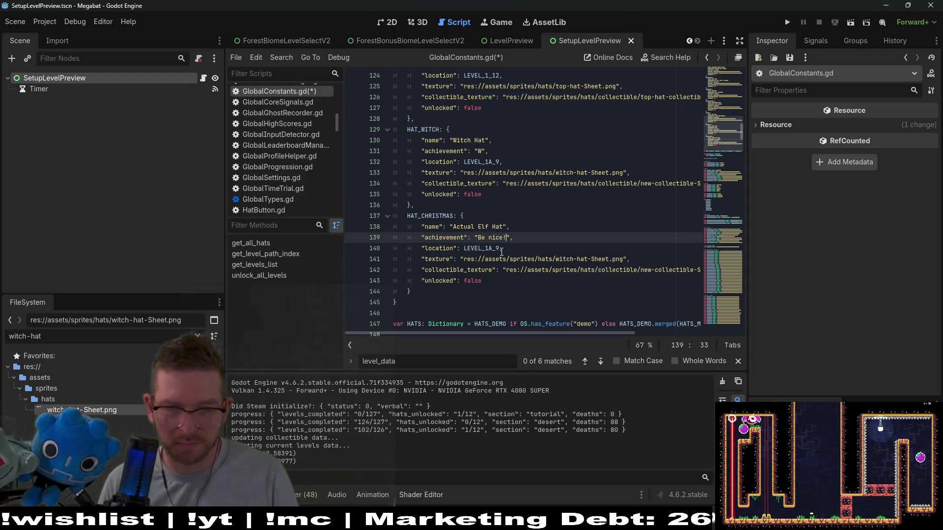
{"action": "key", "text": "Down"}
{"action": "key", "text": "Left"}
{"action": "double_click", "coordinate": [484, 249]}
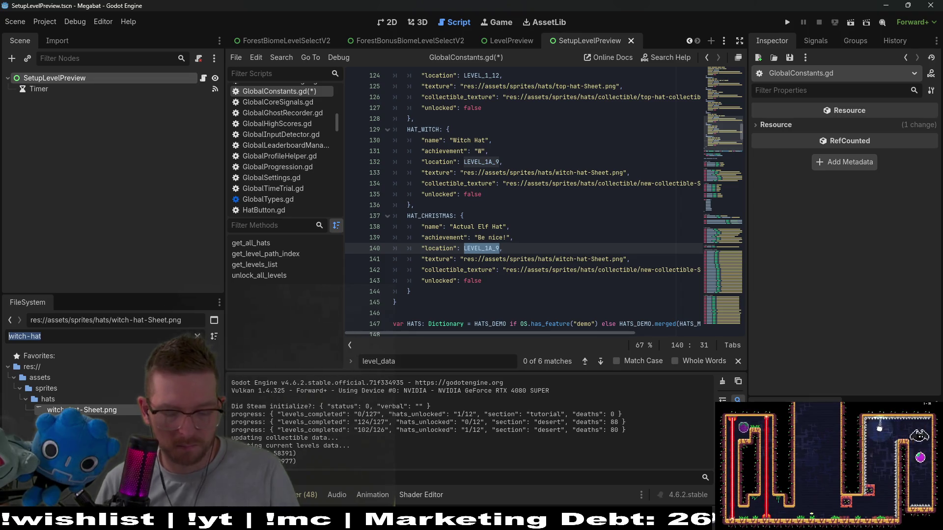
{"action": "type", "text": "christ"}
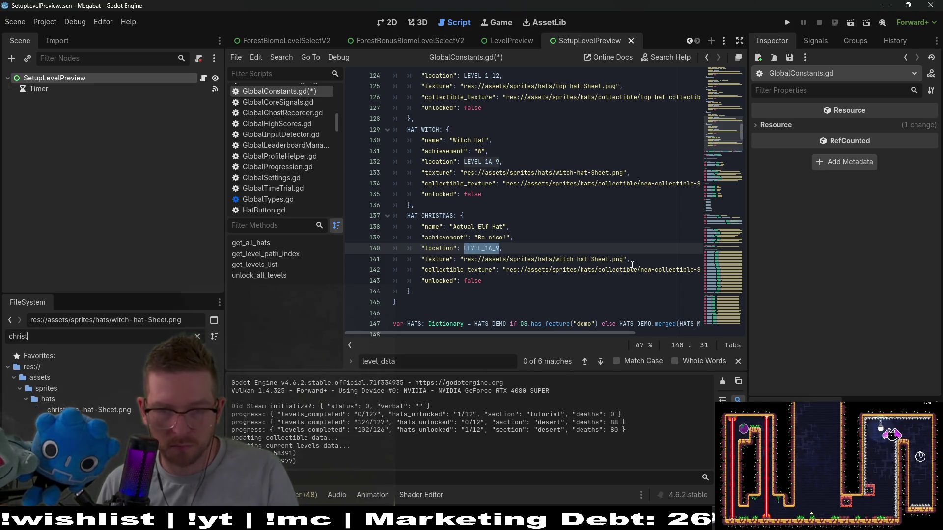
Step: Replace the copied witch texture path with christmas-hat-Sheet.png
{"action": "left_click_drag", "start_coordinate": [628, 261], "coordinate": [461, 260]}
{"action": "key", "text": "BackSpace"}
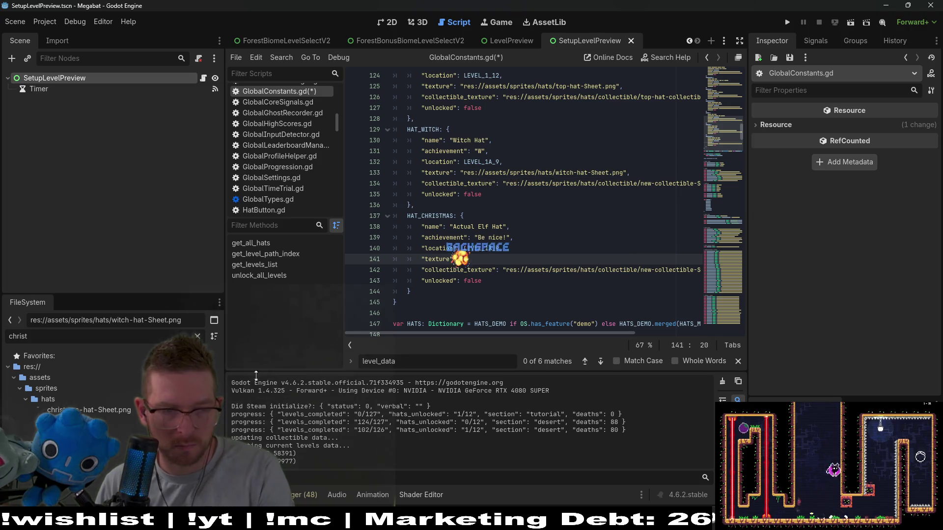
{"action": "left_click_drag", "start_coordinate": [99, 406], "coordinate": [461, 264]}
{"action": "key", "text": "BackSpace"}
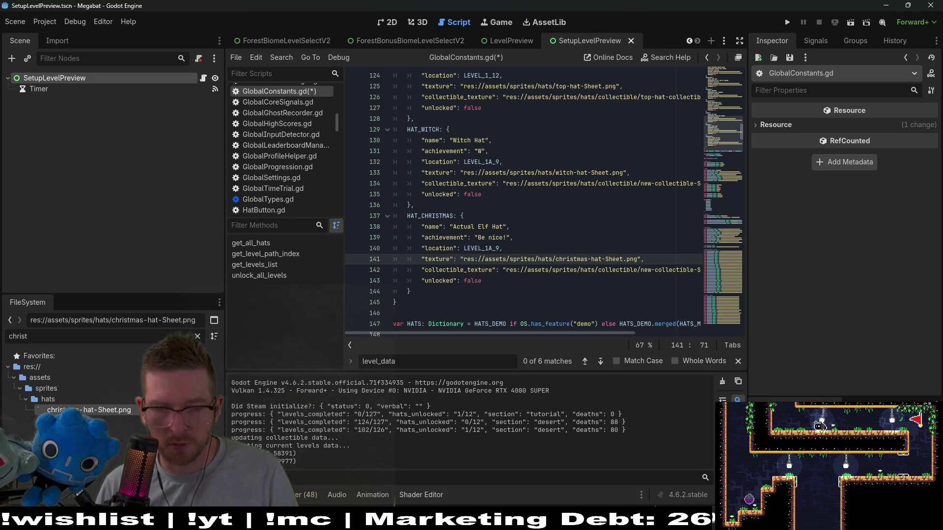
{"action": "key", "text": "alt+Tab"}
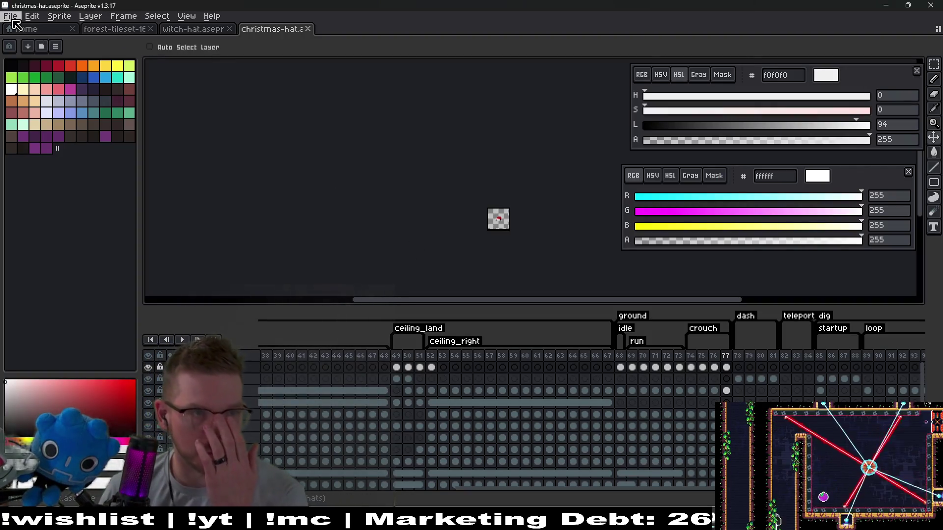
Step: Open collectible/elf-hat-collectible.aseprite and review its animation frames
{"action": "left_click", "coordinate": [10, 16]}
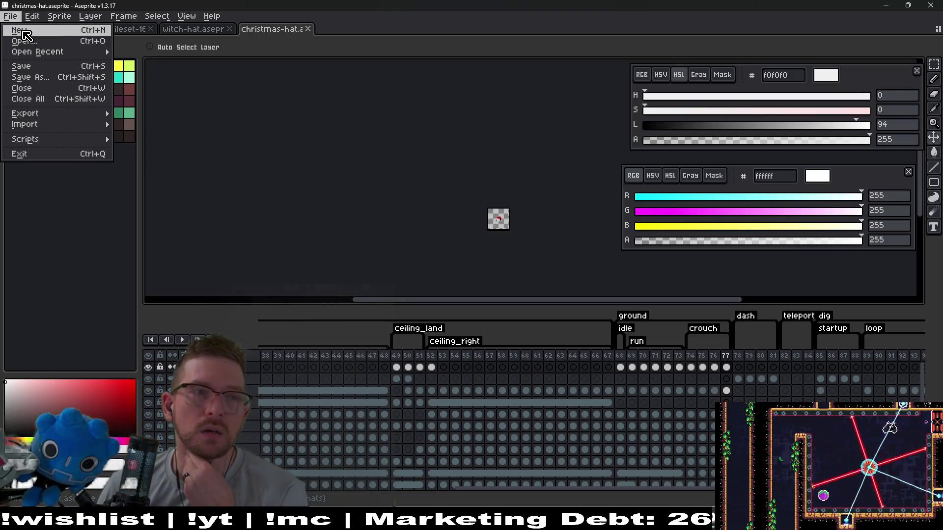
{"action": "left_click", "coordinate": [23, 42]}
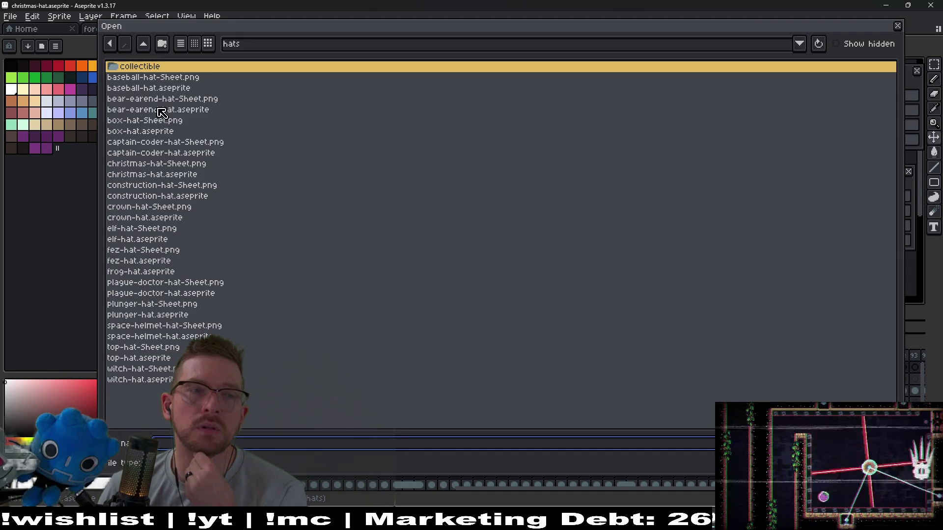
{"action": "double_click", "coordinate": [150, 66]}
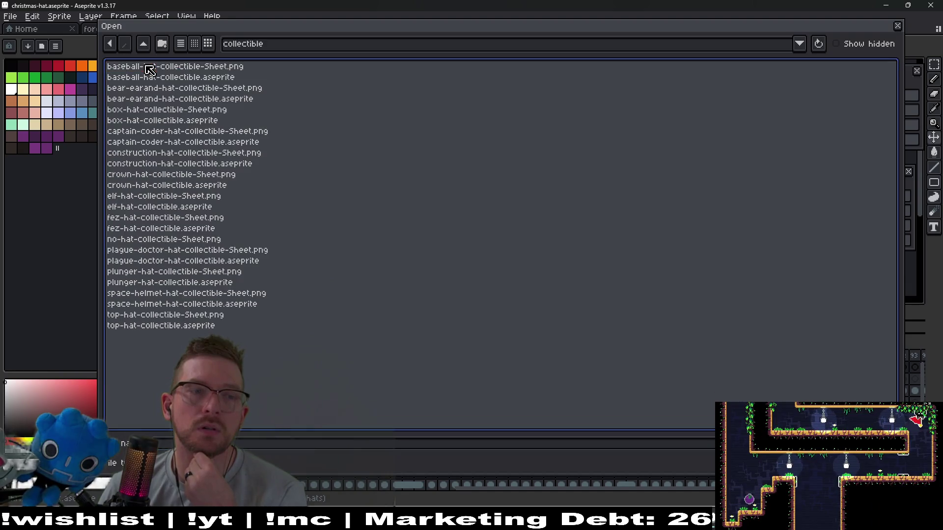
{"action": "double_click", "coordinate": [174, 208]}
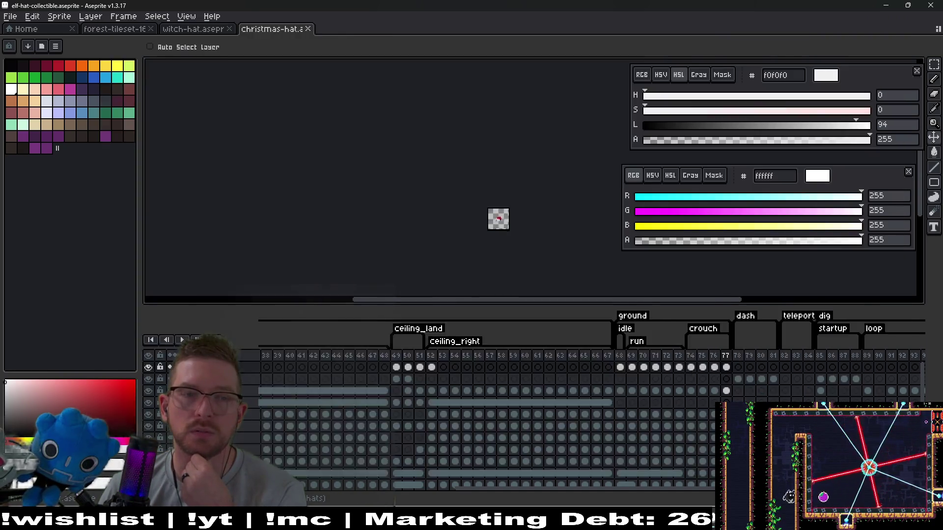
{"action": "left_click_drag", "start_coordinate": [338, 342], "coordinate": [279, 345]}
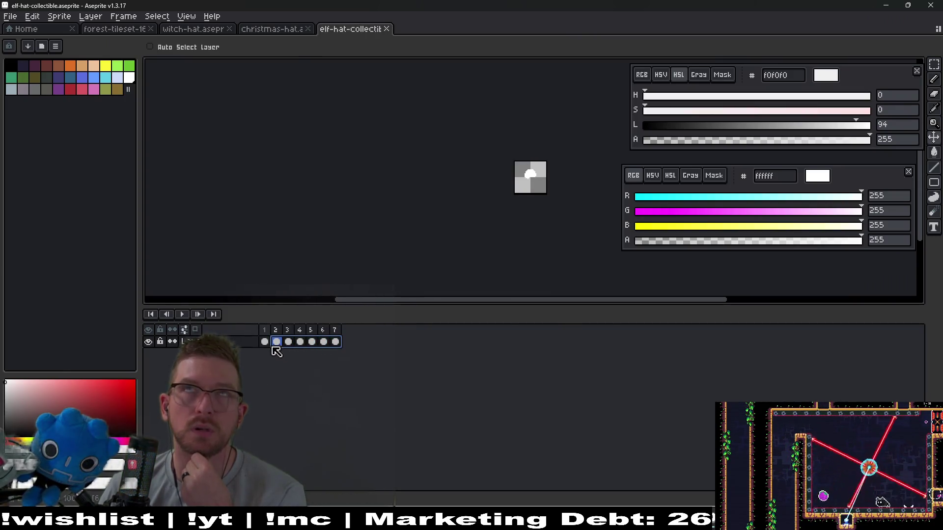
{"action": "left_click", "coordinate": [264, 342]}
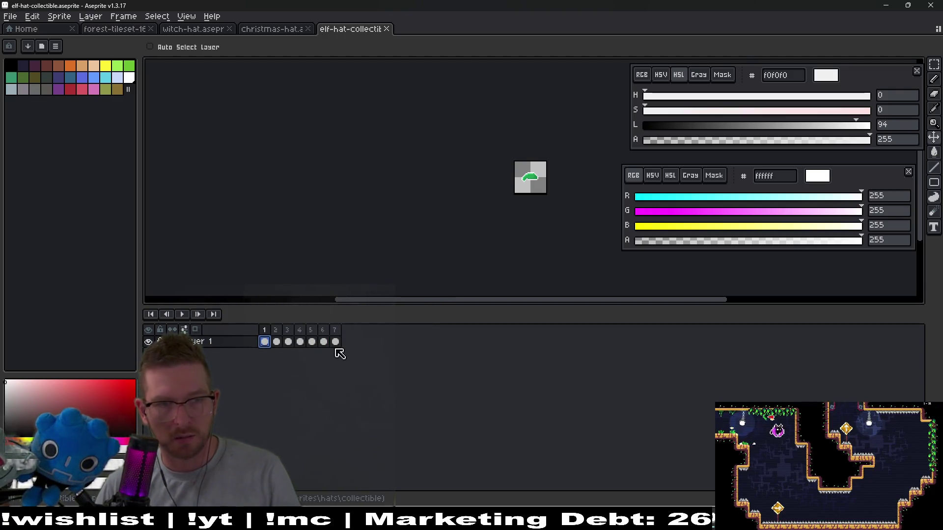
Step: Save the file as christmas-hat-collectible.aseprite
{"action": "left_click", "coordinate": [9, 16]}
{"action": "left_click", "coordinate": [30, 77]}
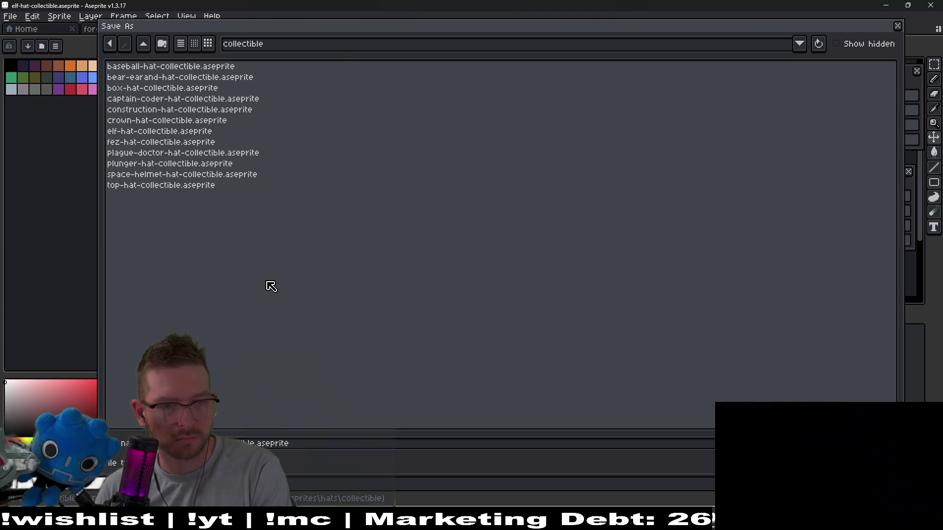
{"action": "key", "text": "Return"}
{"action": "left_click", "coordinate": [282, 29]}
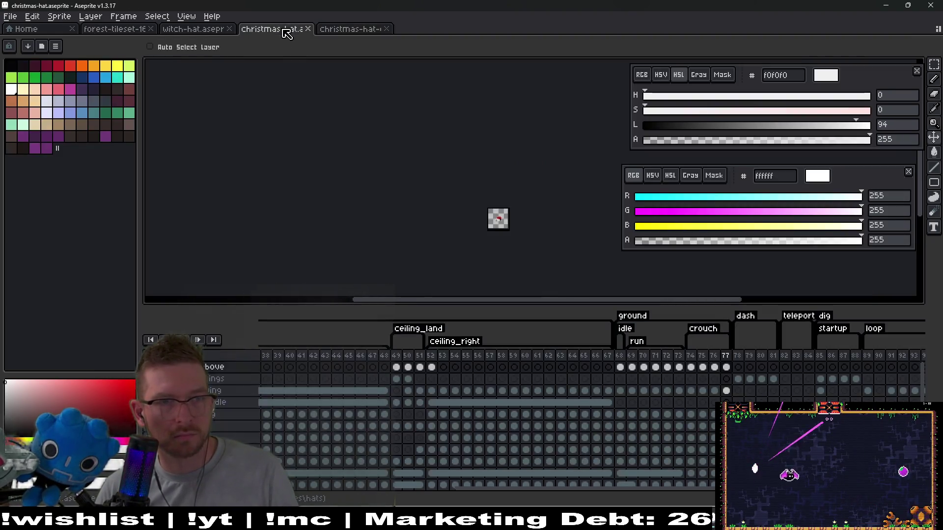
Step: Browse the Christmas hat character frames and pick the idle frame 68 Santa hat
{"action": "left_click_drag", "start_coordinate": [443, 503], "coordinate": [291, 397]}
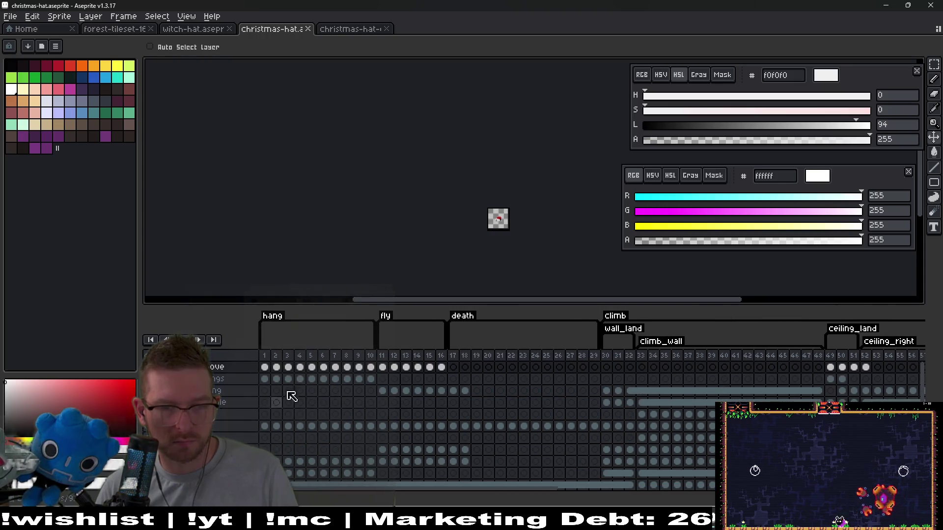
{"action": "left_click", "coordinate": [265, 368]}
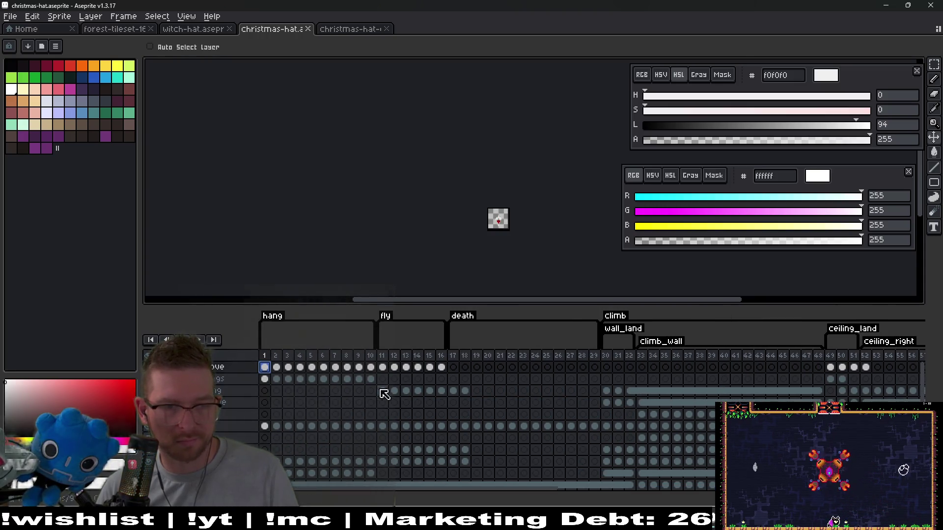
{"action": "left_click", "coordinate": [383, 368]}
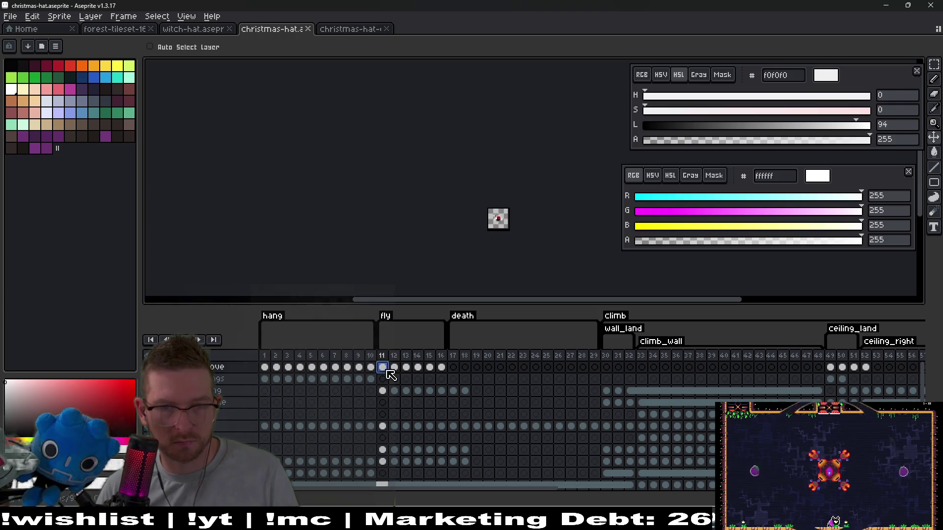
{"action": "left_click", "coordinate": [406, 367]}
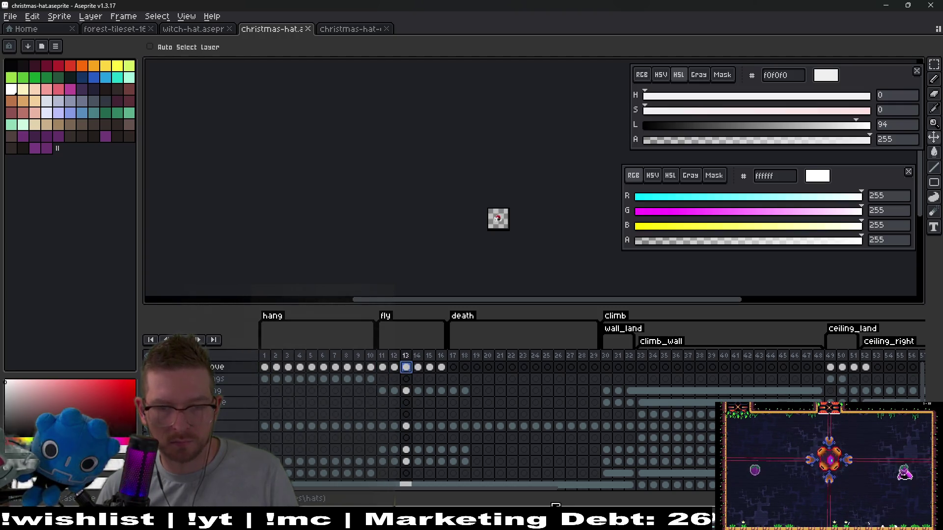
{"action": "mouse_move", "coordinate": [550, 492]}
{"action": "left_mouse_down"}
{"action": "mouse_move", "coordinate": [694, 487]}
{"action": "mouse_move", "coordinate": [714, 452]}
{"action": "left_mouse_up"}
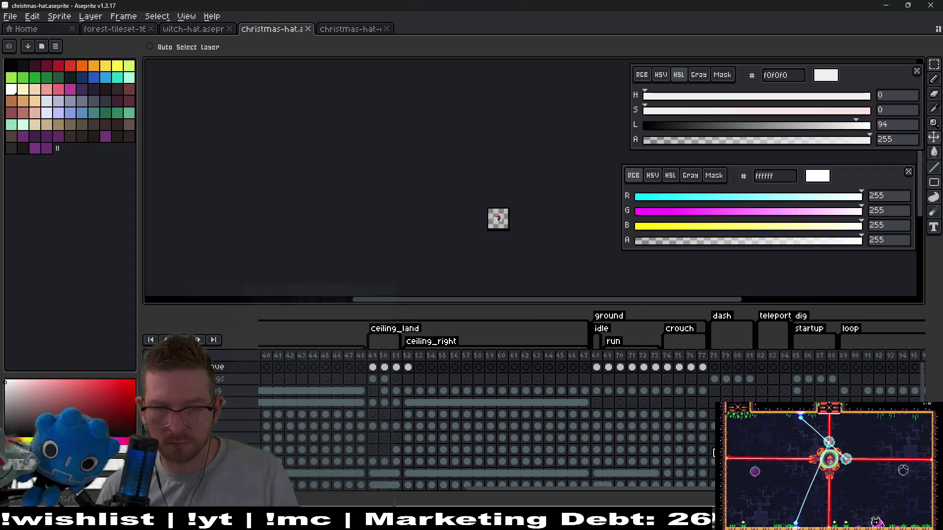
{"action": "left_click", "coordinate": [596, 369]}
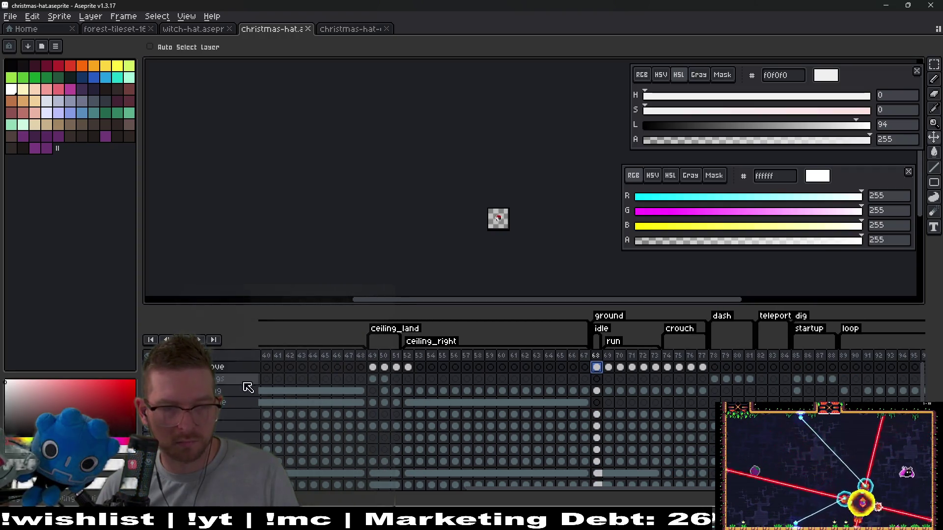
Step: Paste the red Santa hat into the collectible's frame 1 and move it toward the centre
{"action": "left_click", "coordinate": [358, 29]}
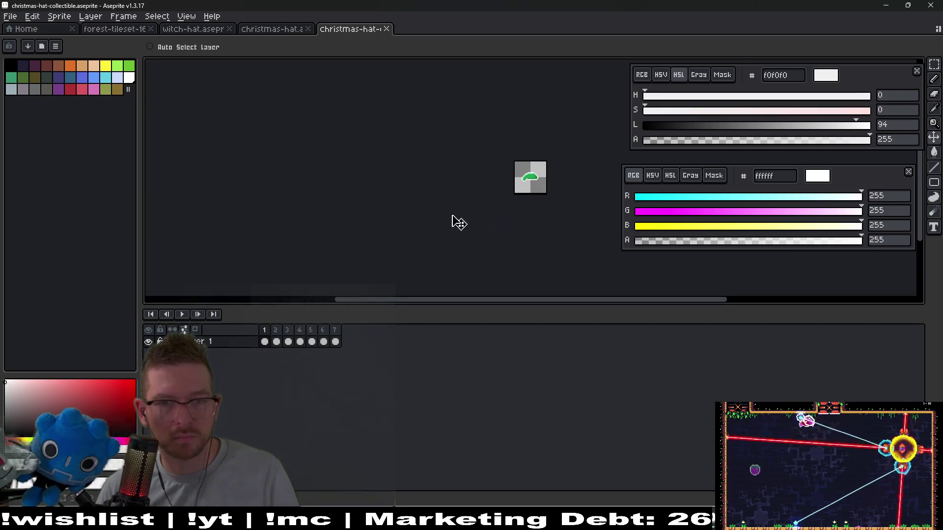
{"action": "key", "text": "ctrl+v"}
{"action": "scroll", "coordinate": [540, 196], "scroll_direction": "up", "scroll_amount": 3}
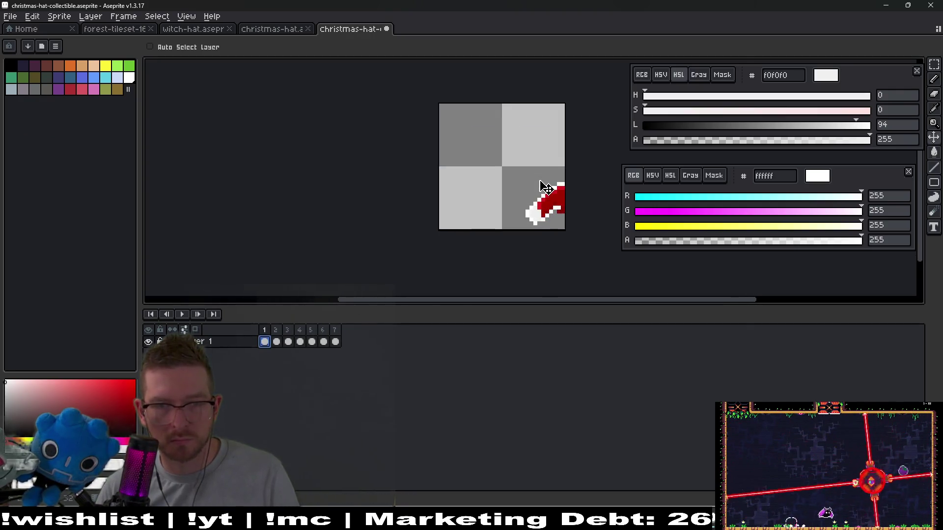
{"action": "left_click_drag", "start_coordinate": [501, 201], "coordinate": [467, 181]}
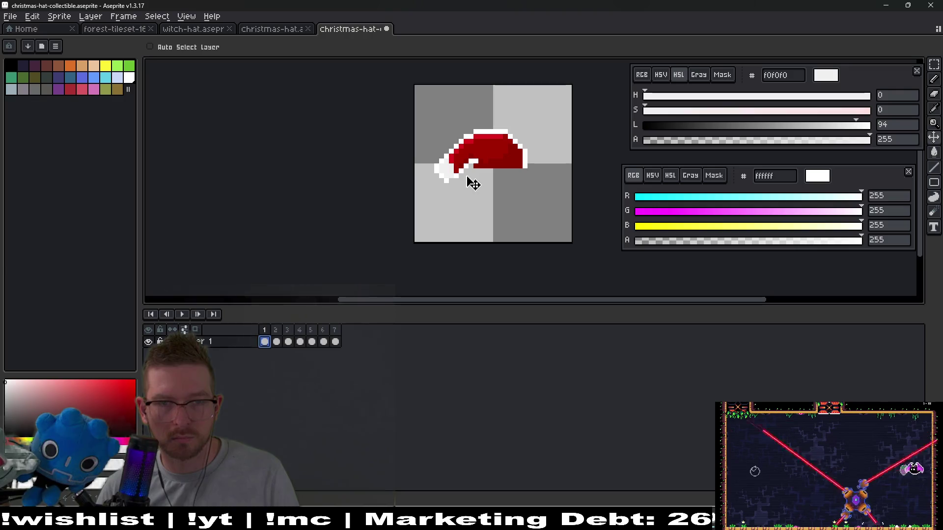
{"action": "left_click", "coordinate": [277, 343]}
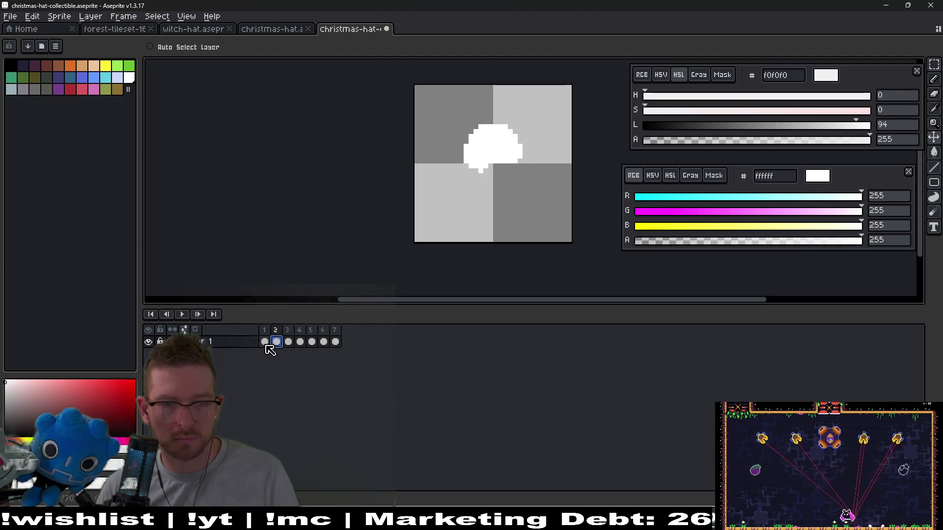
{"action": "left_click", "coordinate": [264, 342]}
{"action": "scroll", "coordinate": [501, 175], "scroll_direction": "up", "scroll_amount": 4}
Step: Sample the hat's white trim and pencil white pixels onto frames 1 and 2
{"action": "key", "text": "i"}
{"action": "left_click", "coordinate": [554, 160]}
{"action": "key", "text": "b"}
{"action": "left_click_drag", "start_coordinate": [536, 188], "coordinate": [392, 192]}
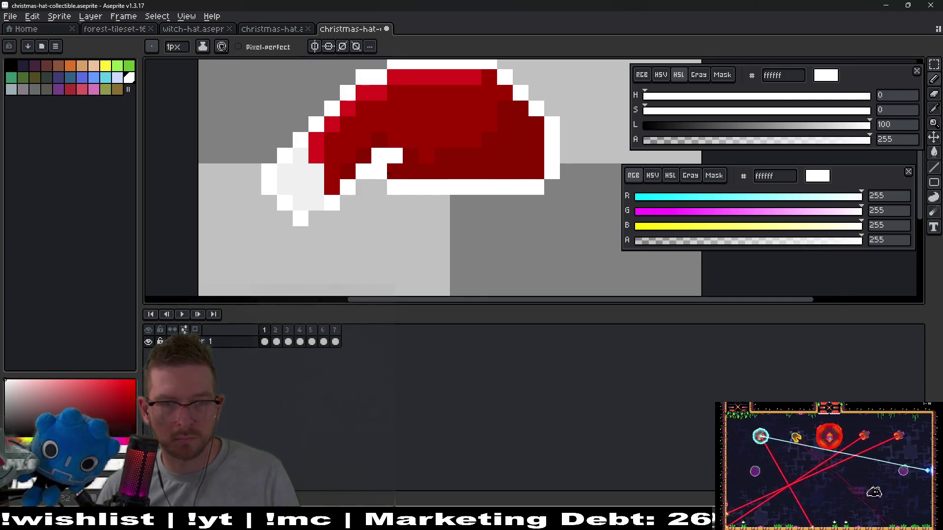
{"action": "scroll", "coordinate": [397, 187], "scroll_direction": "down", "scroll_amount": 3}
{"action": "key", "text": "."}
{"action": "scroll", "coordinate": [398, 187], "scroll_direction": "up", "scroll_amount": 3}
{"action": "left_click", "coordinate": [394, 208]}
Step: Pencil white pixels onto frame 3, redoing one stroke, then step through frames 4 and 5
{"action": "scroll", "coordinate": [406, 211], "scroll_direction": "down", "scroll_amount": 3}
{"action": "key", "text": "."}
{"action": "scroll", "coordinate": [406, 211], "scroll_direction": "up", "scroll_amount": 3}
{"action": "left_click_drag", "start_coordinate": [421, 178], "coordinate": [441, 155]}
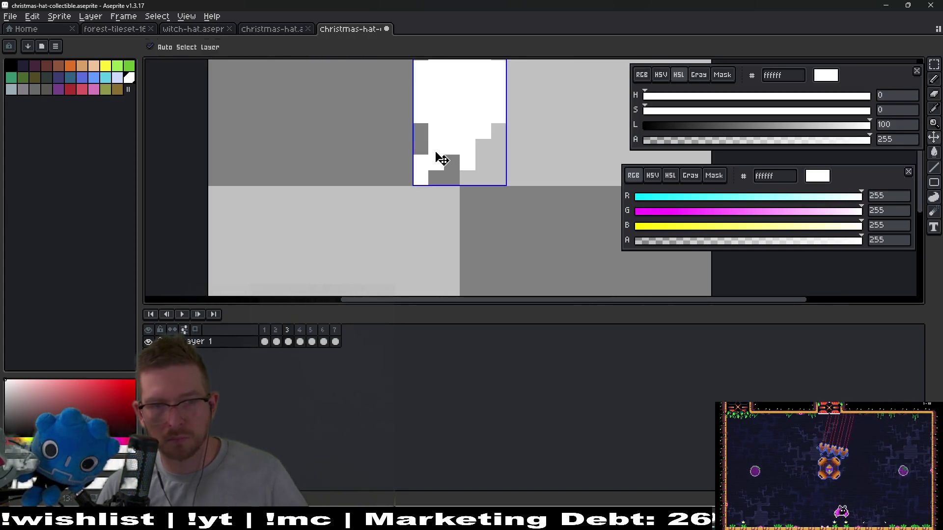
{"action": "key", "text": "ctrl+z"}
{"action": "left_click_drag", "start_coordinate": [422, 164], "coordinate": [467, 175]}
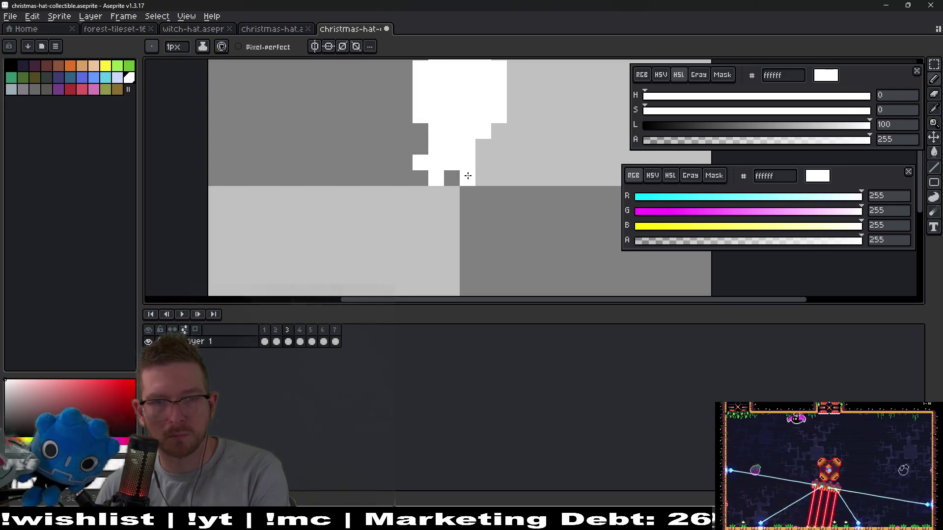
{"action": "key", "text": "."}
{"action": "scroll", "coordinate": [425, 162], "scroll_direction": "down", "scroll_amount": 1}
{"action": "scroll", "coordinate": [425, 162], "scroll_direction": "up", "scroll_amount": 1}
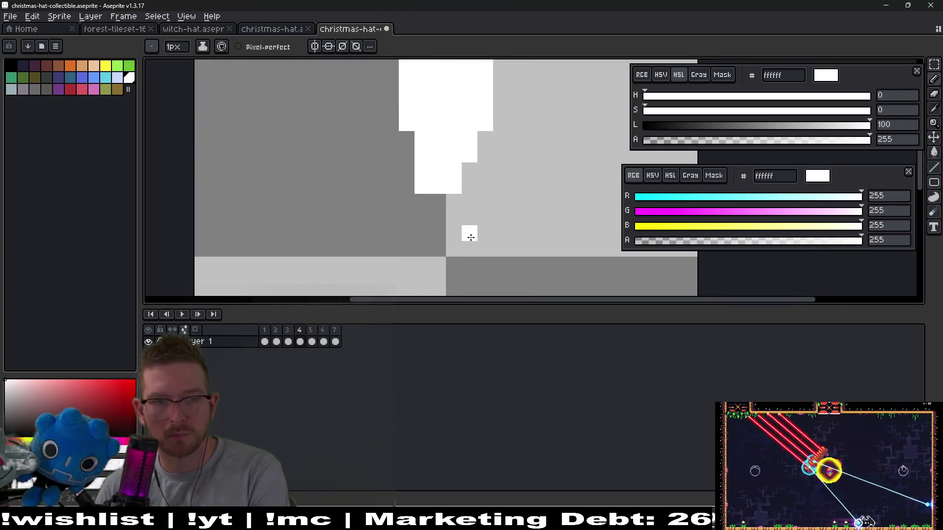
{"action": "scroll", "coordinate": [474, 238], "scroll_direction": "down", "scroll_amount": 4}
{"action": "key", "text": "period"}
Step: Export the collectible as the christmas-hat-collectible-Sheet.png sprite sheet, then open another file from Home
{"action": "key", "text": "v"}
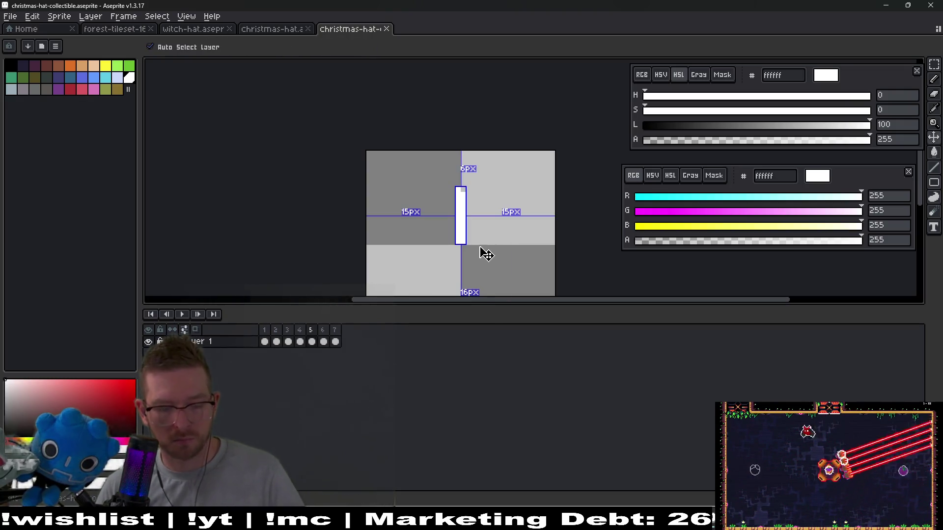
{"action": "key", "text": "ctrl+e"}
{"action": "key", "text": "Return"}
{"action": "key", "text": "ctrl+alt+shift+s"}
{"action": "key", "text": "Return"}
{"action": "left_click", "coordinate": [62, 30]}
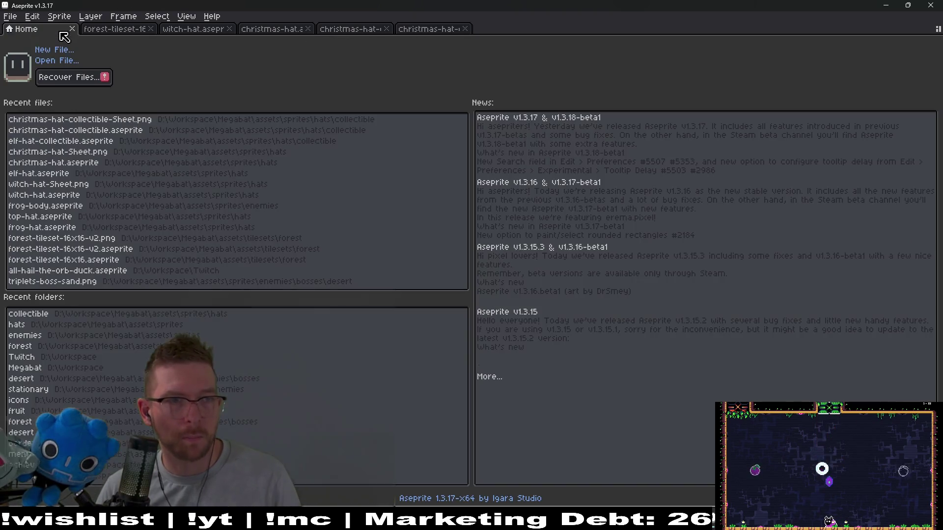
{"action": "left_click", "coordinate": [54, 64]}
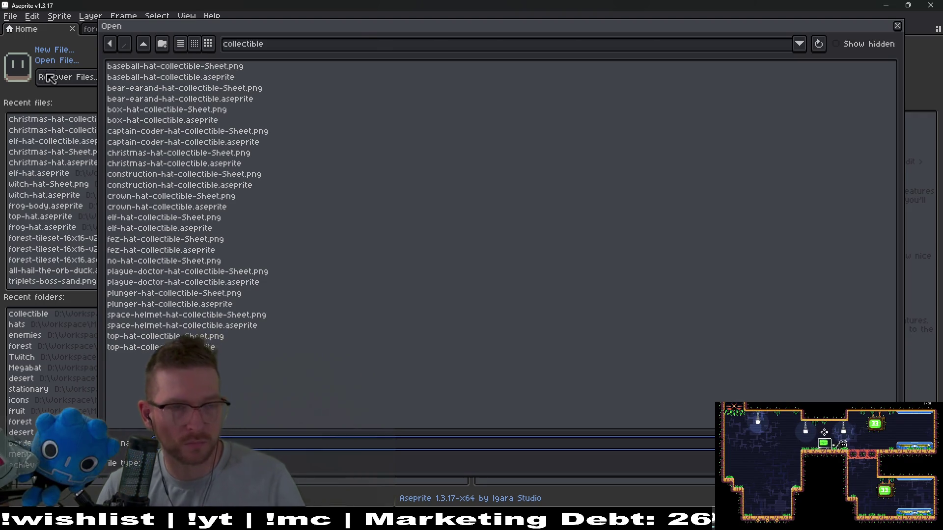
Step: Open elf-hat-collectible.aseprite, save it as witch-hat-collectible.aseprite, and delete frame 1's green hat
{"action": "key", "text": "Escape"}
{"action": "left_click", "coordinate": [49, 141]}
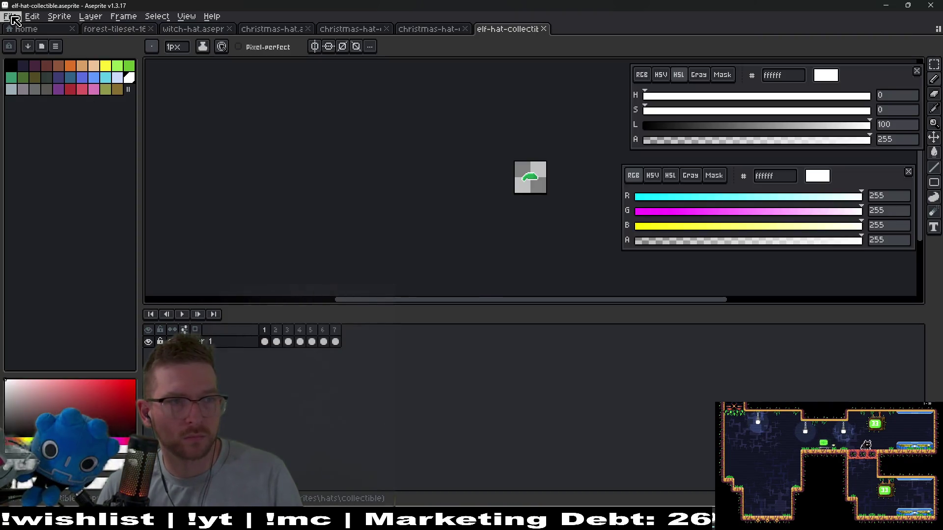
{"action": "left_click", "coordinate": [10, 16]}
{"action": "left_click", "coordinate": [47, 77]}
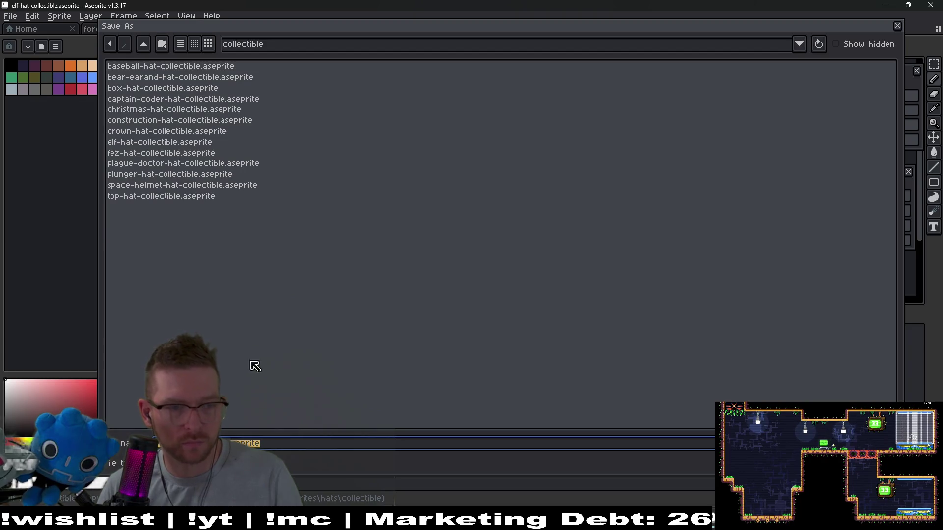
{"action": "key", "text": "Right"}
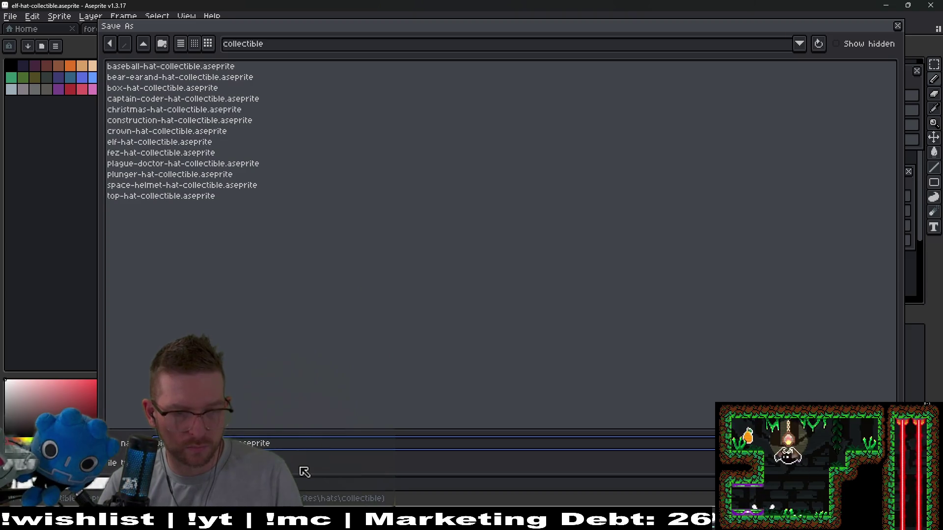
{"action": "key", "text": "Return"}
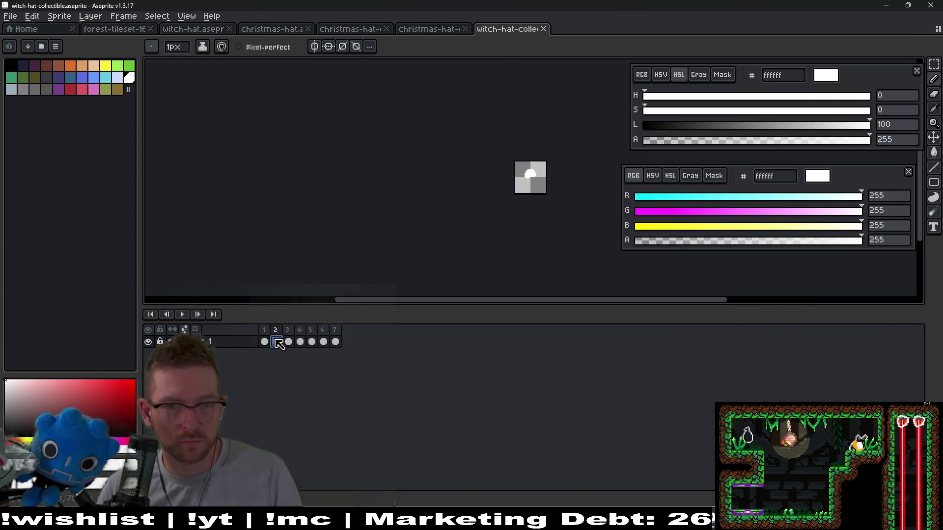
{"action": "key", "text": "Delete"}
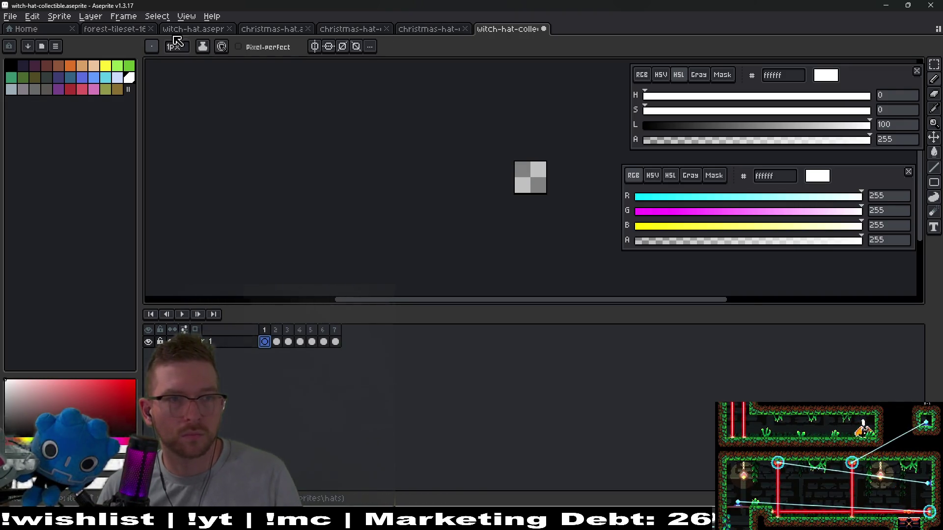
Step: Paste the purple witch hat from character frame 68 into the collectible's frame 1 and centre it
{"action": "left_click", "coordinate": [196, 29]}
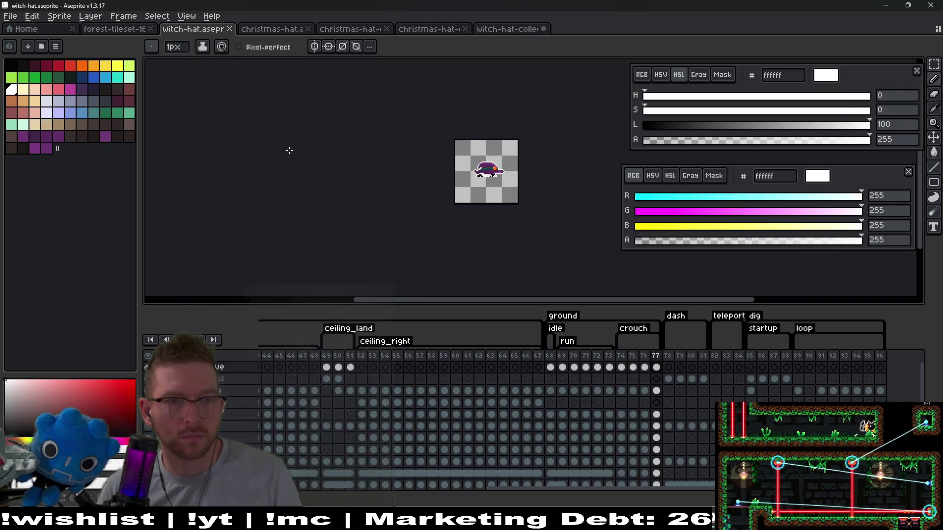
{"action": "left_click", "coordinate": [551, 368]}
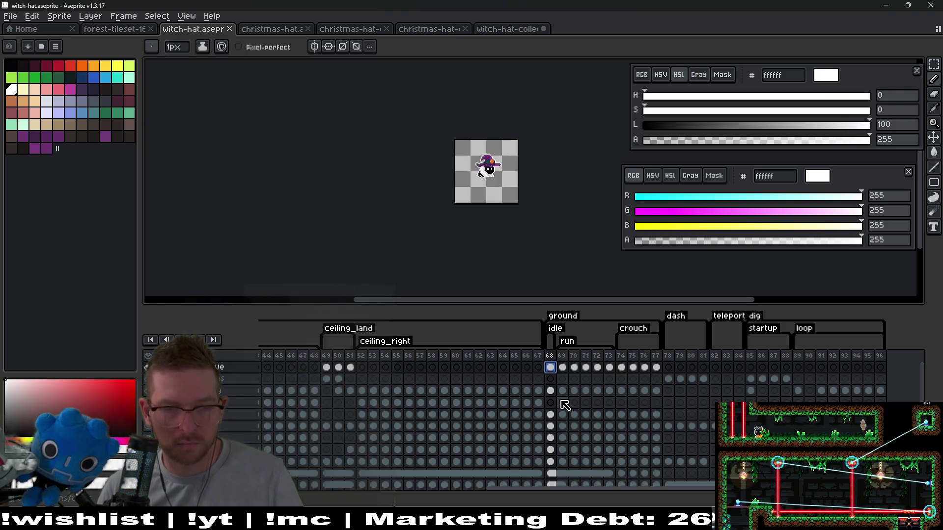
{"action": "left_click", "coordinate": [508, 29]}
{"action": "left_click", "coordinate": [271, 344]}
{"action": "scroll", "coordinate": [525, 209], "scroll_direction": "up", "scroll_amount": 2}
{"action": "key", "text": "ctrl+v"}
{"action": "key", "text": "v"}
{"action": "left_click_drag", "start_coordinate": [543, 207], "coordinate": [505, 187]}
Step: Pick white from the hat's outline with the pencil, then move to frame 2
{"action": "scroll", "coordinate": [525, 206], "scroll_direction": "up", "scroll_amount": 3}
{"action": "key", "text": "b"}
{"action": "left_click", "coordinate": [523, 219], "text": "alt"}
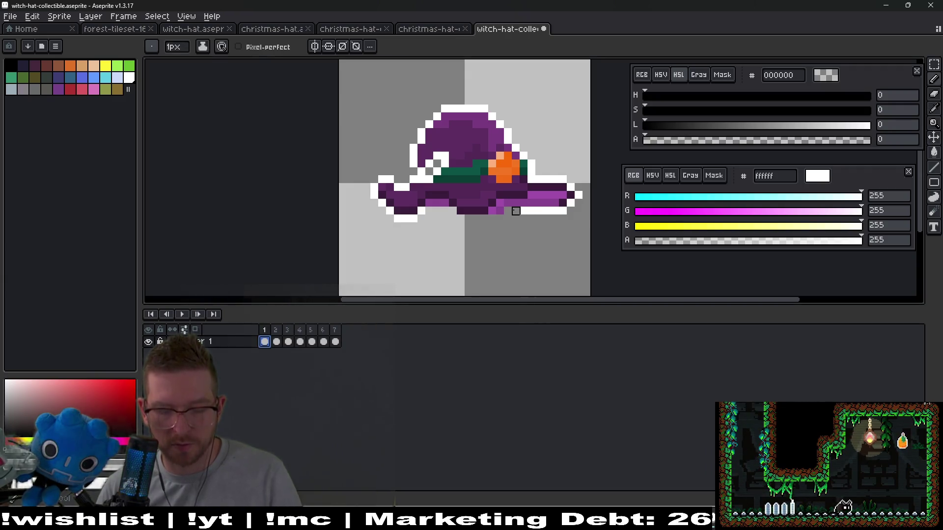
{"action": "key", "text": "alt"}
{"action": "left_click", "coordinate": [523, 211], "text": "alt"}
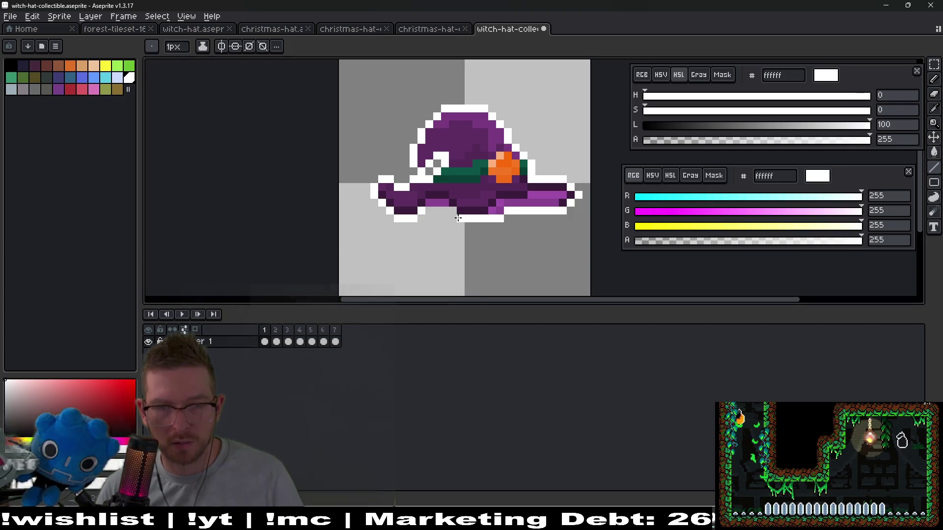
{"action": "scroll", "coordinate": [459, 204], "scroll_direction": "down", "scroll_amount": 2}
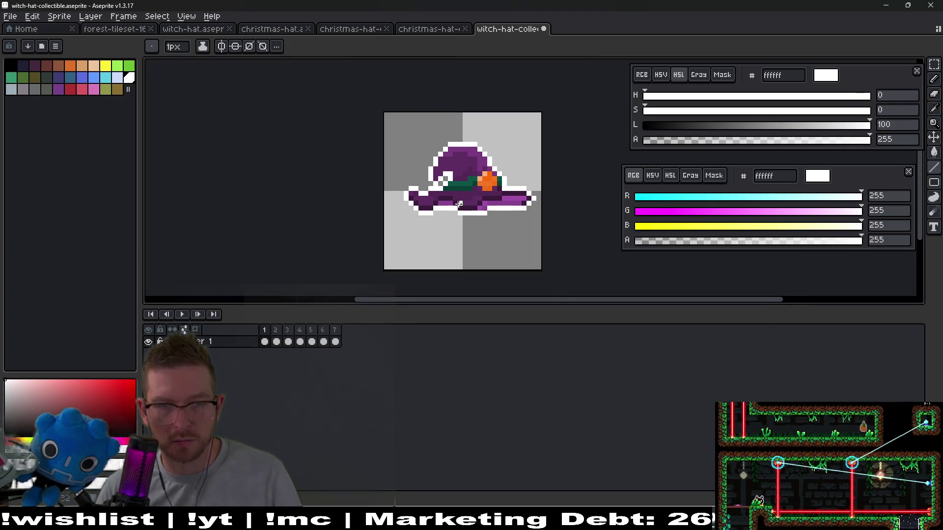
{"action": "key", "text": "ctrl"}
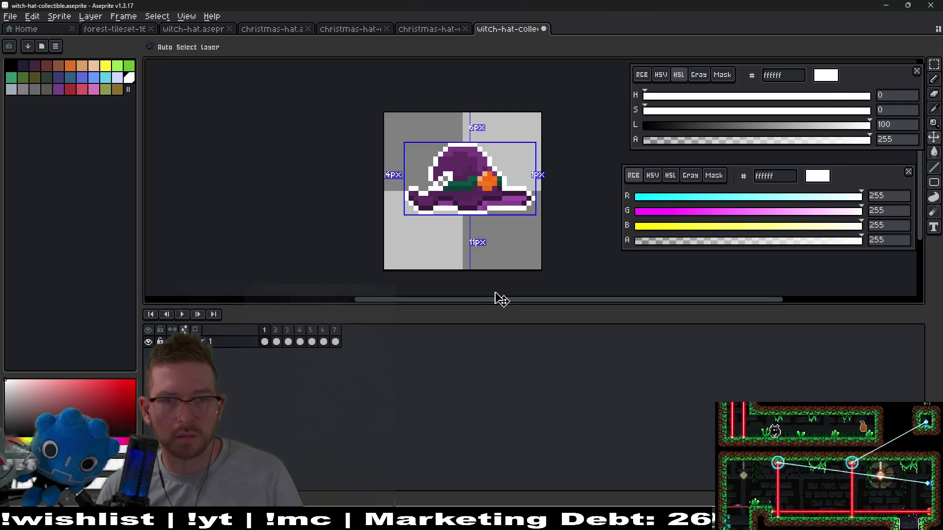
{"action": "key", "text": "Right"}
{"action": "scroll", "coordinate": [421, 184], "scroll_direction": "up", "scroll_amount": 2}
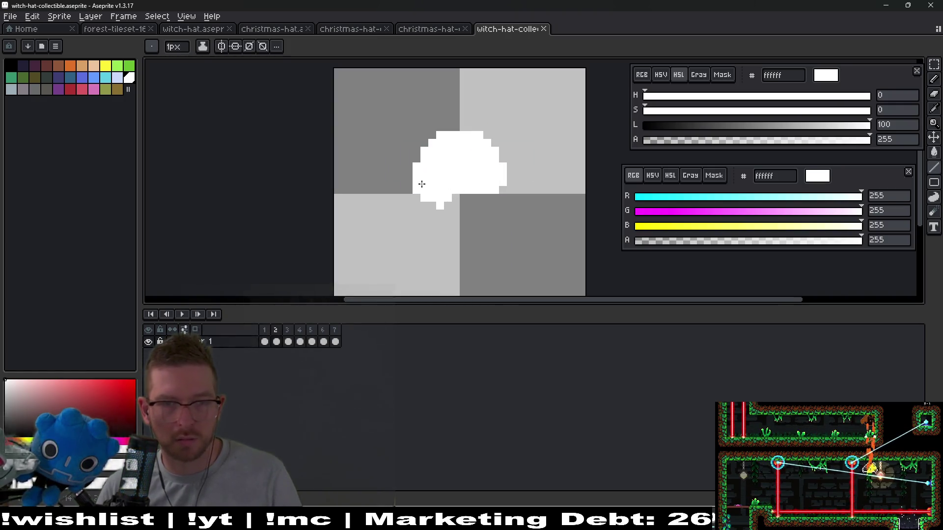
Step: Extend the brim, erase a stray pixel and fill the top on frame 2, then touch up frame 4's bottom edge
{"action": "left_click_drag", "start_coordinate": [518, 185], "coordinate": [500, 181]}
{"action": "right_click", "coordinate": [440, 205]}
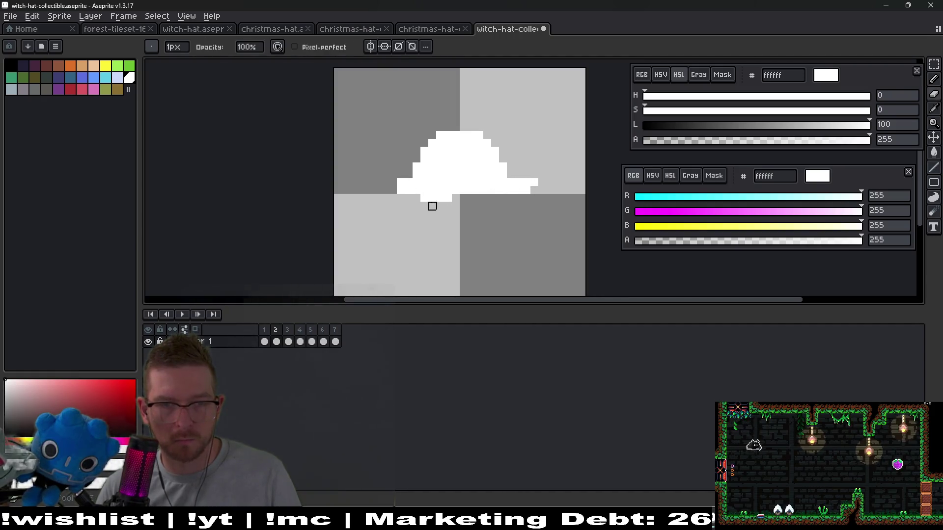
{"action": "key", "text": "e"}
{"action": "mouse_move", "coordinate": [440, 126]}
{"action": "left_mouse_down"}
{"action": "mouse_move", "coordinate": [417, 129]}
{"action": "mouse_move", "coordinate": [440, 135]}
{"action": "left_mouse_up"}
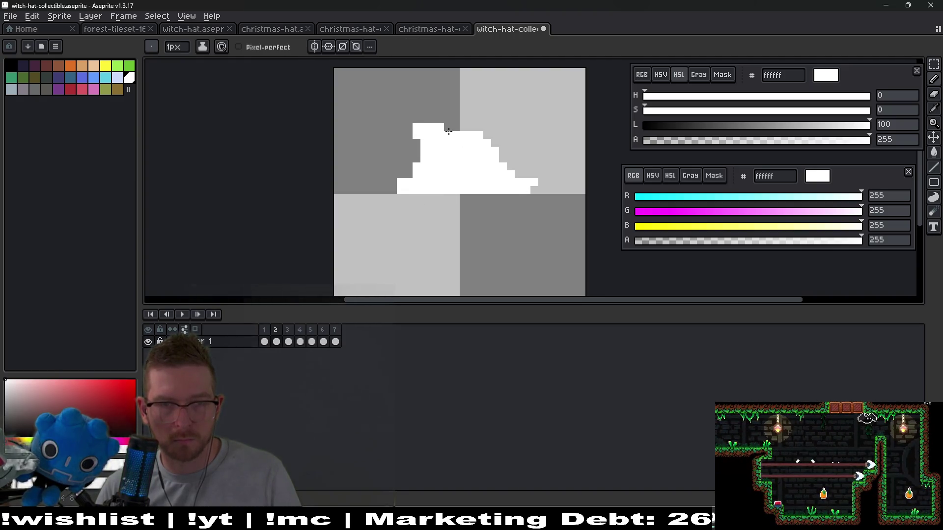
{"action": "key", "text": "Right"}
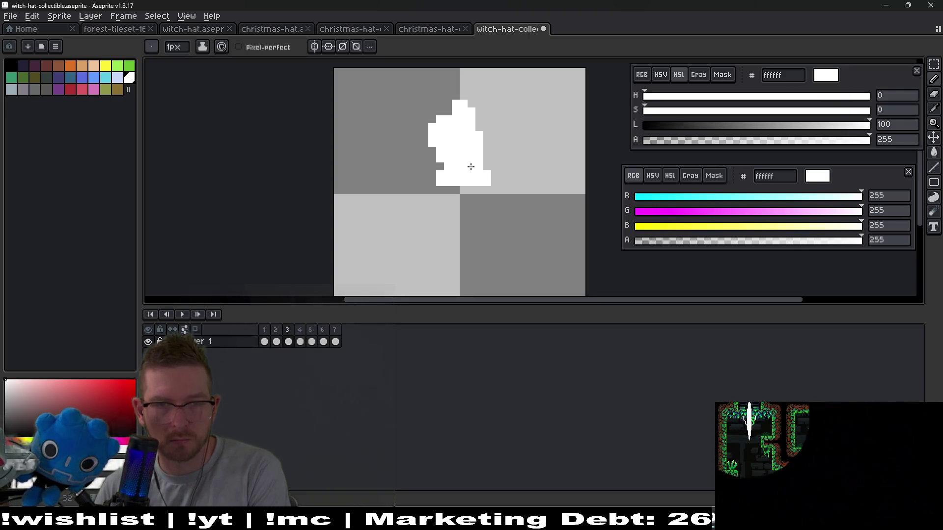
{"action": "key", "text": "Right"}
{"action": "left_click_drag", "start_coordinate": [461, 144], "coordinate": [435, 142]}
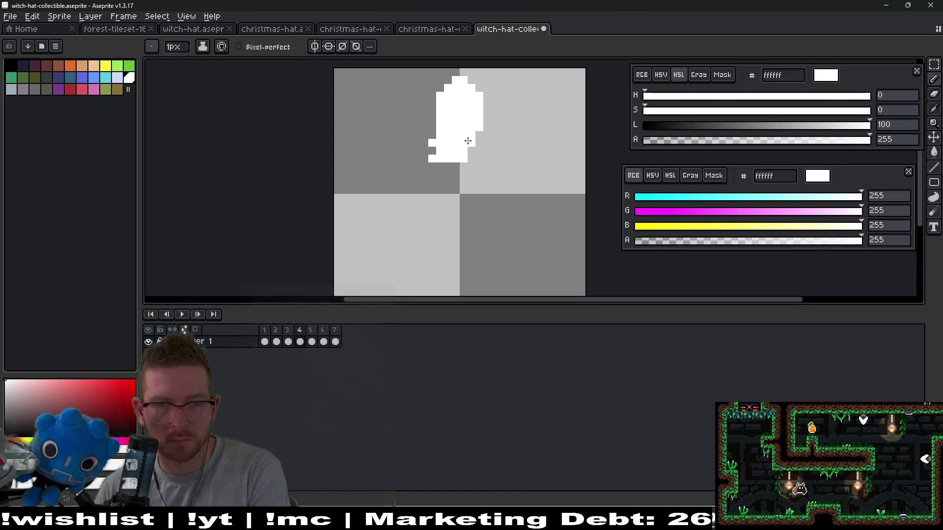
{"action": "key", "text": "ctrl+z"}
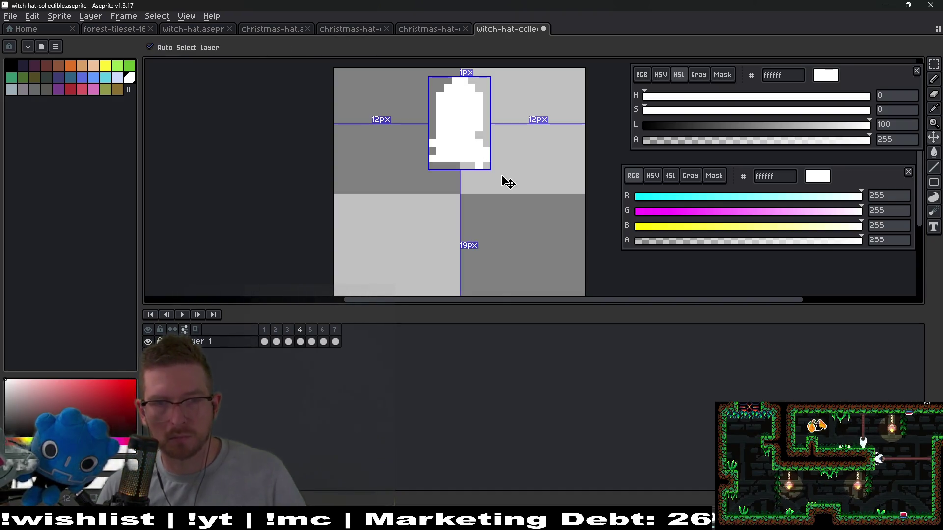
{"action": "left_click", "coordinate": [457, 169]}
{"action": "scroll", "coordinate": [466, 155], "scroll_direction": "down", "scroll_amount": 3}
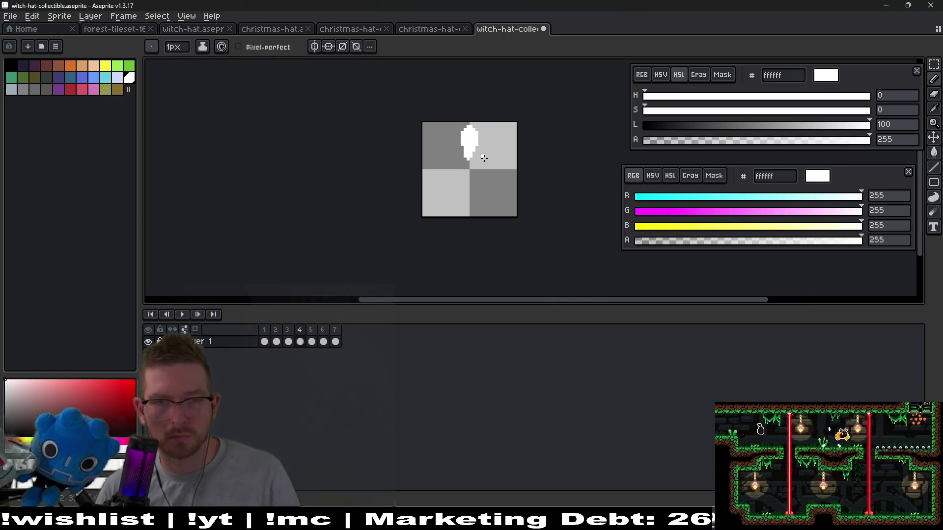
{"action": "key", "text": "Right"}
{"action": "key", "text": "Right"}
{"action": "key", "text": "Right"}
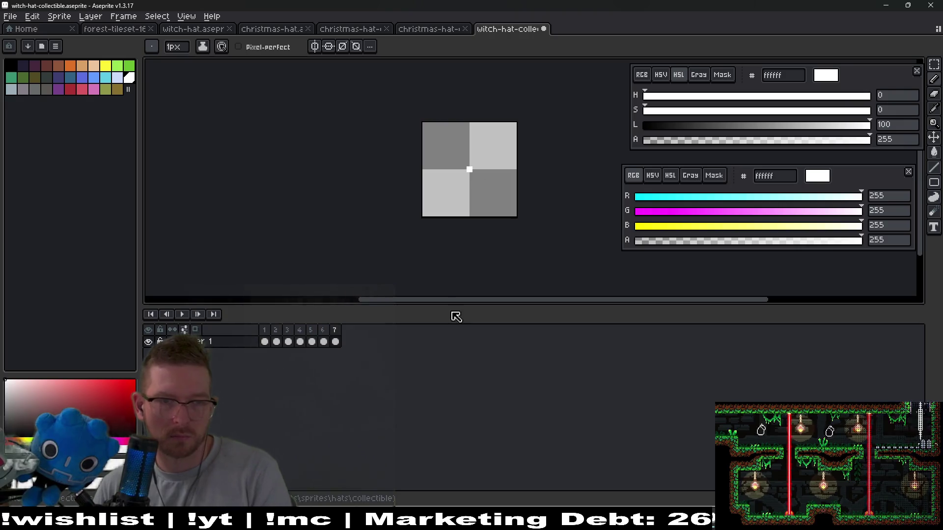
Step: Export the witch-hat collectible animation as a horizontal sprite sheet through the Export File dialog
{"action": "key", "text": "ctrl+e"}
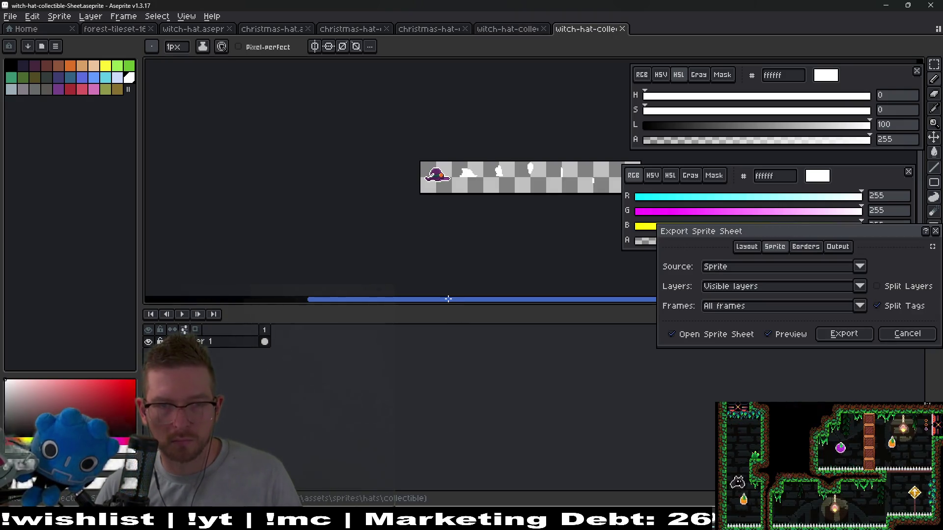
{"action": "key", "text": "Escape"}
{"action": "key", "text": "ctrl+alt+shift+s"}
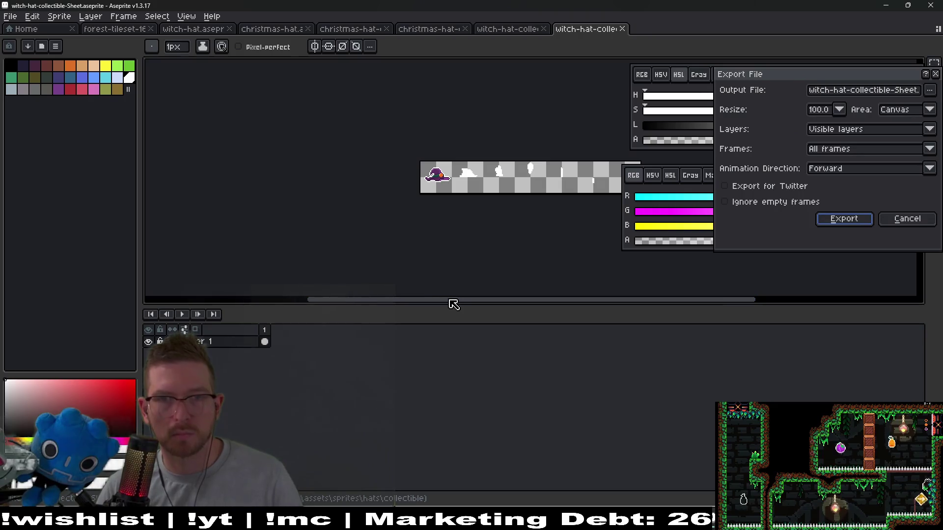
{"action": "key", "text": "Return"}
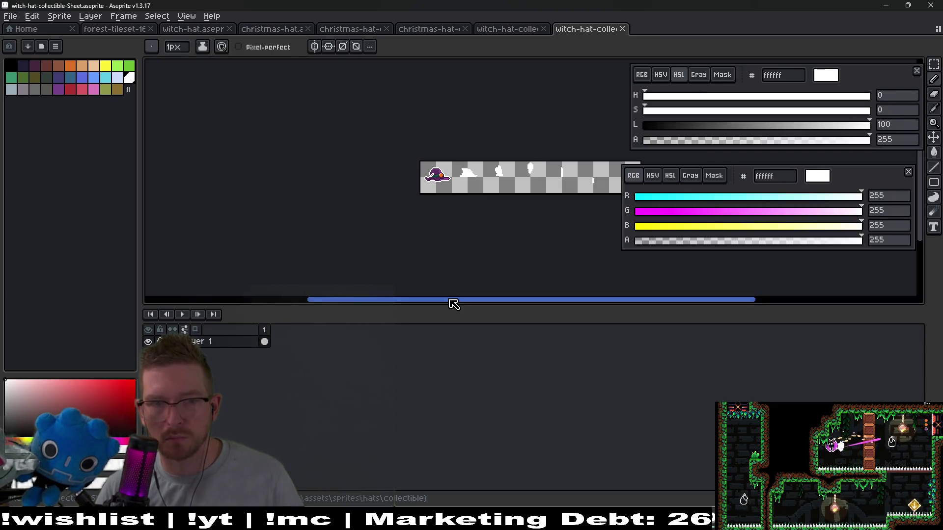
{"action": "key", "text": "ctrl+alt+shift+s"}
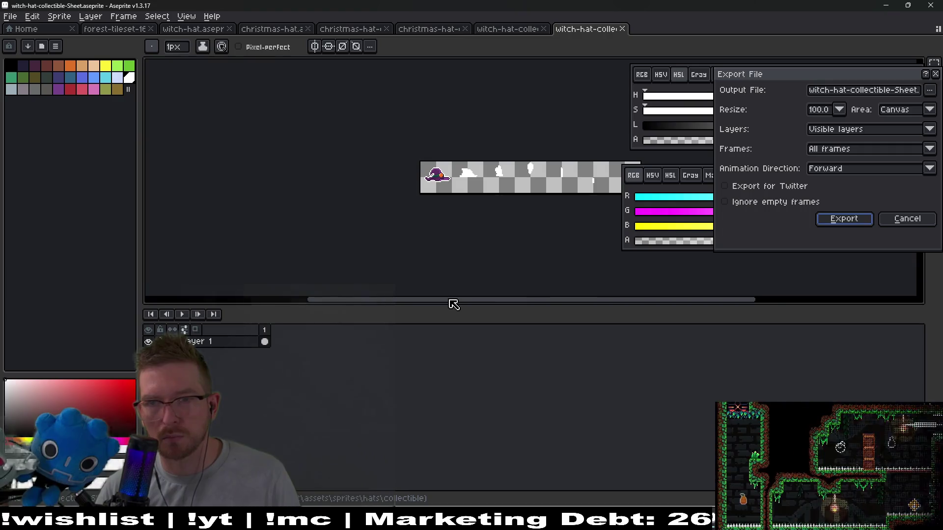
{"action": "key", "text": "Return"}
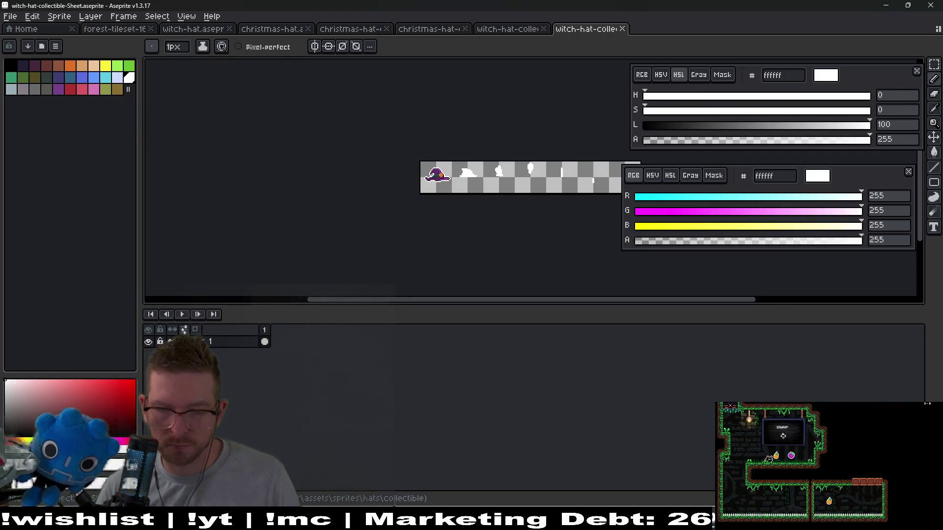
{"action": "key", "text": "alt+Tab"}
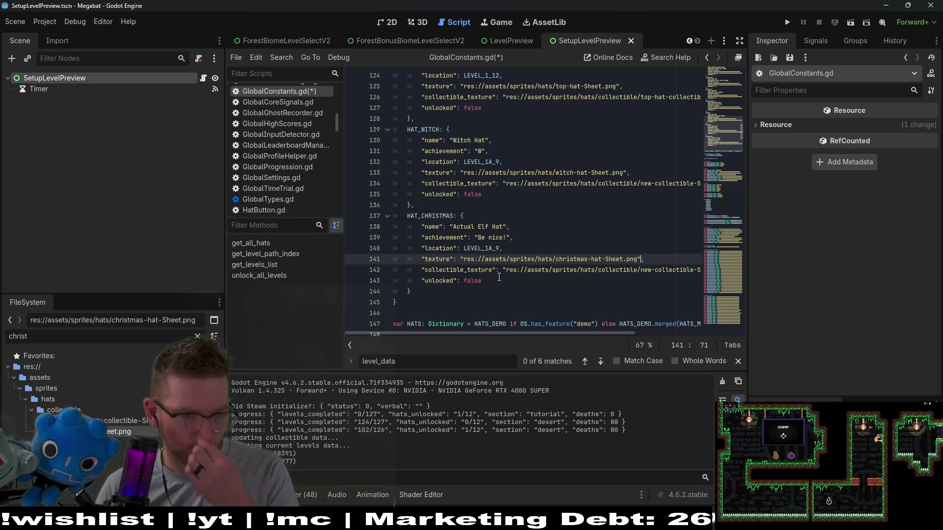
Step: Replace line 142's collectible texture with christmas-hat-Sheet.png
{"action": "mouse_move", "coordinate": [506, 271]}
{"action": "left_mouse_down"}
{"action": "mouse_move", "coordinate": [697, 271]}
{"action": "mouse_move", "coordinate": [680, 271]}
{"action": "left_mouse_up"}
{"action": "key", "text": "BackSpace"}
{"action": "key", "text": "BackSpace"}
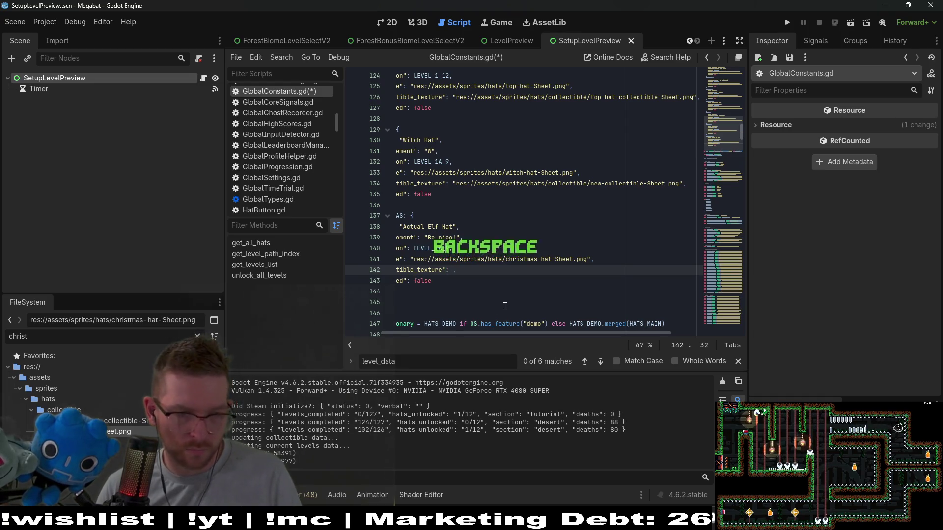
{"action": "mouse_move", "coordinate": [117, 431]}
{"action": "left_mouse_down"}
{"action": "mouse_move", "coordinate": [412, 287]}
{"action": "mouse_move", "coordinate": [504, 264]}
{"action": "left_mouse_up"}
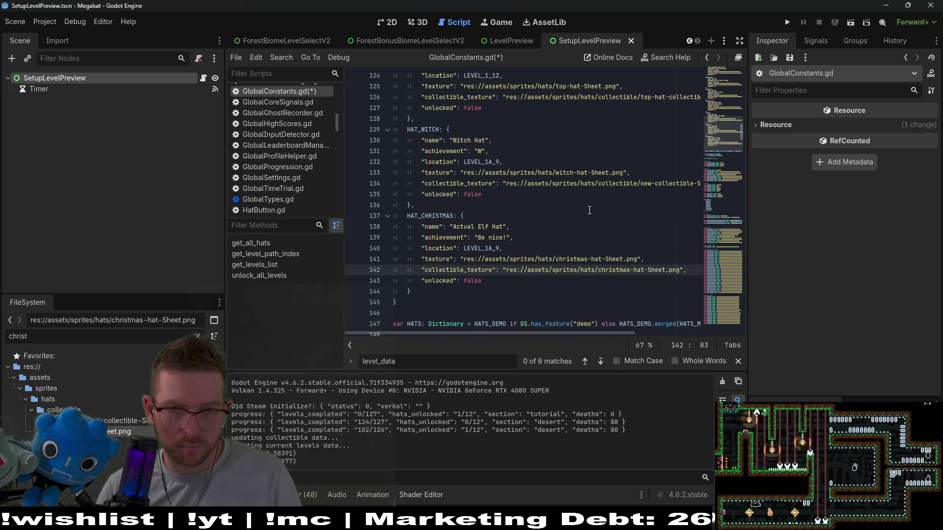
Step: Filter FileSystem for 'witch-hat' and set line 134's collectible texture to witch-hat-collectible-Sheet.png
{"action": "left_click_drag", "start_coordinate": [505, 183], "coordinate": [685, 185]}
{"action": "key", "text": "BackSpace"}
{"action": "double_click", "coordinate": [18, 336]}
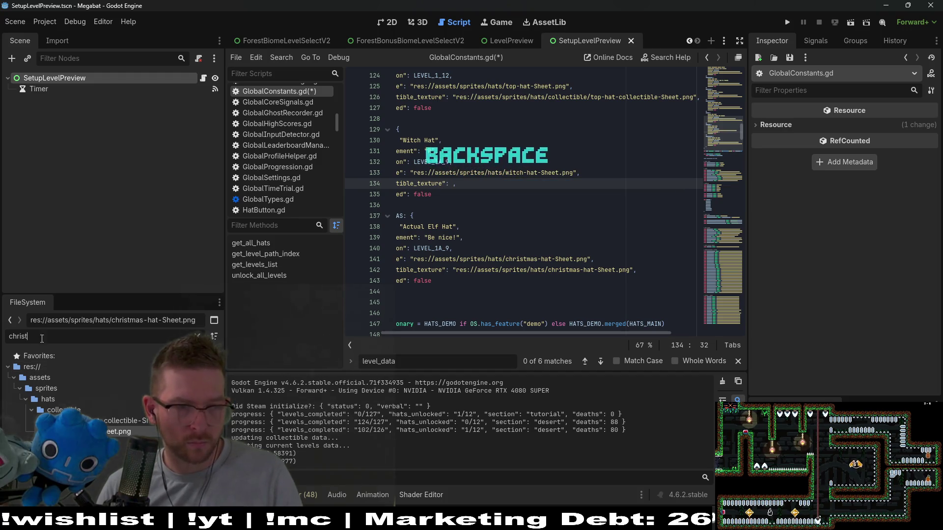
{"action": "type", "text": "witch"}
{"action": "scroll", "coordinate": [39, 392], "scroll_direction": "down", "scroll_amount": 5}
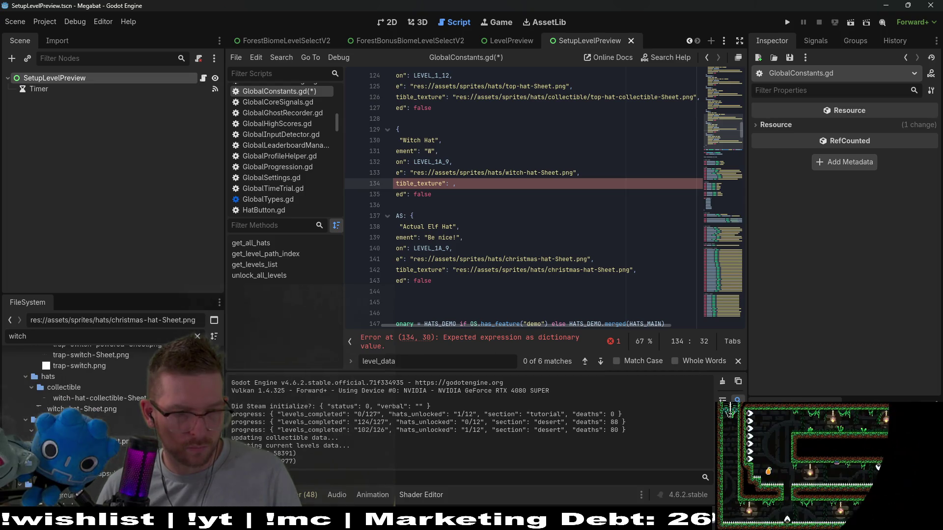
{"action": "scroll", "coordinate": [39, 393], "scroll_direction": "down", "scroll_amount": 3}
{"action": "type", "text": "-hat"}
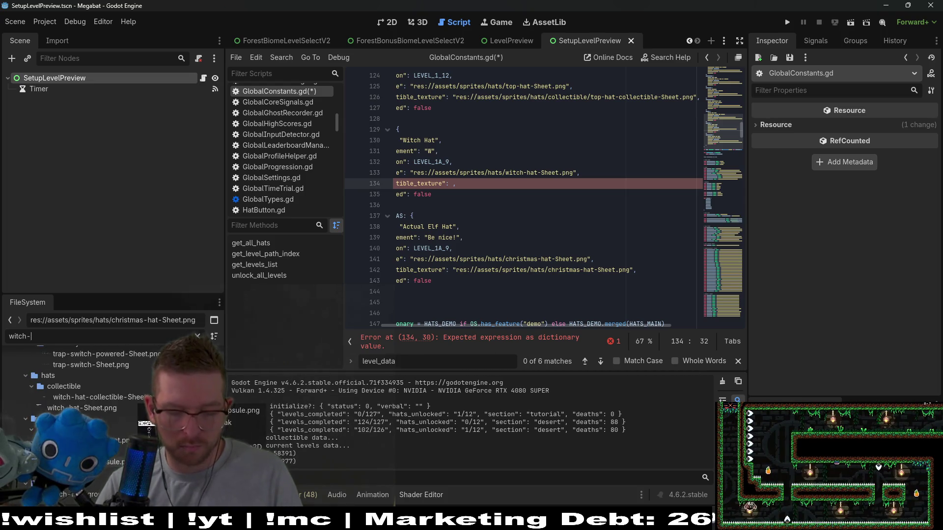
{"action": "mouse_move", "coordinate": [119, 421]}
{"action": "left_mouse_down"}
{"action": "mouse_move", "coordinate": [475, 210]}
{"action": "mouse_move", "coordinate": [477, 191]}
{"action": "mouse_move", "coordinate": [487, 192]}
{"action": "left_mouse_up"}
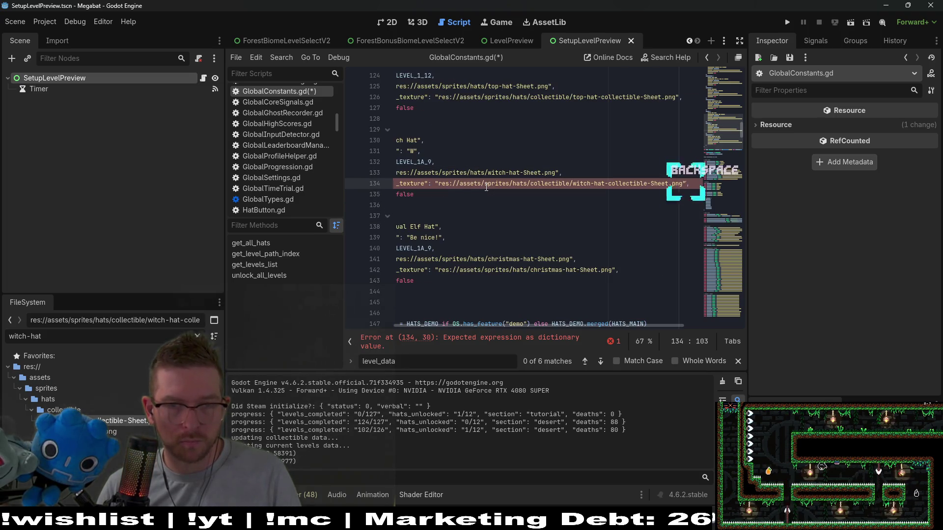
{"action": "key", "text": "BackSpace"}
{"action": "left_click", "coordinate": [527, 215]}
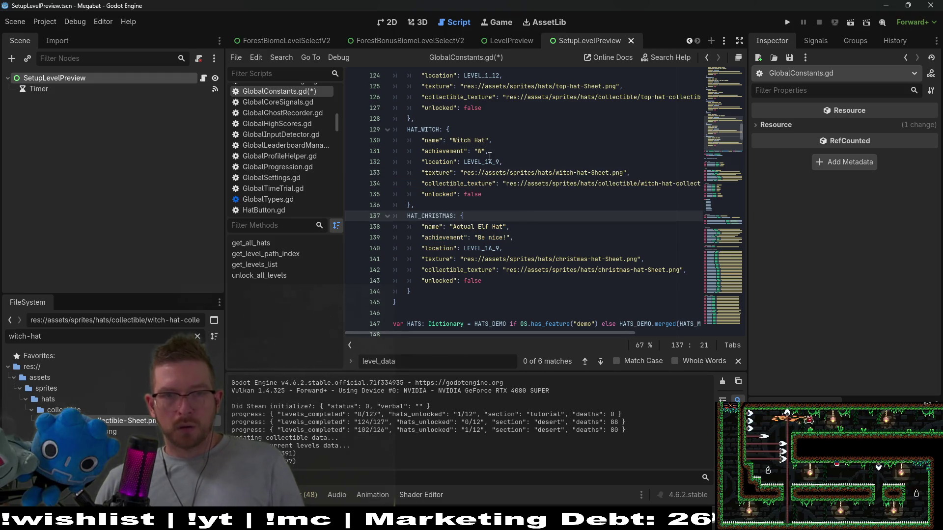
Step: Change HAT_WITCH's achievement to 'Witchy' and save GlobalConstants.gd
{"action": "left_click", "coordinate": [485, 152]}
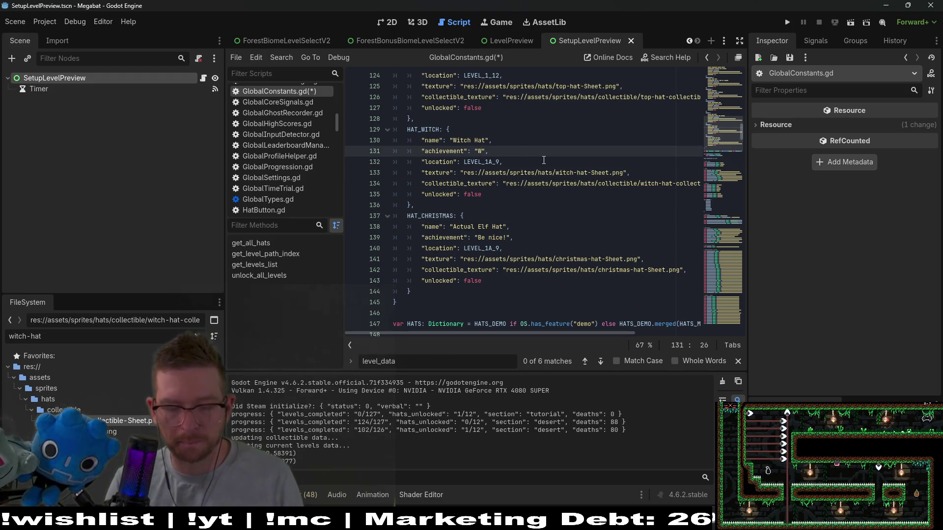
{"action": "type", "text": "itchy"}
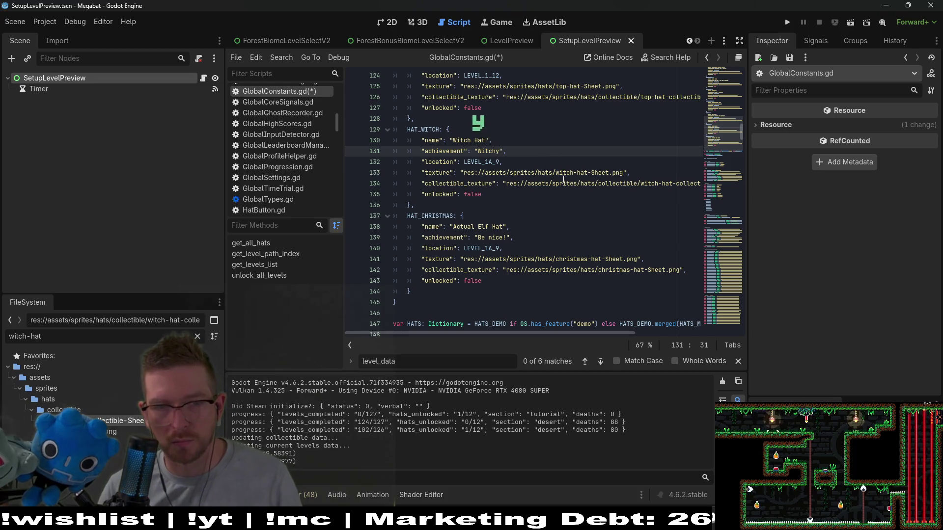
{"action": "key", "text": "Down"}
{"action": "key", "text": "Down"}
{"action": "key", "text": "Down"}
{"action": "key", "text": "ctrl+s"}
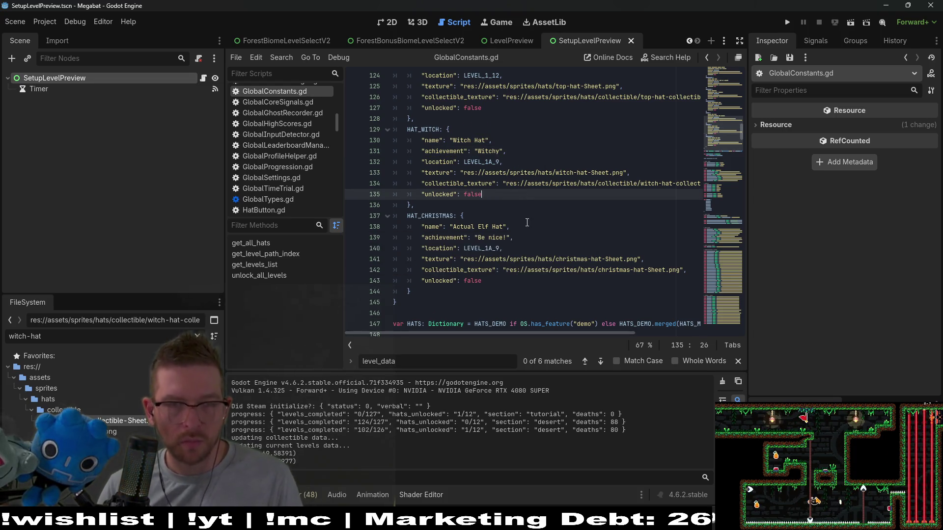
{"action": "mouse_move", "coordinate": [531, 187]}
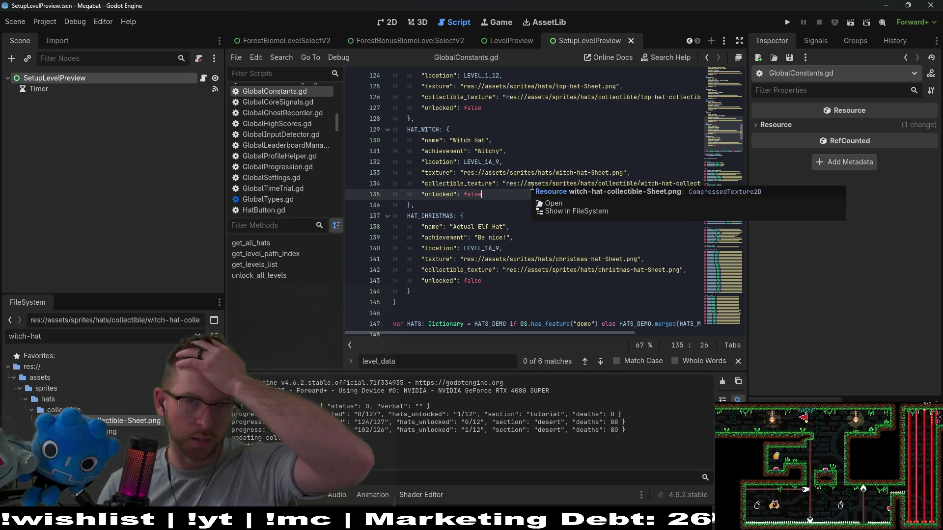
{"action": "scroll", "coordinate": [531, 187], "scroll_direction": "up", "scroll_amount": 2}
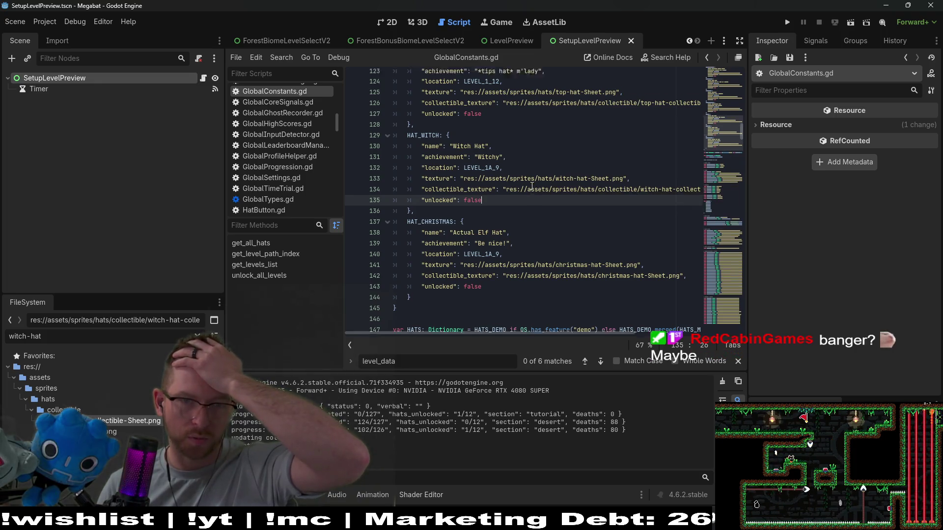
{"action": "double_click", "coordinate": [489, 194]}
{"action": "mouse_move", "coordinate": [489, 196]}
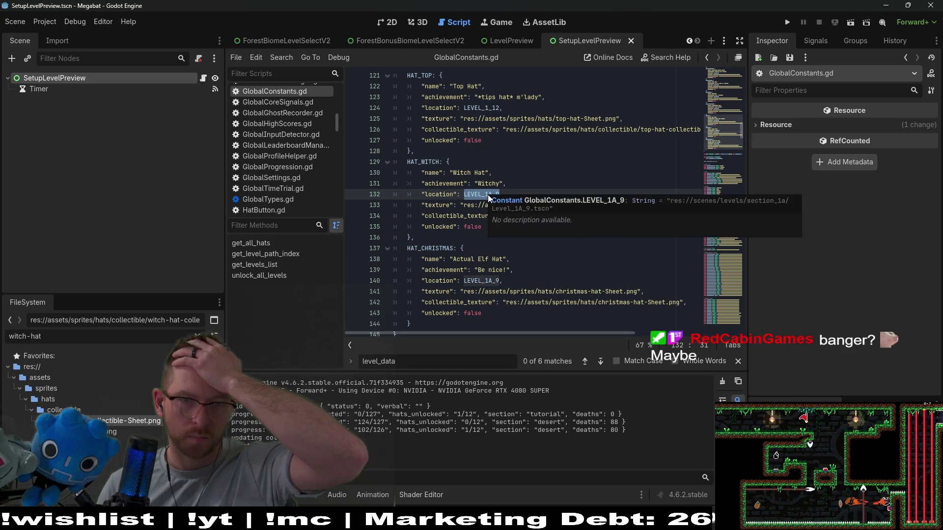
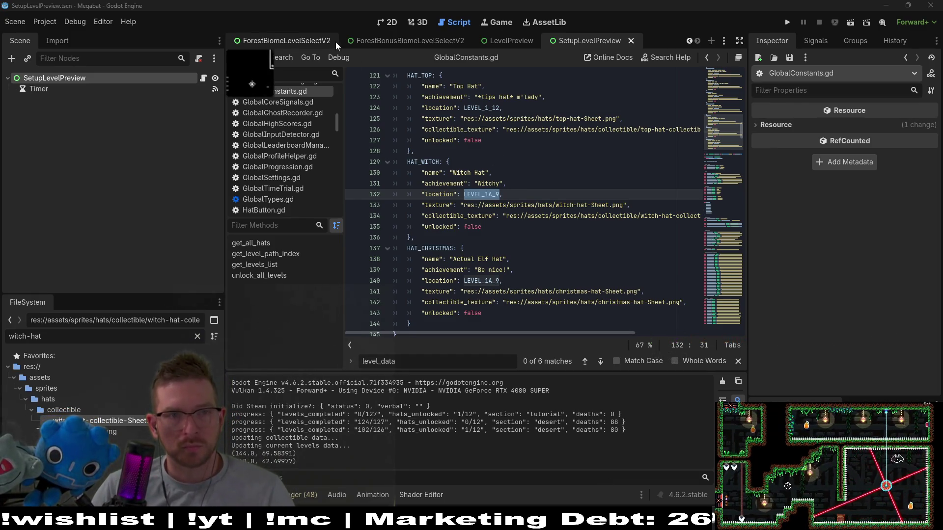
Step: Flip through the Level_2_0, Level_2A_1 and Level_2A_0 scene tabs, ending on Level_2_0 in 2D
{"action": "scroll", "coordinate": [336, 45], "scroll_direction": "up", "scroll_amount": 5}
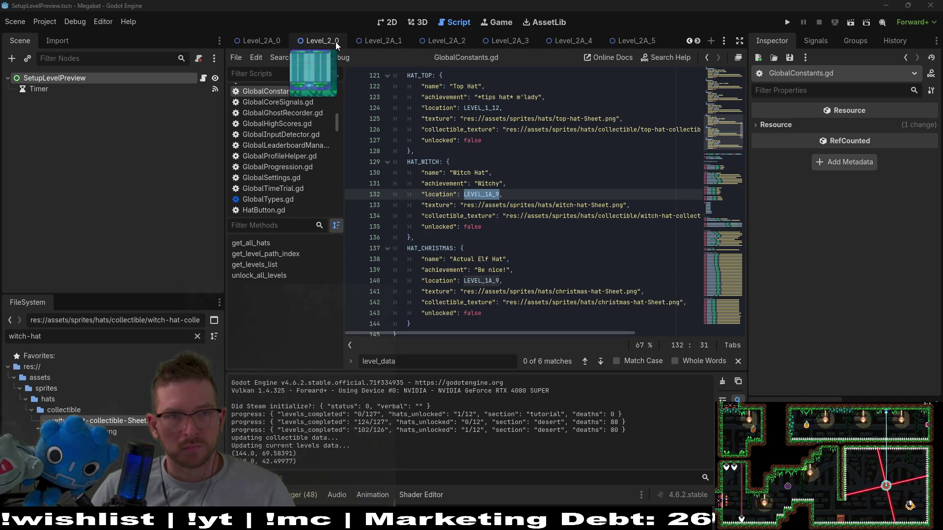
{"action": "left_click", "coordinate": [326, 46]}
{"action": "left_click", "coordinate": [378, 23]}
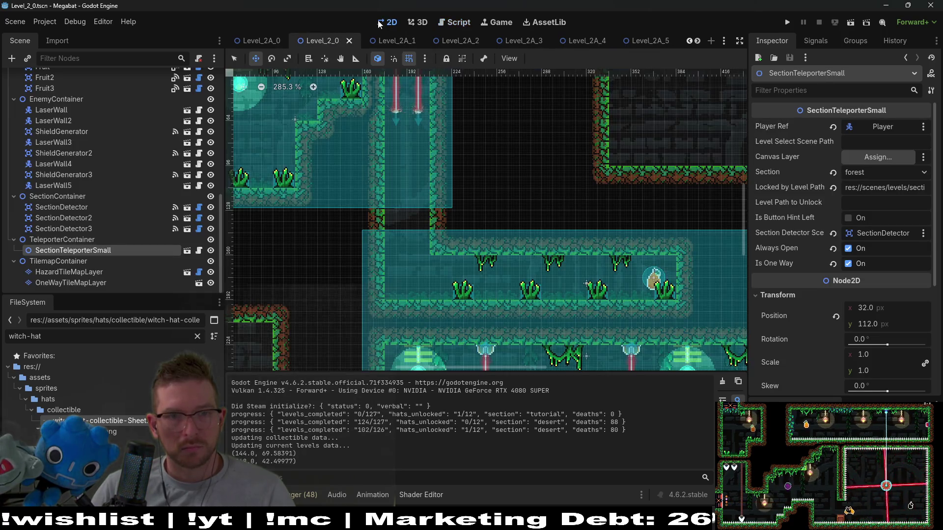
{"action": "left_click", "coordinate": [386, 43]}
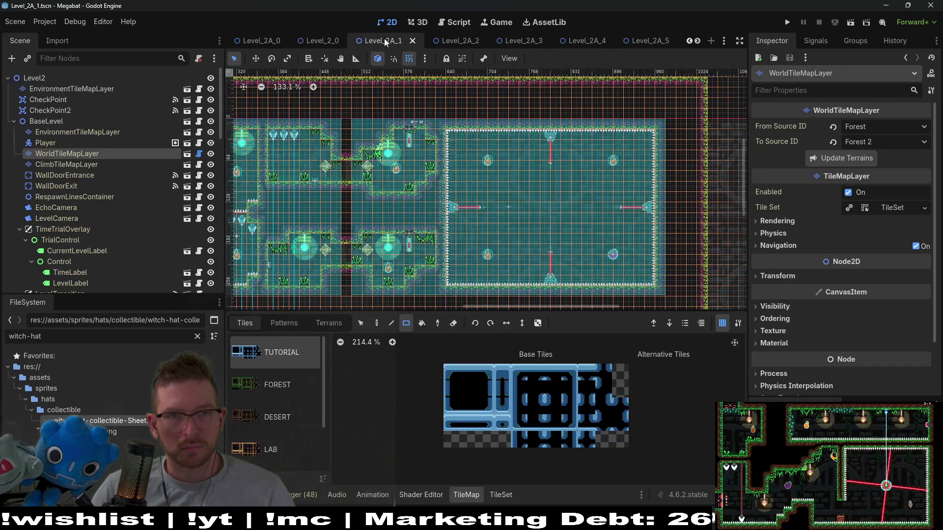
{"action": "left_click", "coordinate": [319, 42]}
{"action": "left_click", "coordinate": [261, 42]}
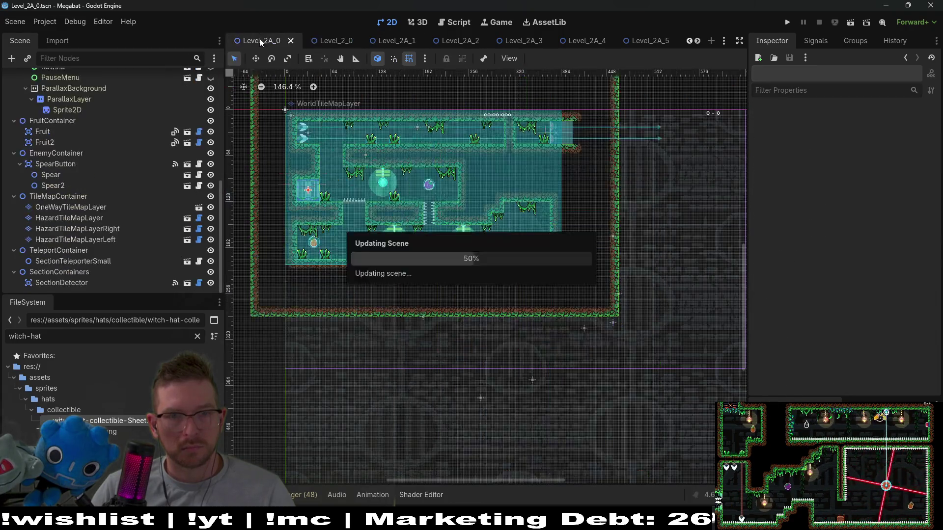
{"action": "scroll", "coordinate": [487, 156], "scroll_direction": "down", "scroll_amount": 1}
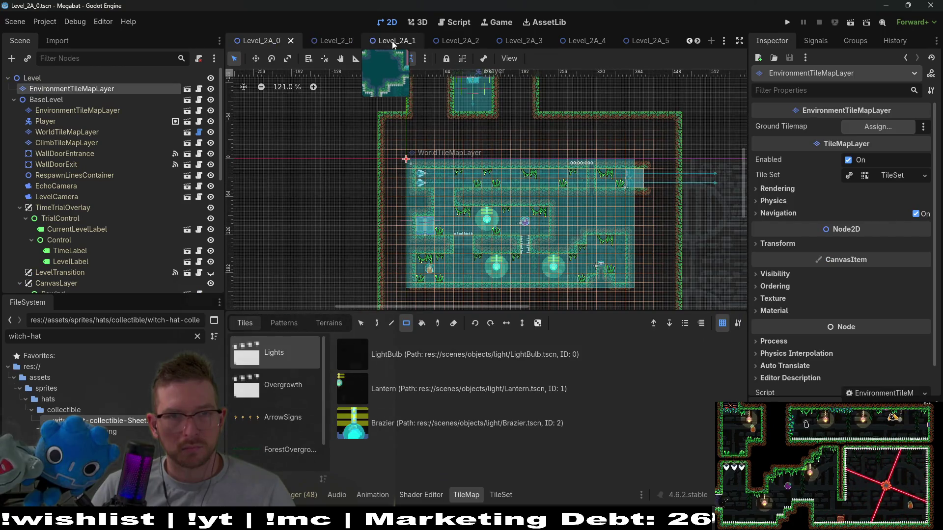
{"action": "left_click", "coordinate": [336, 43]}
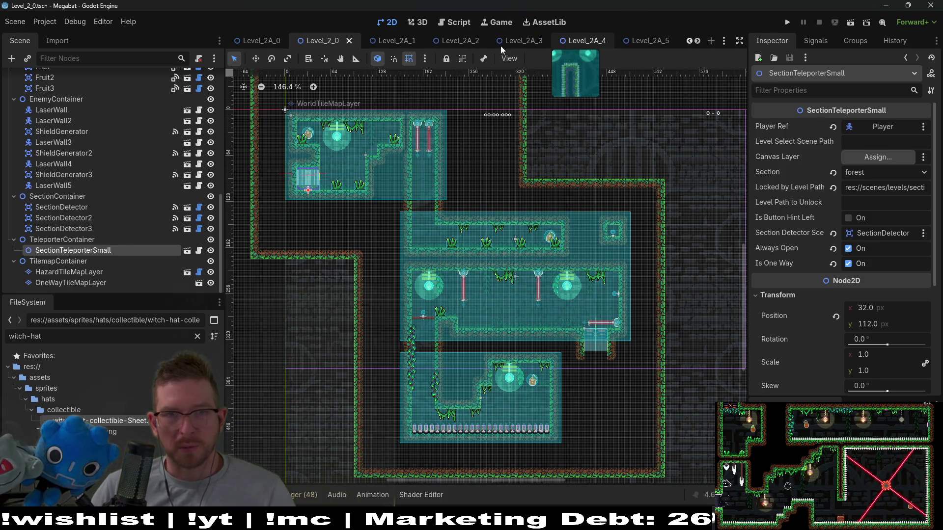
{"action": "scroll", "coordinate": [458, 38], "scroll_direction": "up", "scroll_amount": 4}
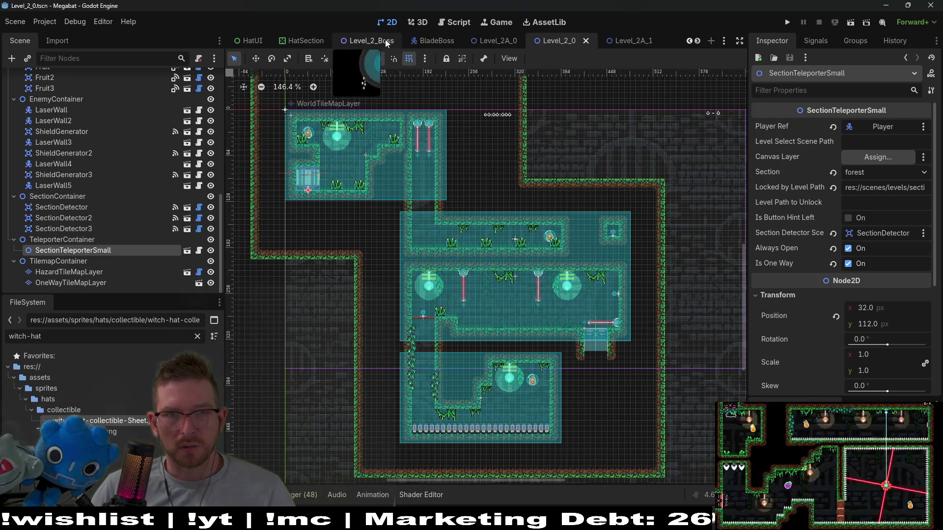
{"action": "scroll", "coordinate": [432, 42], "scroll_direction": "up", "scroll_amount": 3}
Step: Open the Level_1A_9 scene through Quick Open by searching 'level_1a_9'
{"action": "key", "text": "shift+alt+o"}
{"action": "type", "text": "level_1"}
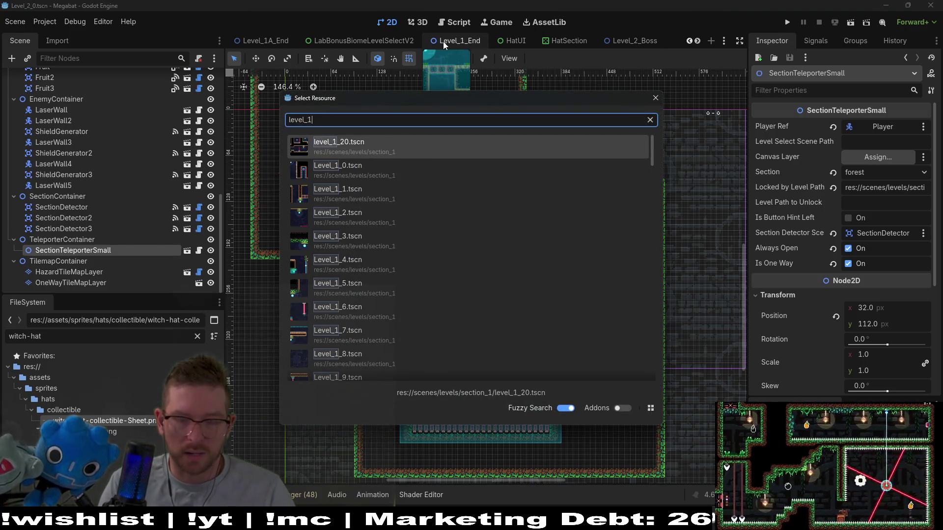
{"action": "type", "text": "_"}
{"action": "key", "text": "BackSpace"}
{"action": "type", "text": "a_"}
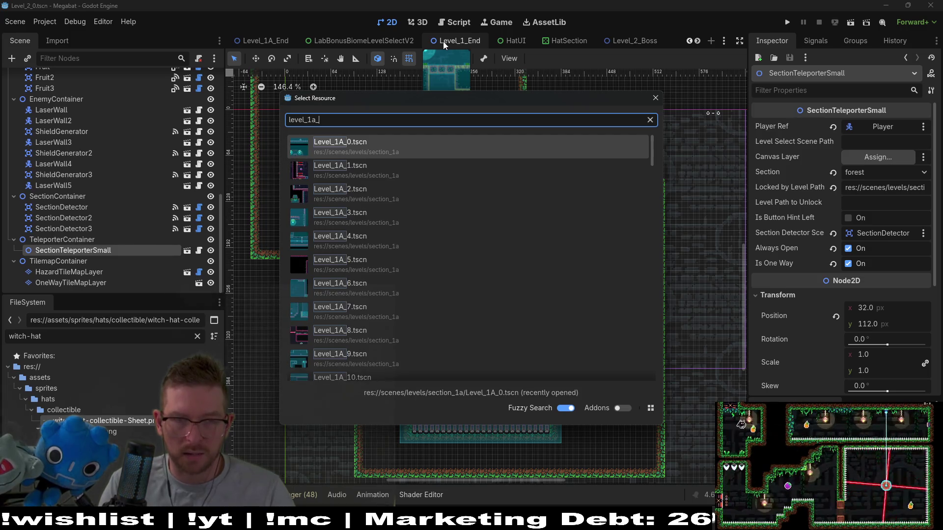
{"action": "type", "text": "9"}
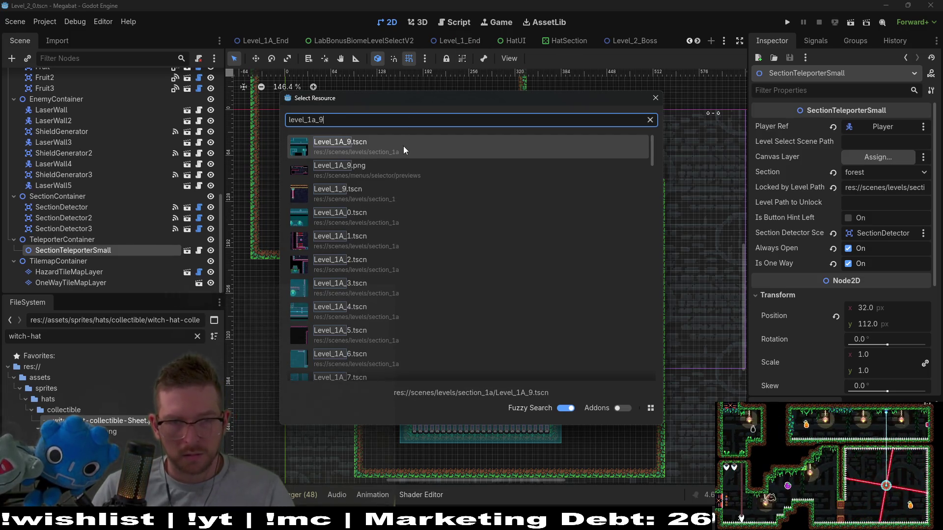
{"action": "key", "text": "Return"}
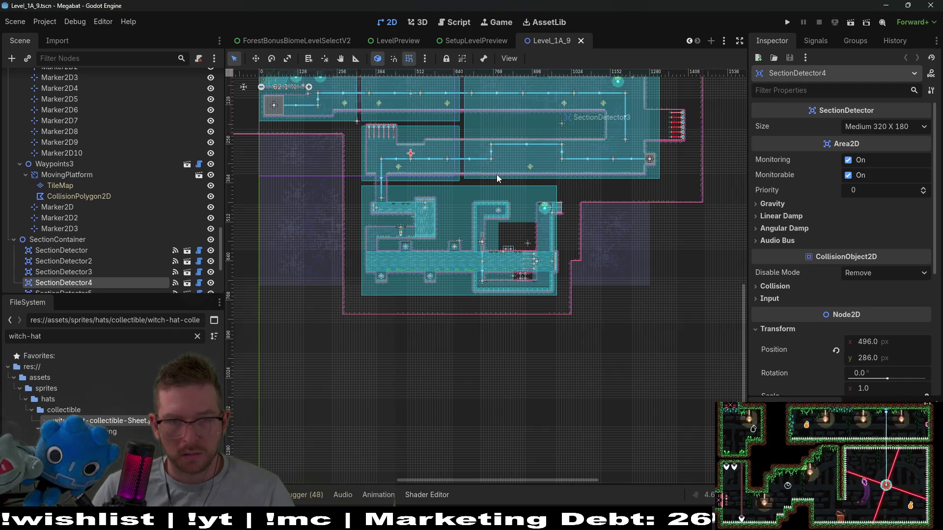
Step: Check that Level_1A_9's HatCollectible is box_hat, then return to GlobalConstants.gd
{"action": "scroll", "coordinate": [557, 226], "scroll_direction": "up", "scroll_amount": 3}
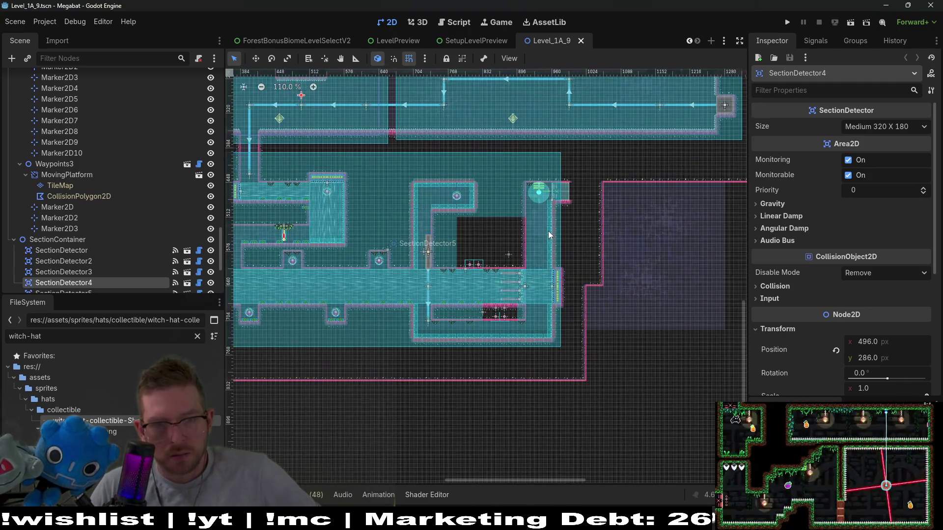
{"action": "scroll", "coordinate": [366, 152], "scroll_direction": "up", "scroll_amount": 4}
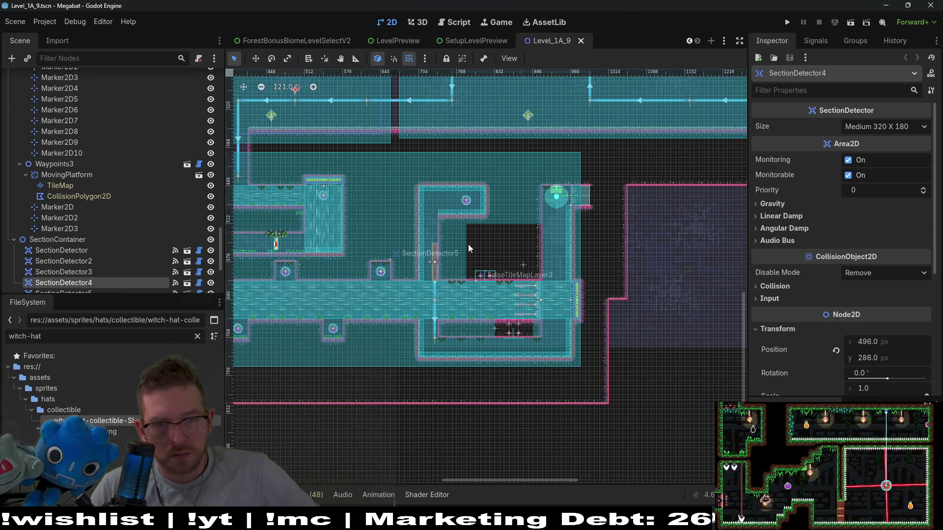
{"action": "scroll", "coordinate": [85, 274], "scroll_direction": "down", "scroll_amount": 1}
{"action": "scroll", "coordinate": [83, 272], "scroll_direction": "down", "scroll_amount": 4}
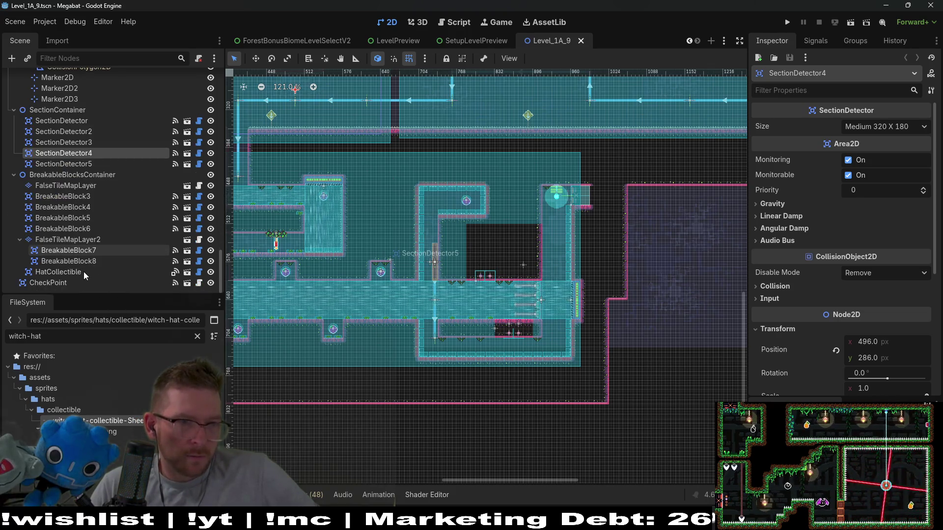
{"action": "left_click", "coordinate": [73, 273]}
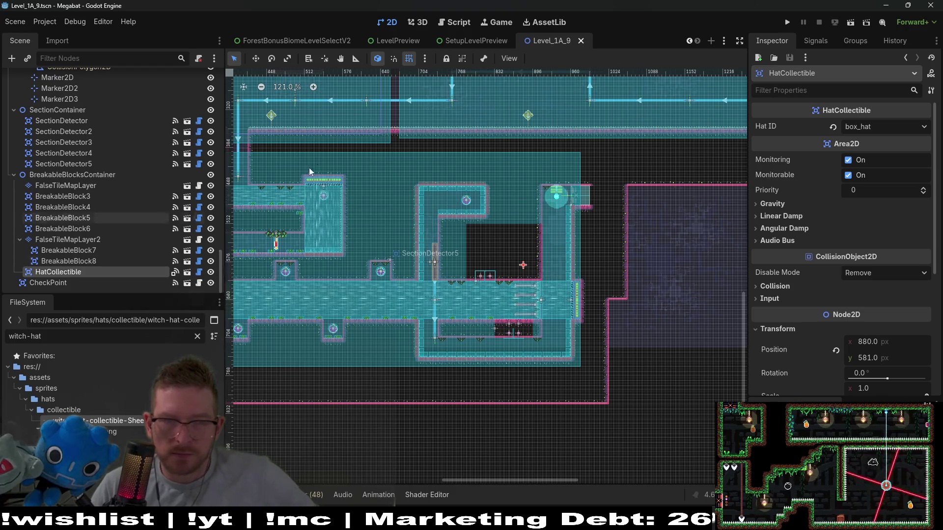
{"action": "left_click", "coordinate": [444, 24]}
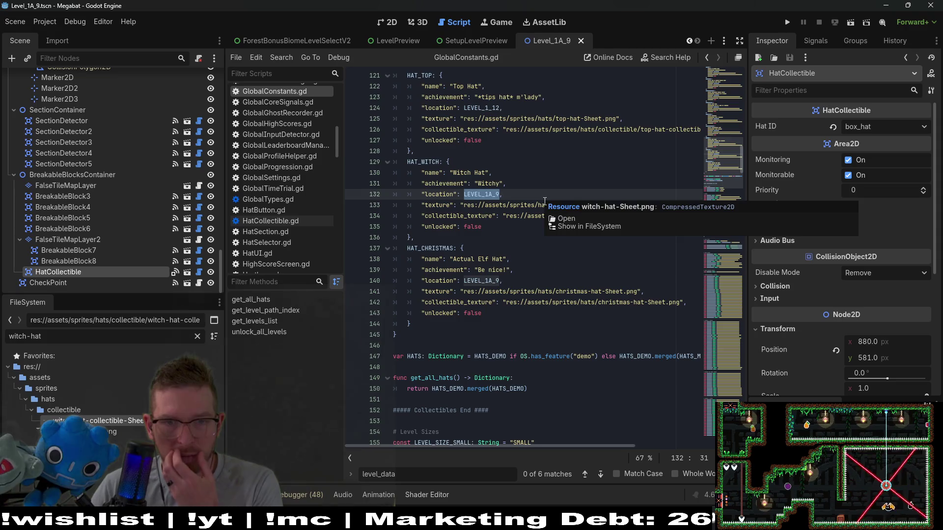
Step: Scroll up through the GlobalConstants.gd hat definitions
{"action": "scroll", "coordinate": [544, 196], "scroll_direction": "up", "scroll_amount": 7}
{"action": "scroll", "coordinate": [542, 183], "scroll_direction": "up", "scroll_amount": 9}
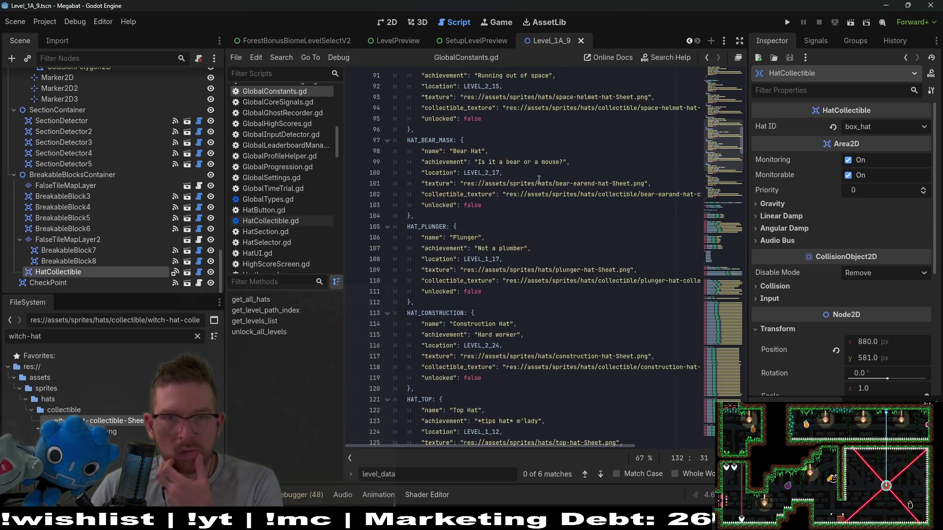
{"action": "scroll", "coordinate": [527, 200], "scroll_direction": "up", "scroll_amount": 9}
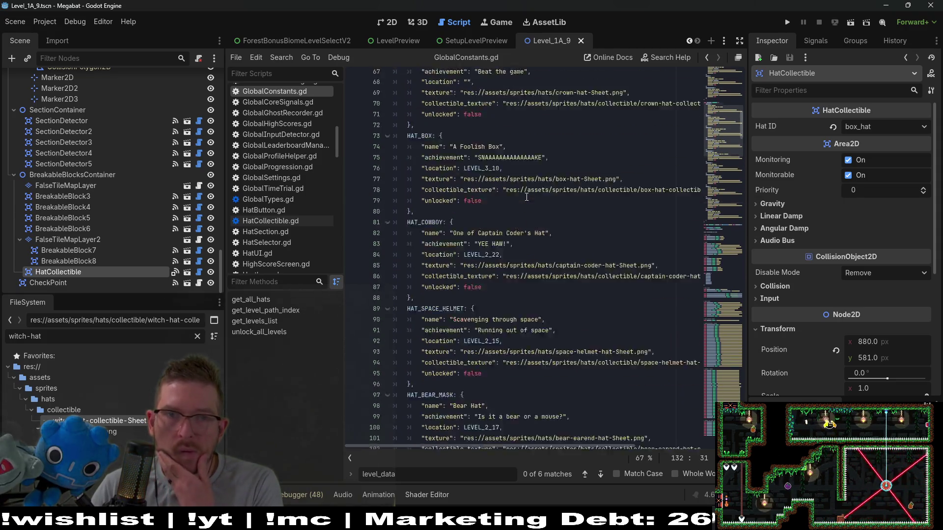
{"action": "scroll", "coordinate": [520, 199], "scroll_direction": "up", "scroll_amount": 8}
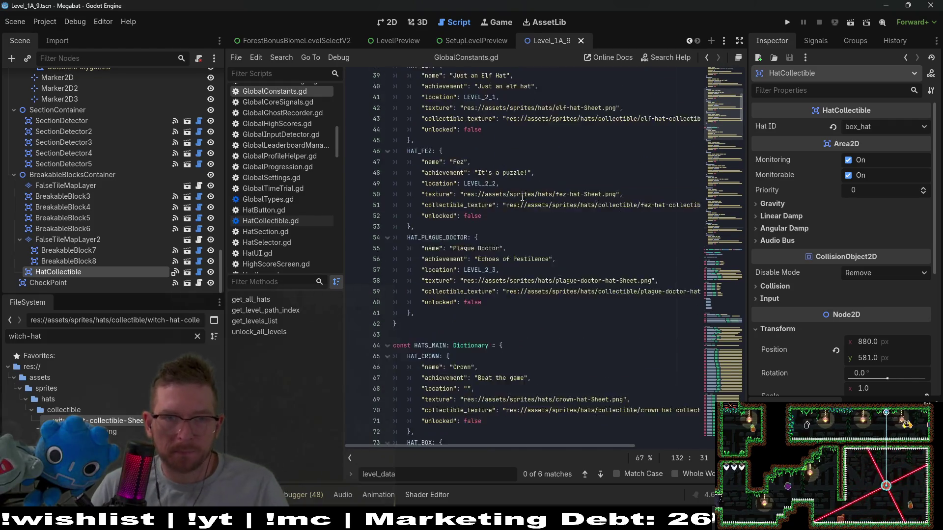
{"action": "scroll", "coordinate": [515, 198], "scroll_direction": "up", "scroll_amount": 4}
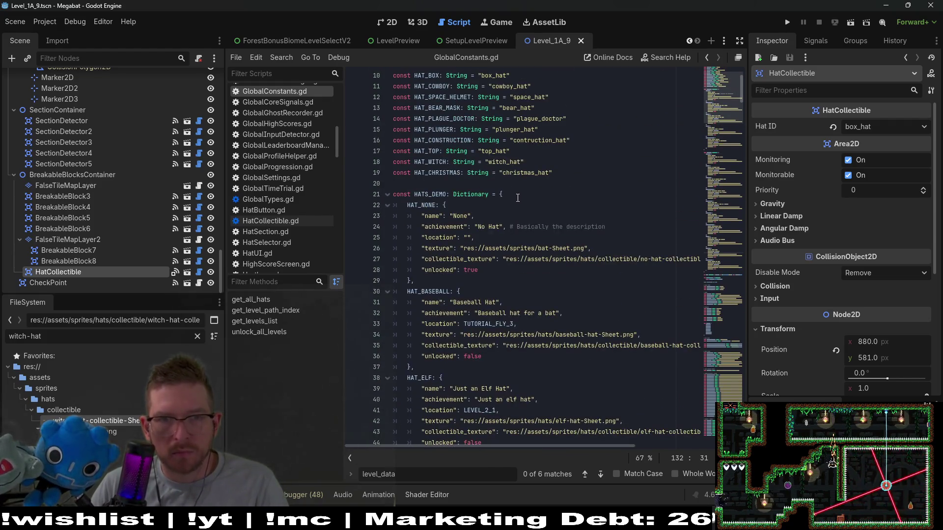
{"action": "left_click", "coordinate": [593, 207]}
Step: Search GlobalConstants.gd for 'box' to find HAT_BOX located at LEVEL_3_10
{"action": "key", "text": "ctrl+f"}
{"action": "type", "text": "box"}
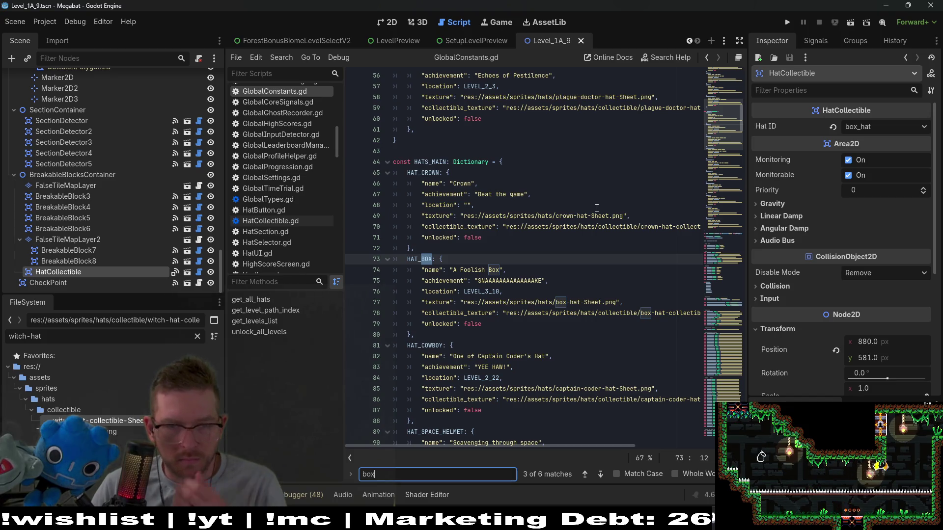
{"action": "scroll", "coordinate": [596, 208], "scroll_direction": "down", "scroll_amount": 5}
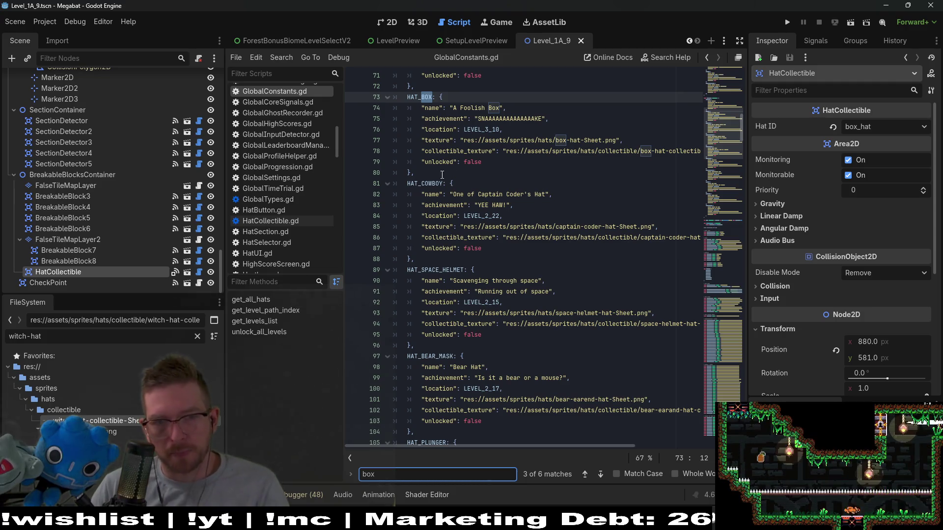
{"action": "scroll", "coordinate": [491, 162], "scroll_direction": "up", "scroll_amount": 1}
{"action": "mouse_move", "coordinate": [492, 162]}
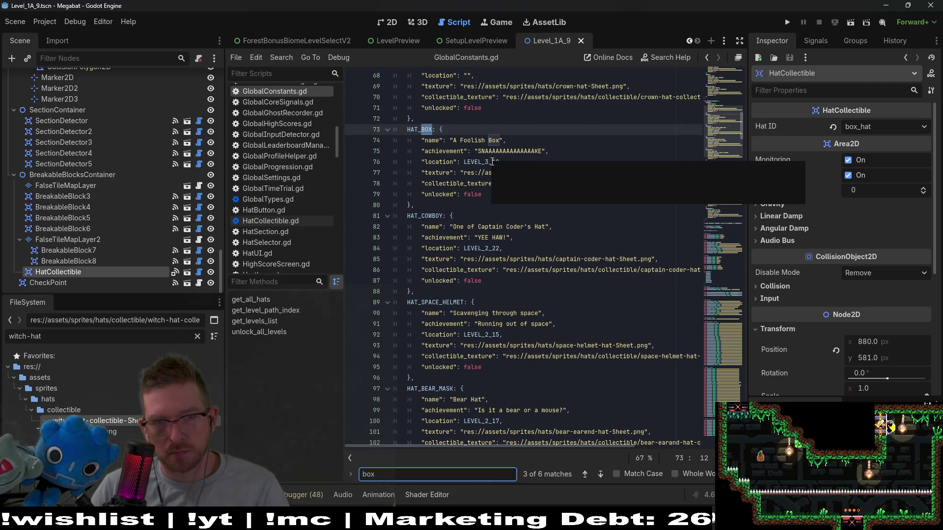
{"action": "scroll", "coordinate": [537, 204], "scroll_direction": "down", "scroll_amount": 11}
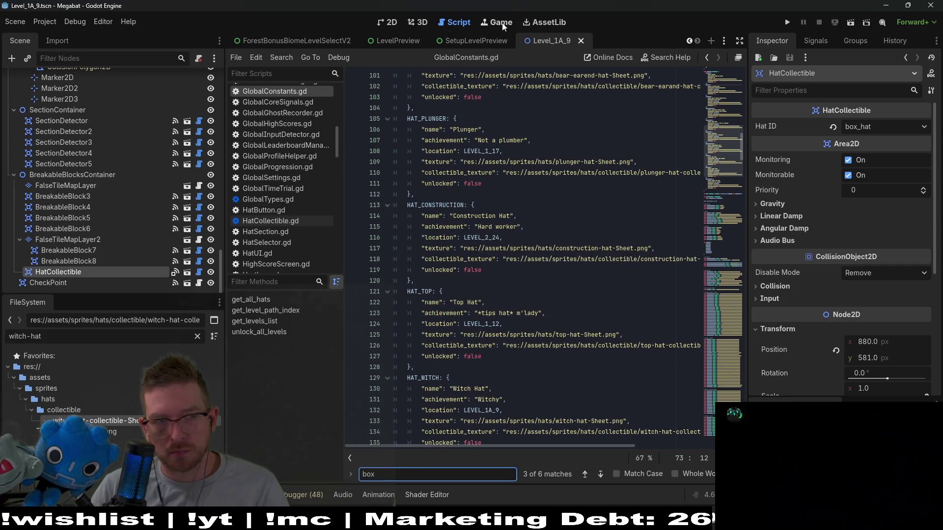
Step: In HatCollectible.gd, add GlobalConstants.HAT_WITCH after HAT_TOP in the hat export_enum
{"action": "left_click", "coordinate": [198, 271]}
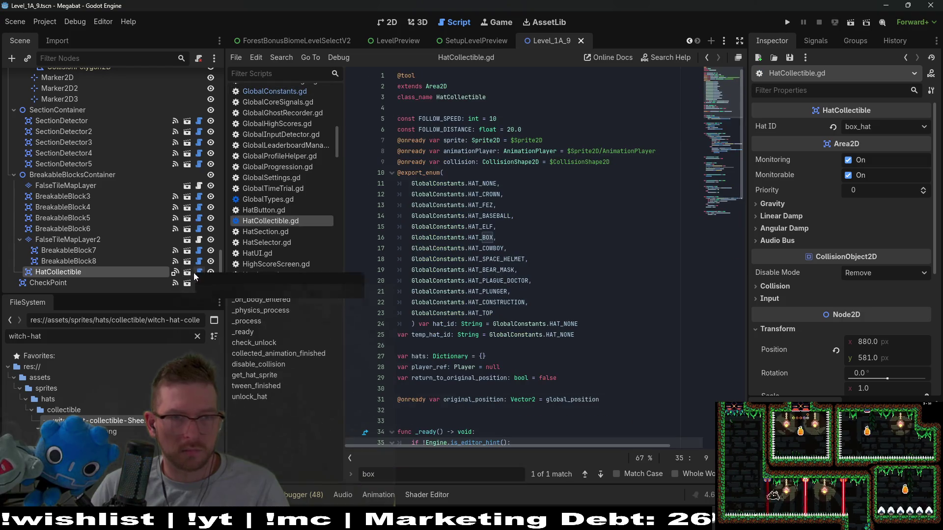
{"action": "left_click", "coordinate": [189, 273]}
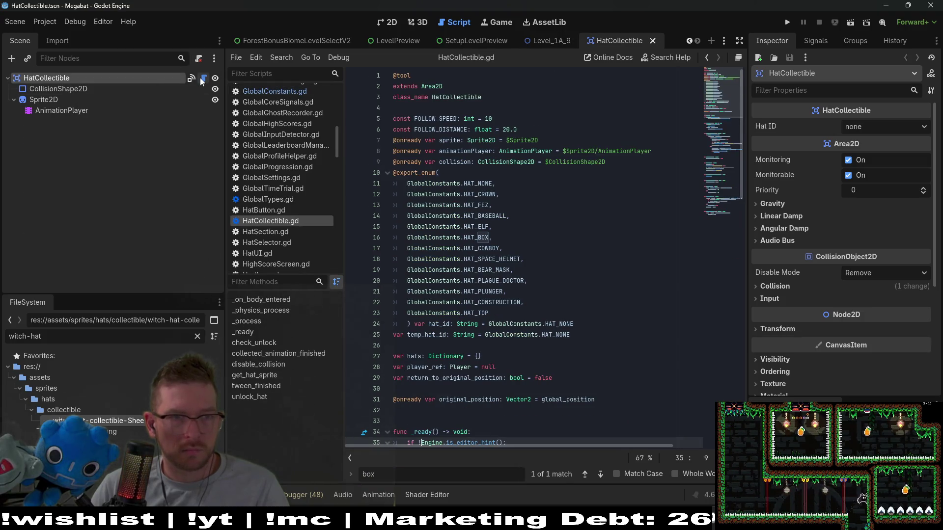
{"action": "left_click", "coordinate": [534, 319]}
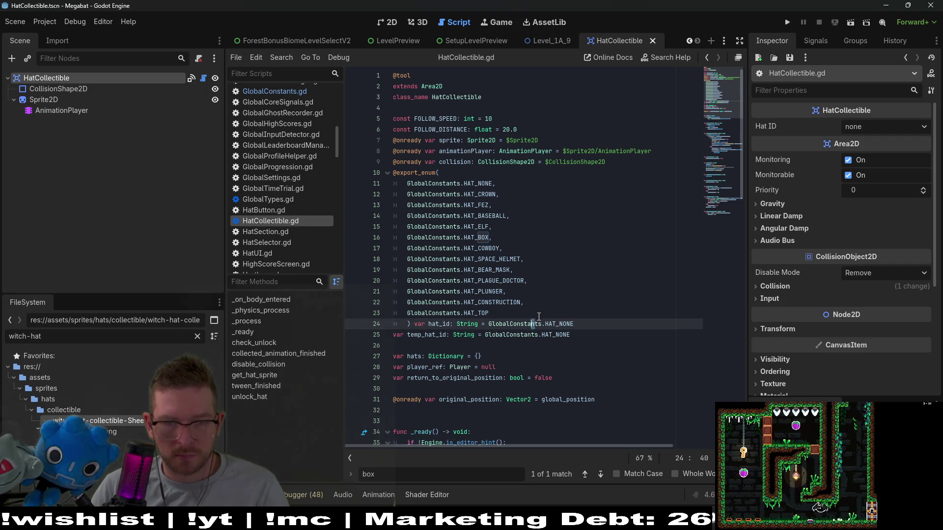
{"action": "left_click", "coordinate": [566, 316]}
{"action": "type", "text": ","}
{"action": "key", "text": "BackSpace"}
{"action": "key", "text": "Return"}
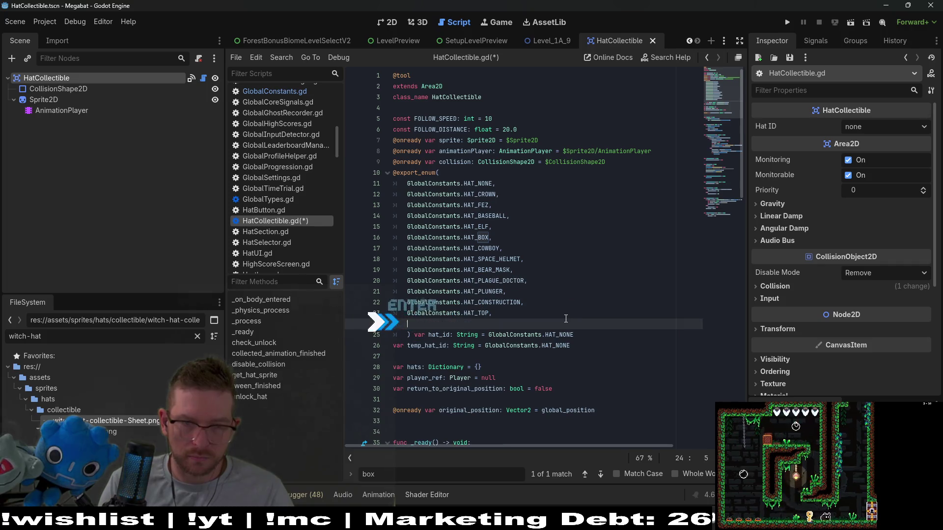
{"action": "type", "text": "GlobalConstants"}
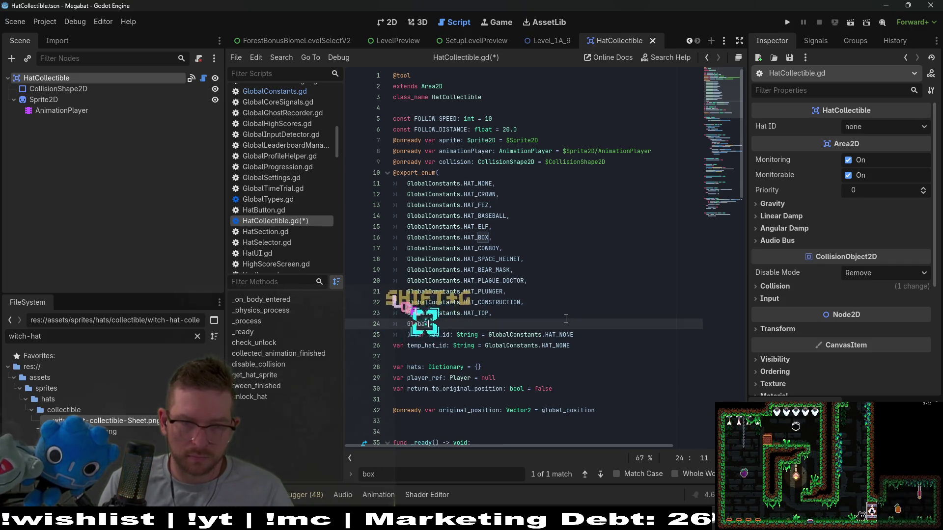
{"action": "type", "text": ".HAT"}
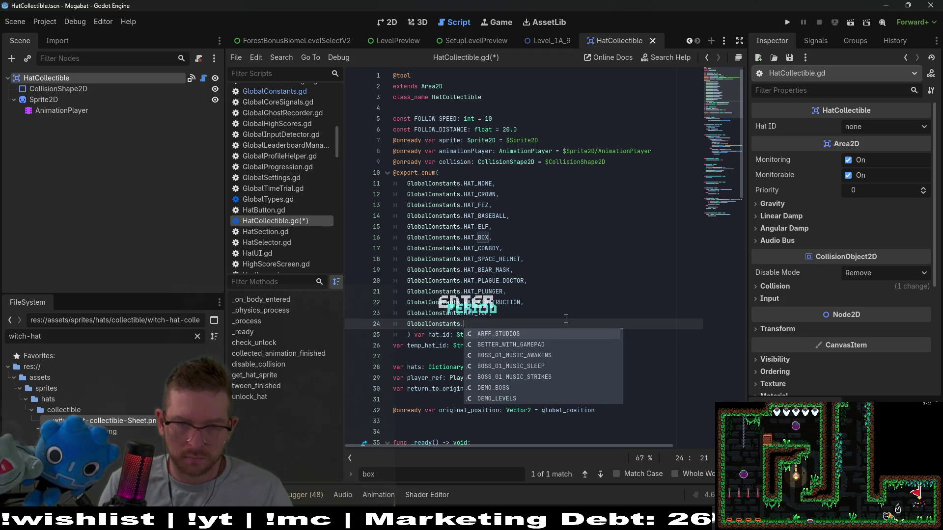
{"action": "key", "text": "Down"}
{"action": "key", "text": "Down"}
{"action": "key", "text": "Down"}
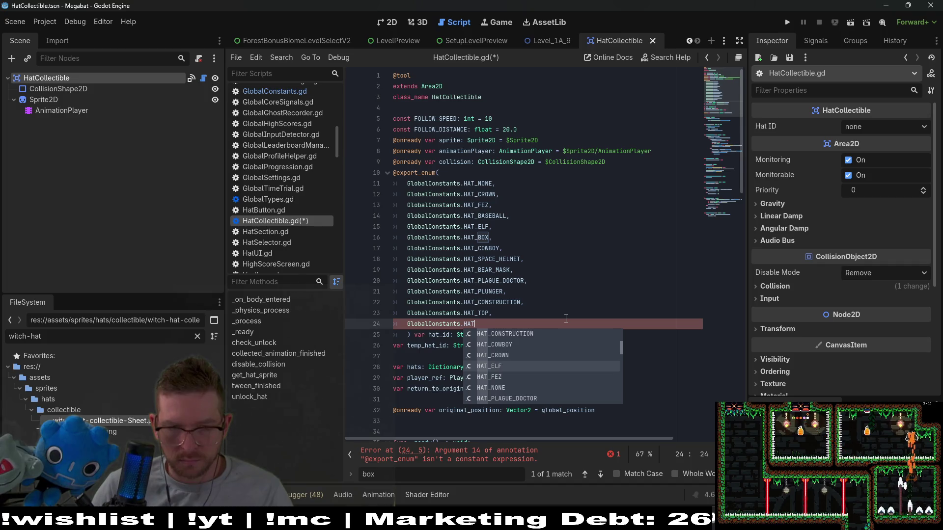
{"action": "key", "text": "shift+Return"}
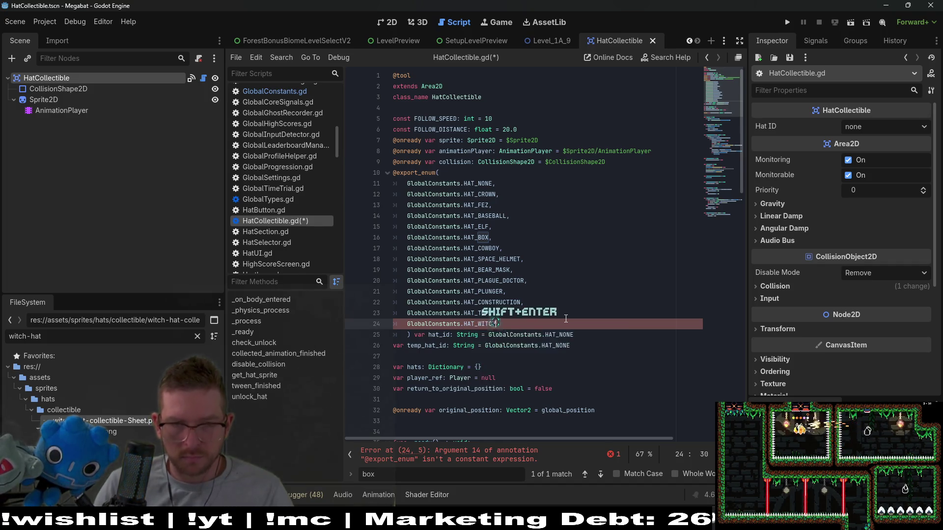
Step: Add GlobalConstants.HAT_CHRISTMAS as the final entry, save the script and close the HatCollectible scene
{"action": "type", "text": ","}
{"action": "key", "text": "Return"}
{"action": "type", "text": "GlobalConstants."}
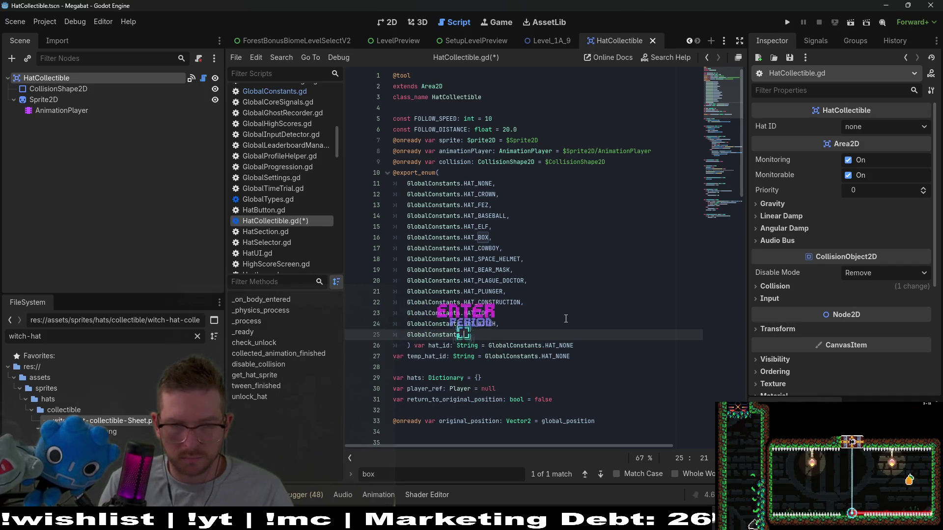
{"action": "type", "text": "HAT"}
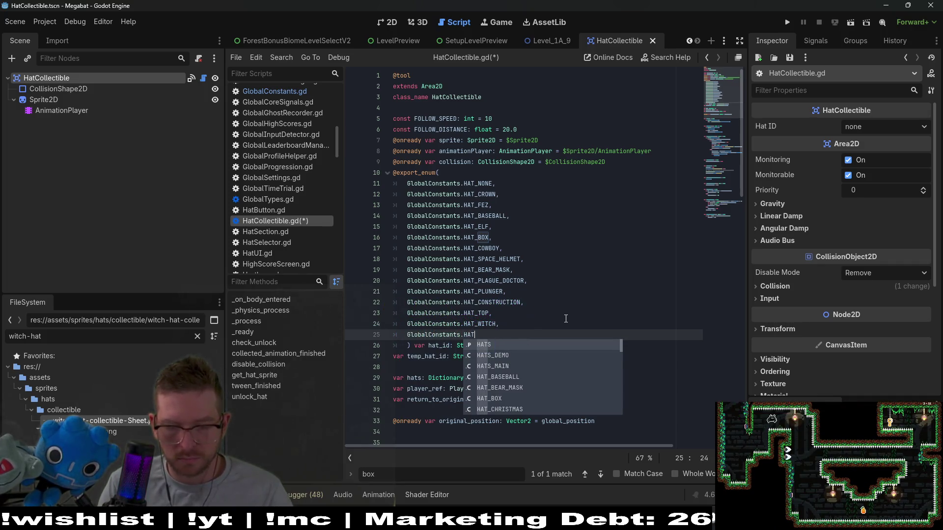
{"action": "type", "text": "_CHRISTMAS"}
{"action": "key", "text": "Return"}
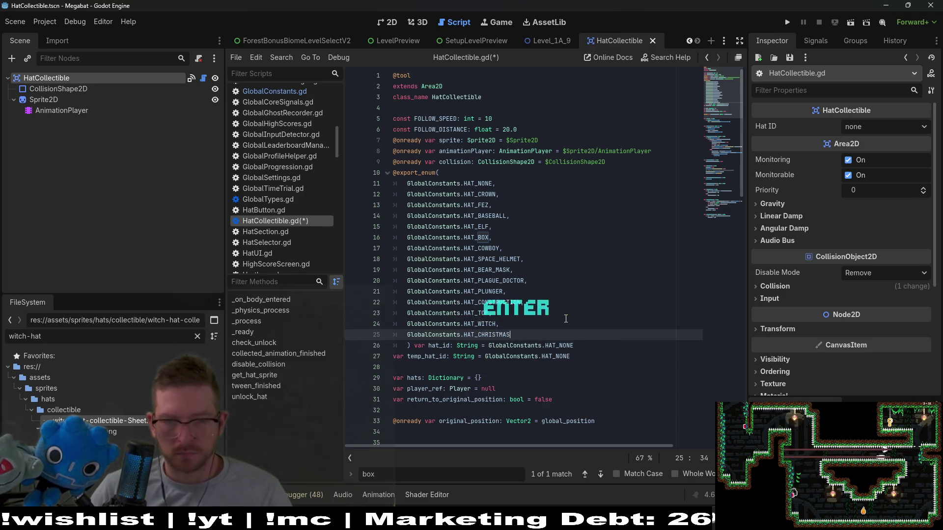
{"action": "key", "text": "BackSpace"}
{"action": "key", "text": "ctrl+s"}
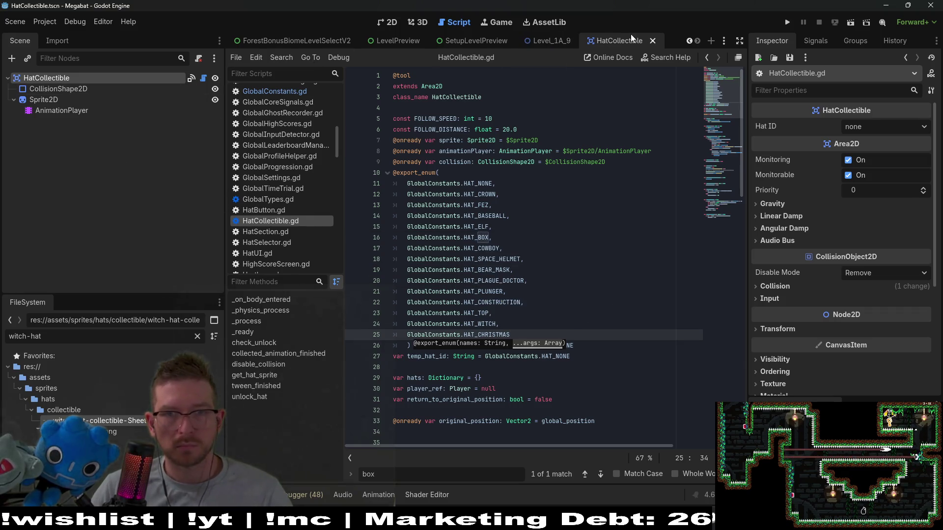
{"action": "middle_click", "coordinate": [617, 39]}
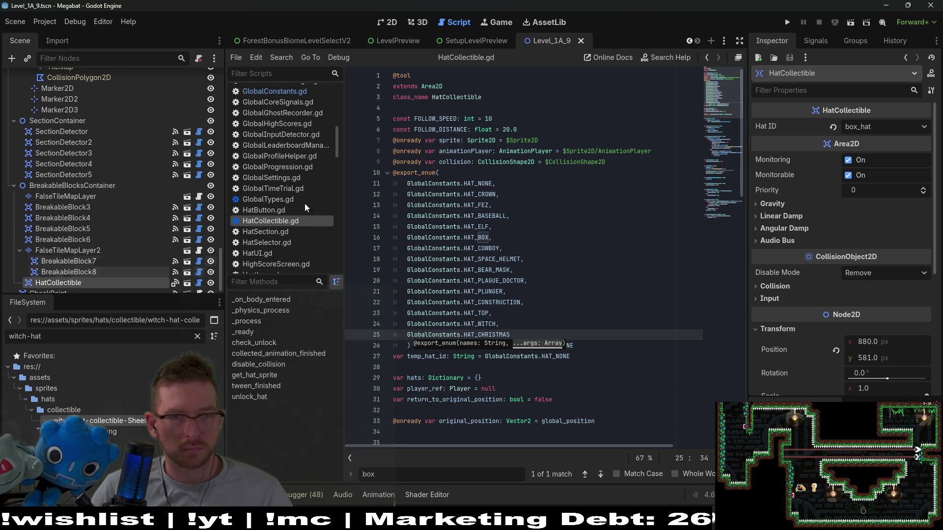
Step: Show Level_1A_9 in 2D and open its Hat ID dropdown, now listing witch_hat and christmas_hat
{"action": "left_click", "coordinate": [388, 25]}
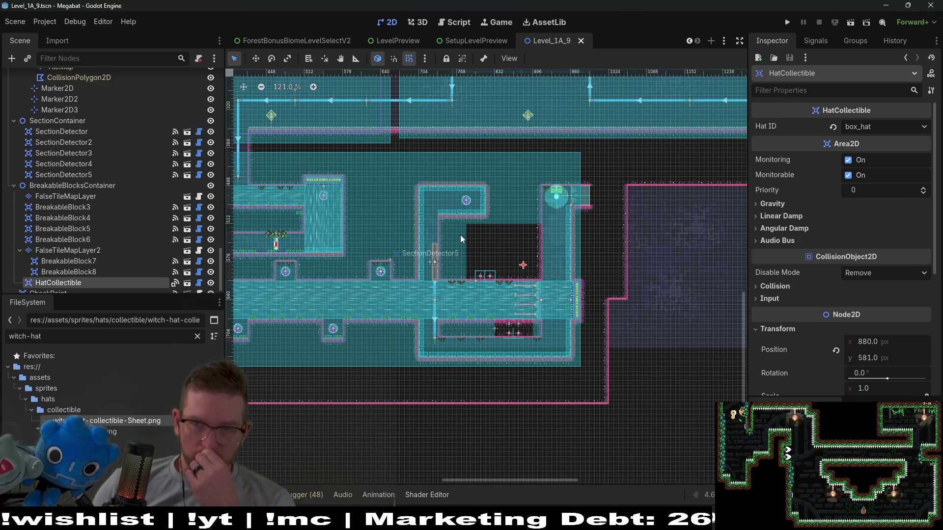
{"action": "left_click", "coordinate": [870, 125]}
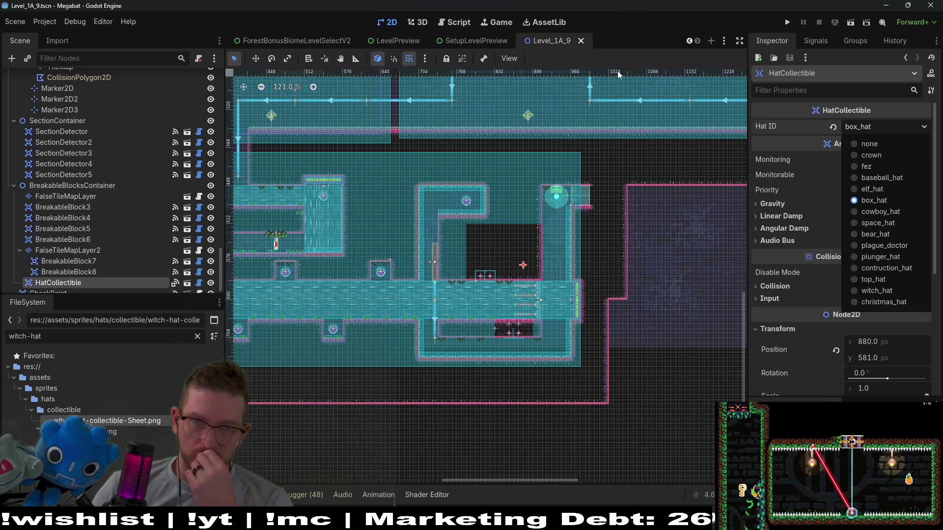
Step: Leave Hat ID unchanged and search GlobalConstants.gd for 'box' to recheck the box hat's location
{"action": "left_click", "coordinate": [463, 24]}
{"action": "left_click", "coordinate": [463, 24]}
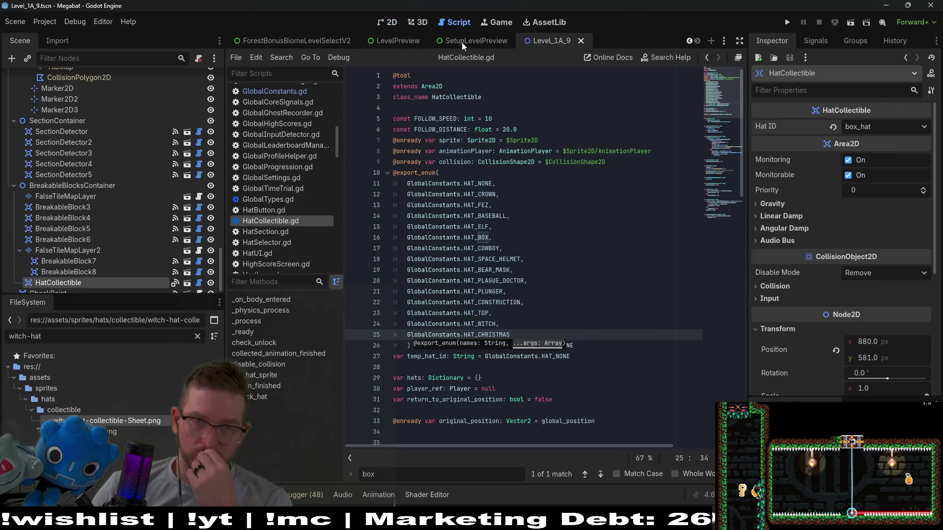
{"action": "key", "text": "shift+alt+o"}
{"action": "key", "text": "Escape"}
{"action": "left_click", "coordinate": [312, 93]}
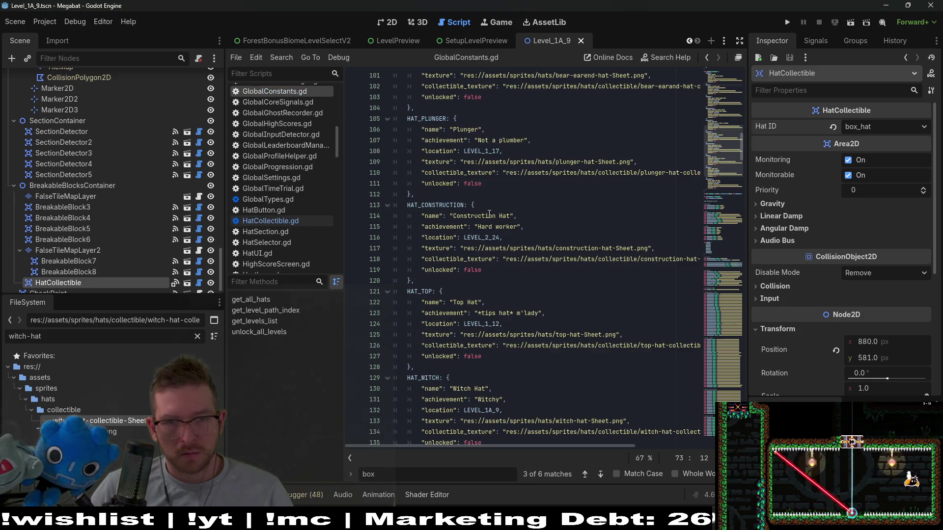
{"action": "scroll", "coordinate": [489, 213], "scroll_direction": "up", "scroll_amount": 3}
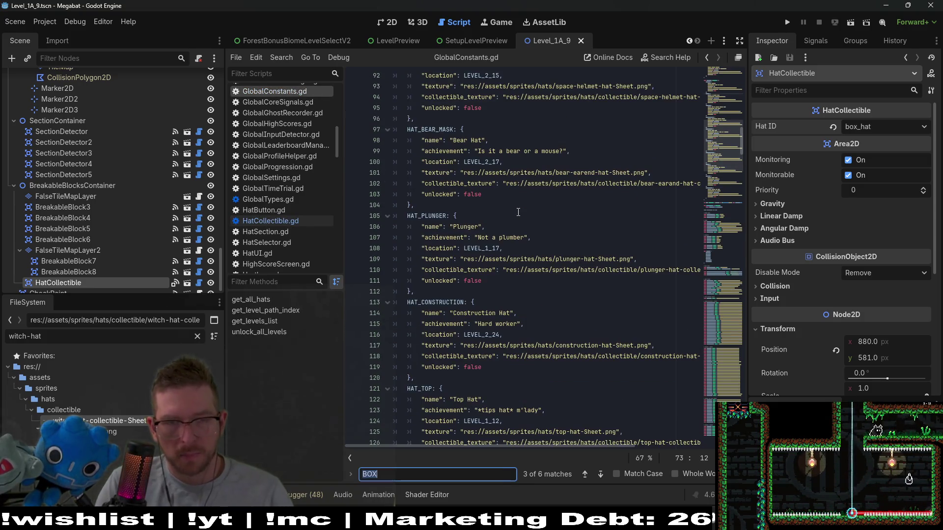
{"action": "type", "text": "box"}
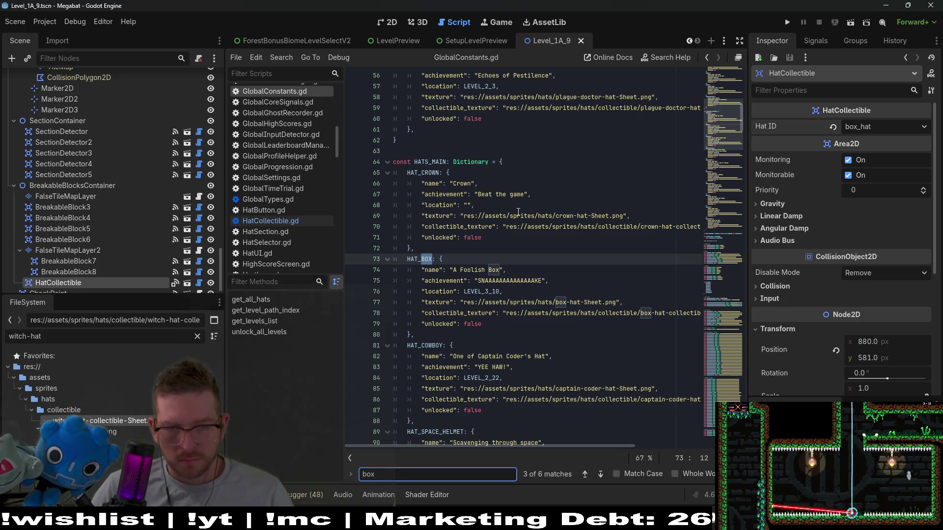
Step: Open Level_3_10 via Quick Open and show it in the 2D view
{"action": "key", "text": "alt+shift+o"}
{"action": "type", "text": "level_3_10"}
{"action": "key", "text": "Return"}
{"action": "left_click", "coordinate": [389, 27]}
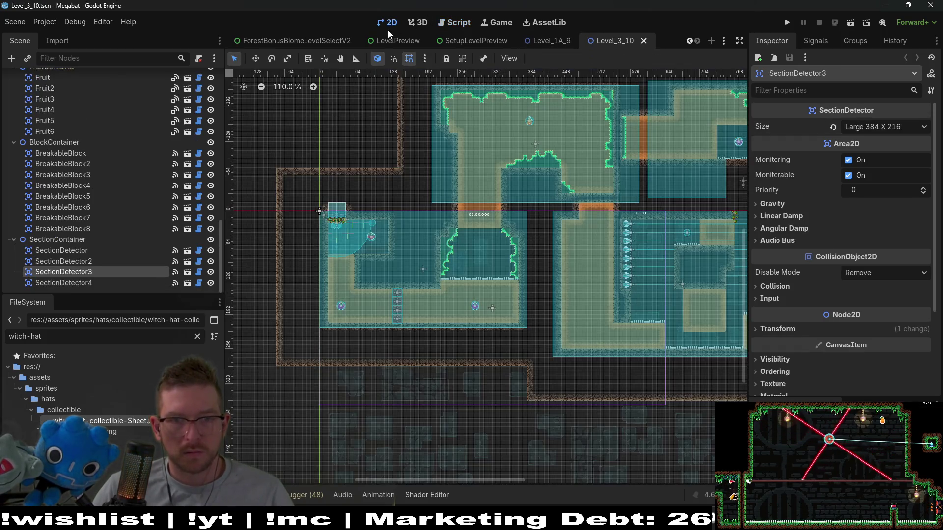
Step: Filter Level_3_10's Scene tree by 'hat' to confirm HatCollectible is box_hat, then return to Level_1A_9
{"action": "scroll", "coordinate": [597, 155], "scroll_direction": "down", "scroll_amount": 2}
{"action": "scroll", "coordinate": [472, 166], "scroll_direction": "right", "scroll_amount": 3}
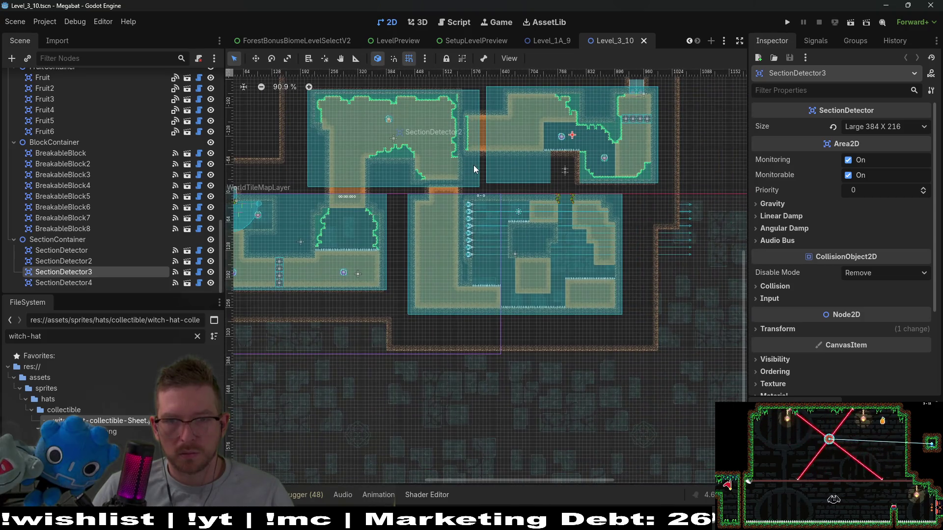
{"action": "scroll", "coordinate": [581, 170], "scroll_direction": "up", "scroll_amount": 1}
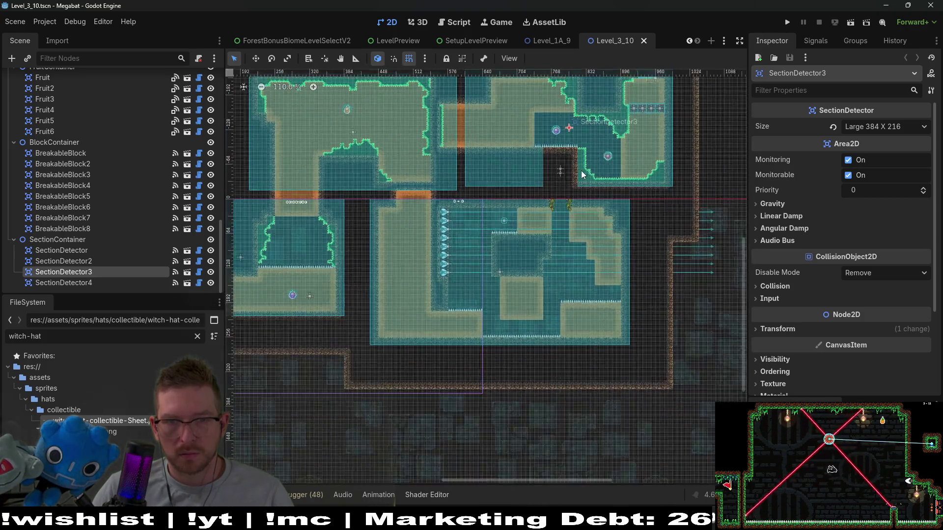
{"action": "scroll", "coordinate": [581, 174], "scroll_direction": "up", "scroll_amount": 3}
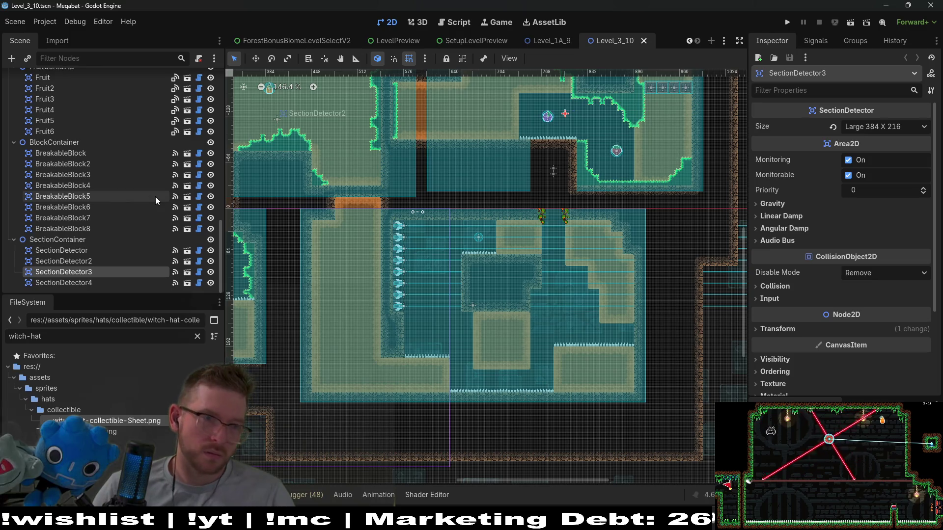
{"action": "scroll", "coordinate": [155, 197], "scroll_direction": "up", "scroll_amount": 8}
{"action": "scroll", "coordinate": [156, 196], "scroll_direction": "up", "scroll_amount": 5}
{"action": "left_click", "coordinate": [111, 58]}
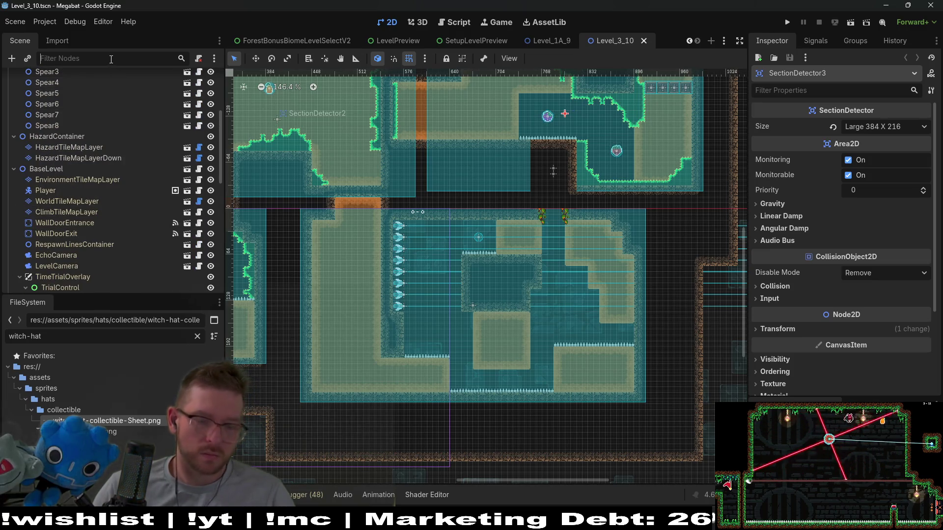
{"action": "type", "text": "hat"}
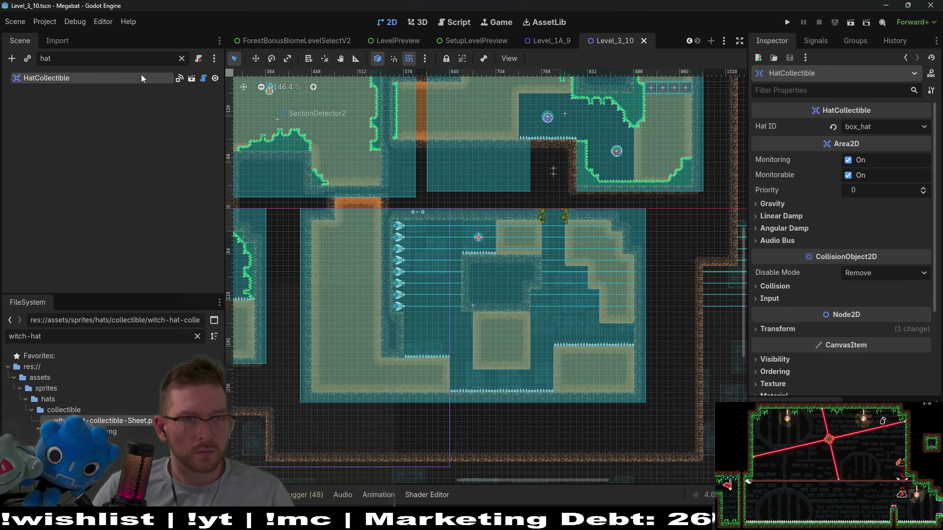
{"action": "left_click", "coordinate": [181, 59]}
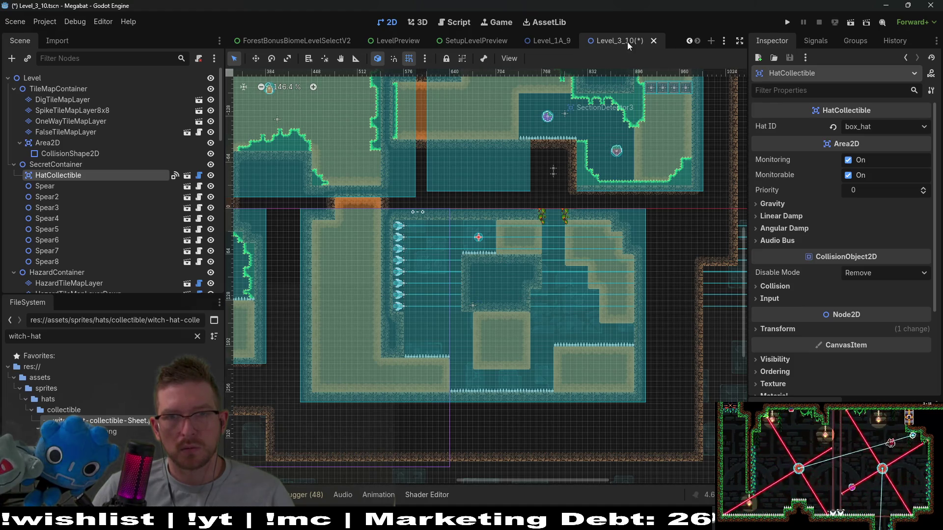
{"action": "left_click", "coordinate": [540, 43]}
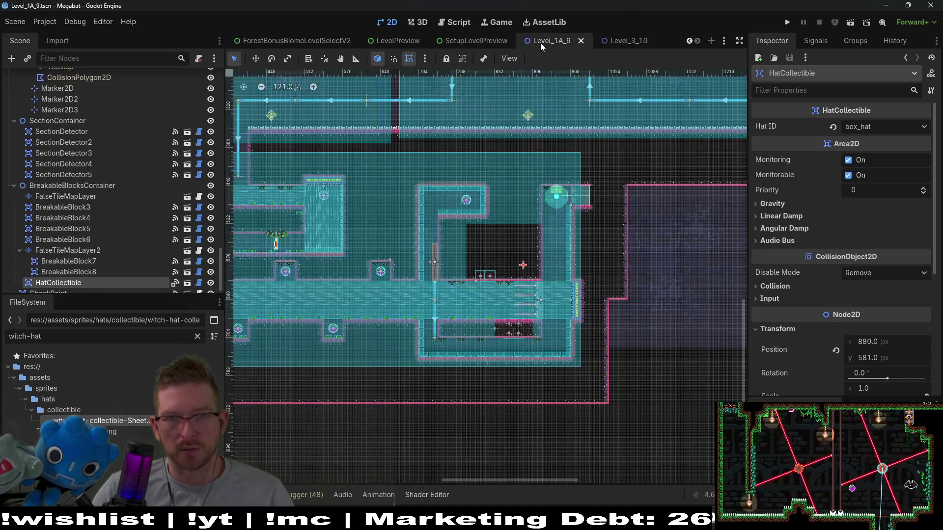
Step: Set Level_1A_9's HatCollectible Hat ID to christmas_hat and save the level
{"action": "left_click", "coordinate": [870, 128]}
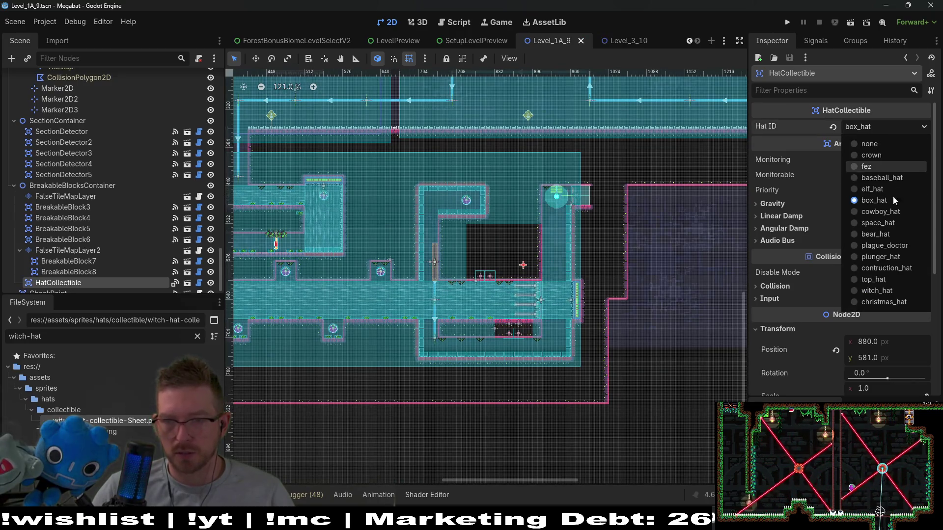
{"action": "left_click", "coordinate": [891, 302]}
{"action": "key", "text": "ctrl+s"}
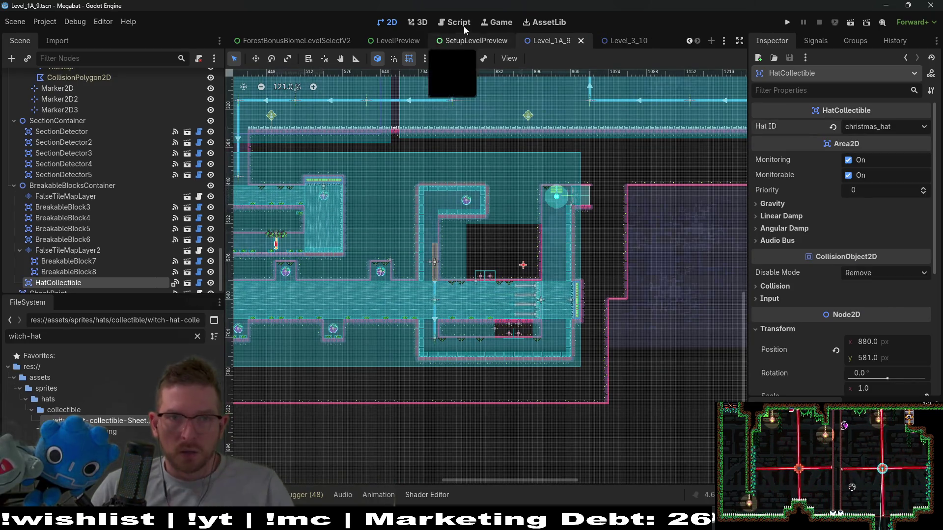
Step: Review GlobalConstants.gd's HAT_CHRISTMAS entry and its LEVEL_1A_9 location
{"action": "left_click", "coordinate": [457, 23]}
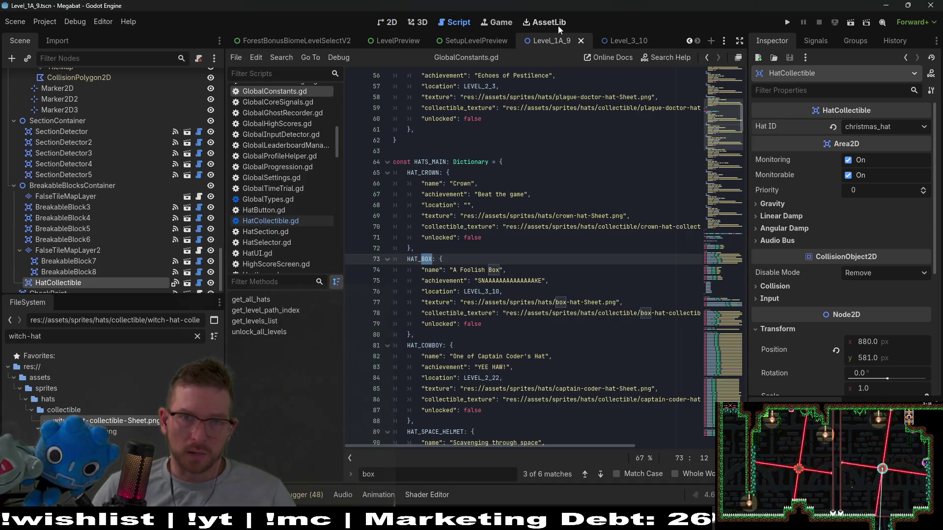
{"action": "left_click", "coordinate": [625, 42]}
{"action": "scroll", "coordinate": [457, 41], "scroll_direction": "up", "scroll_amount": 5}
{"action": "scroll", "coordinate": [457, 40], "scroll_direction": "up", "scroll_amount": 4}
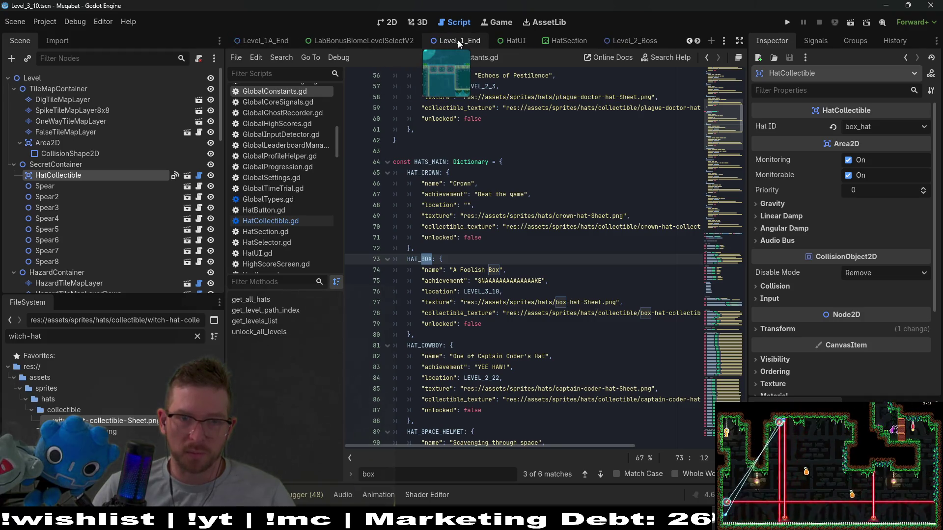
{"action": "scroll", "coordinate": [554, 236], "scroll_direction": "down", "scroll_amount": 2}
{"action": "scroll", "coordinate": [554, 236], "scroll_direction": "down", "scroll_amount": 20}
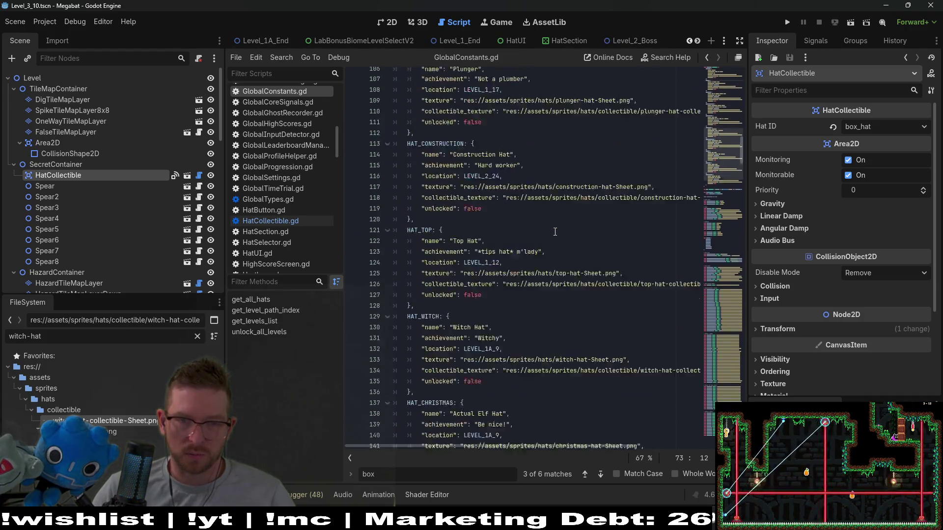
{"action": "left_click", "coordinate": [486, 205]}
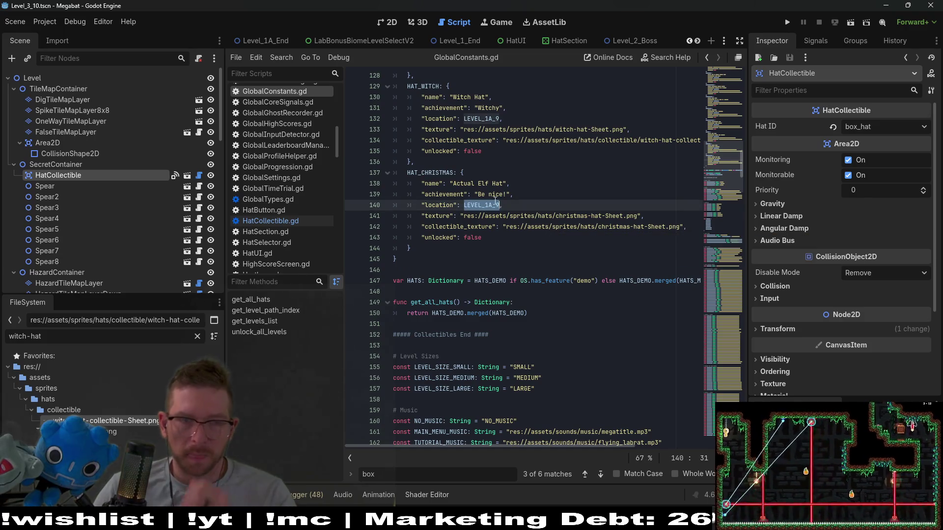
{"action": "mouse_move", "coordinate": [473, 212]}
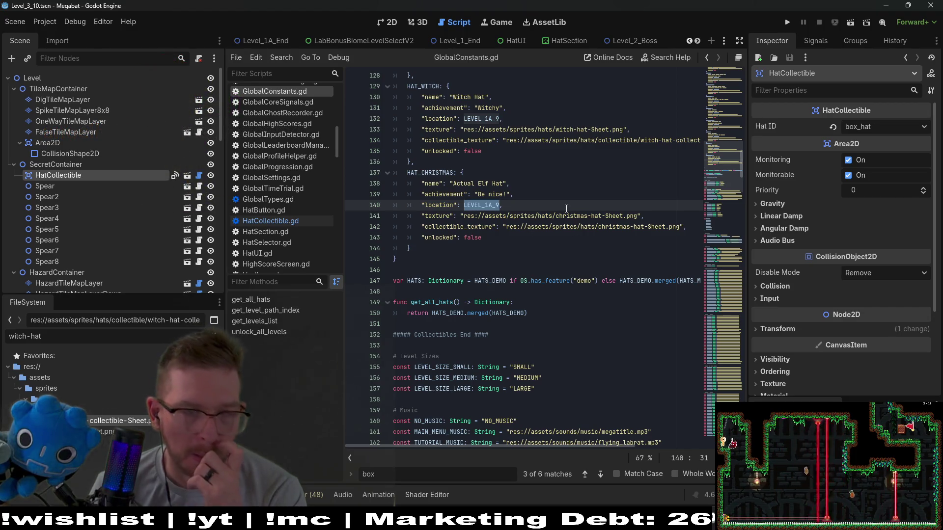
{"action": "key", "text": "shift+alt+o"}
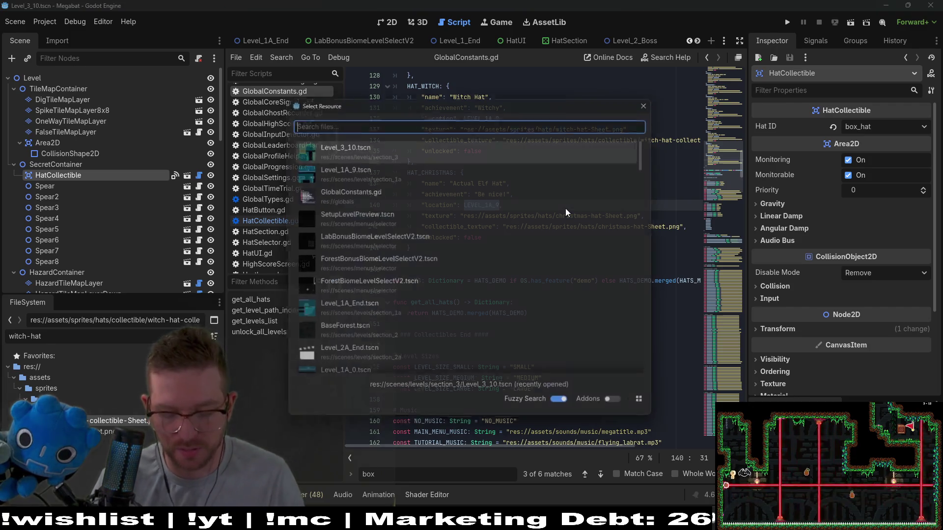
Step: Filter the FileSystem dock by 'level_2a_' and open Level_2A_0 in the 2D view
{"action": "type", "text": "level_1a"}
{"action": "key", "text": "Escape"}
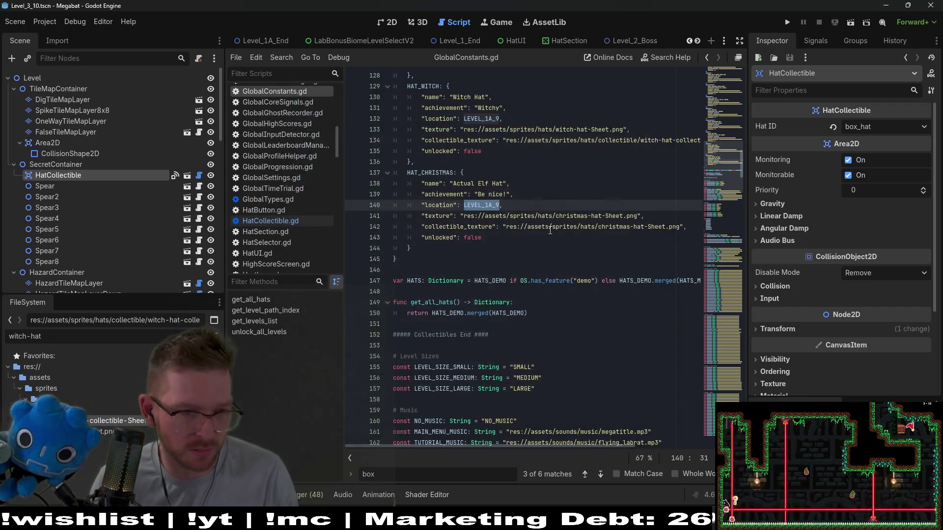
{"action": "triple_click", "coordinate": [178, 336]}
{"action": "type", "text": "level_"}
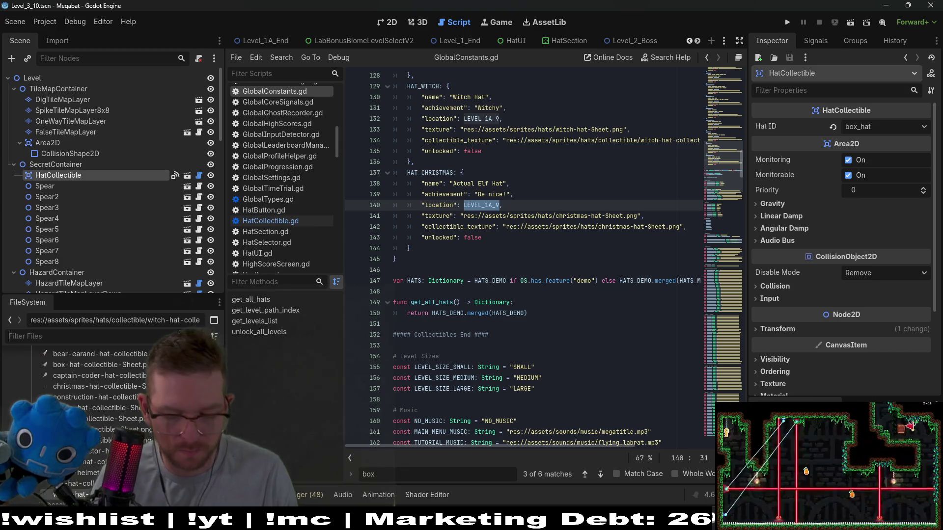
{"action": "type", "text": "2a"}
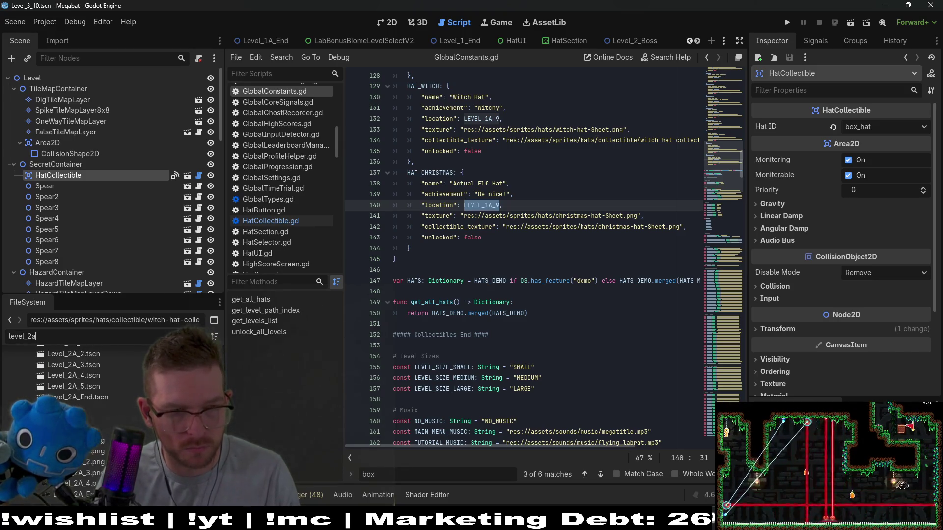
{"action": "type", "text": "_"}
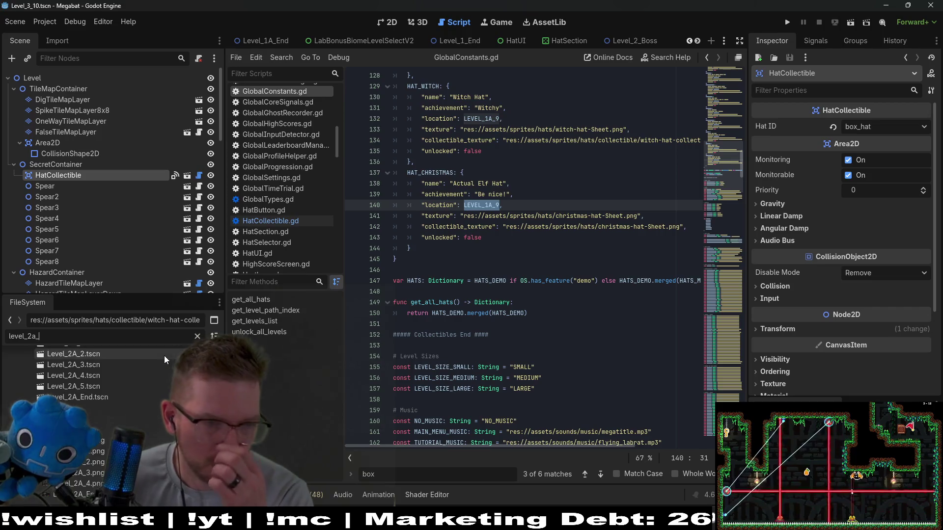
{"action": "double_click", "coordinate": [88, 372]}
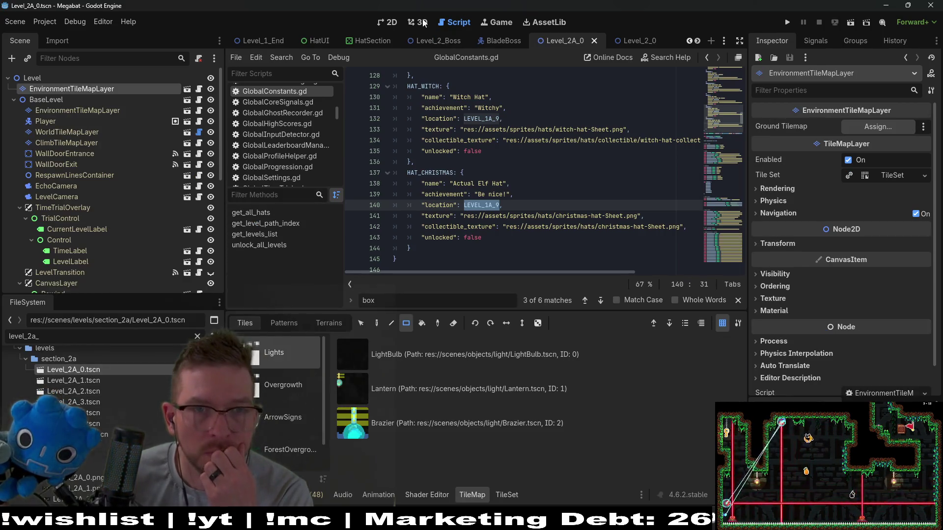
{"action": "left_click", "coordinate": [379, 21]}
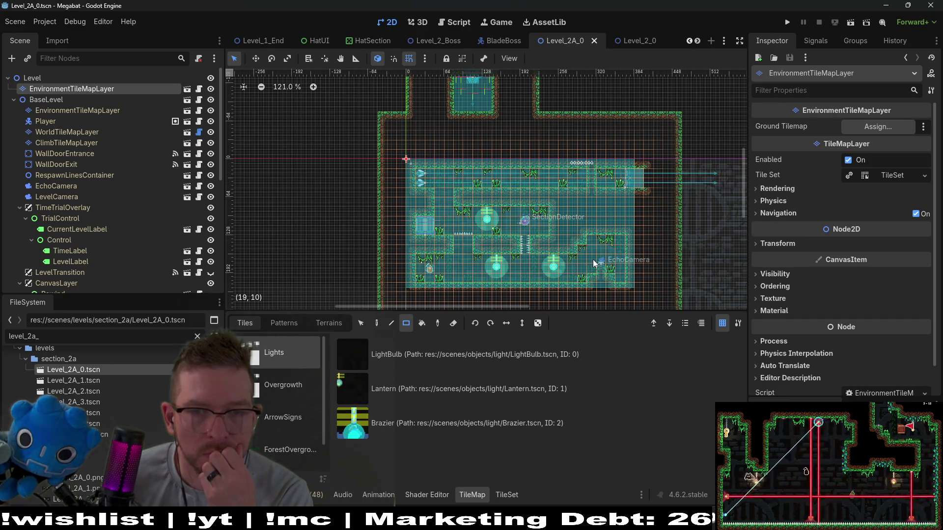
Step: Open Level_2A_1 through Level_2A_5, then clear the FileSystem filter
{"action": "double_click", "coordinate": [83, 381]}
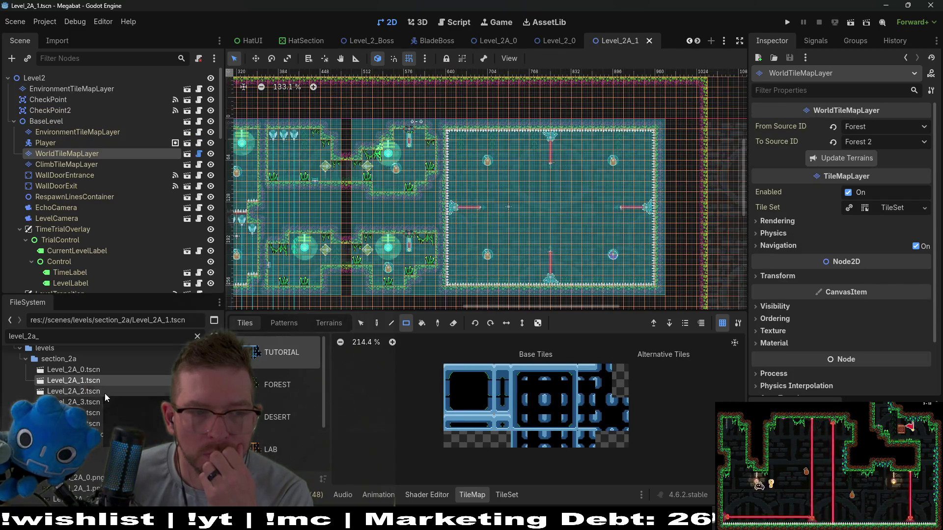
{"action": "double_click", "coordinate": [104, 394]}
{"action": "double_click", "coordinate": [99, 402]}
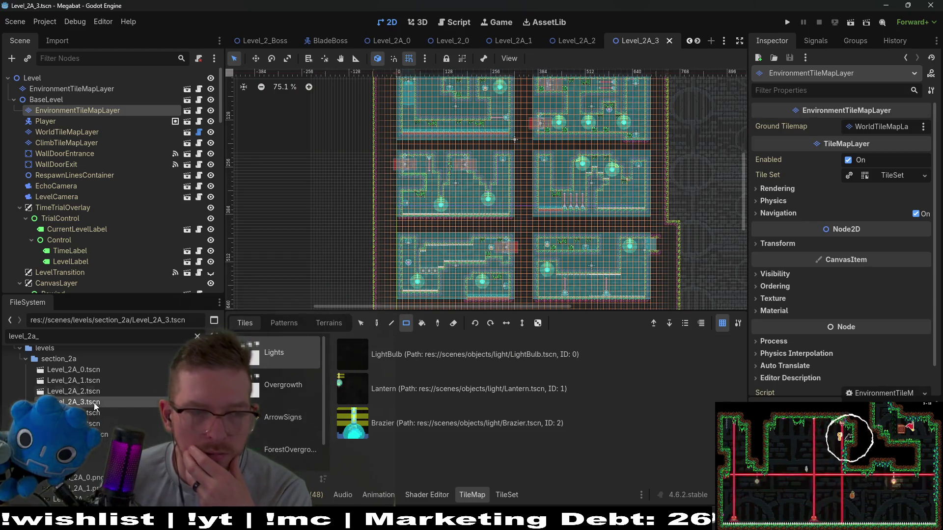
{"action": "double_click", "coordinate": [92, 413]}
{"action": "double_click", "coordinate": [92, 423]}
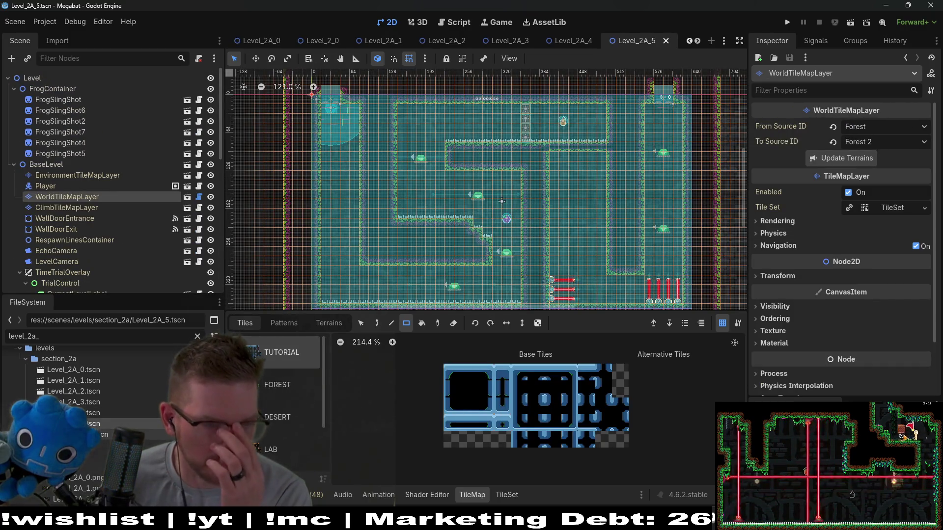
{"action": "scroll", "coordinate": [182, 359], "scroll_direction": "up", "scroll_amount": 2}
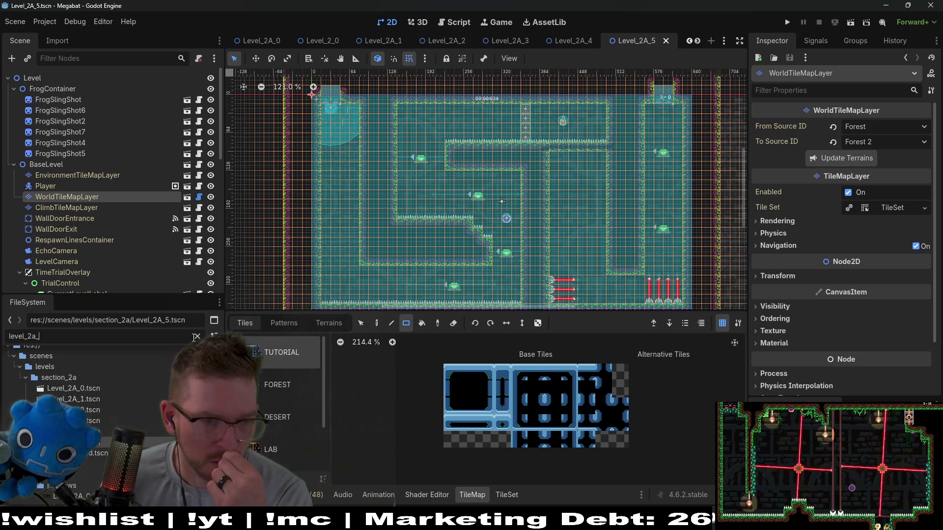
{"action": "left_click", "coordinate": [196, 337]}
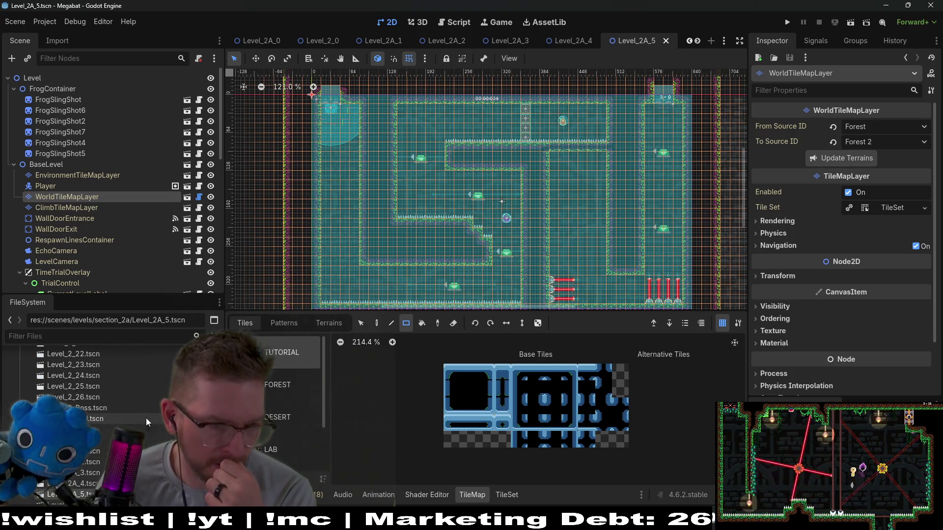
{"action": "scroll", "coordinate": [143, 408], "scroll_direction": "up", "scroll_amount": 2}
Step: Open Level_2_End, Level_2_0 and Level_1A_End from the FileSystem dock, ending on Level_1A_End
{"action": "left_click", "coordinate": [107, 437]}
{"action": "double_click", "coordinate": [107, 437]}
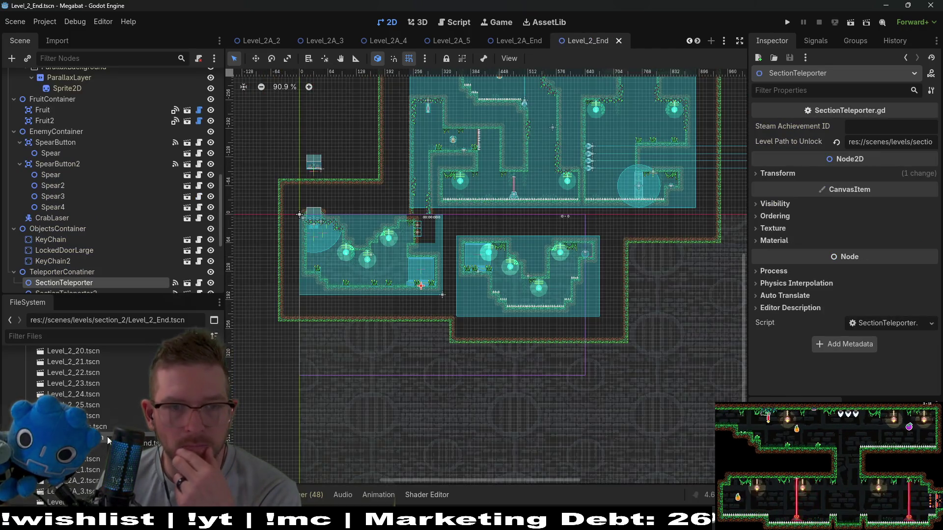
{"action": "scroll", "coordinate": [107, 437], "scroll_direction": "up", "scroll_amount": 5}
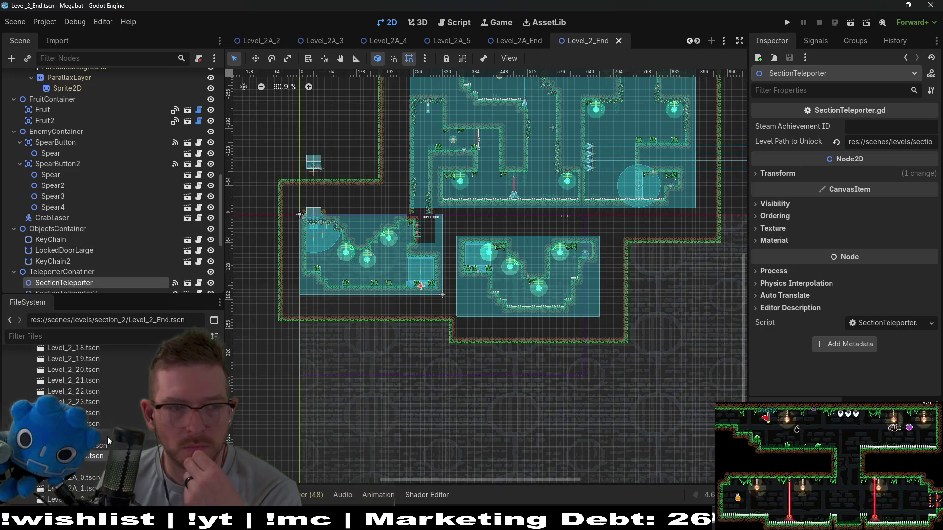
{"action": "scroll", "coordinate": [107, 429], "scroll_direction": "up", "scroll_amount": 3}
{"action": "double_click", "coordinate": [87, 363]}
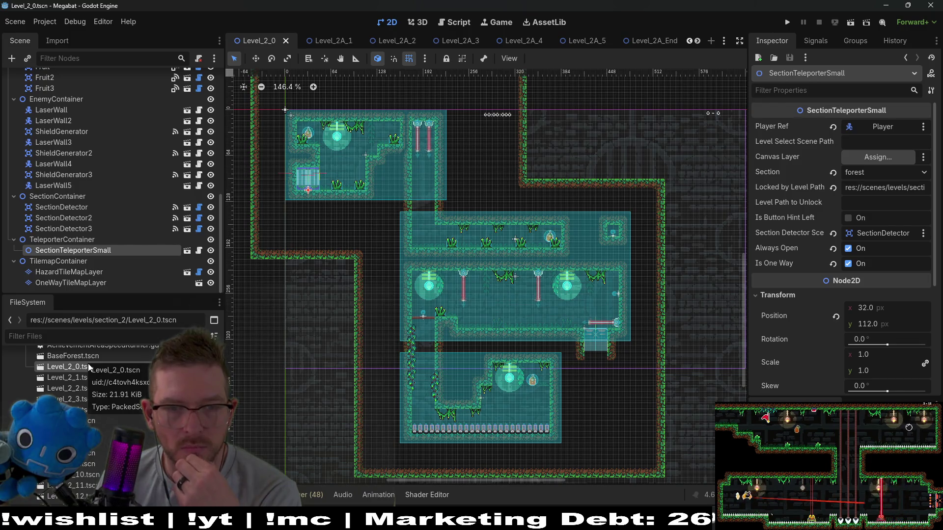
{"action": "scroll", "coordinate": [105, 404], "scroll_direction": "up", "scroll_amount": 3}
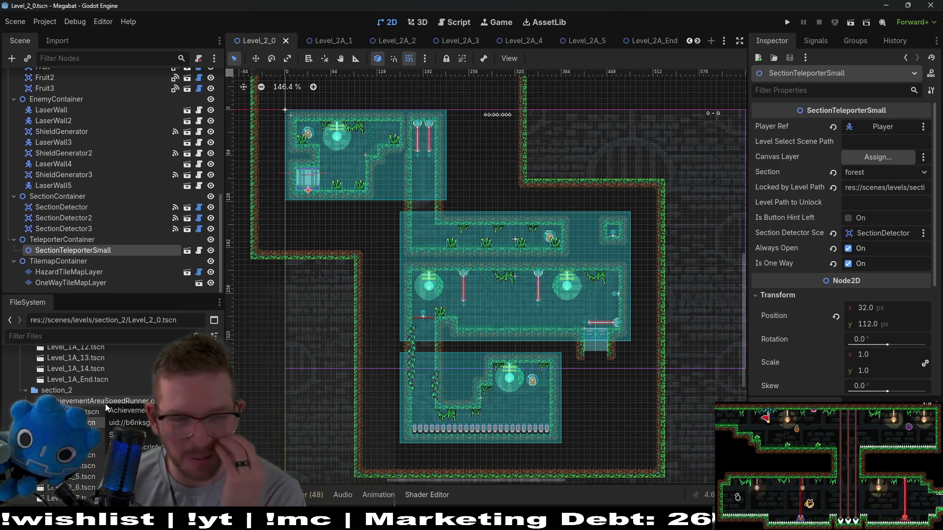
{"action": "scroll", "coordinate": [100, 388], "scroll_direction": "up", "scroll_amount": 2}
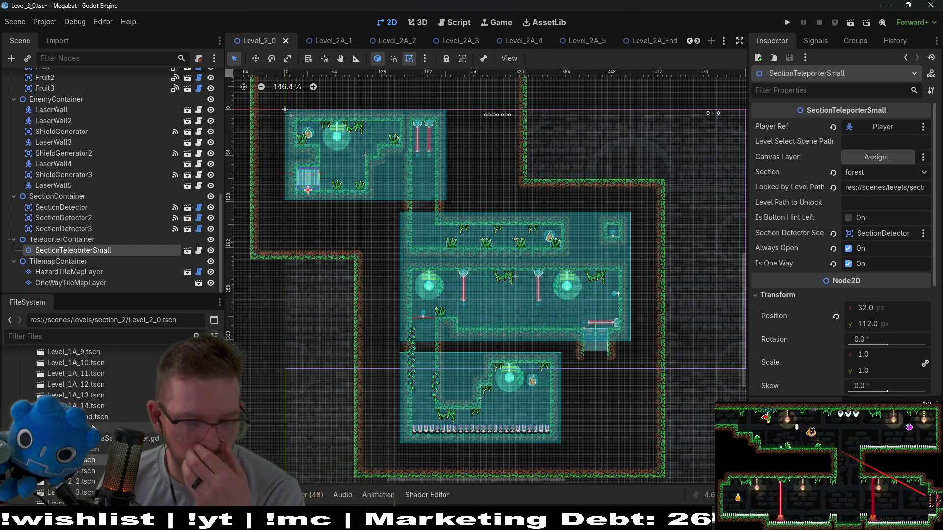
{"action": "left_click", "coordinate": [100, 417]}
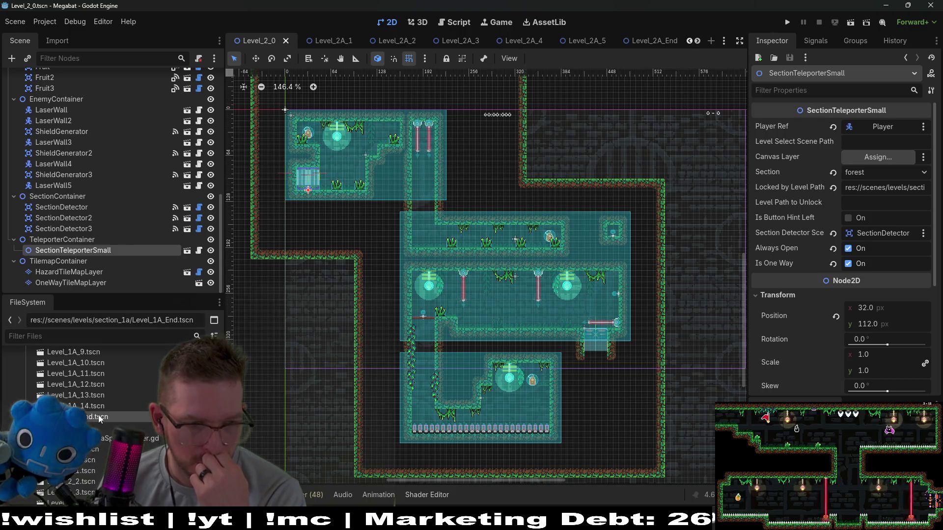
{"action": "double_click", "coordinate": [98, 418]}
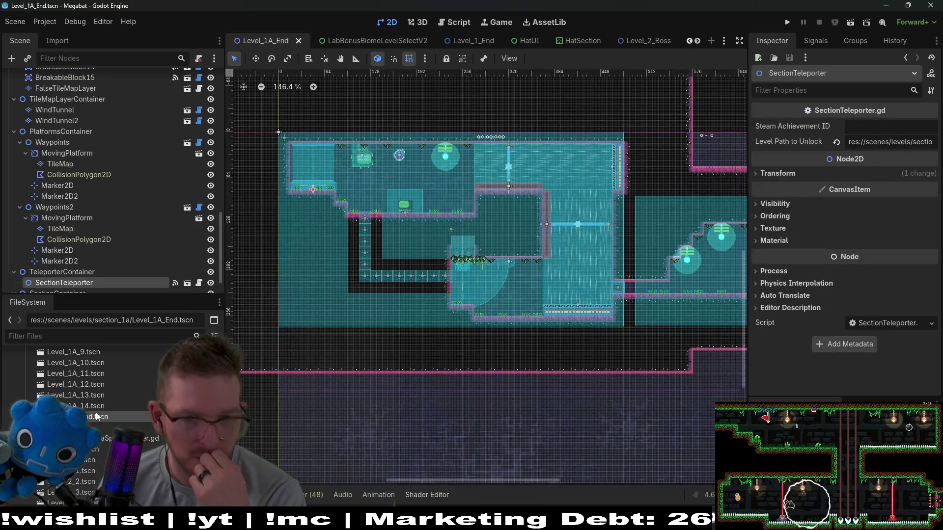
Step: Set HatCollectible's Hat ID to witch_hat, trying christmas_hat first, and save Level_1A_End
{"action": "mouse_move", "coordinate": [570, 339]}
{"action": "left_mouse_down"}
{"action": "mouse_move", "coordinate": [483, 350]}
{"action": "mouse_move", "coordinate": [449, 368]}
{"action": "left_mouse_up"}
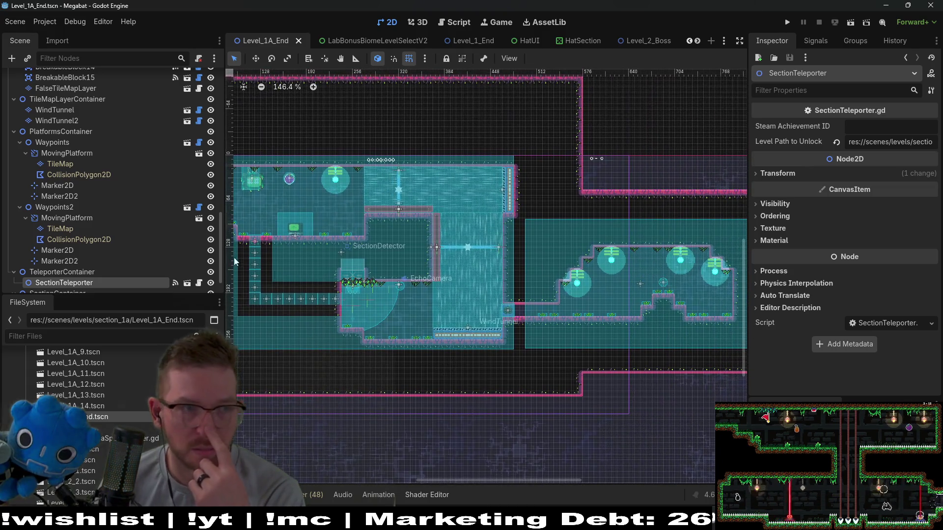
{"action": "scroll", "coordinate": [148, 220], "scroll_direction": "up", "scroll_amount": 15}
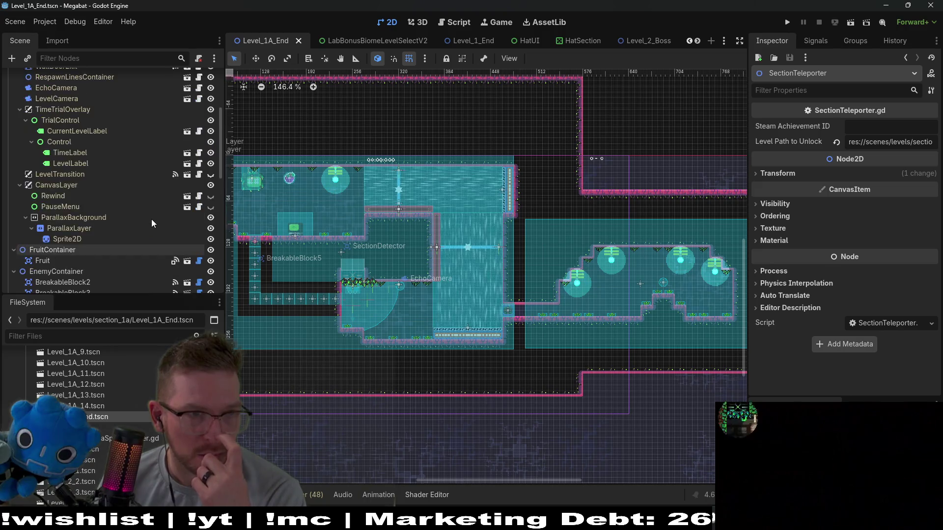
{"action": "left_click", "coordinate": [62, 118]}
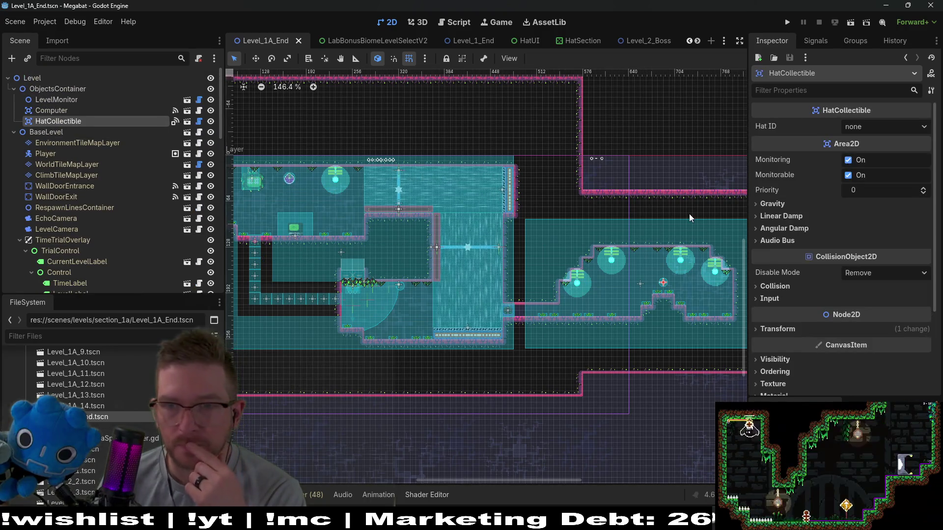
{"action": "left_click", "coordinate": [883, 127]}
{"action": "left_click", "coordinate": [880, 302]}
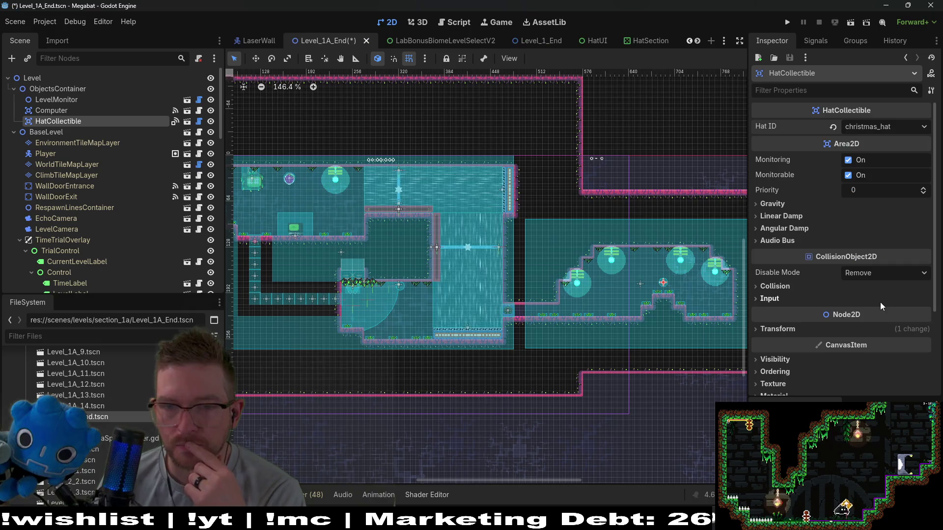
{"action": "left_click", "coordinate": [877, 128]}
{"action": "left_click", "coordinate": [879, 293]}
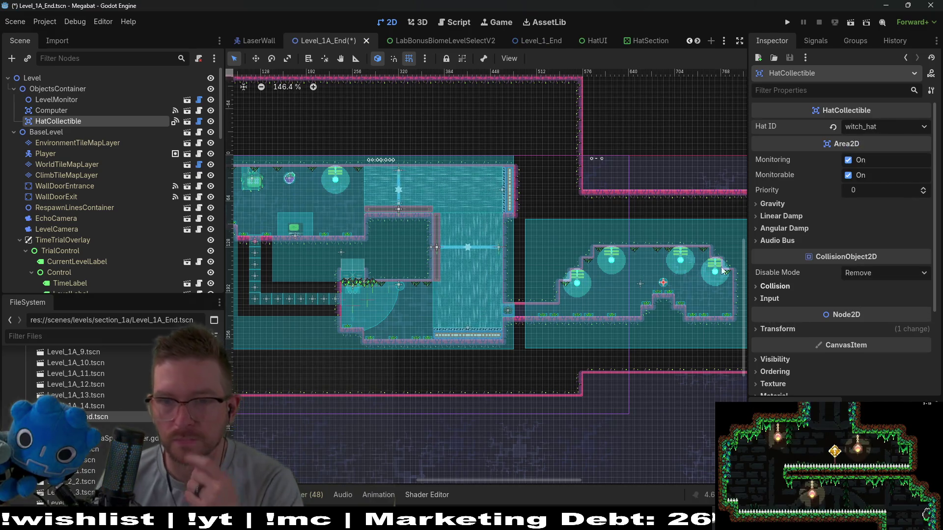
{"action": "key", "text": "ctrl+s"}
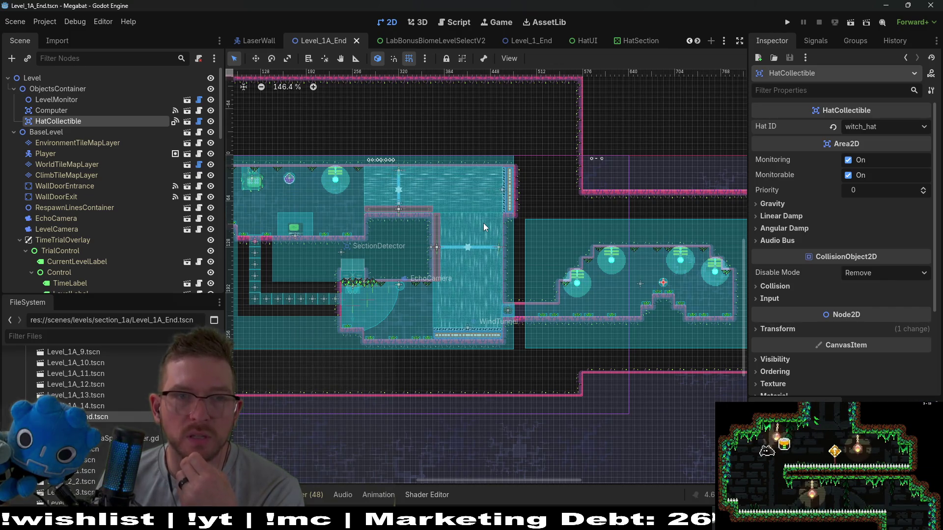
Step: Quick-open the GlobalConstants.gd script by searching 'globalconst'
{"action": "mouse_move", "coordinate": [554, 45]}
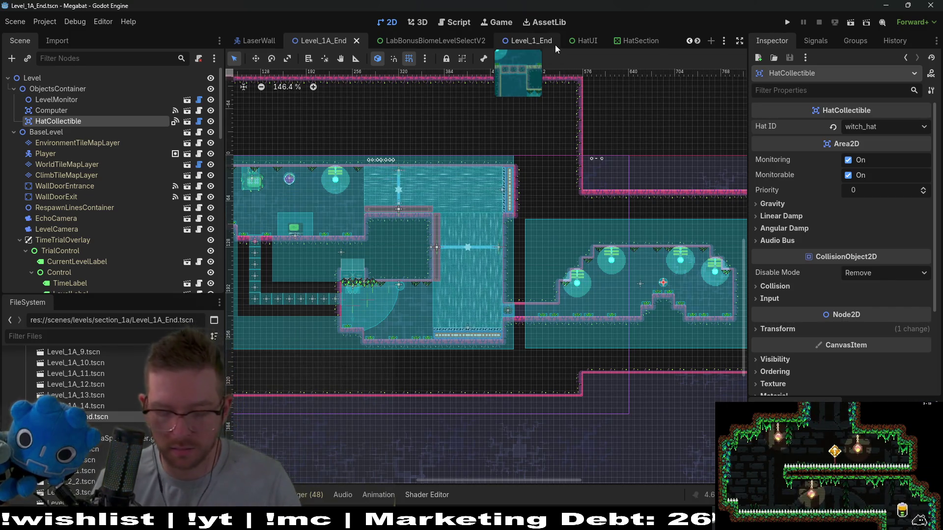
{"action": "key", "text": "shift+alt+o"}
{"action": "type", "text": "global"}
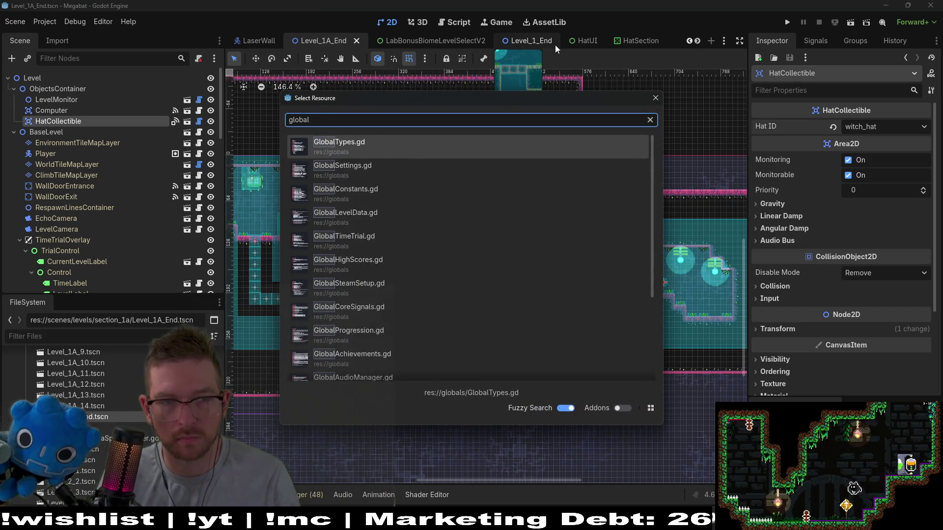
{"action": "type", "text": "const"}
{"action": "key", "text": "Return"}
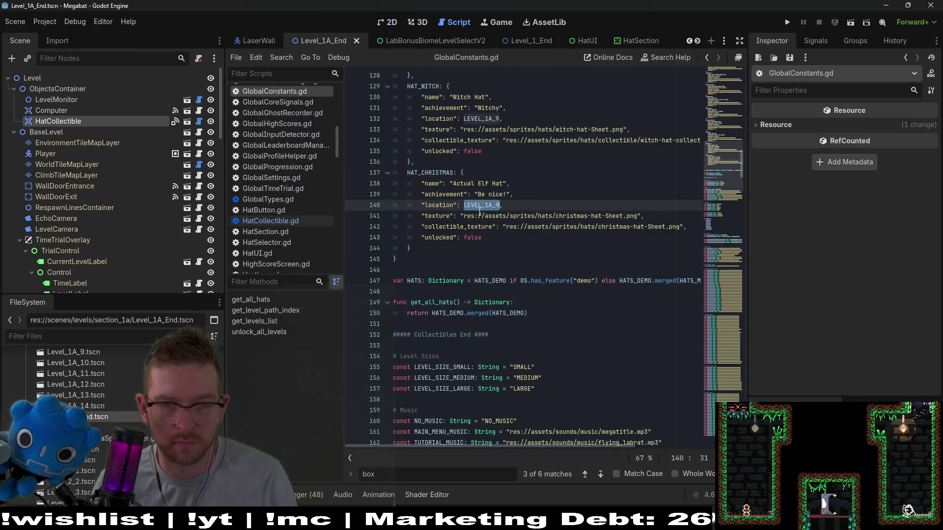
Step: Replace the Witch Hat's LEVEL_1A_9 location with LEVEL_1A_END and save the script
{"action": "double_click", "coordinate": [485, 120]}
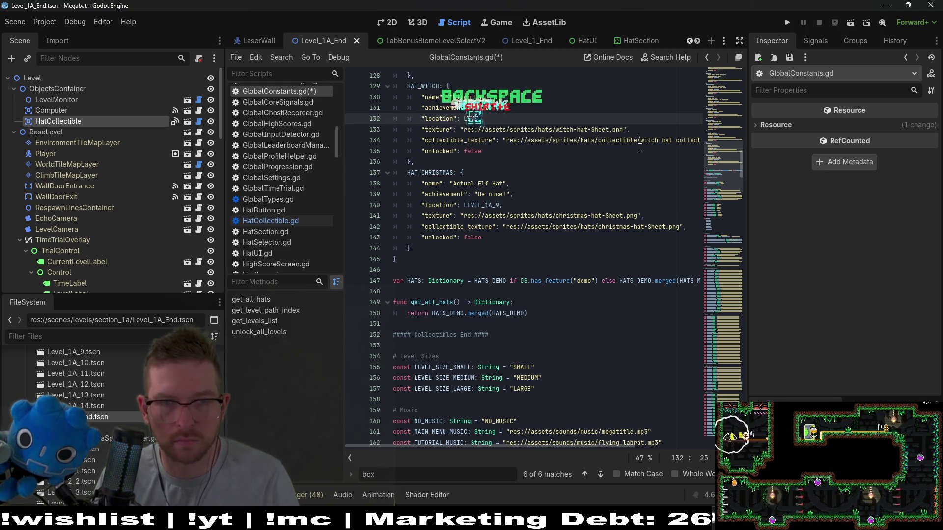
{"action": "type", "text": "LEVEL_1A_"}
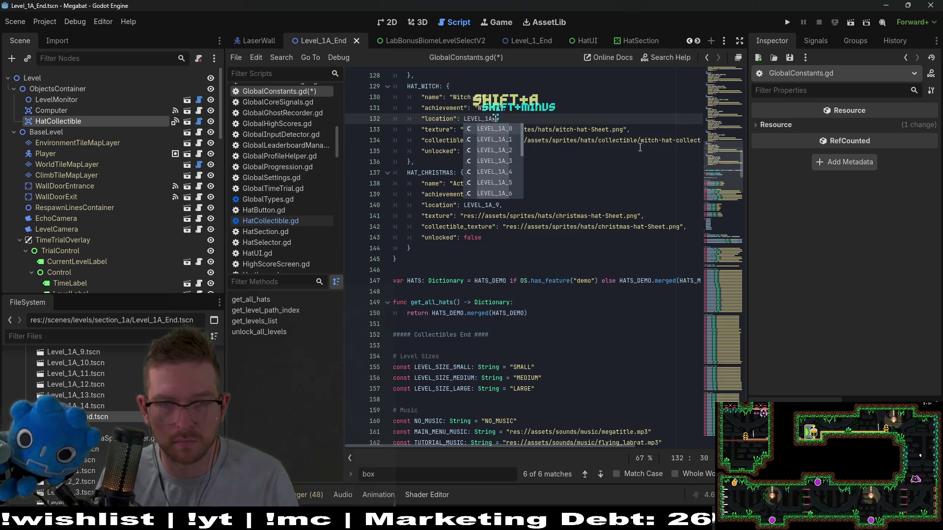
{"action": "type", "text": "END"}
{"action": "key", "text": "ctrl+s"}
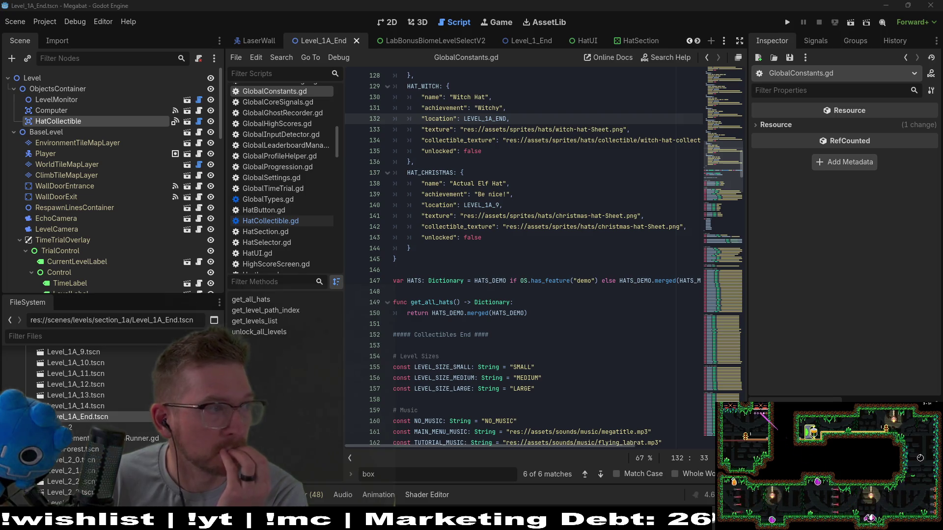
{"action": "left_click", "coordinate": [541, 227]}
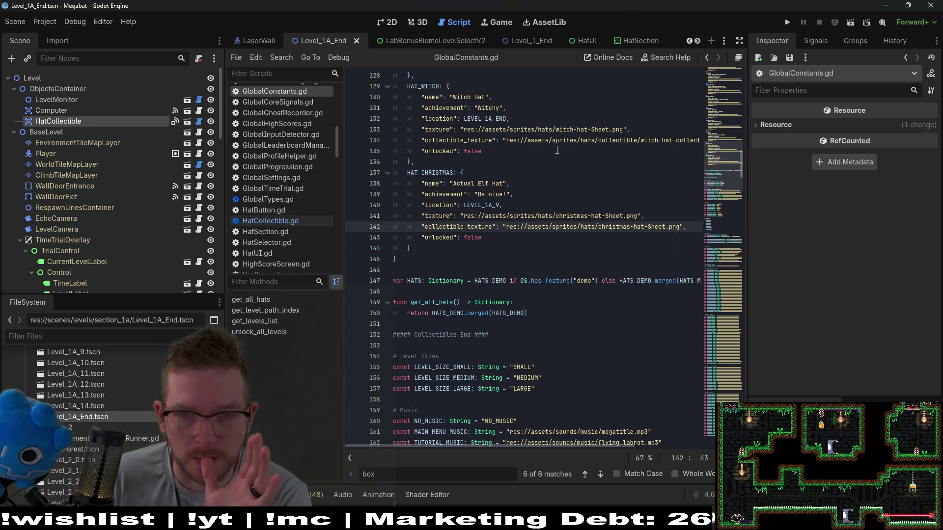
Step: Launch the game, pick the second save profile, and start level 0-5
{"action": "left_click", "coordinate": [784, 22]}
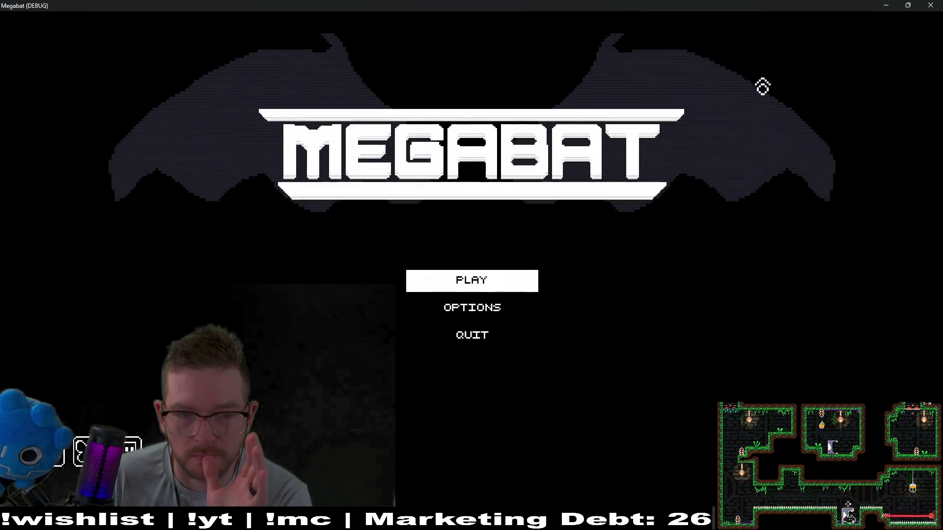
{"action": "left_click", "coordinate": [471, 280]}
{"action": "left_click", "coordinate": [446, 221]}
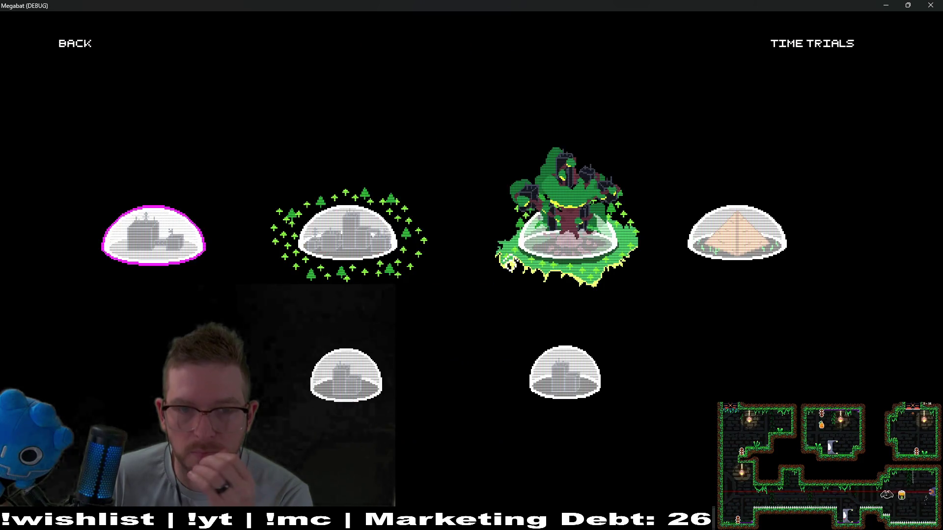
{"action": "left_click", "coordinate": [355, 390]}
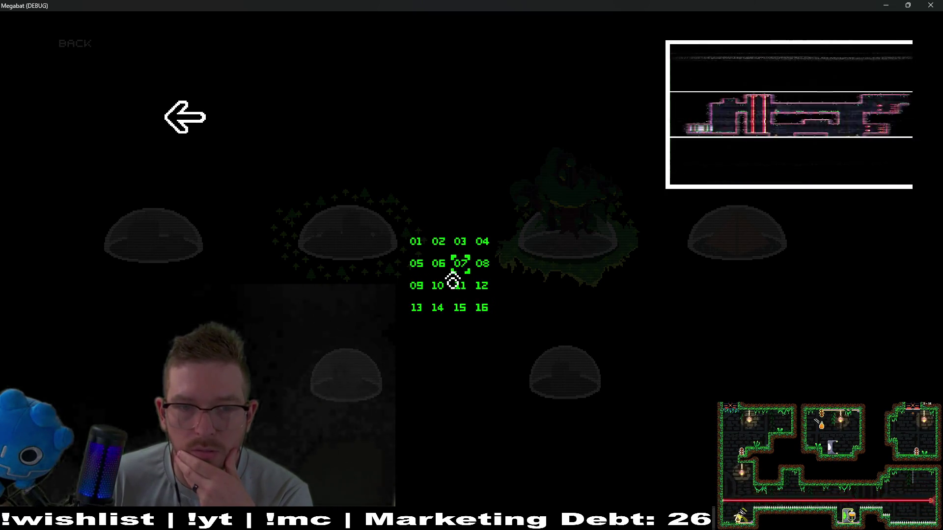
{"action": "left_click", "coordinate": [184, 129]}
{"action": "left_click", "coordinate": [562, 406]}
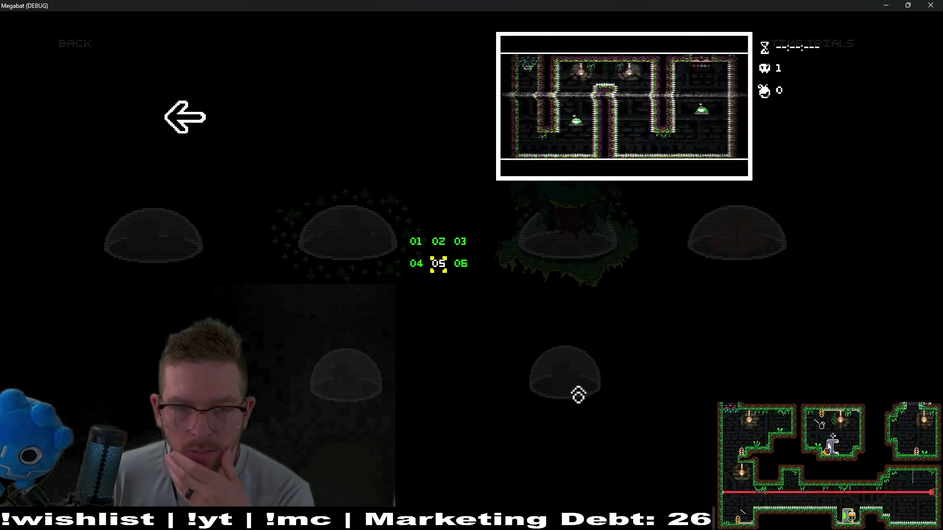
{"action": "left_click", "coordinate": [438, 265]}
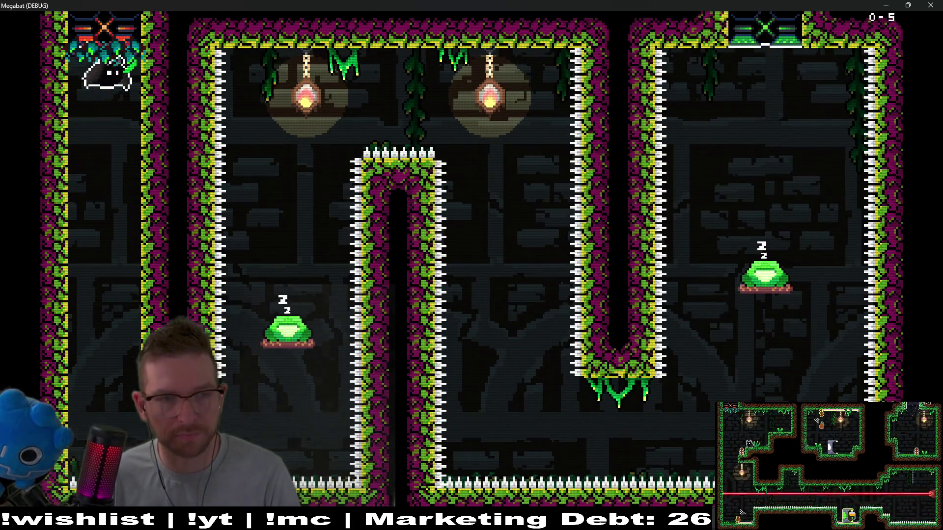
Step: Fly the bat through level 0-5 to the top of the right chamber
{"action": "key", "text": "Down"}
{"action": "key", "text": "Right"}
{"action": "key", "text": "Up"}
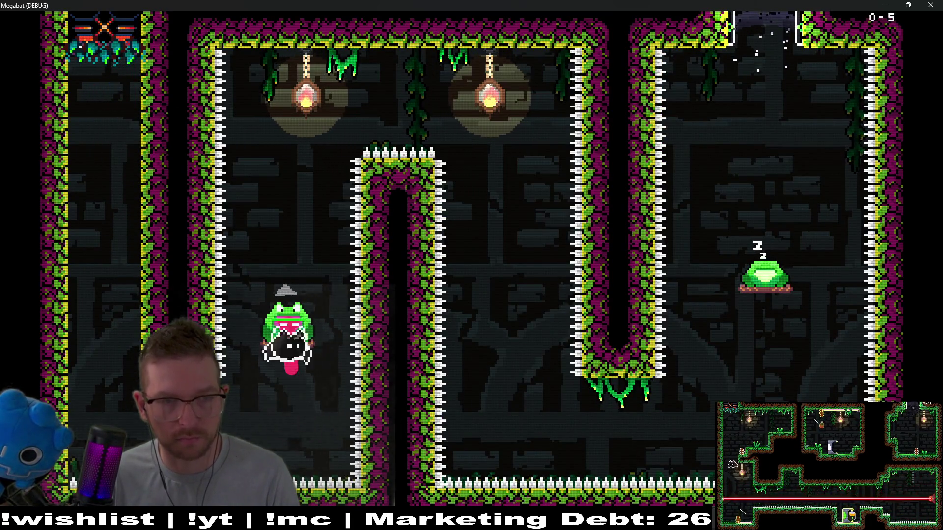
{"action": "key", "text": "Right"}
{"action": "key", "text": "Down"}
{"action": "key", "text": "Down"}
{"action": "key", "text": "Right"}
{"action": "key", "text": "Up"}
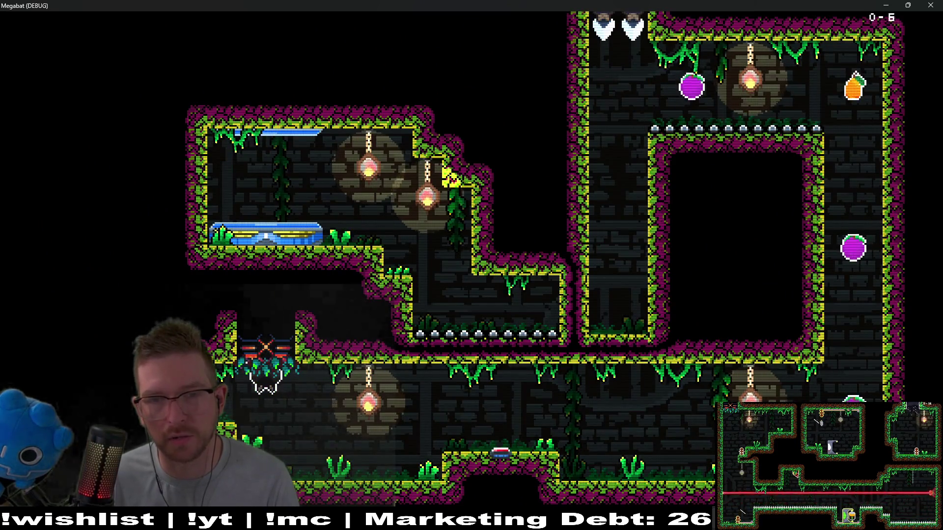
Step: Pause and use Level Select to load level 0-6 from the second world
{"action": "key", "text": "Escape"}
{"action": "key", "text": "Down"}
{"action": "key", "text": "Down"}
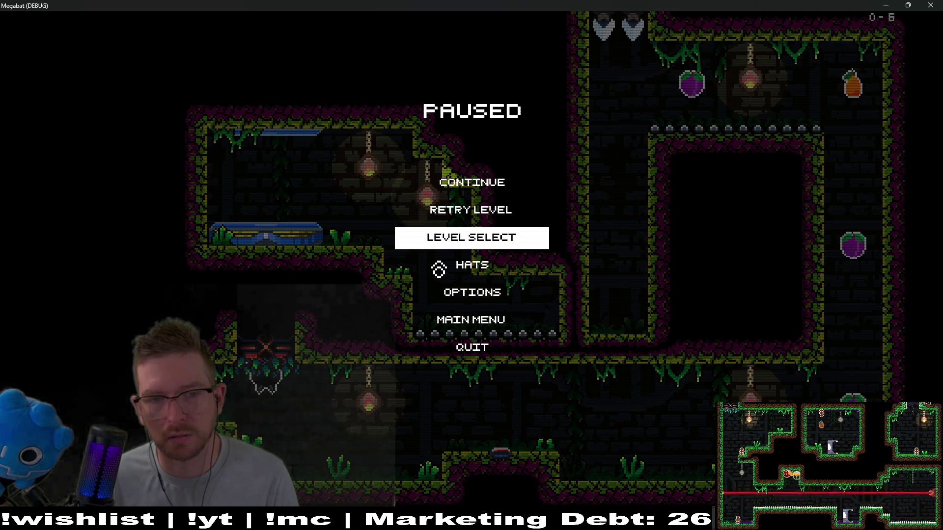
{"action": "key", "text": "Return"}
{"action": "key", "text": "Right"}
{"action": "key", "text": "Right"}
{"action": "key", "text": "Down"}
{"action": "key", "text": "Up"}
{"action": "key", "text": "Left"}
{"action": "key", "text": "Return"}
{"action": "key", "text": "Right"}
{"action": "key", "text": "Right"}
{"action": "key", "text": "Down"}
{"action": "key", "text": "Return"}
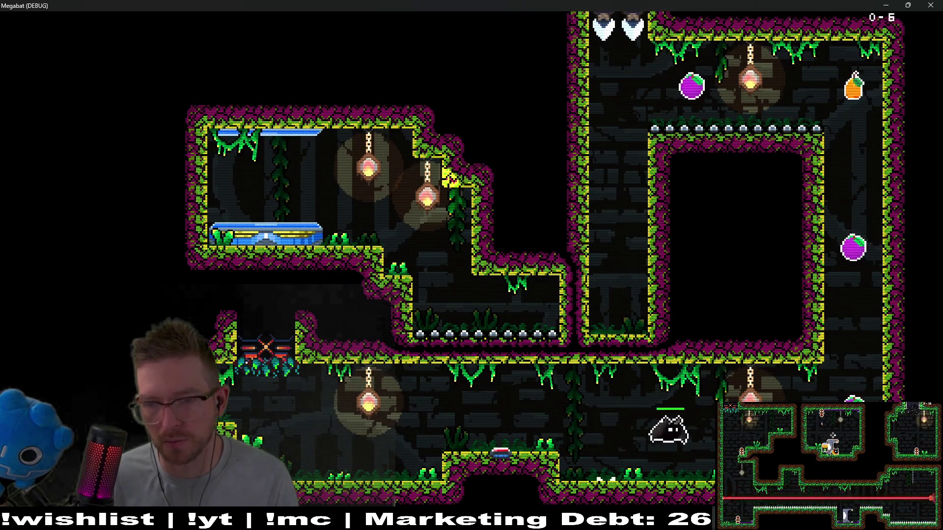
Step: Fly through level 0-6 collecting the plum, orange and other fruit, then close the game
{"action": "key", "text": "Up"}
{"action": "key", "text": "Left"}
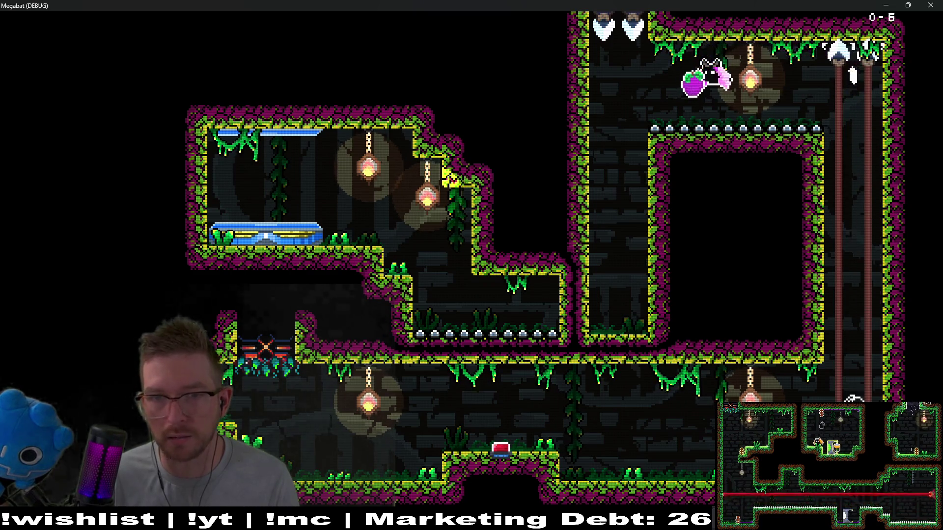
{"action": "key", "text": "Down"}
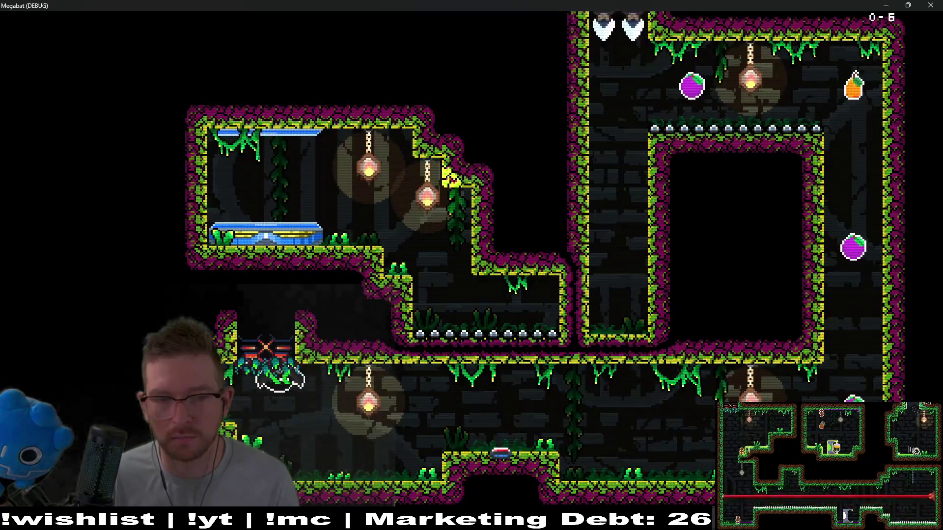
{"action": "key", "text": "Right"}
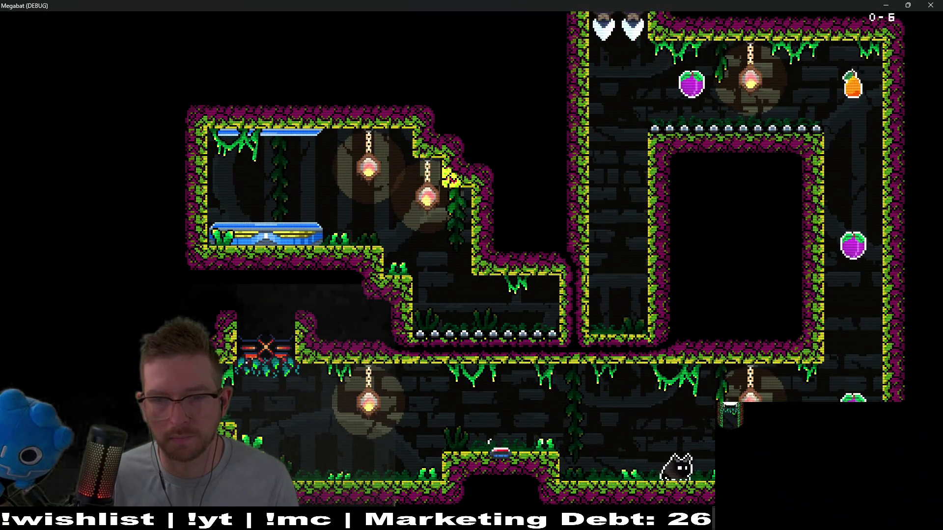
{"action": "key", "text": "Left"}
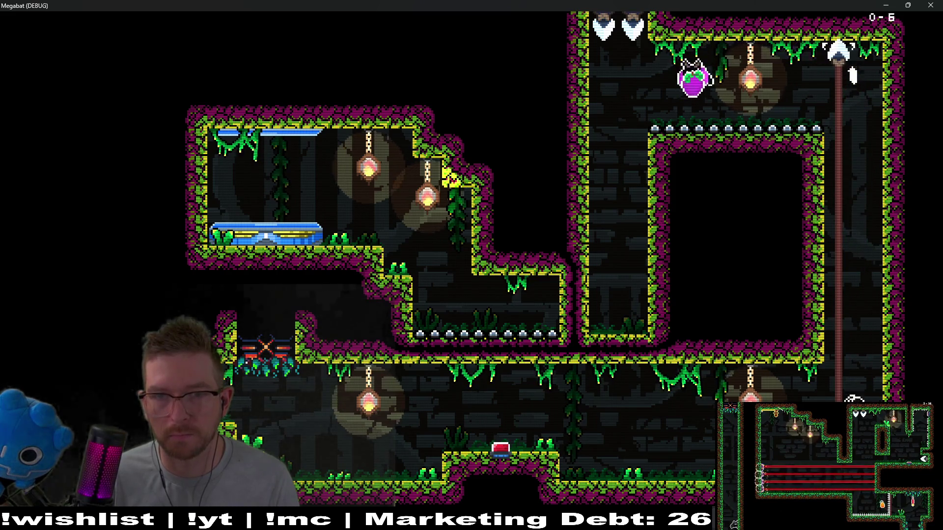
{"action": "key", "text": "Down"}
{"action": "key", "text": "Left"}
{"action": "key", "text": "Up"}
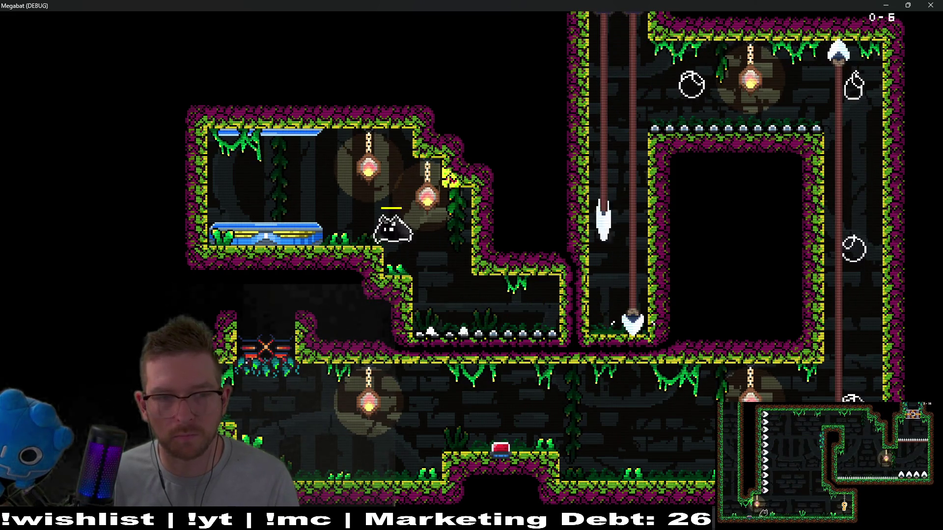
{"action": "key", "text": "Left"}
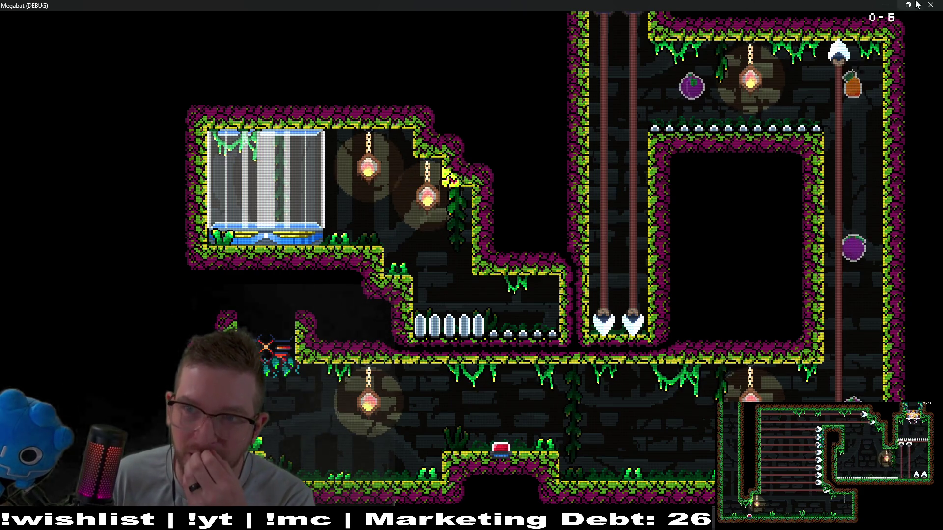
{"action": "left_click", "coordinate": [931, 5]}
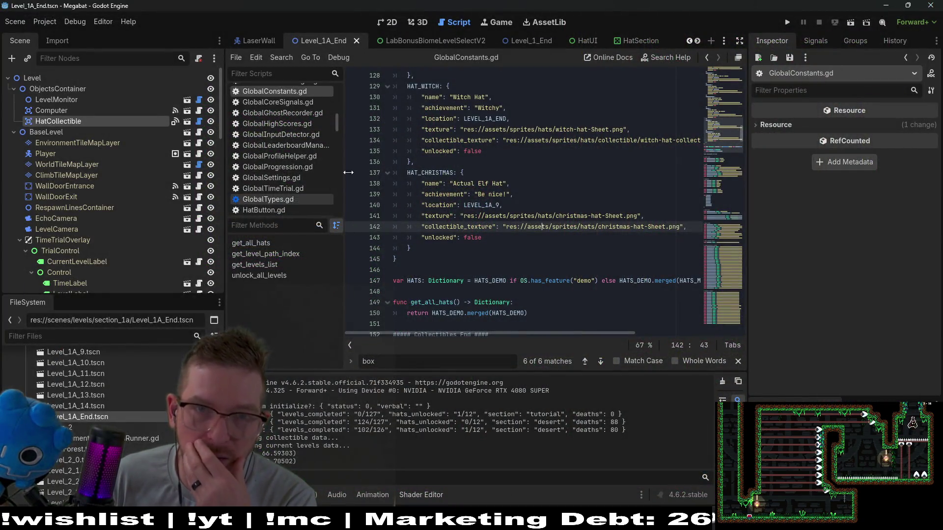
Step: Switch between the LabBonusBiomeLevelSelectV2 and Level_1A_End scenes and pan the Level_1A_End layout
{"action": "left_click", "coordinate": [469, 42]}
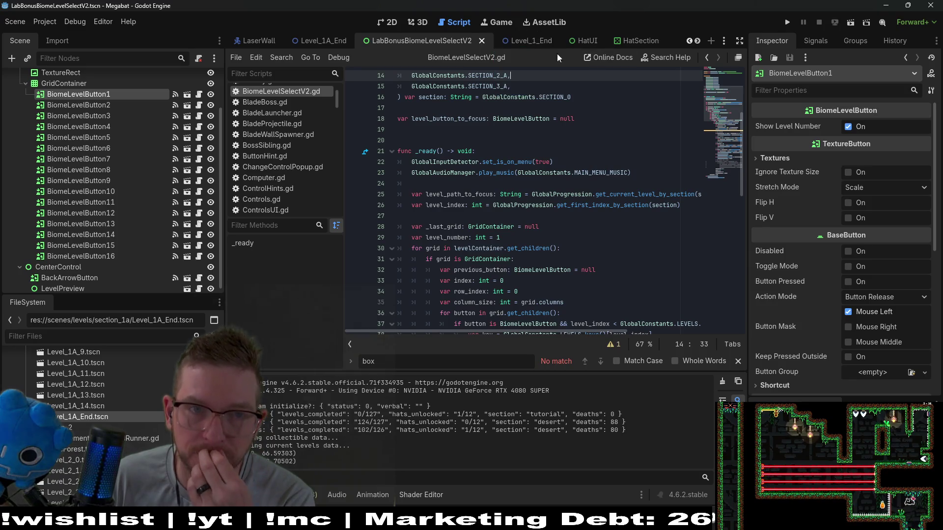
{"action": "left_click", "coordinate": [340, 40]}
{"action": "left_click", "coordinate": [390, 23]}
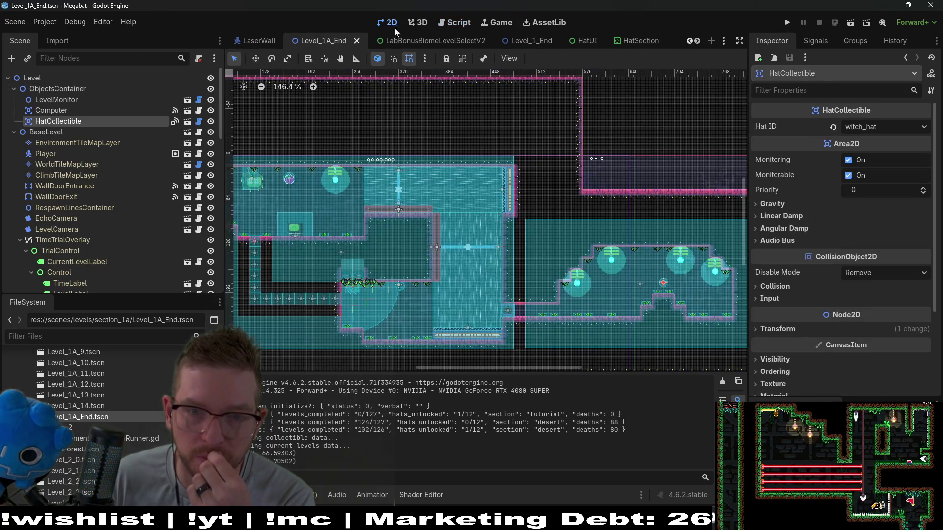
{"action": "left_click_drag", "start_coordinate": [331, 276], "coordinate": [453, 257]}
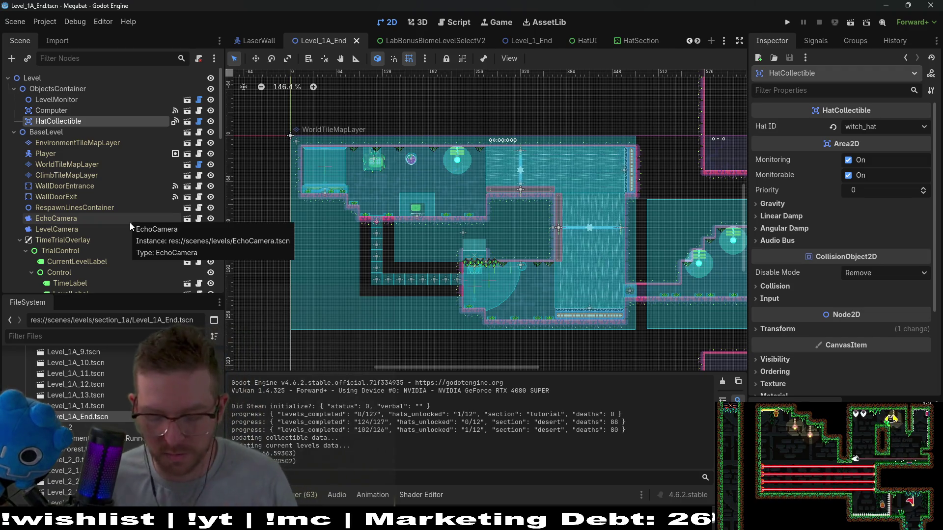
Step: Open Level_1_End.tscn and inspect its SectionTeleporter, SectionDetector and LevelMonitor nodes
{"action": "key", "text": "shift+alt+o"}
{"action": "type", "text": "level_1_end"}
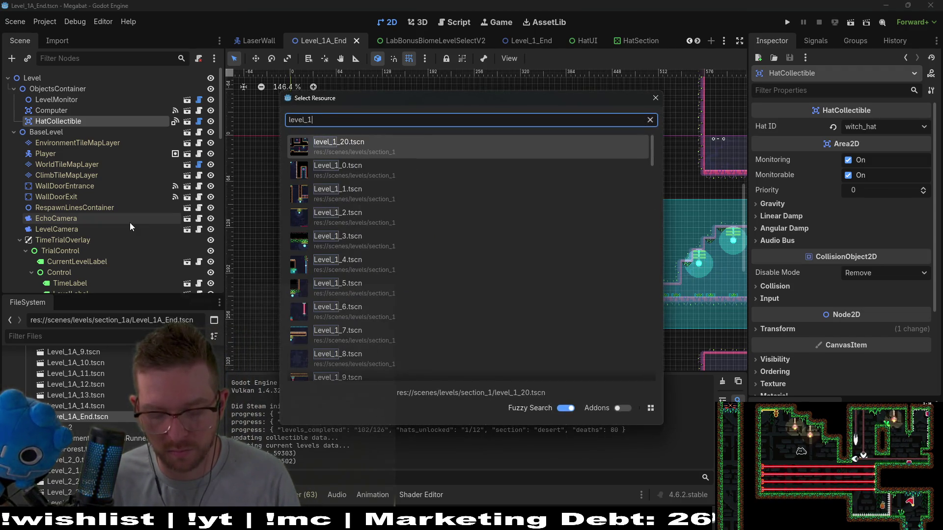
{"action": "key", "text": "Return"}
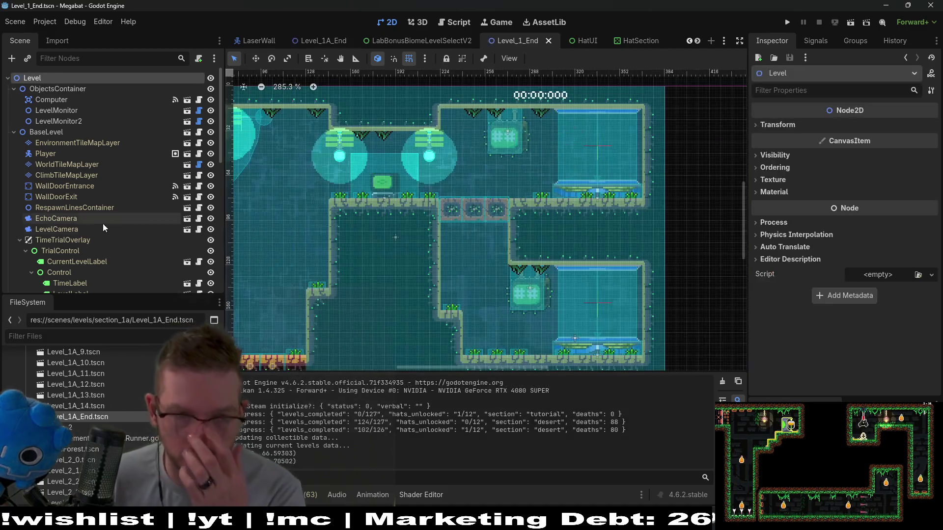
{"action": "scroll", "coordinate": [141, 253], "scroll_direction": "down", "scroll_amount": 10}
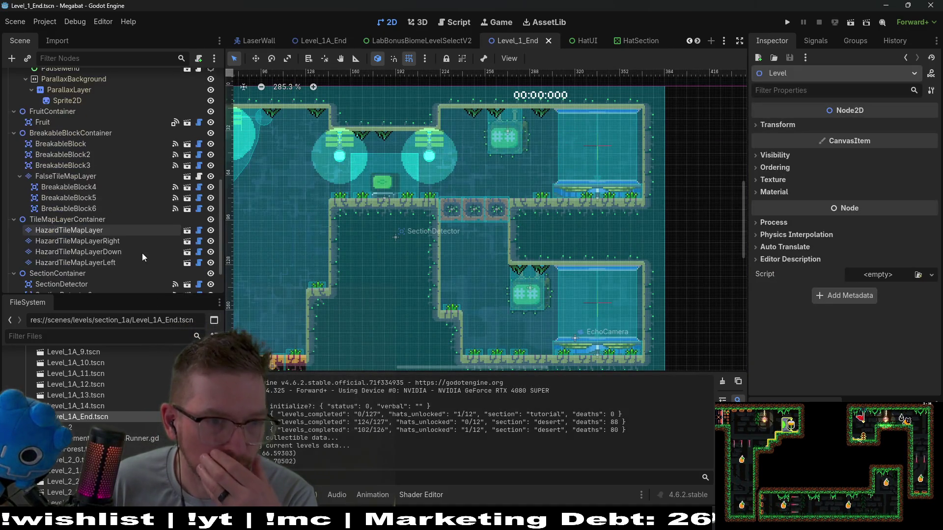
{"action": "left_click", "coordinate": [123, 276]}
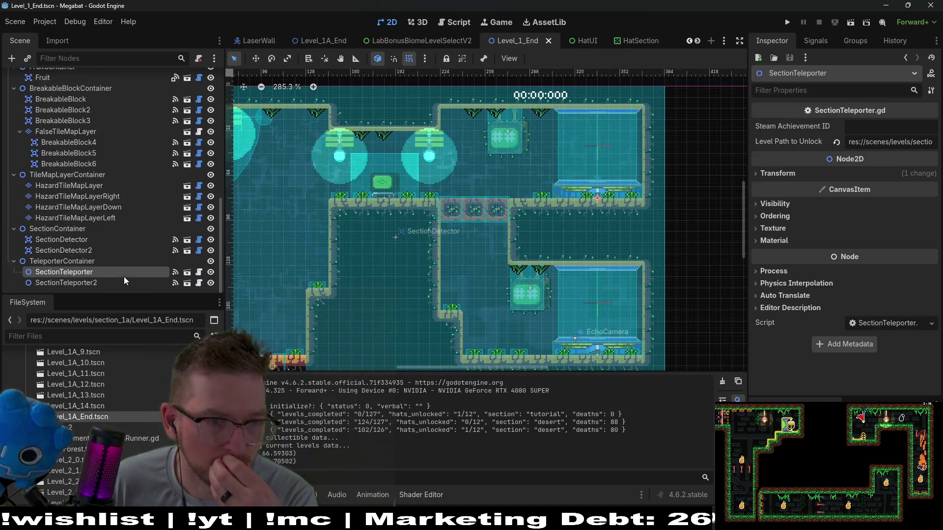
{"action": "left_click", "coordinate": [76, 243]}
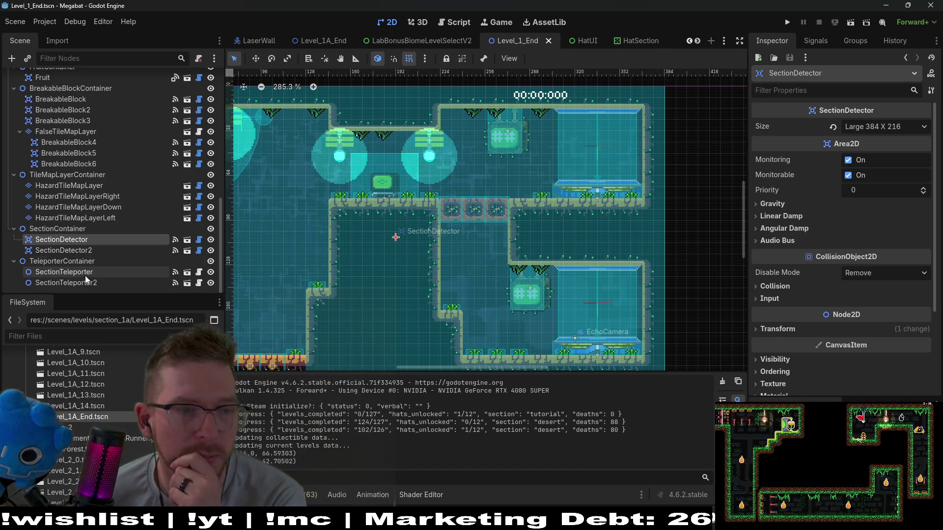
{"action": "scroll", "coordinate": [84, 270], "scroll_direction": "up", "scroll_amount": 10}
{"action": "scroll", "coordinate": [82, 260], "scroll_direction": "up", "scroll_amount": 1}
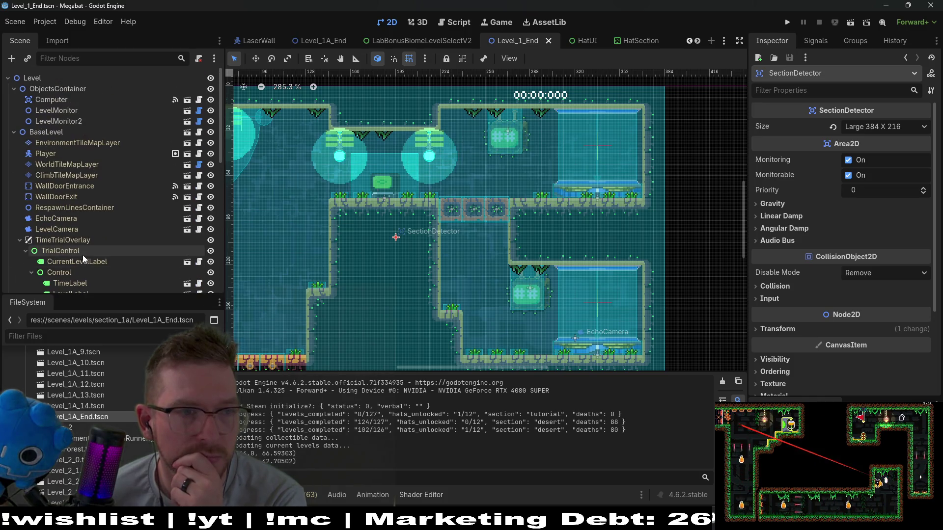
{"action": "left_click", "coordinate": [76, 111]}
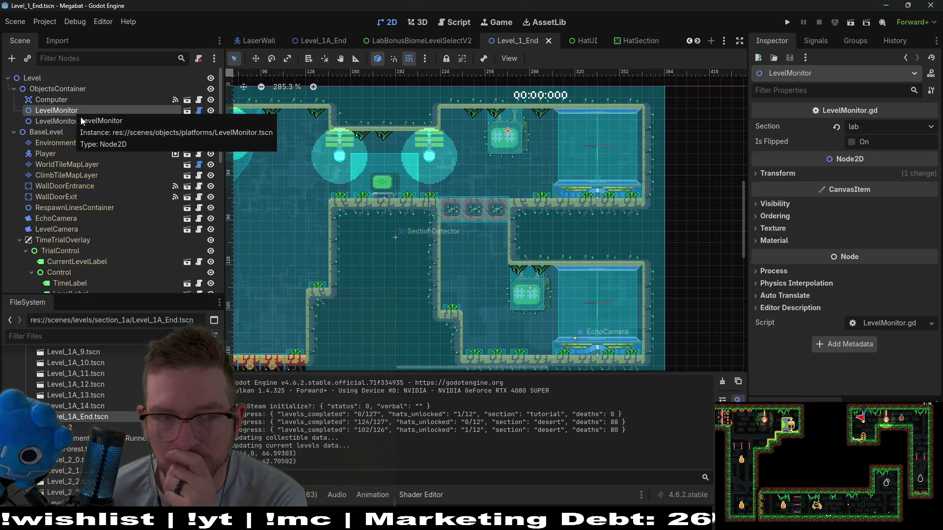
{"action": "scroll", "coordinate": [79, 196], "scroll_direction": "down", "scroll_amount": 8}
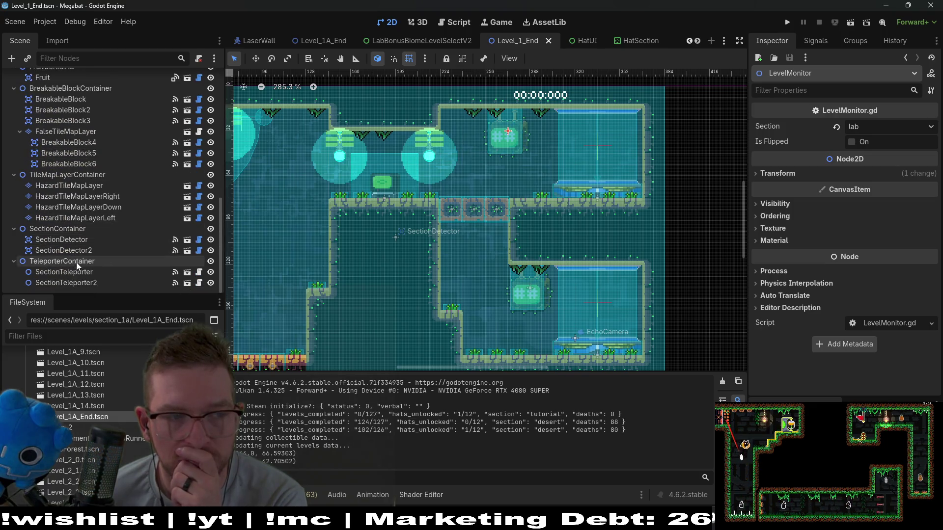
{"action": "scroll", "coordinate": [80, 167], "scroll_direction": "up", "scroll_amount": 3}
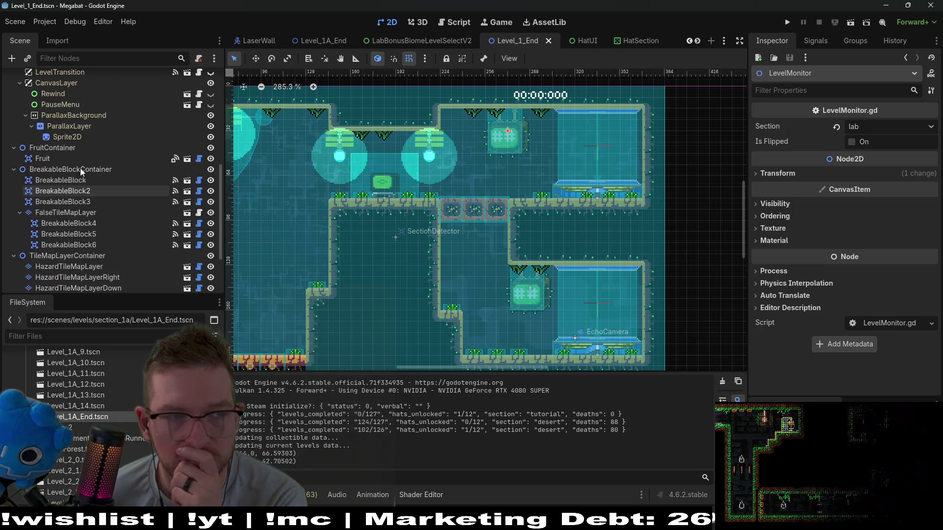
{"action": "scroll", "coordinate": [80, 168], "scroll_direction": "down", "scroll_amount": 3}
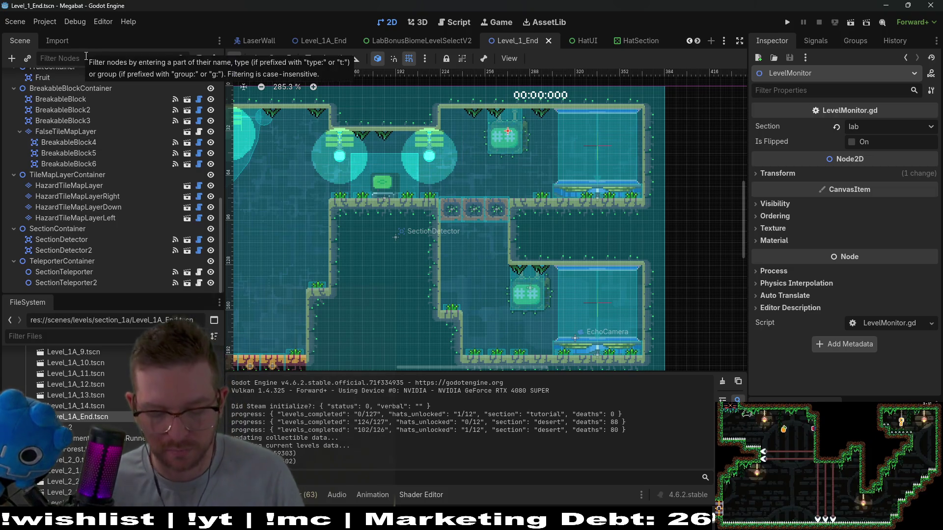
Step: Filter the Scene tree by 'teleport', compare both SectionTeleporters, and view the first one's signal connections
{"action": "type", "text": "teleport"}
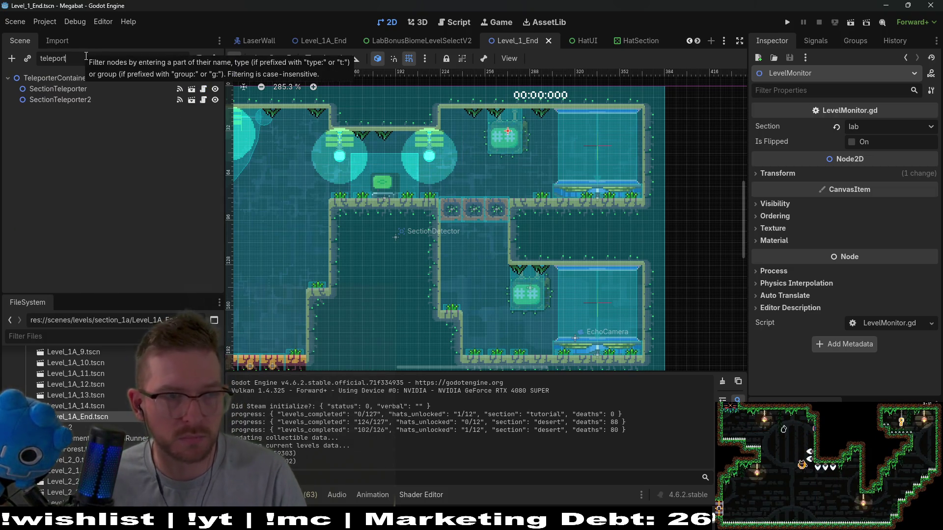
{"action": "left_click", "coordinate": [90, 91]}
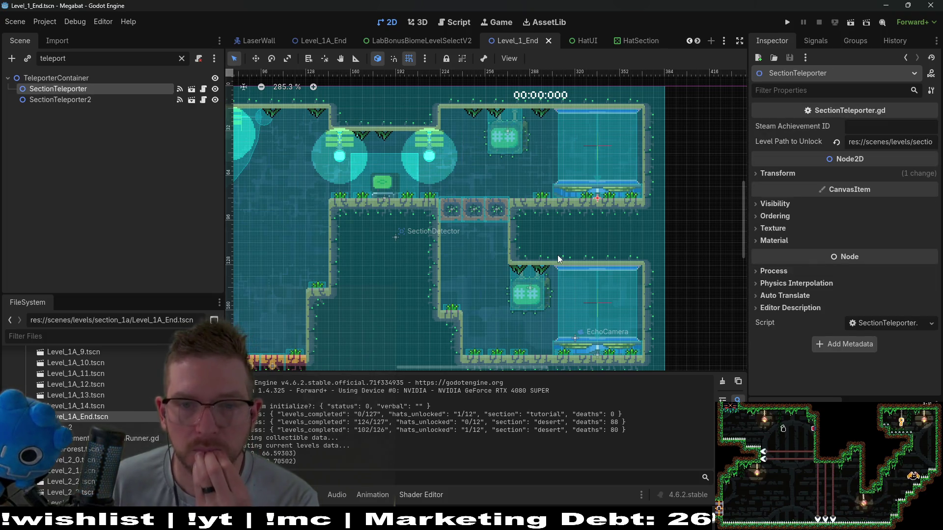
{"action": "left_click", "coordinate": [96, 99]}
{"action": "left_click", "coordinate": [84, 90]}
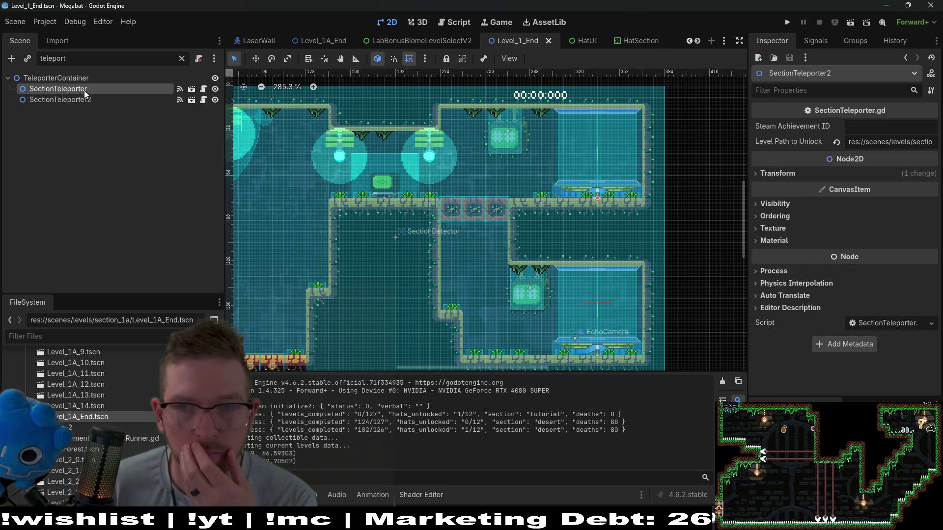
{"action": "left_click", "coordinate": [818, 40]}
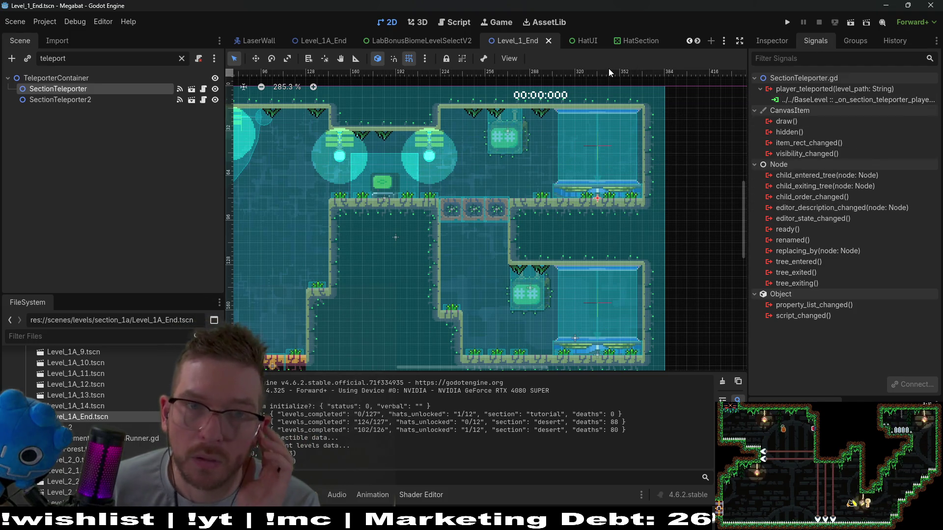
{"action": "mouse_move", "coordinate": [570, 46]}
{"action": "scroll", "coordinate": [560, 43], "scroll_direction": "down", "scroll_amount": 4}
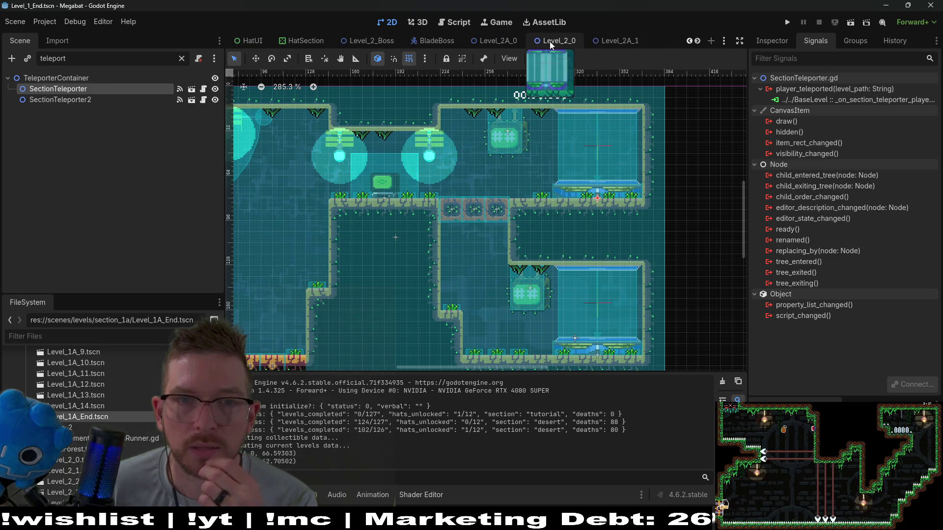
{"action": "mouse_move", "coordinate": [477, 42]}
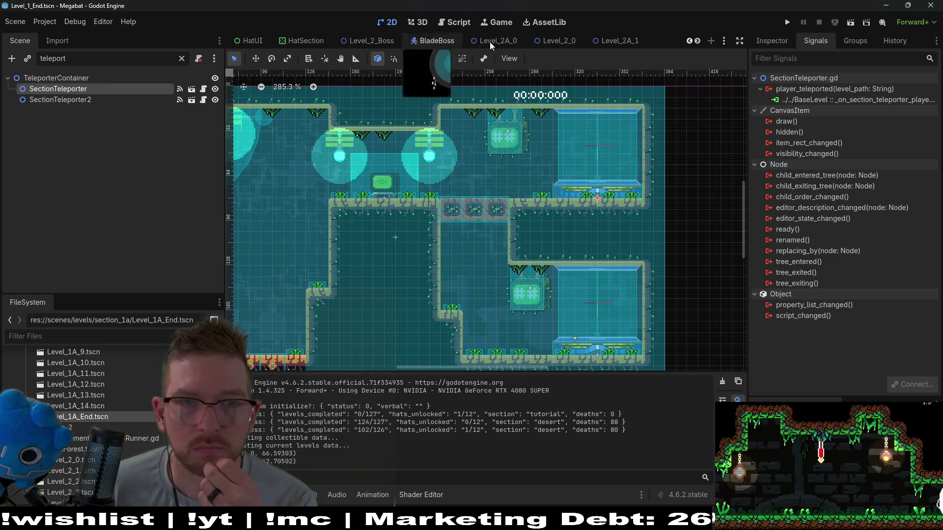
{"action": "key", "text": "shift+alt+o"}
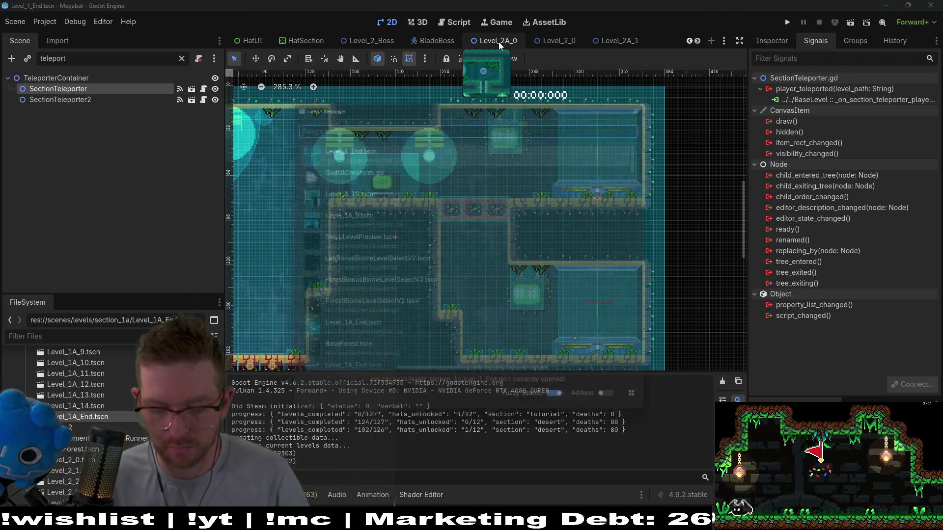
Step: Open Level_2A_End.tscn and select its SectionTeleporter node
{"action": "type", "text": "_END"}
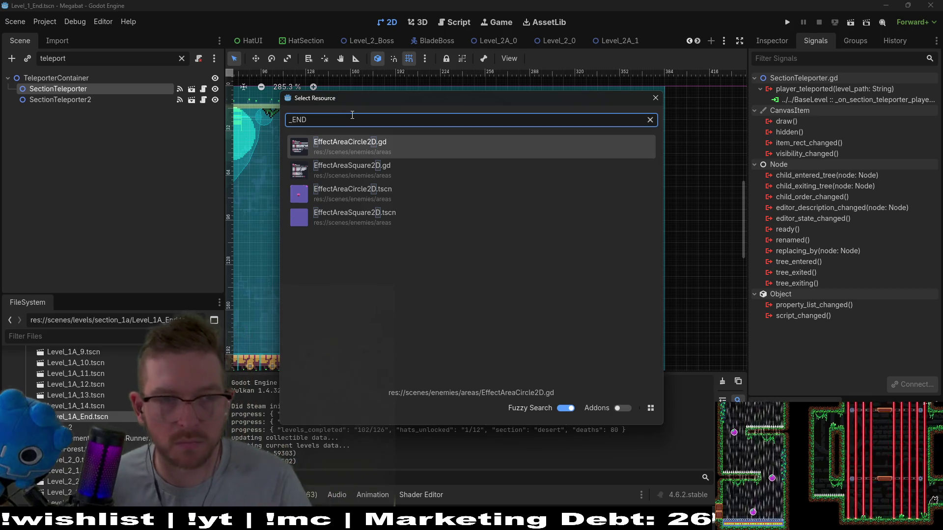
{"action": "key", "text": "BackSpace"}
{"action": "key", "text": "BackSpace"}
{"action": "key", "text": "BackSpace"}
{"action": "type", "text": "lev"}
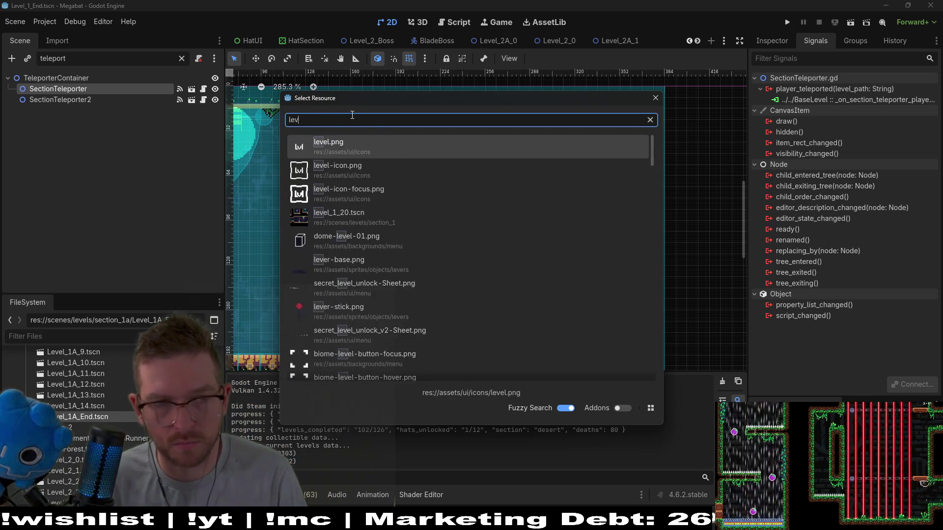
{"action": "type", "text": "el_2"}
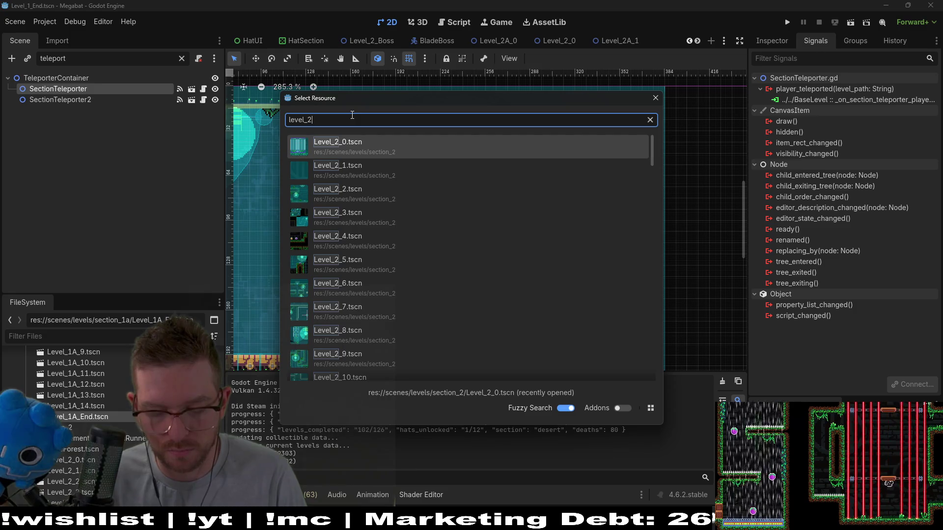
{"action": "type", "text": "a_end"}
{"action": "key", "text": "Return"}
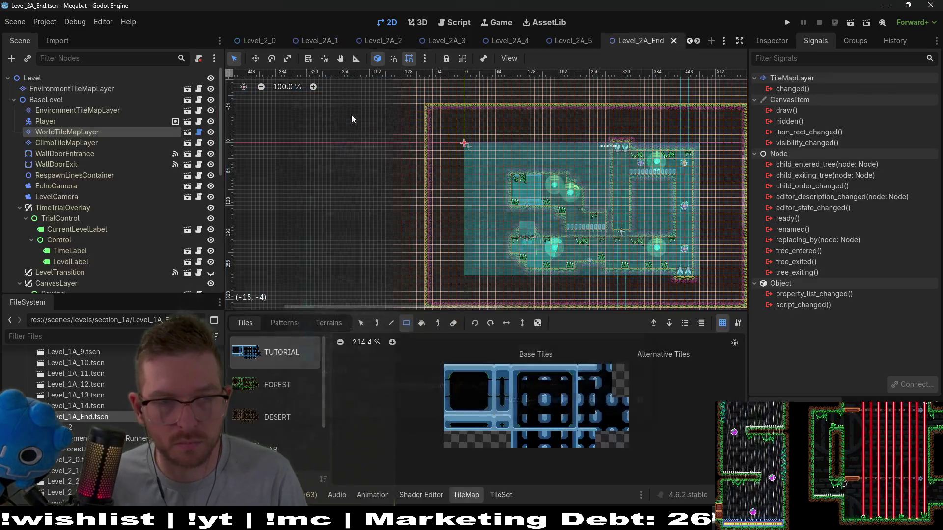
{"action": "scroll", "coordinate": [91, 187], "scroll_direction": "down", "scroll_amount": 10}
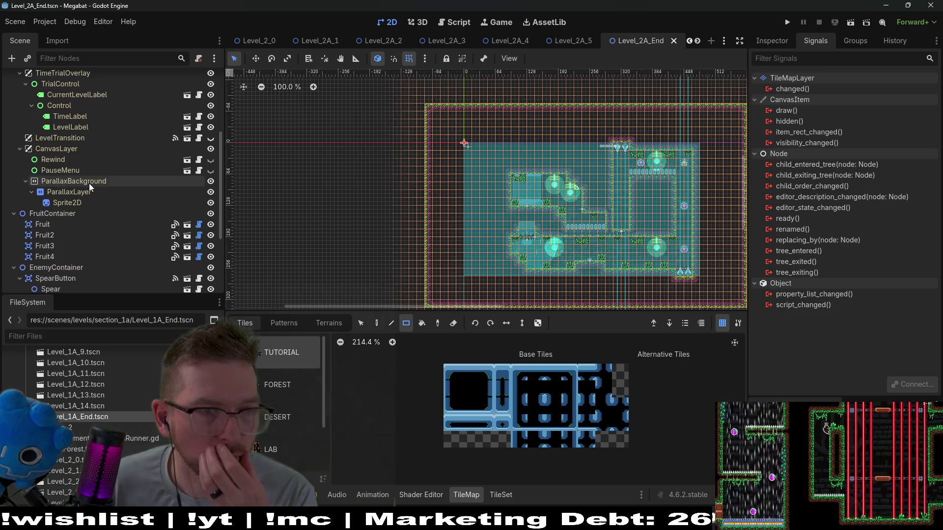
{"action": "left_click", "coordinate": [74, 262]}
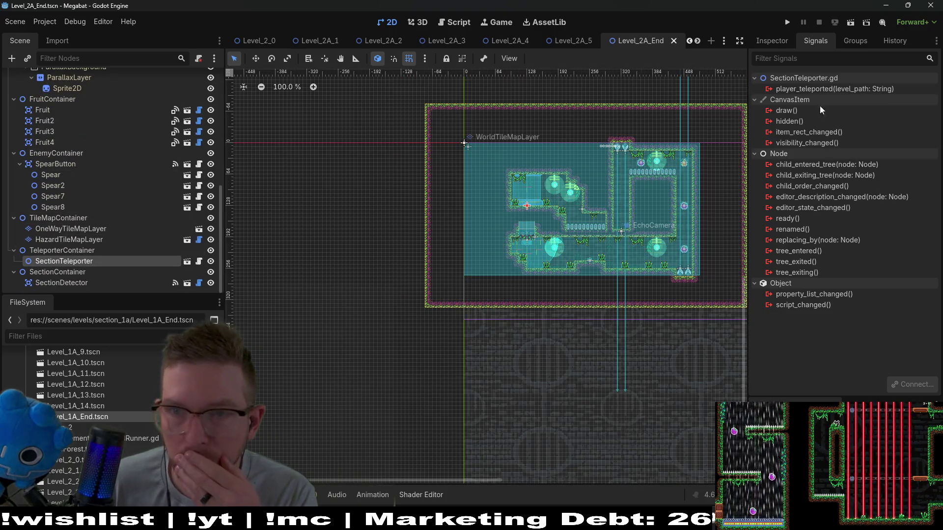
Step: Connect player_teleported to BaseLevel's _on_section_teleporter_player_teleported method
{"action": "right_click", "coordinate": [807, 89]}
{"action": "left_click", "coordinate": [832, 102]}
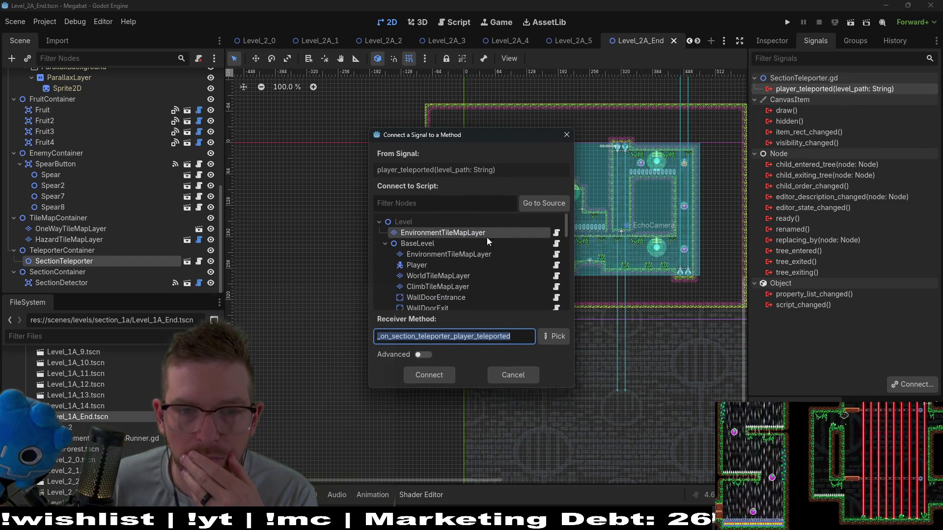
{"action": "left_click", "coordinate": [427, 246]}
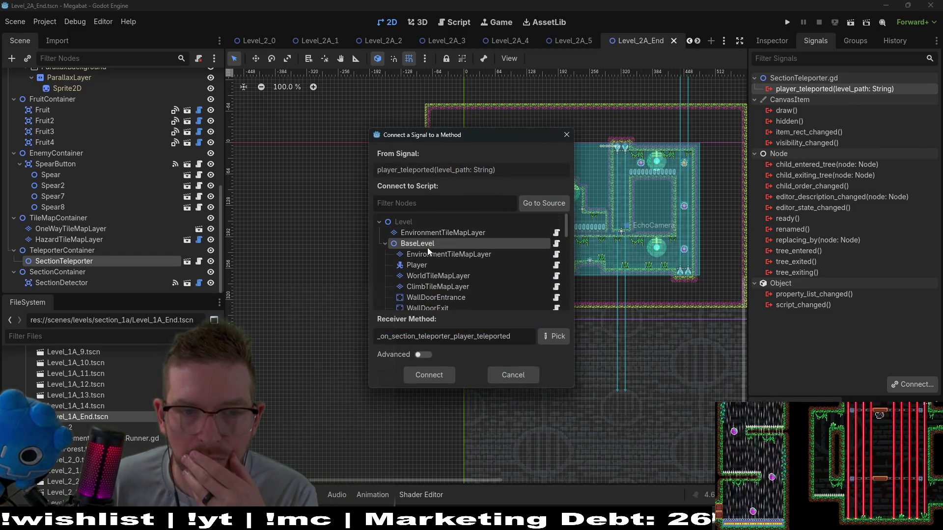
{"action": "left_click", "coordinate": [555, 337]}
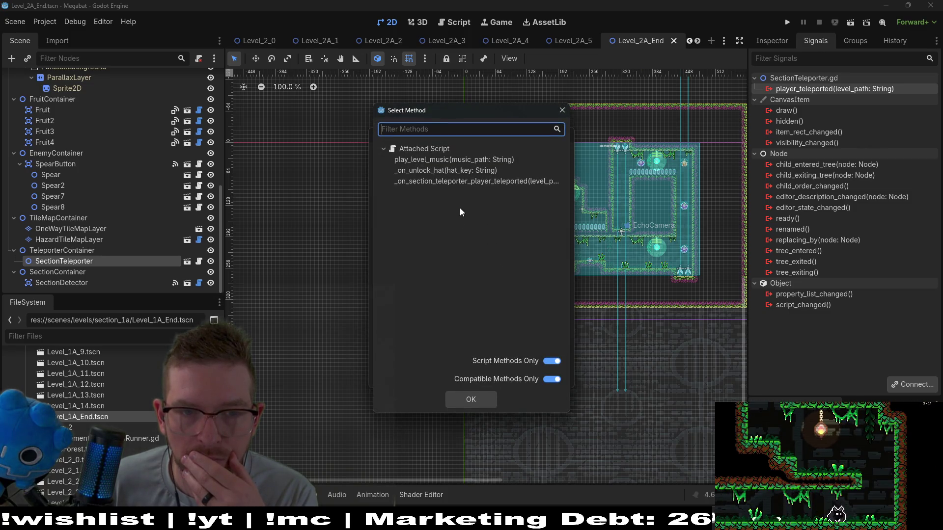
{"action": "left_click", "coordinate": [485, 185]}
{"action": "left_click", "coordinate": [484, 399]}
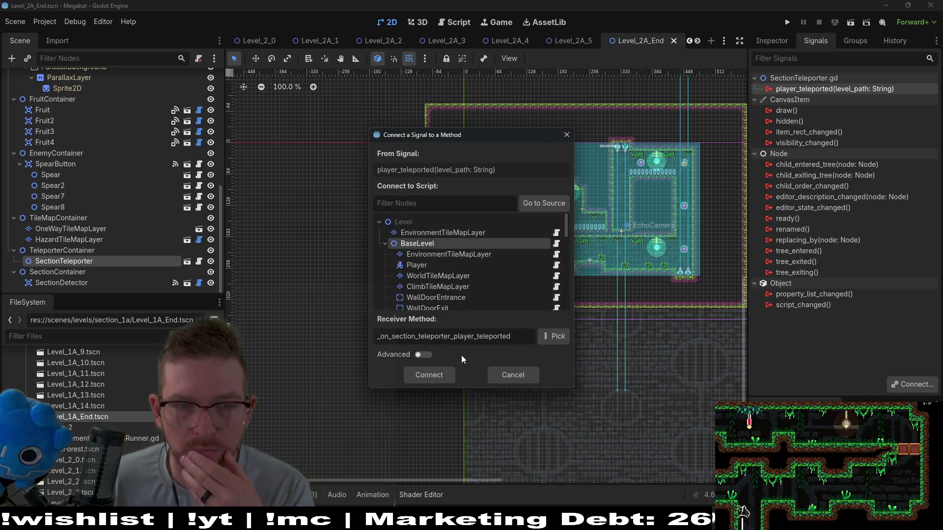
{"action": "left_click", "coordinate": [429, 375]}
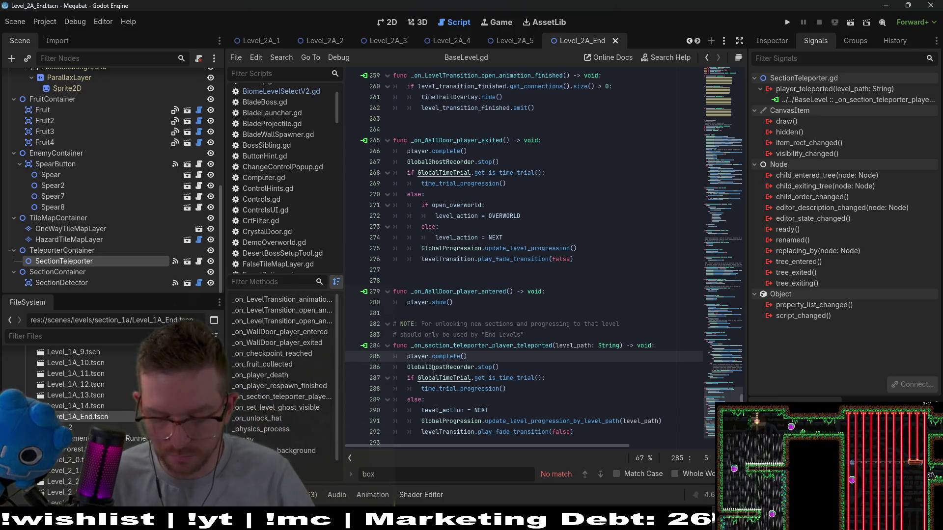
Step: Open Level_1A_End.tscn, select its SectionTeleporter node, and run the scene
{"action": "key", "text": "shift+alt+o"}
{"action": "type", "text": "level_1a_end"}
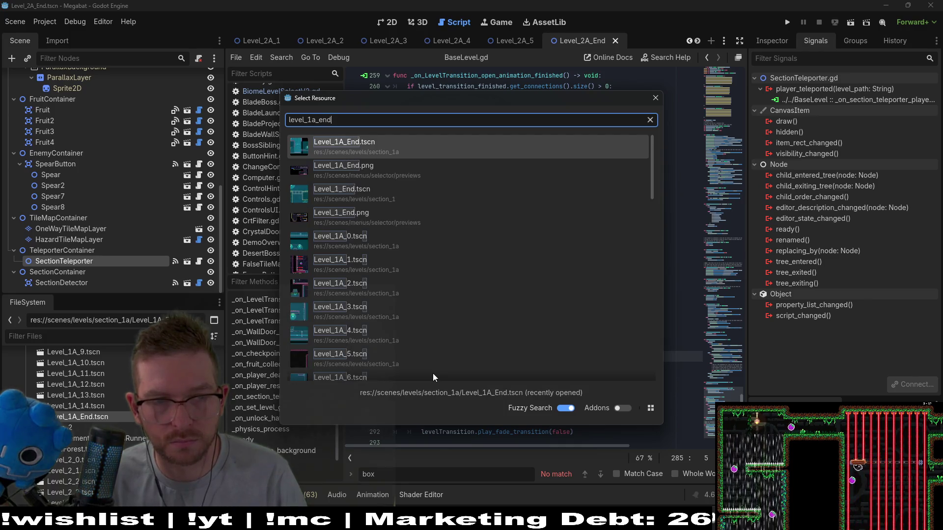
{"action": "left_click", "coordinate": [382, 143]}
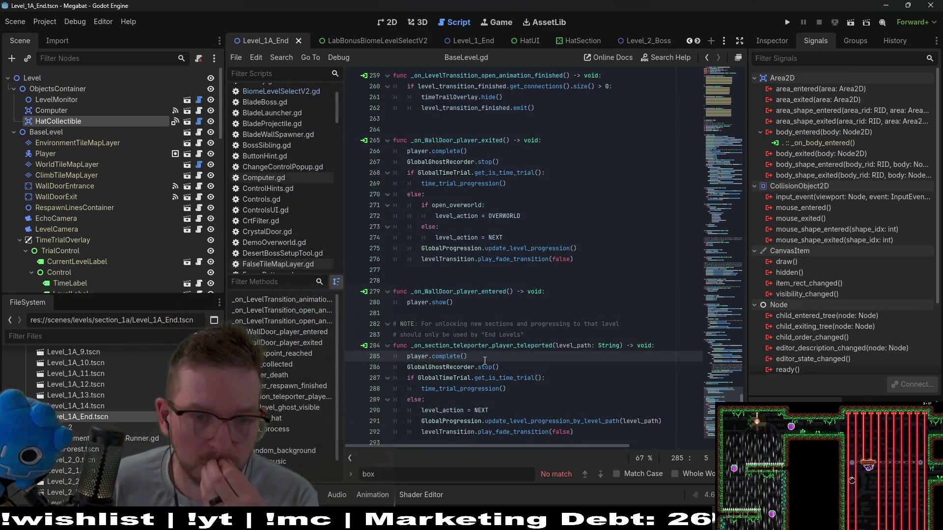
{"action": "scroll", "coordinate": [118, 278], "scroll_direction": "down", "scroll_amount": 3}
{"action": "scroll", "coordinate": [119, 278], "scroll_direction": "up", "scroll_amount": 3}
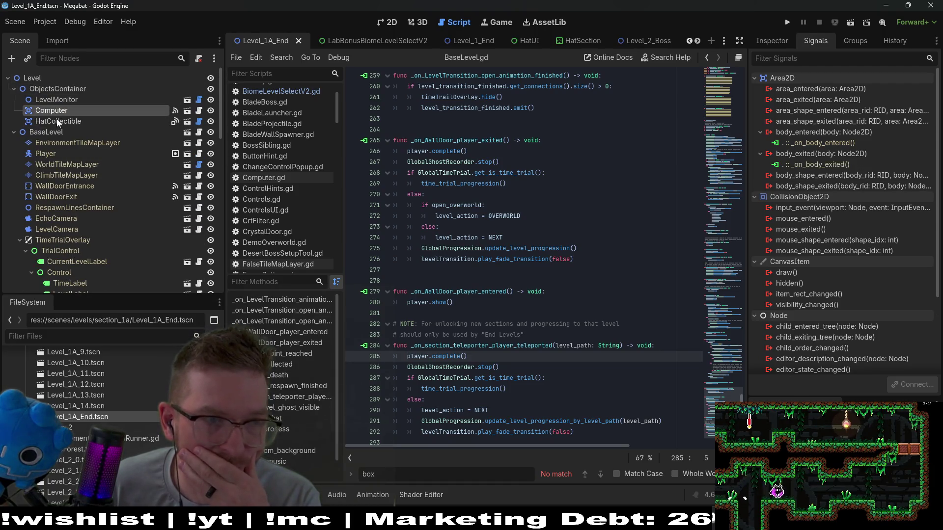
{"action": "scroll", "coordinate": [79, 231], "scroll_direction": "down", "scroll_amount": 5}
{"action": "scroll", "coordinate": [94, 265], "scroll_direction": "down", "scroll_amount": 10}
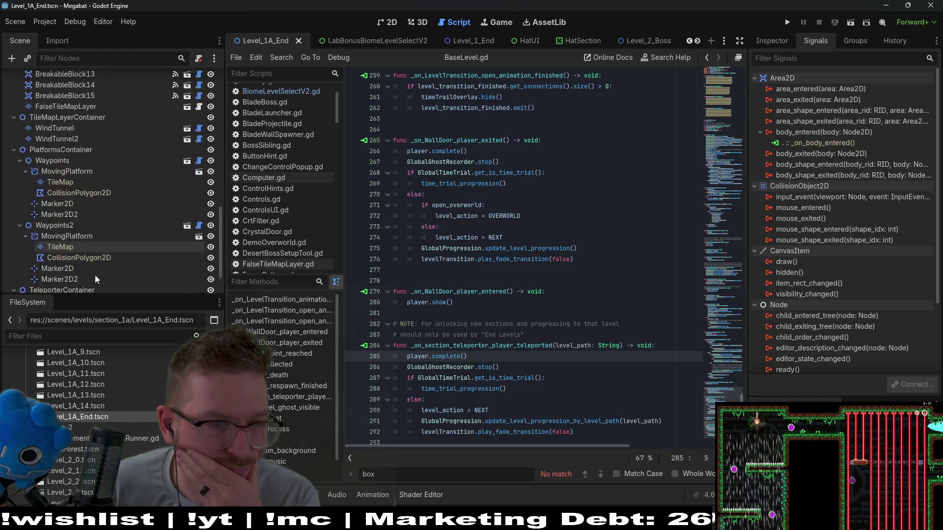
{"action": "scroll", "coordinate": [89, 275], "scroll_direction": "down", "scroll_amount": 1}
{"action": "left_click", "coordinate": [69, 251]}
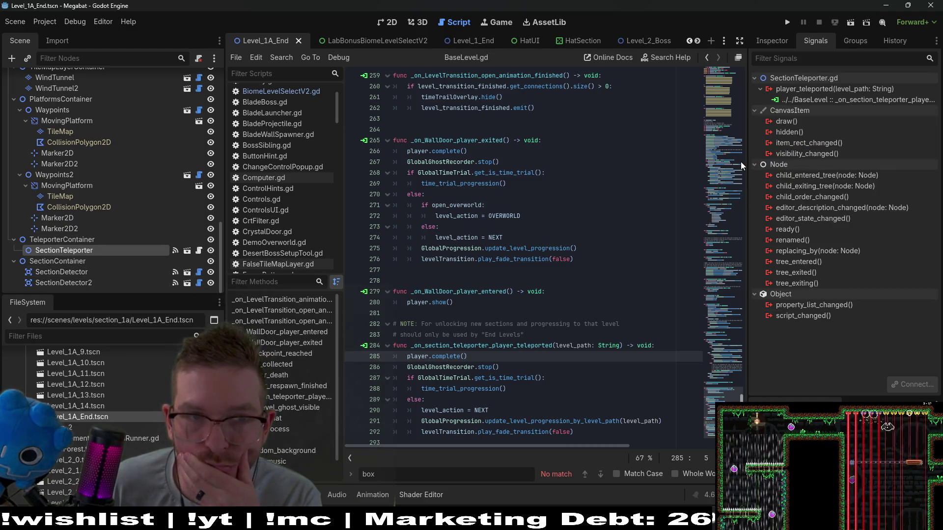
{"action": "left_click", "coordinate": [387, 22]}
Step: Run the scene and fly the bat up to the terminal to open the HATS screen
{"action": "left_click", "coordinate": [848, 23]}
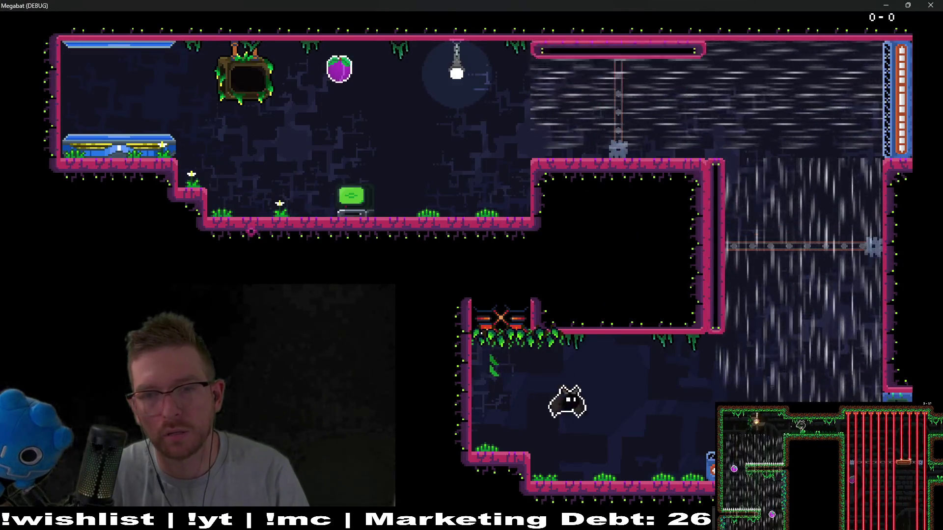
{"action": "key", "text": "Right"}
{"action": "key", "text": "space"}
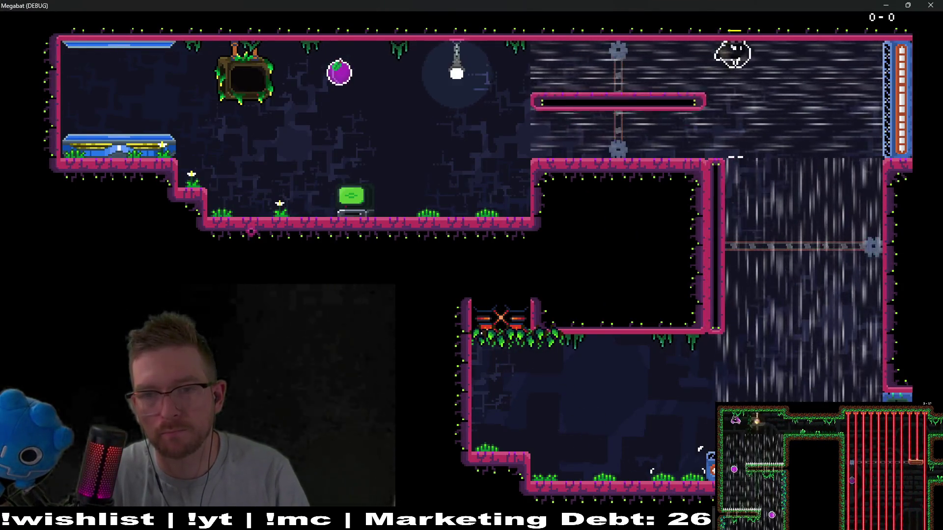
{"action": "key", "text": "space"}
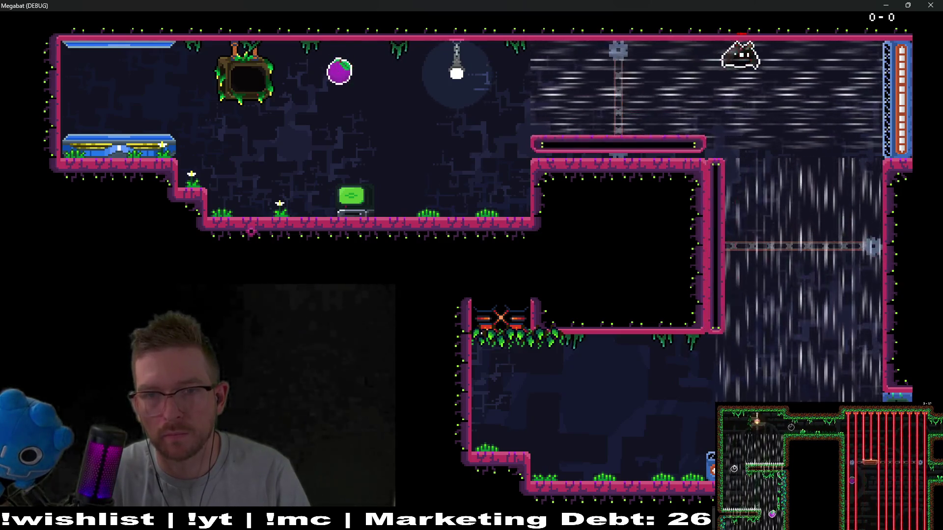
{"action": "key", "text": "Left"}
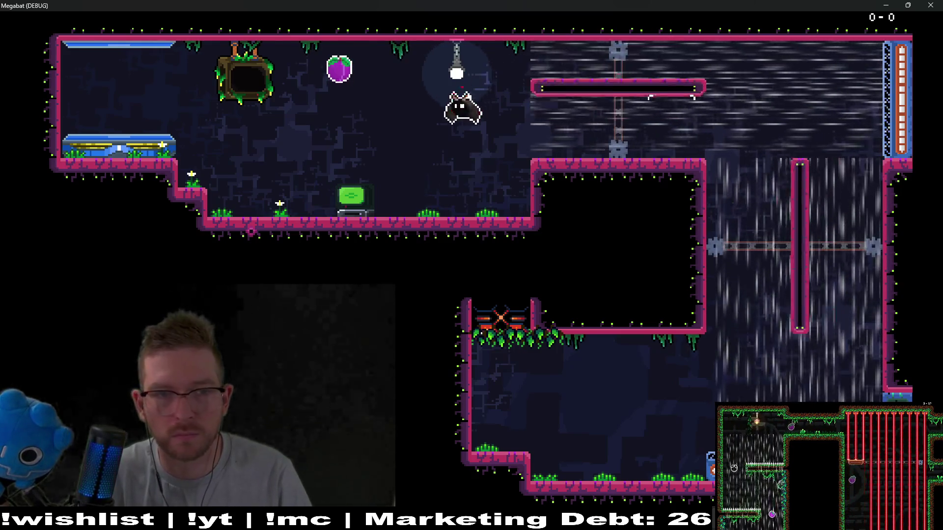
{"action": "key", "text": "z"}
Step: Browse the hat slots, back out to the pause menu, continue, and fly left into the cage
{"action": "key", "text": "Down"}
{"action": "key", "text": "Down"}
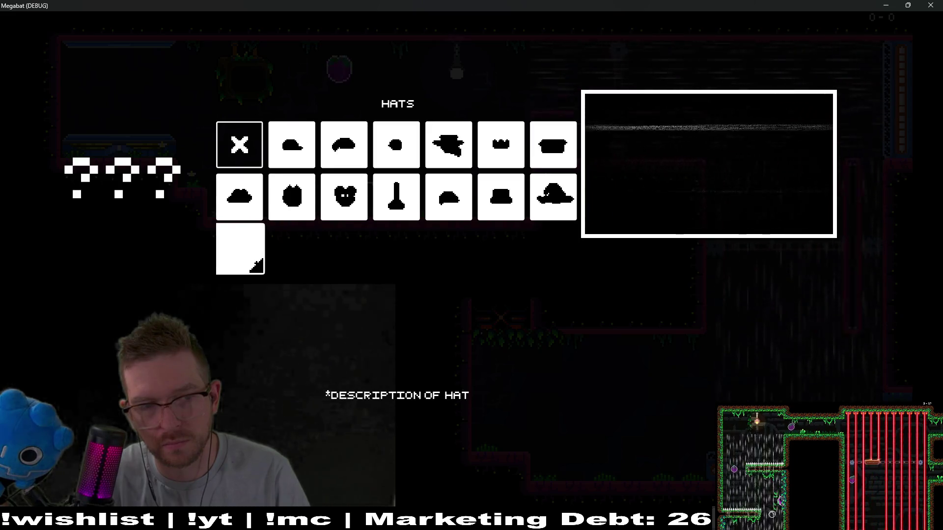
{"action": "key", "text": "Up"}
{"action": "key", "text": "Down"}
{"action": "key", "text": "Down"}
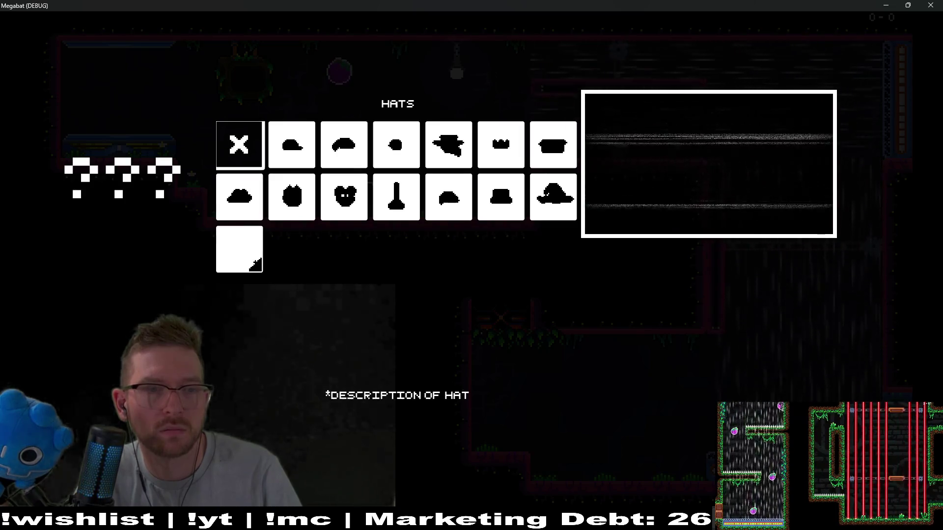
{"action": "key", "text": "Escape"}
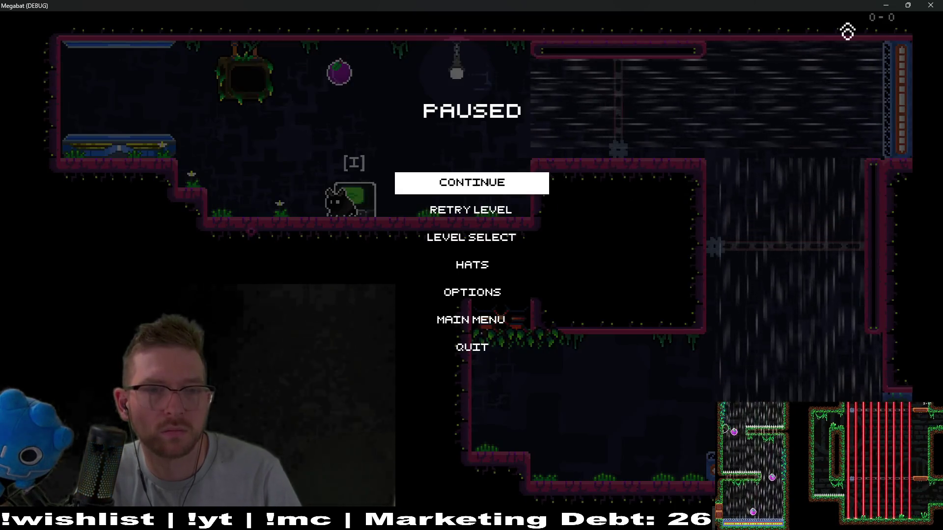
{"action": "key", "text": "Return"}
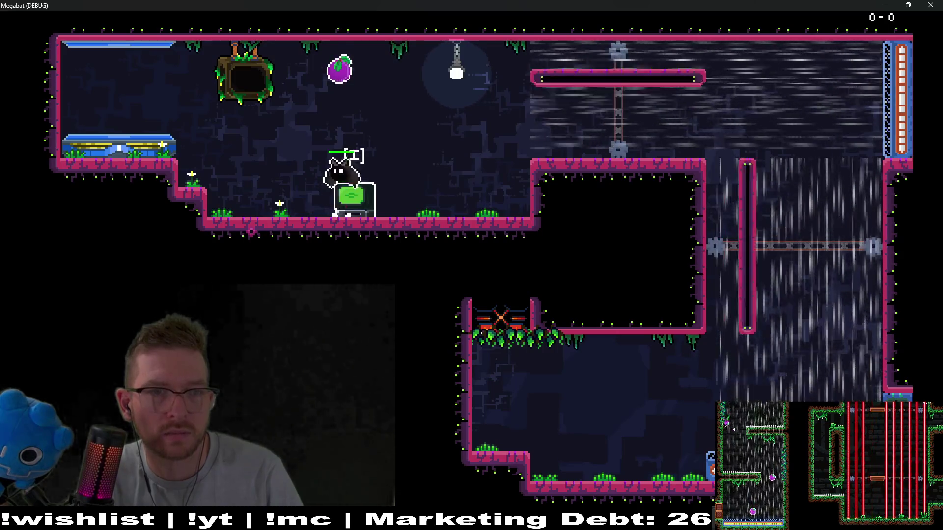
{"action": "key", "text": "Left"}
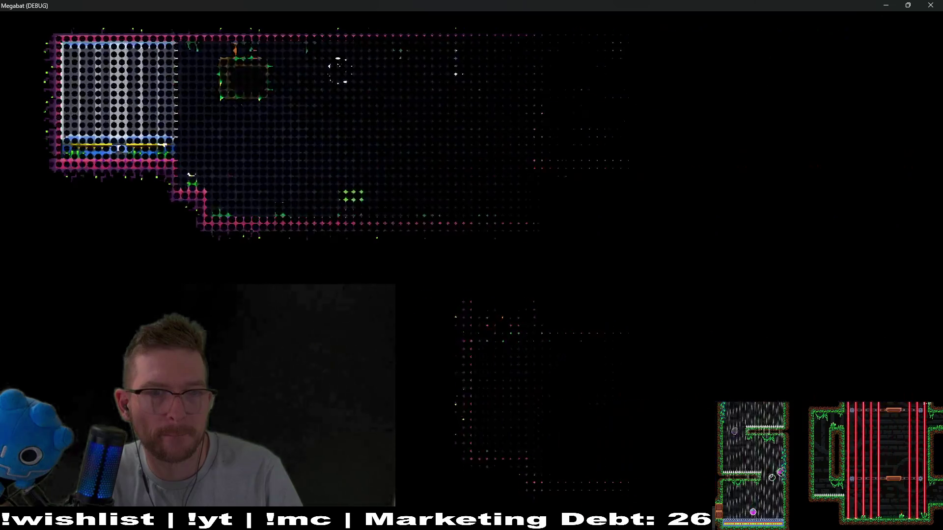
Step: Close the debug game and jump from the Debugger's Errors list to the HatButton.gd:35 error line
{"action": "left_click", "coordinate": [927, 5]}
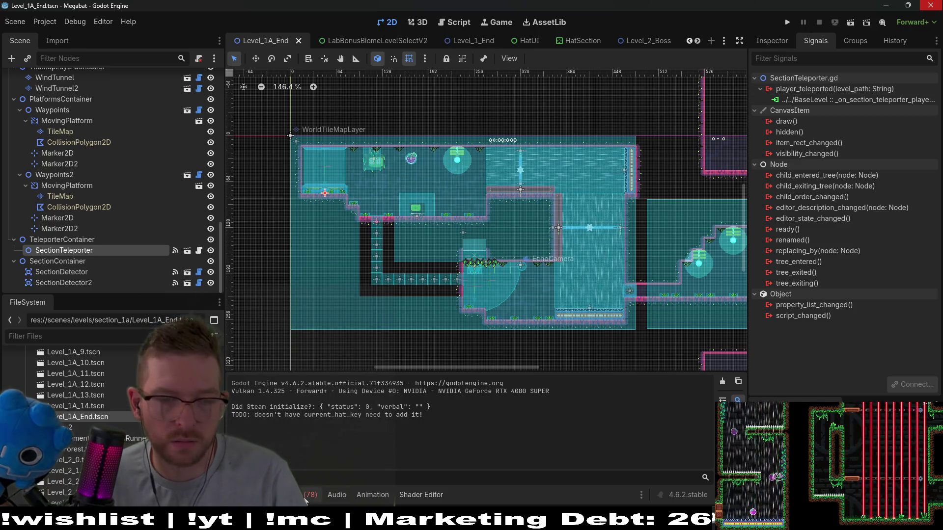
{"action": "left_click", "coordinate": [307, 494]}
{"action": "left_click", "coordinate": [309, 358]}
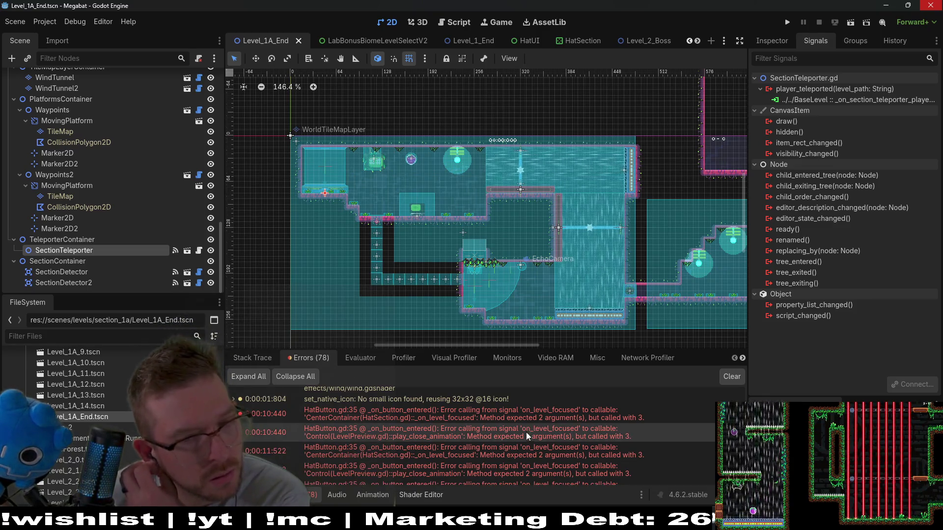
{"action": "double_click", "coordinate": [542, 415]}
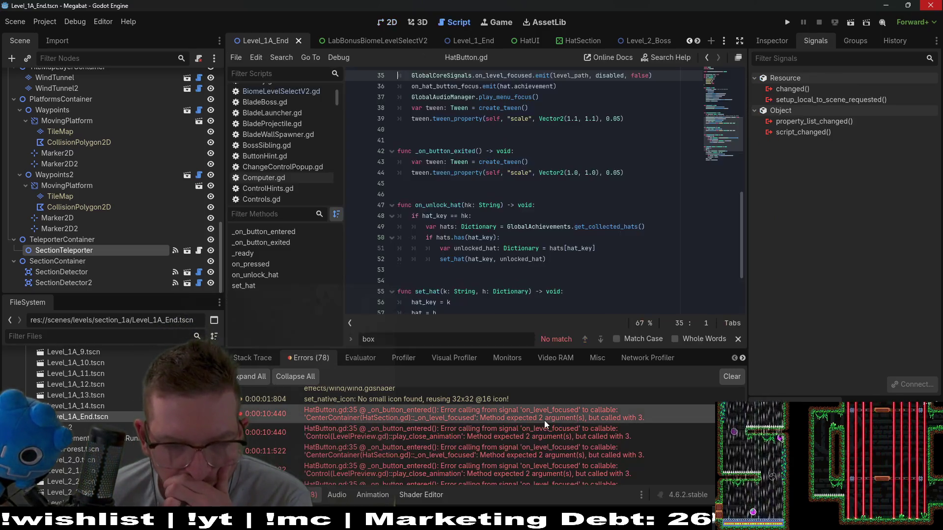
{"action": "scroll", "coordinate": [559, 265], "scroll_direction": "up", "scroll_amount": 3}
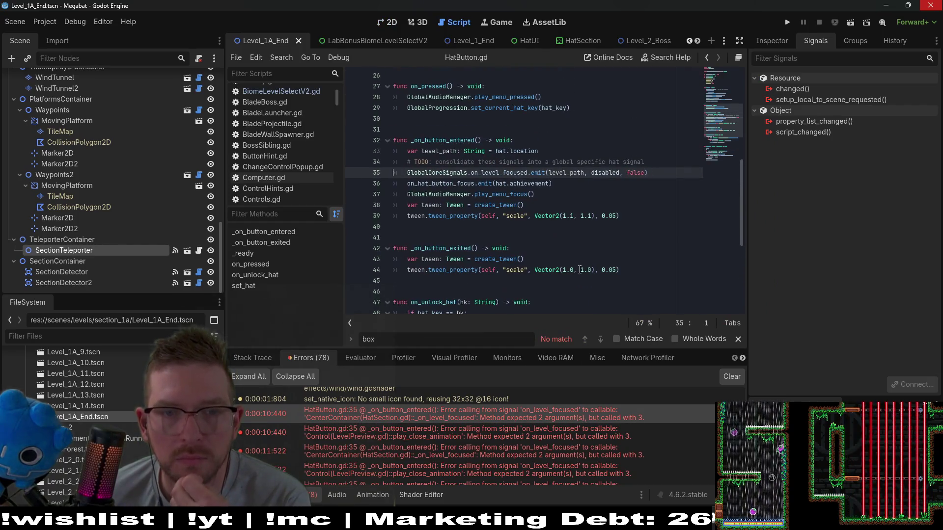